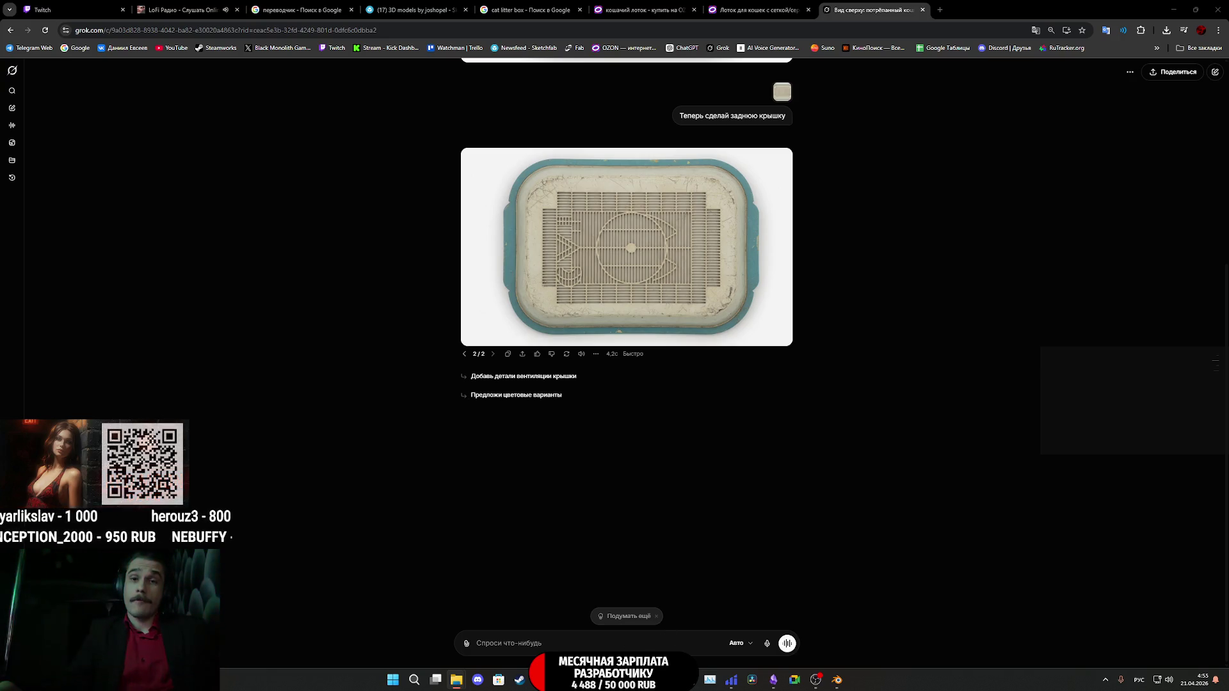
# Switch from Grok to Blender's Apartment_Props_2.blend and look down on the flat Tray plane.
pyautogui.click(773, 680)
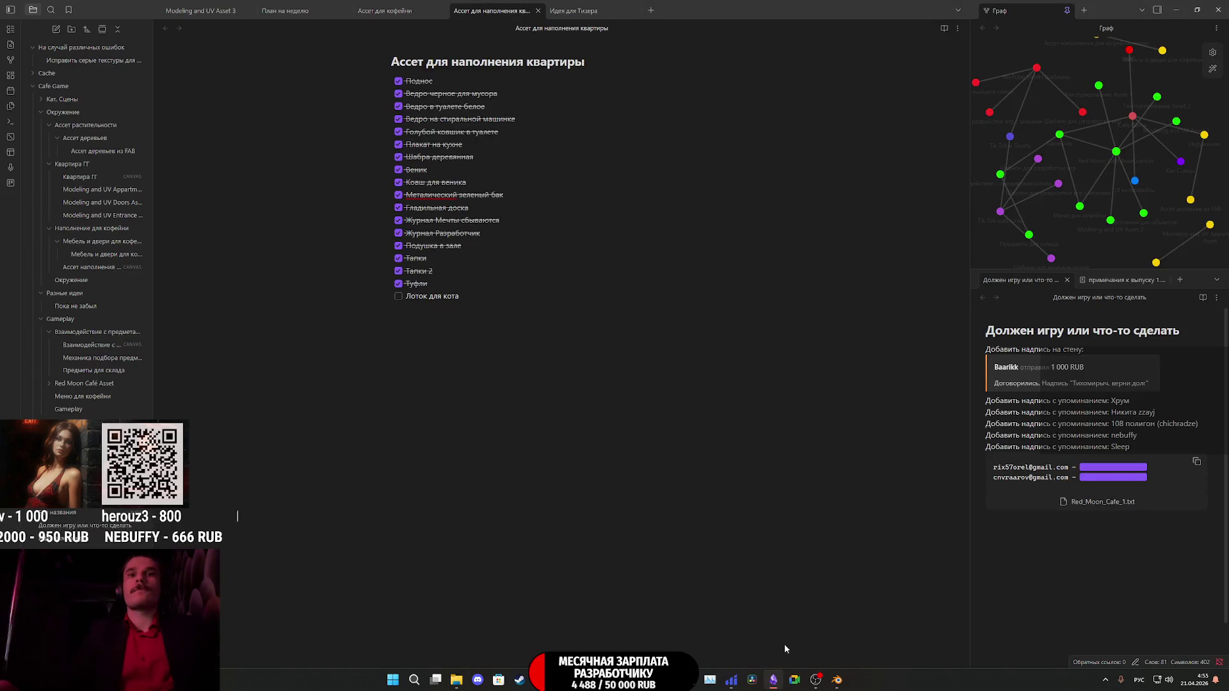
pyautogui.click(840, 685)
pyautogui.scroll(-5, 759, 367)
pyautogui.moveTo(760, 368)
pyautogui.mouseDown(button='middle')
pyautogui.moveTo(771, 445)
pyautogui.moveTo(863, 232)
pyautogui.mouseUp(button='middle')
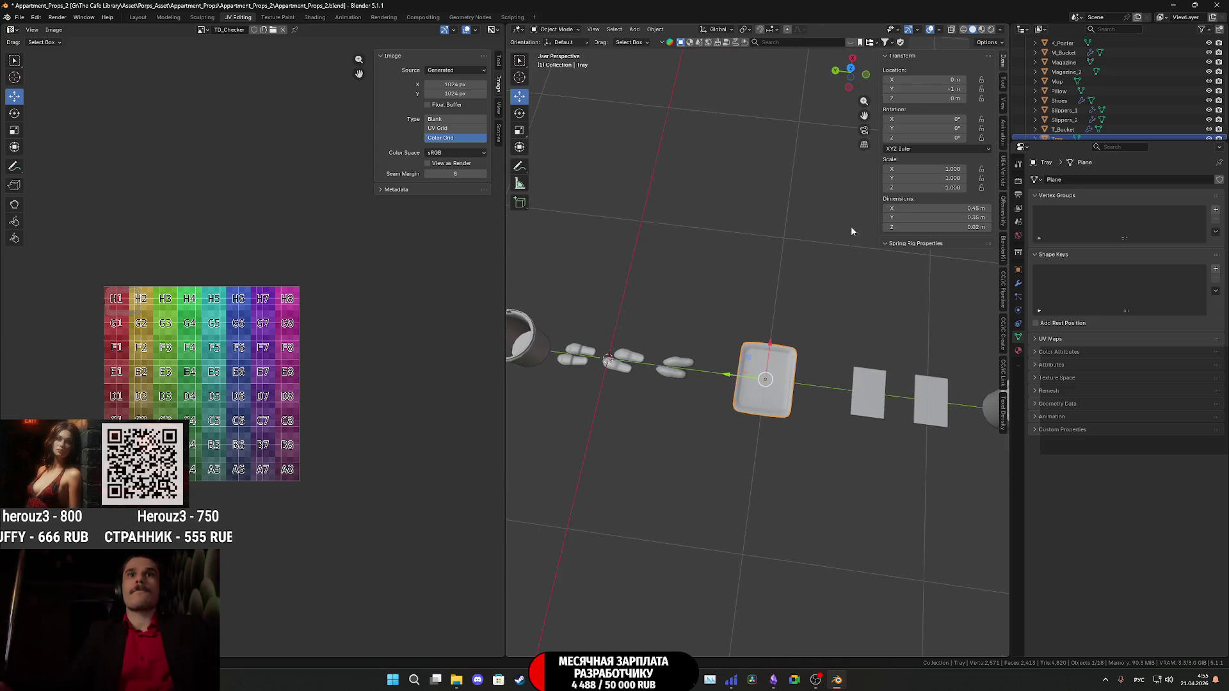
# Snap the 3D cursor to the tray's centre.
pyautogui.hotkey('shift', 's')
pyautogui.click(834, 388)
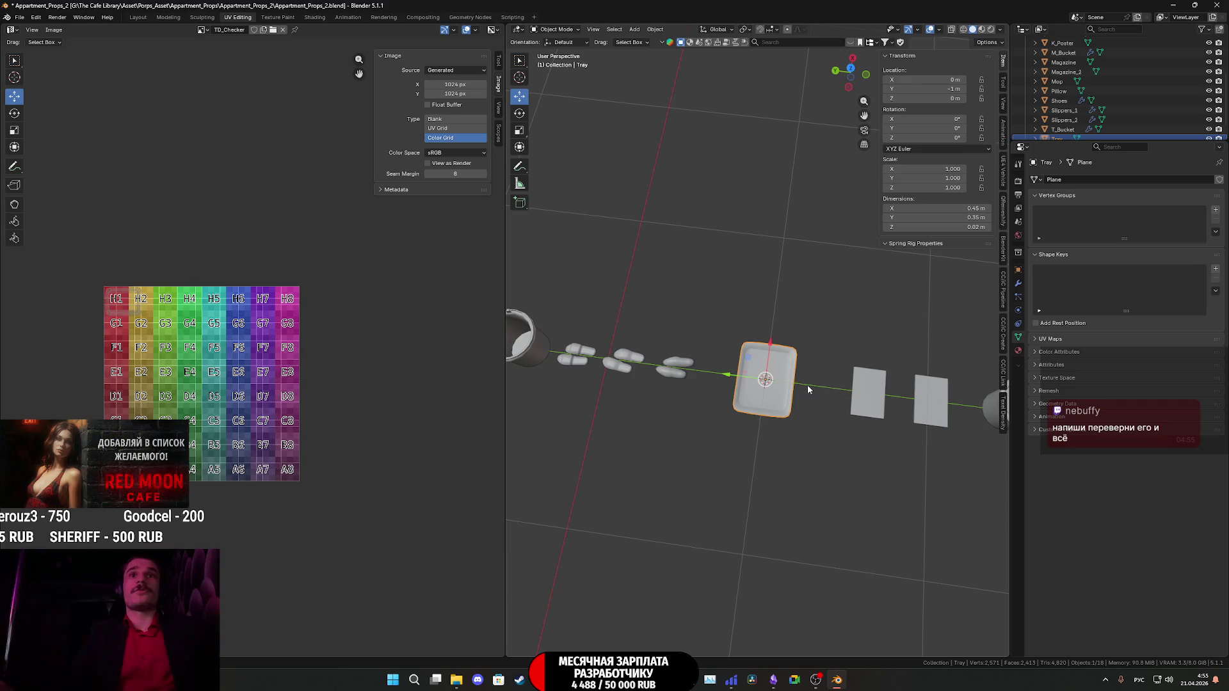
pyautogui.scroll(3, 807, 390)
pyautogui.scroll(1, 806, 387)
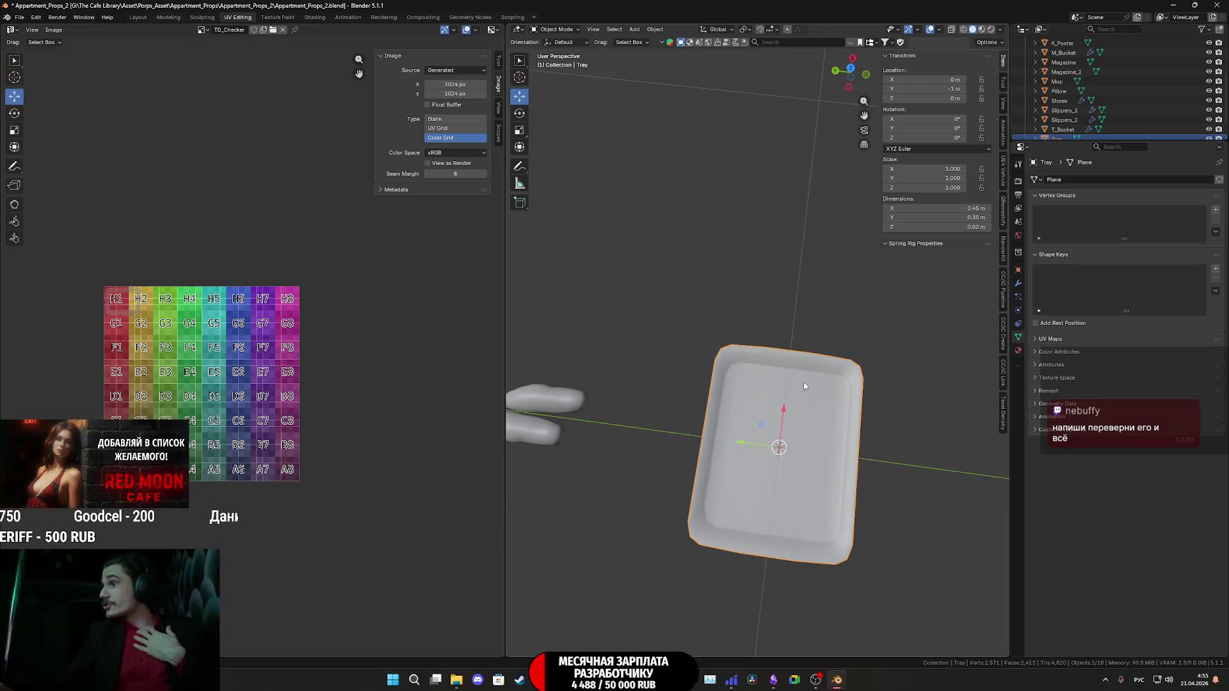
pyautogui.scroll(-5, 803, 382)
# Move the tray 0.87525 m along X, then drop the lid image in as a top-view reference.
pyautogui.moveTo(803, 382)
pyautogui.mouseDown(button='middle')
pyautogui.moveTo(766, 303)
pyautogui.moveTo(782, 245)
pyautogui.moveTo(779, 281)
pyautogui.moveTo(827, 355)
pyautogui.moveTo(812, 406)
pyautogui.mouseUp(button='middle')
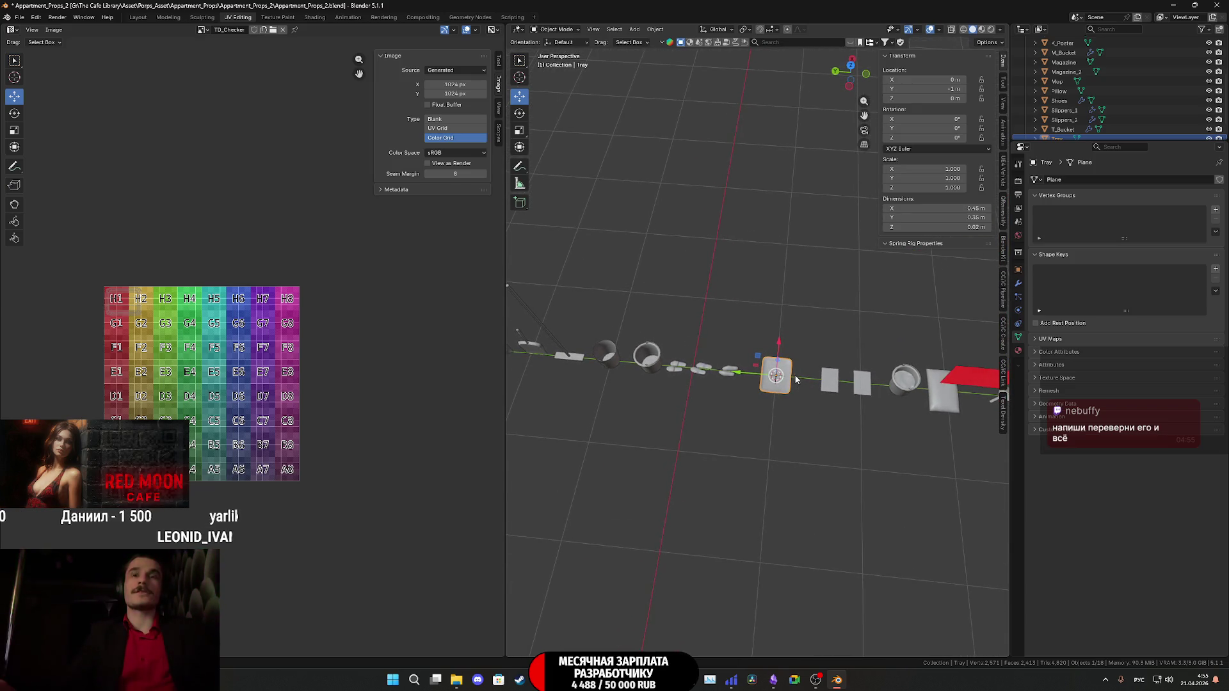
pyautogui.moveTo(781, 353); pyautogui.dragTo(802, 287)
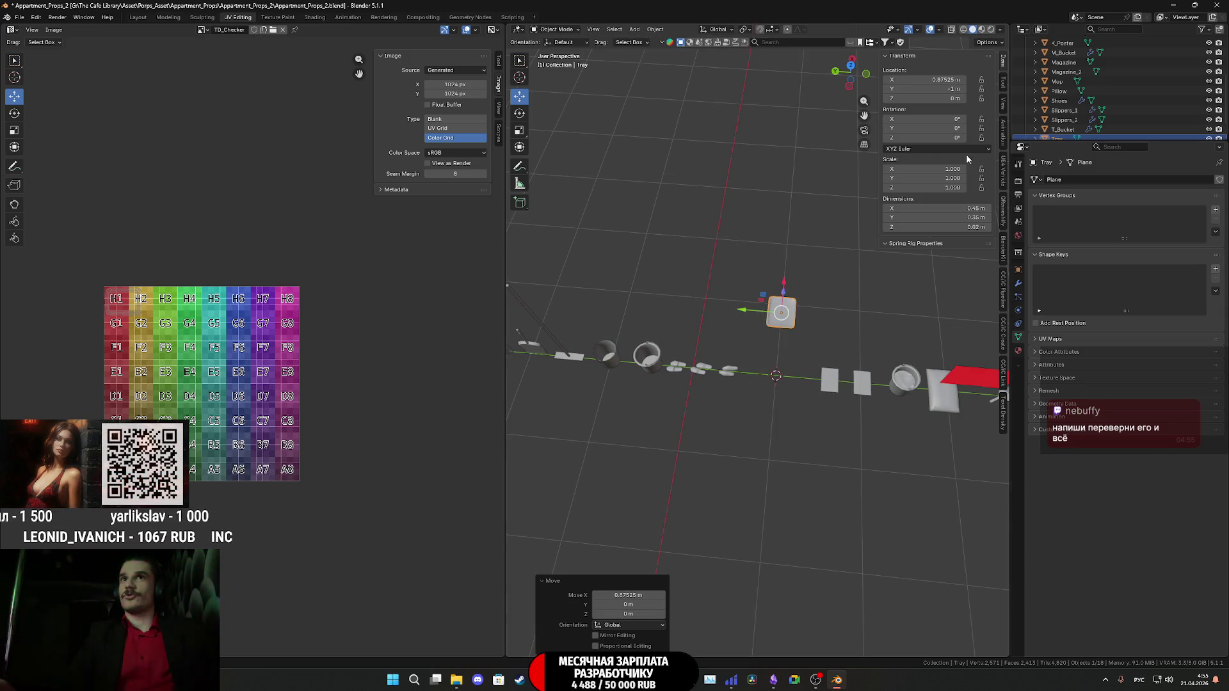
pyautogui.click(853, 69)
pyautogui.scroll(5, 758, 359)
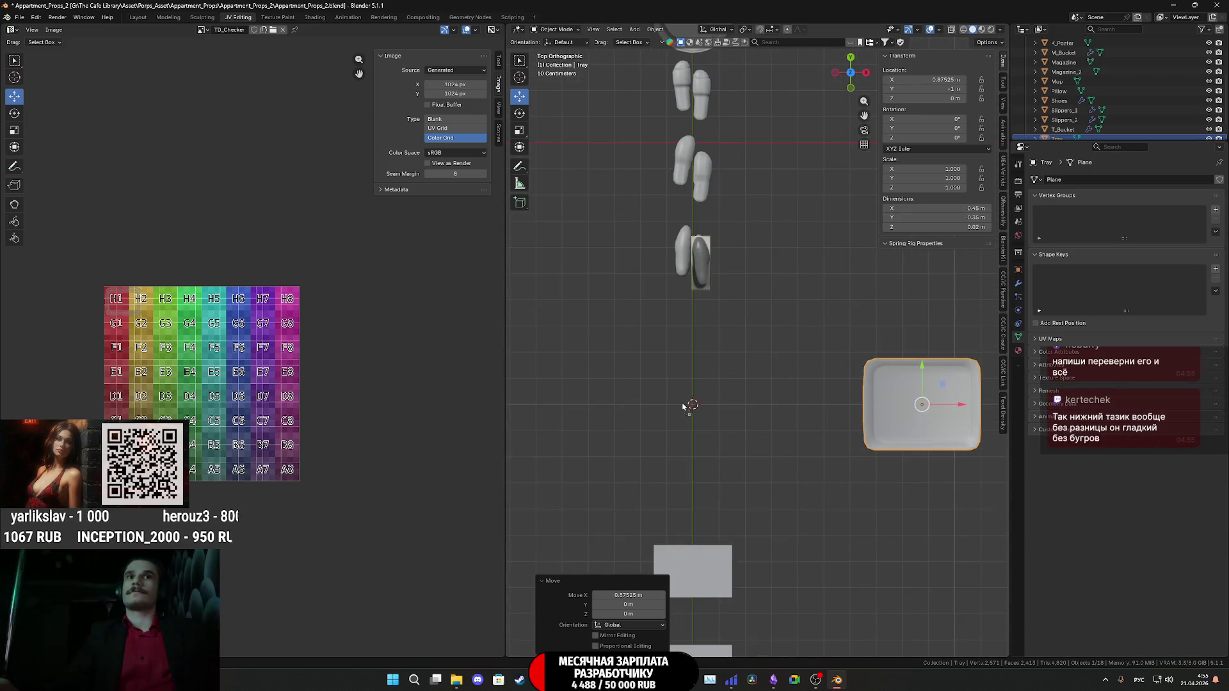
pyautogui.moveTo(697, 413); pyautogui.dragTo(696, 409)
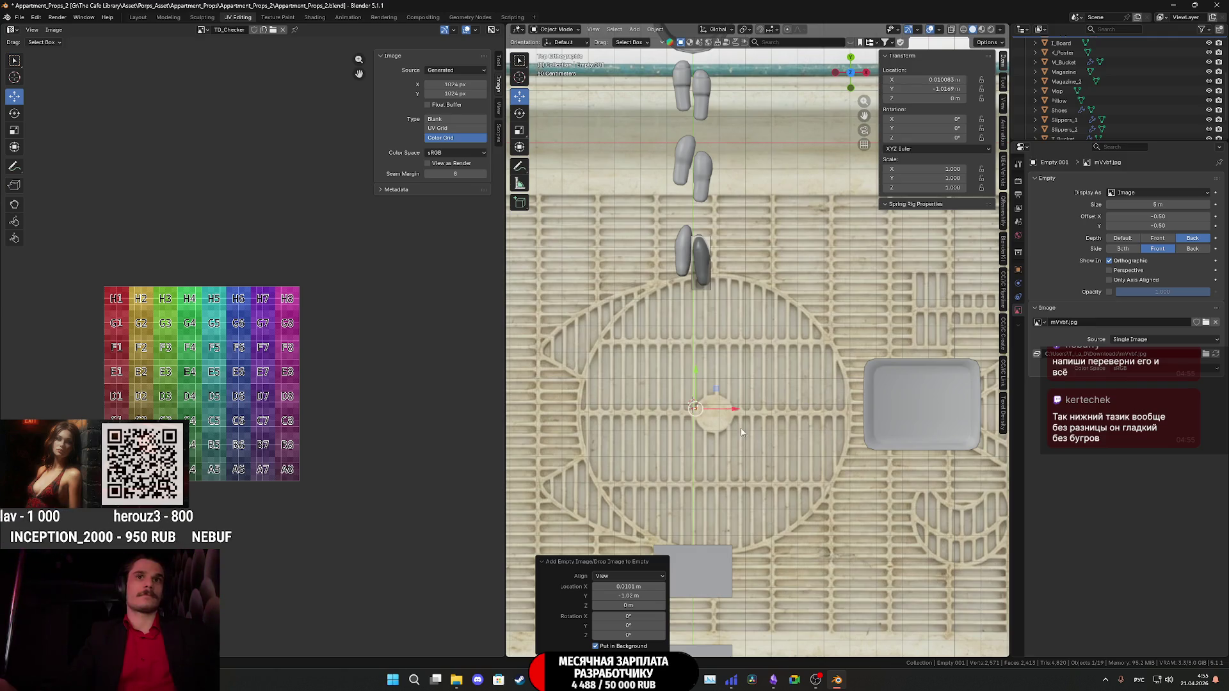
# Move the lid reference image along X and scale it down to 0.190.
pyautogui.press('g')
pyautogui.press('x')
pyautogui.click(726, 406)
pyautogui.press('s')
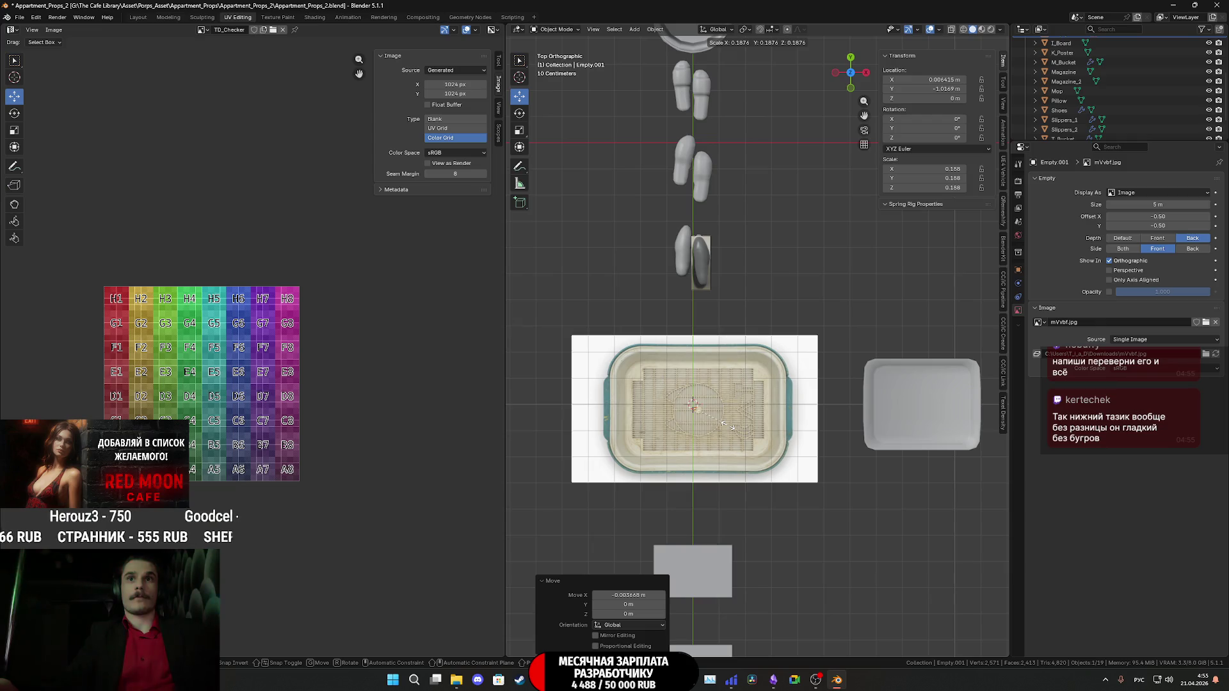
pyautogui.click(728, 425)
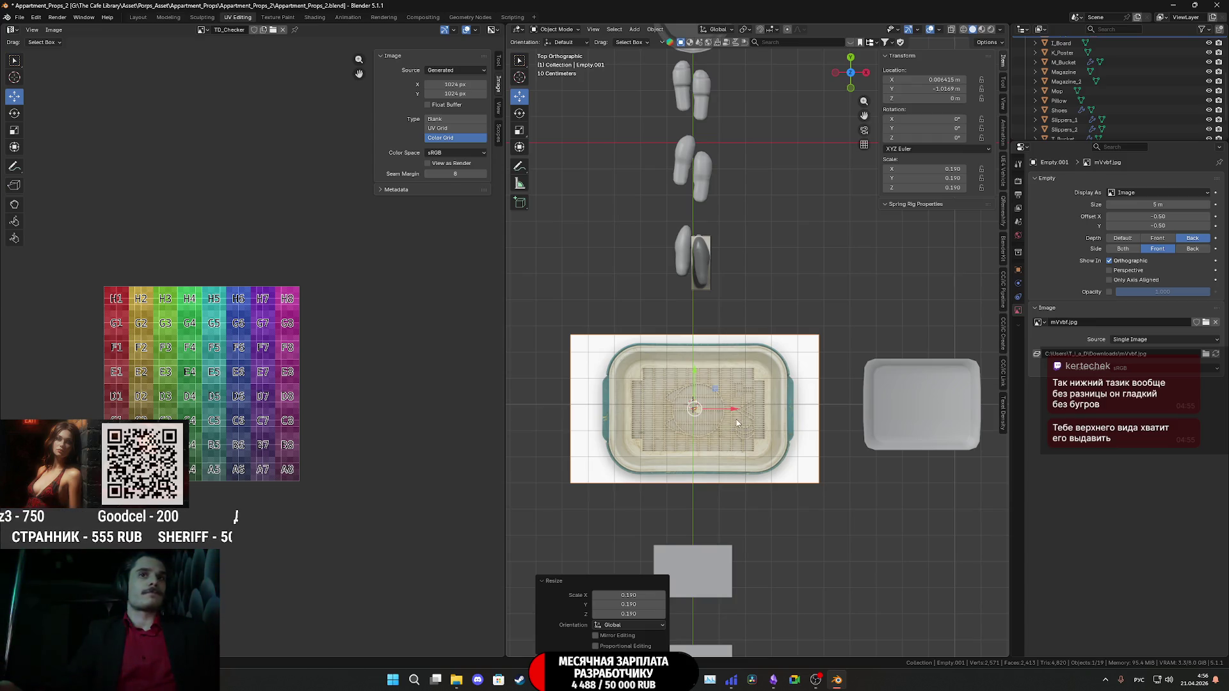
pyautogui.scroll(3, 736, 423)
pyautogui.hotkey('shift', 'a')
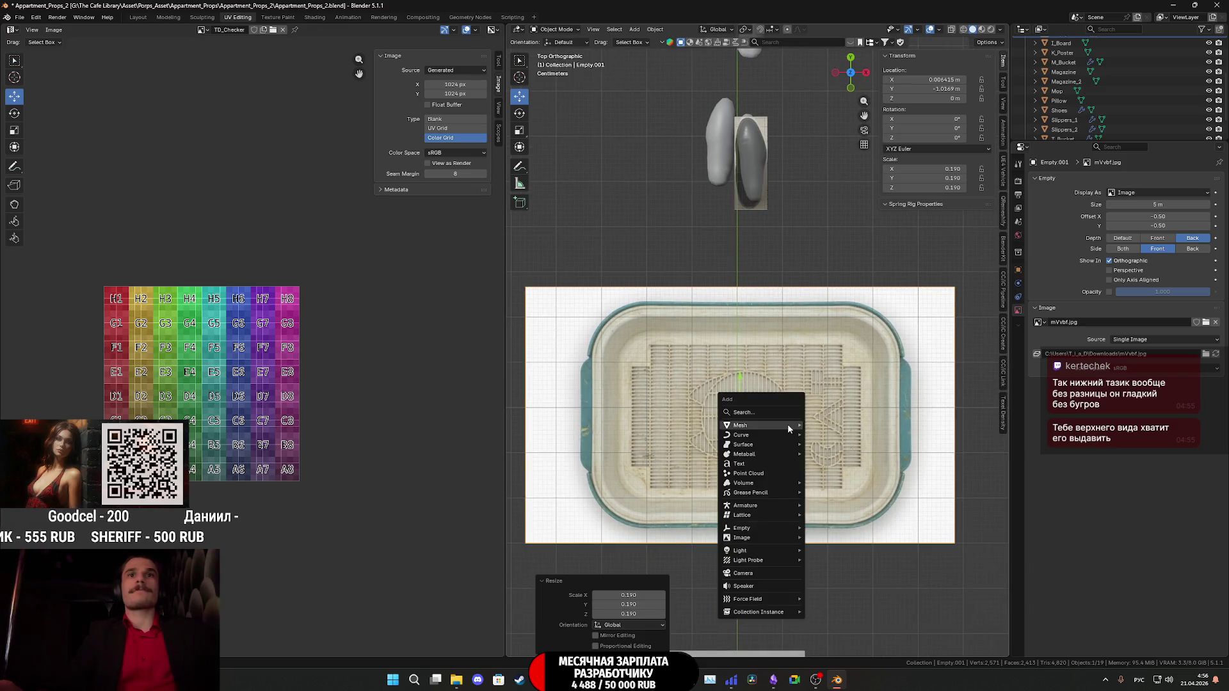
# Add a plane mesh and set its size to 0.48 m.
pyautogui.moveTo(789, 428)
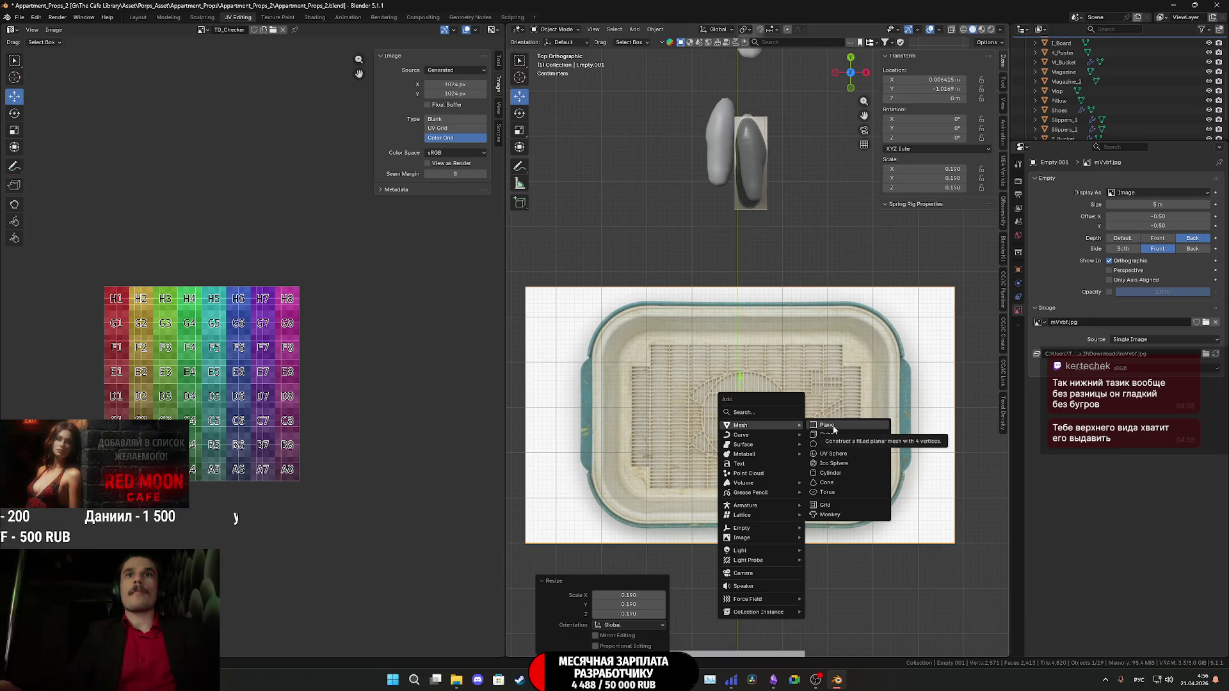
pyautogui.click(834, 427)
pyautogui.scroll(3, 814, 413)
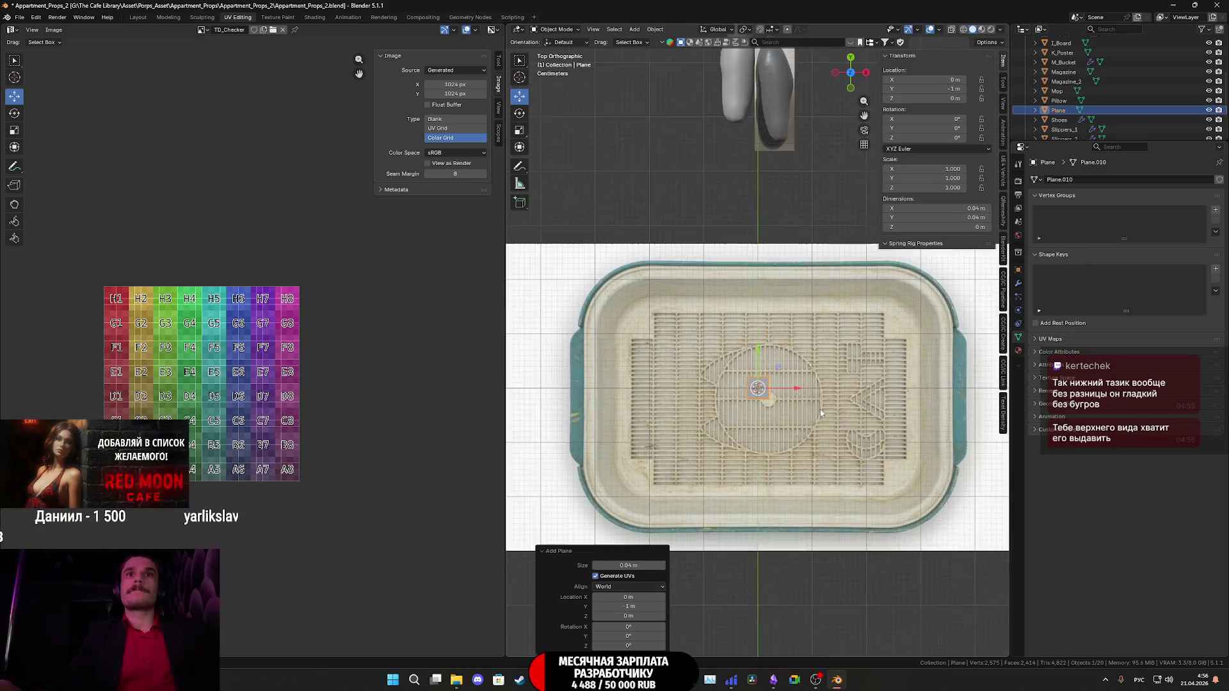
pyautogui.scroll(1, 820, 413)
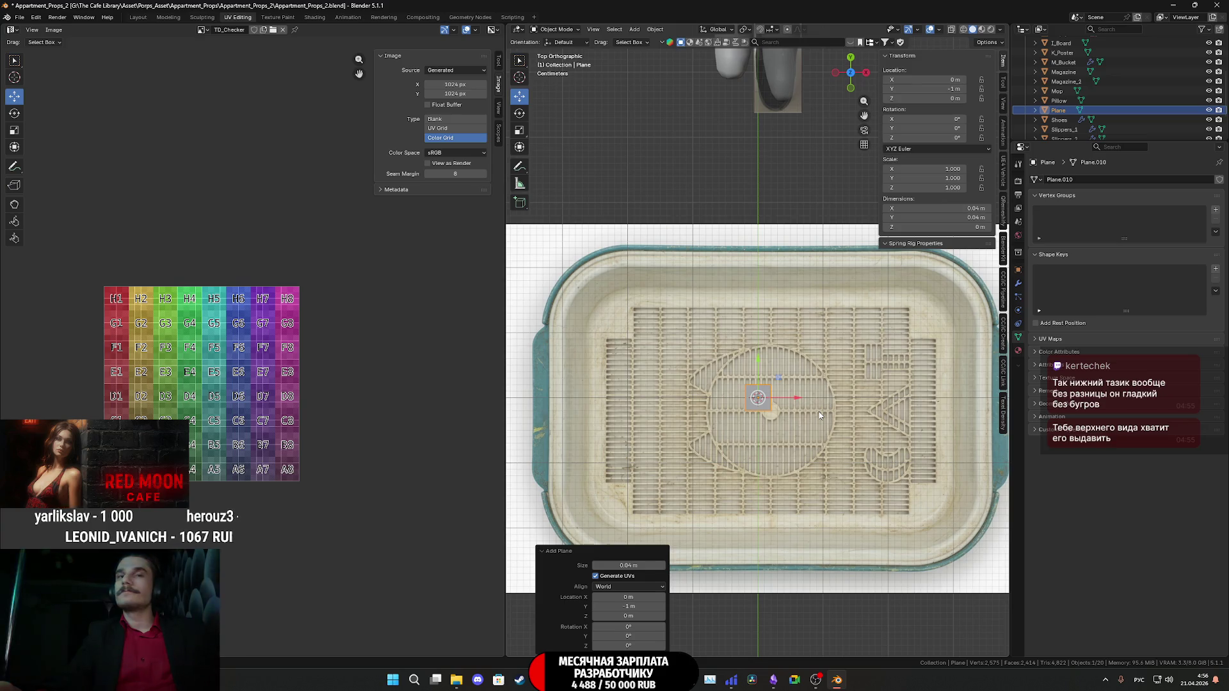
pyautogui.scroll(-1, 820, 414)
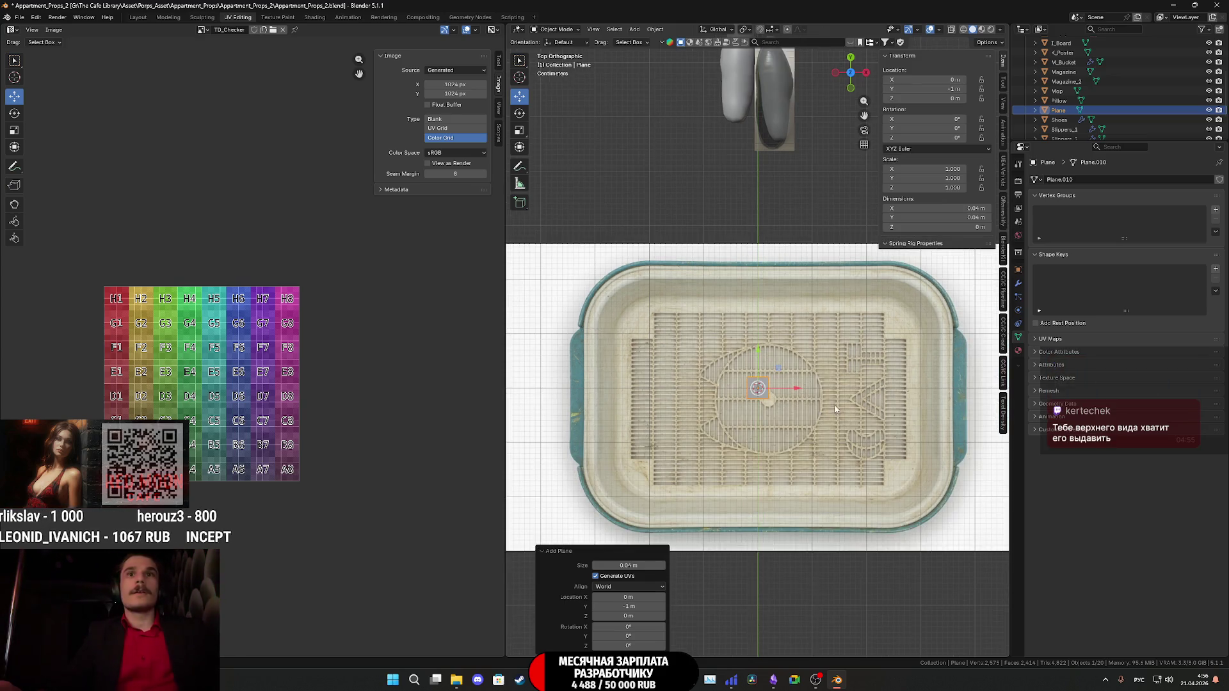
pyautogui.moveTo(627, 567); pyautogui.dragTo(701, 567)
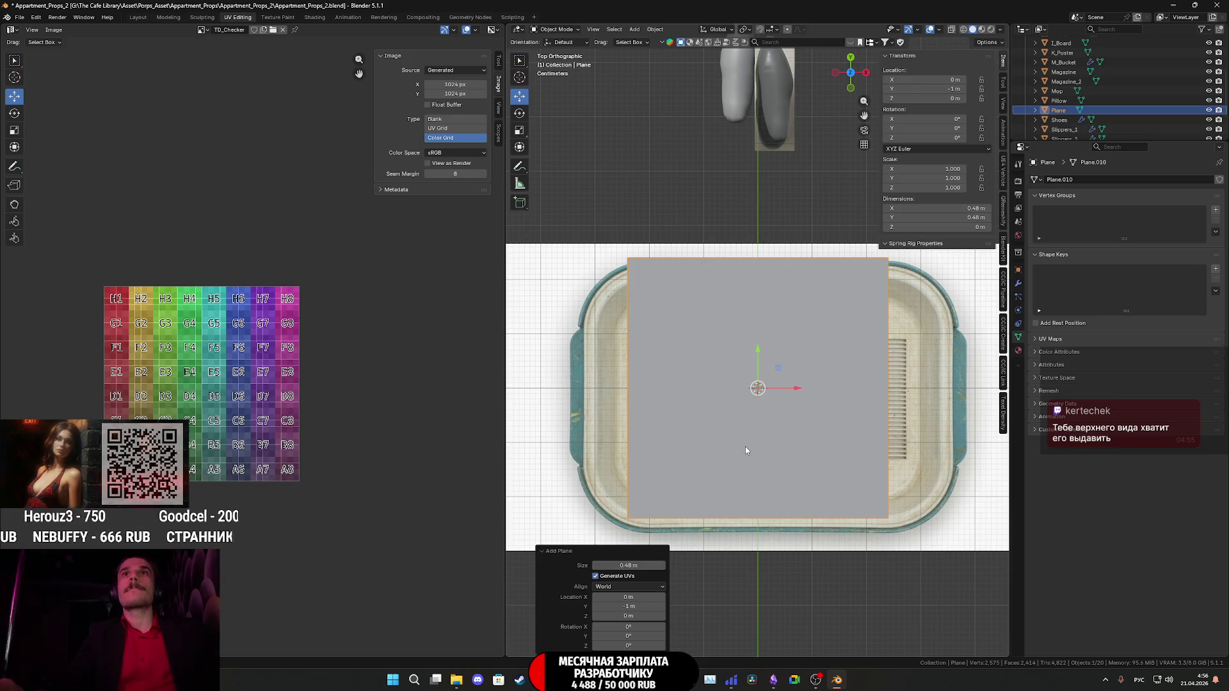
# Nudge the reference image under the plane, then put the plane into Edit Mode.
pyautogui.click(920, 447)
pyautogui.press('g')
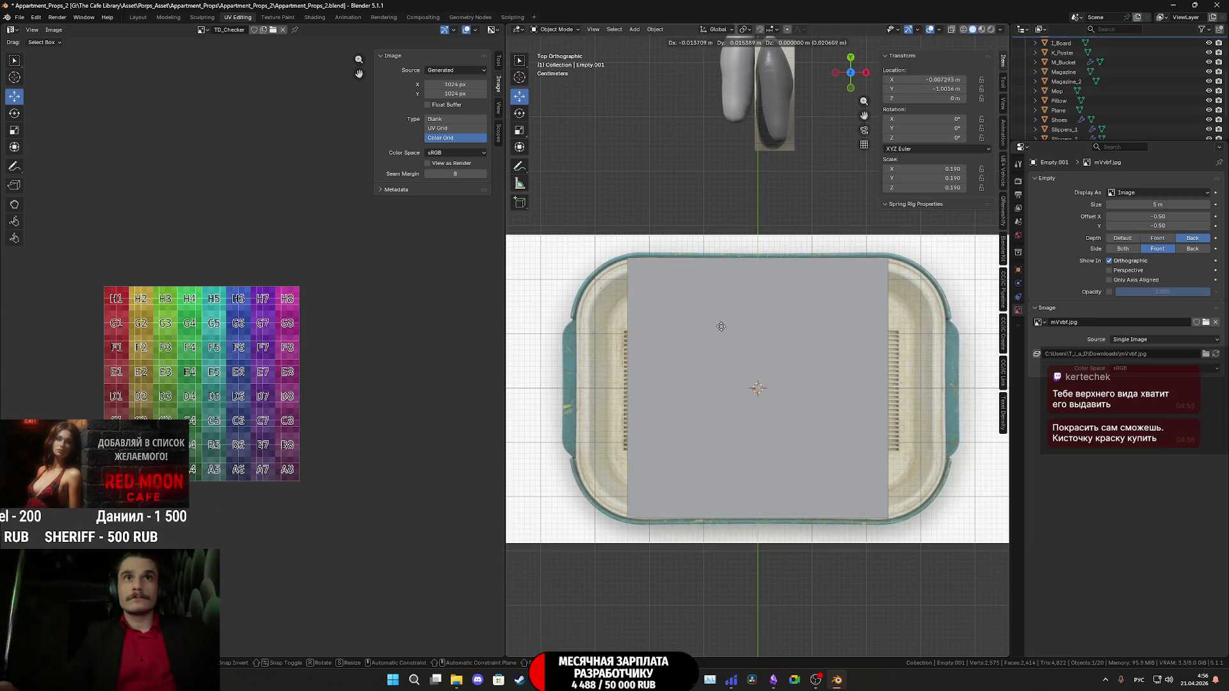
pyautogui.click(728, 329)
pyautogui.click(725, 331)
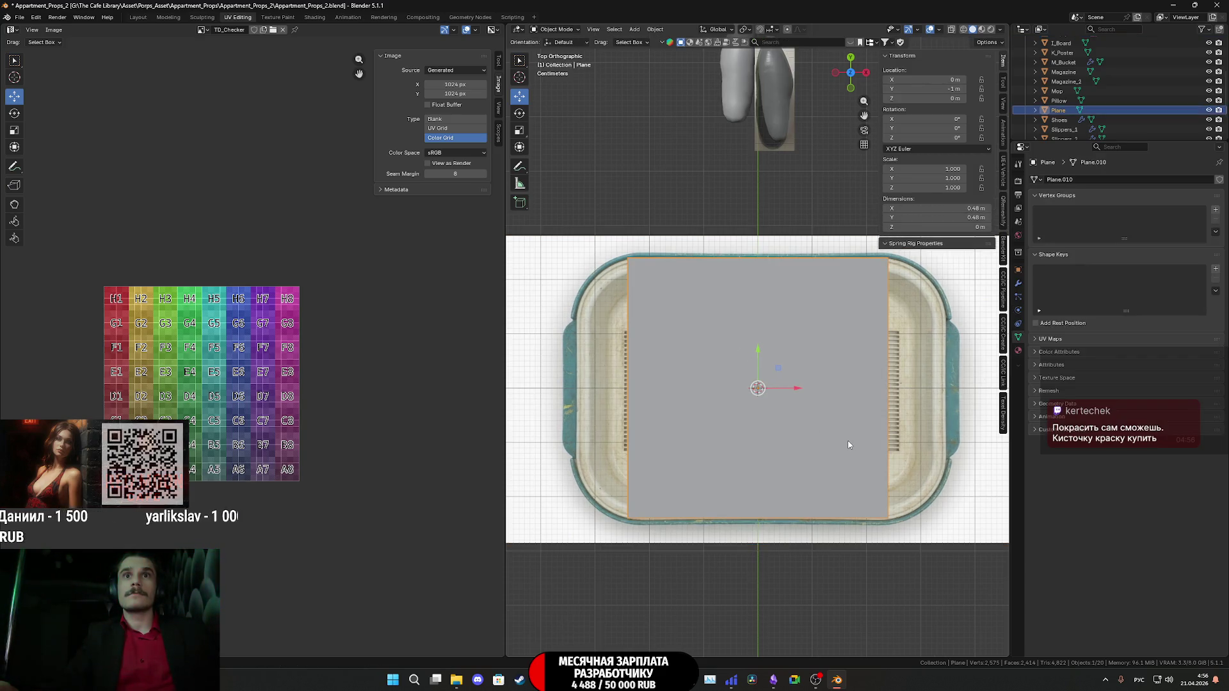
pyautogui.press('Tab')
pyautogui.moveTo(635, 345); pyautogui.dragTo(695, 310, button='middle')
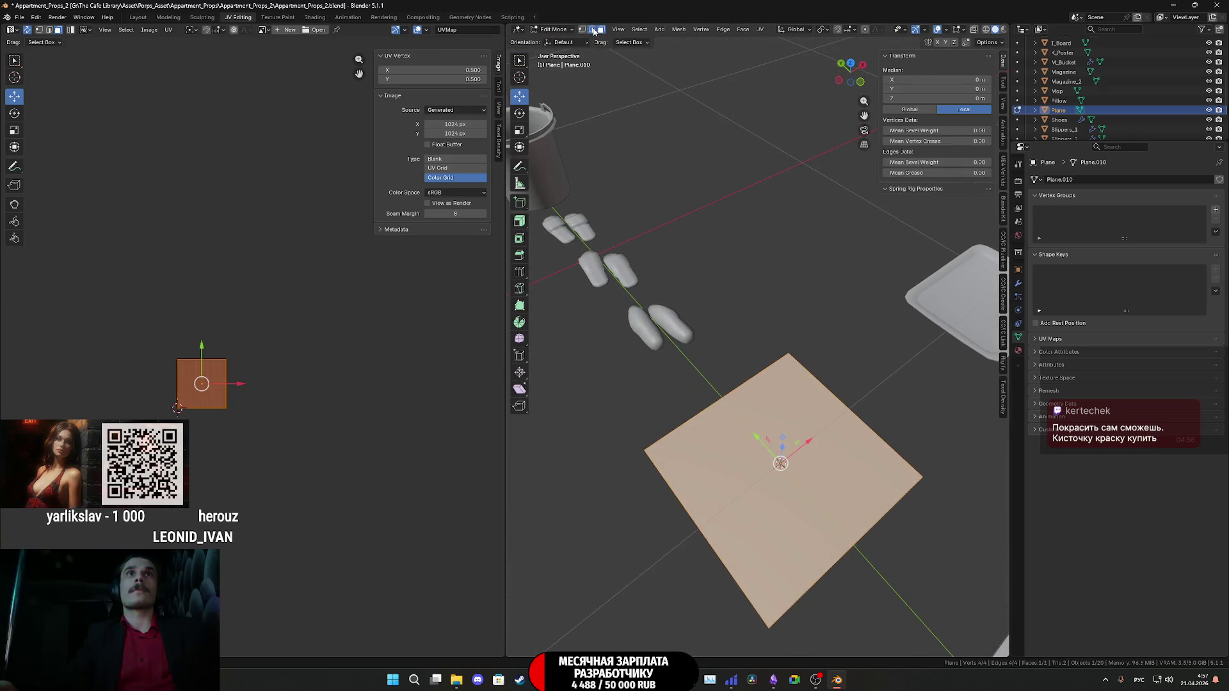
# In top view, push the plane's left and right edges out to the tray's sides.
pyautogui.click(850, 65)
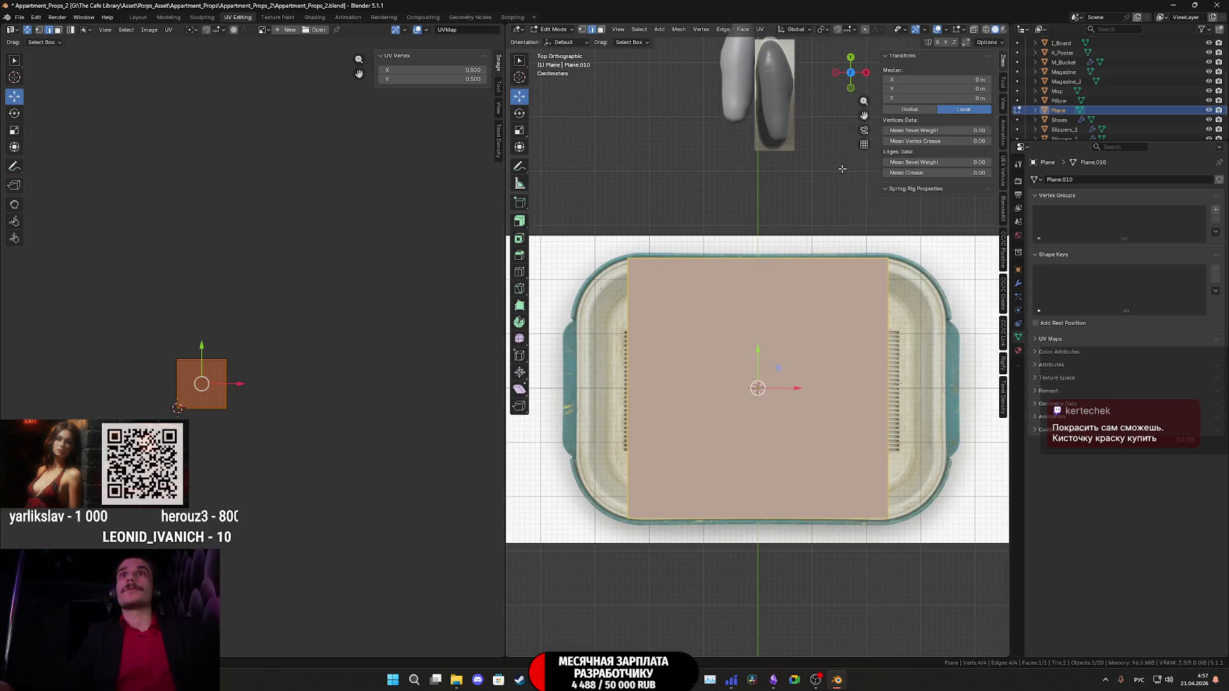
pyautogui.click(629, 375)
pyautogui.moveTo(671, 387); pyautogui.dragTo(614, 387)
pyautogui.click(888, 386)
pyautogui.moveTo(922, 386); pyautogui.dragTo(979, 387)
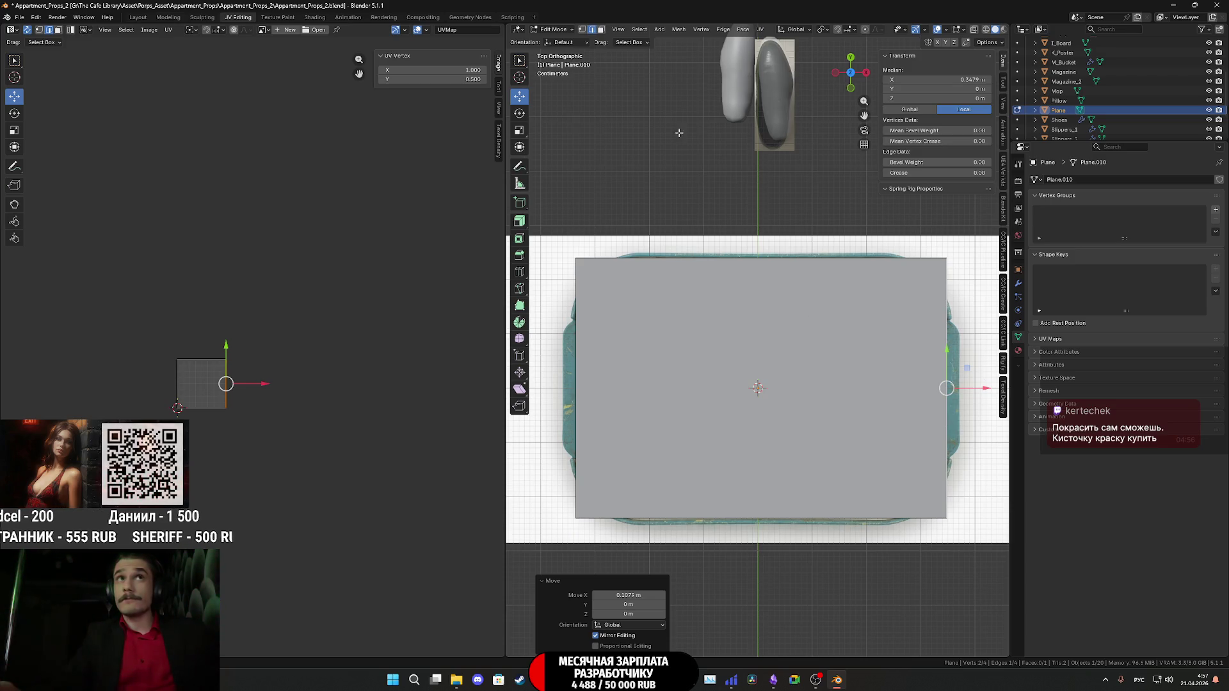
# Select the plane's four corner vertices.
pyautogui.click(582, 30)
pyautogui.click(577, 258)
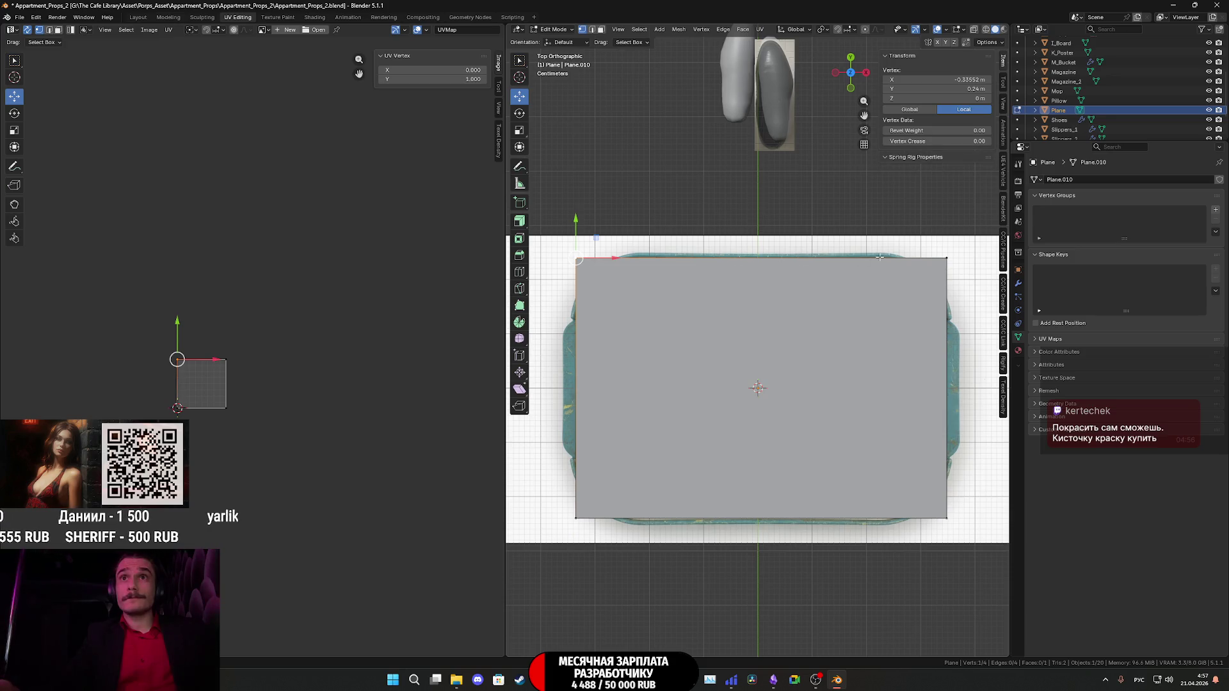
pyautogui.keyDown('shift'); pyautogui.click(947, 259); pyautogui.keyUp('shift')
pyautogui.keyDown('shift'); pyautogui.click(947, 518); pyautogui.keyUp('shift')
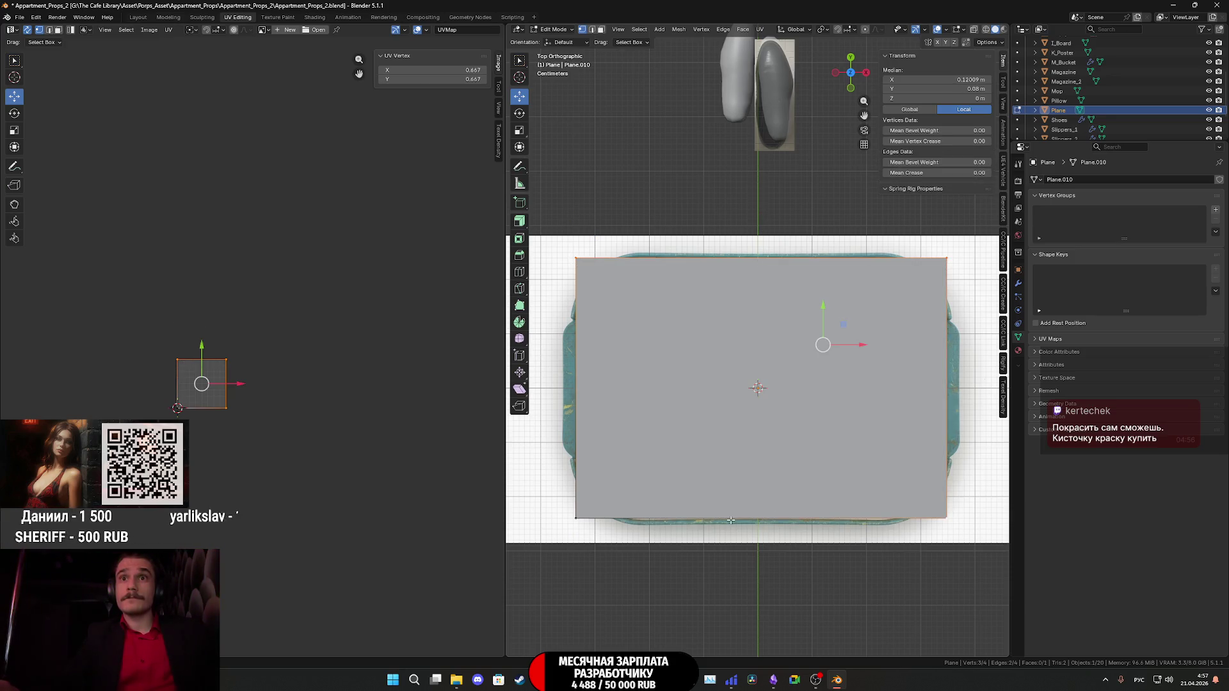
pyautogui.keyDown('shift'); pyautogui.click(578, 516); pyautogui.keyUp('shift')
# Try a corner bevel twice, cancel it, and start loop cuts across the plane.
pyautogui.hotkey('ctrl', 'b')
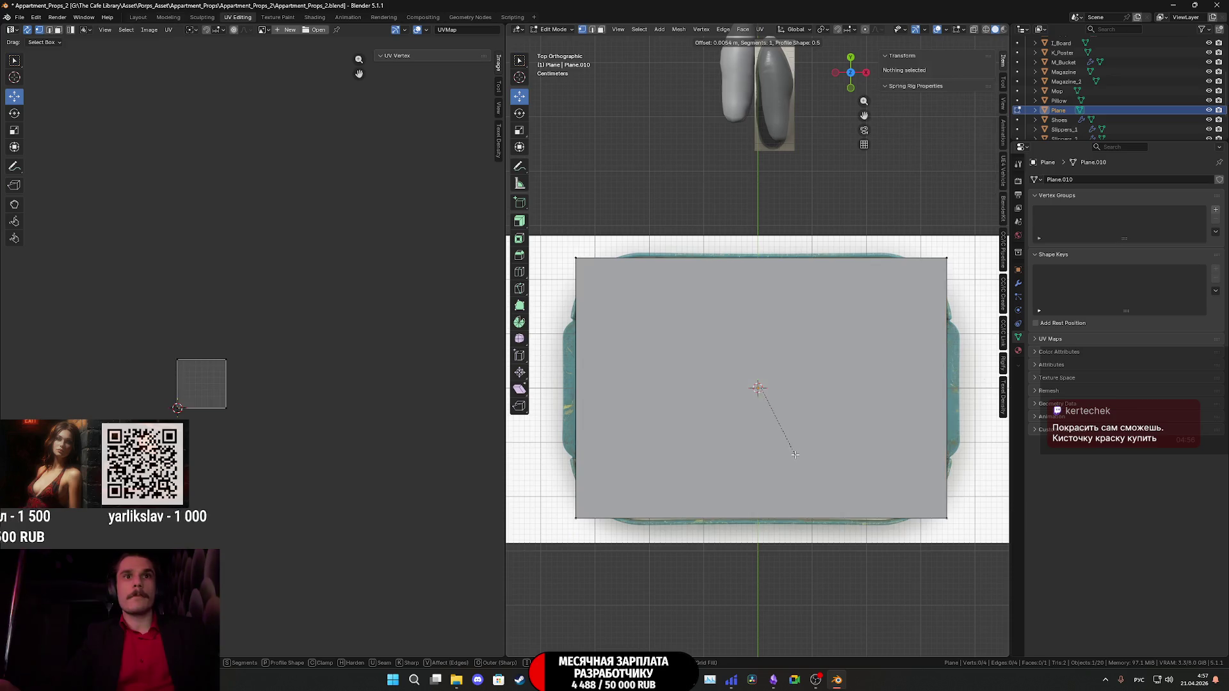
pyautogui.press('Escape')
pyautogui.hotkey('ctrl', 'b')
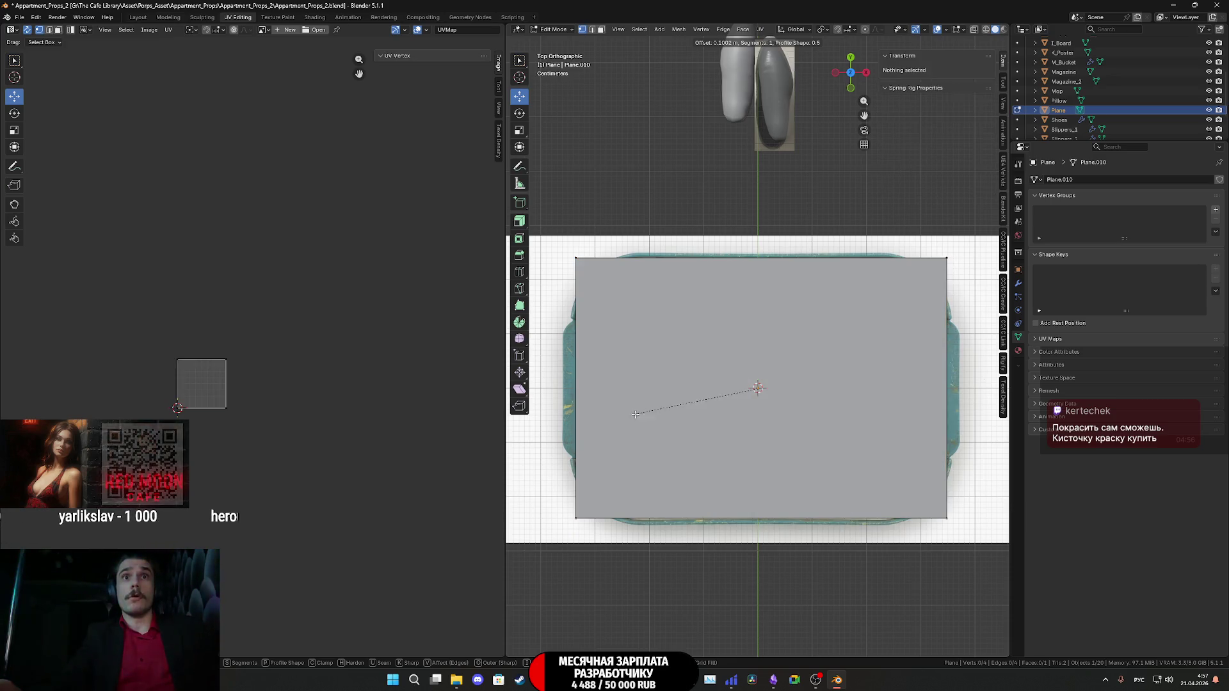
pyautogui.press('Escape')
pyautogui.hotkey('ctrl', 'z')
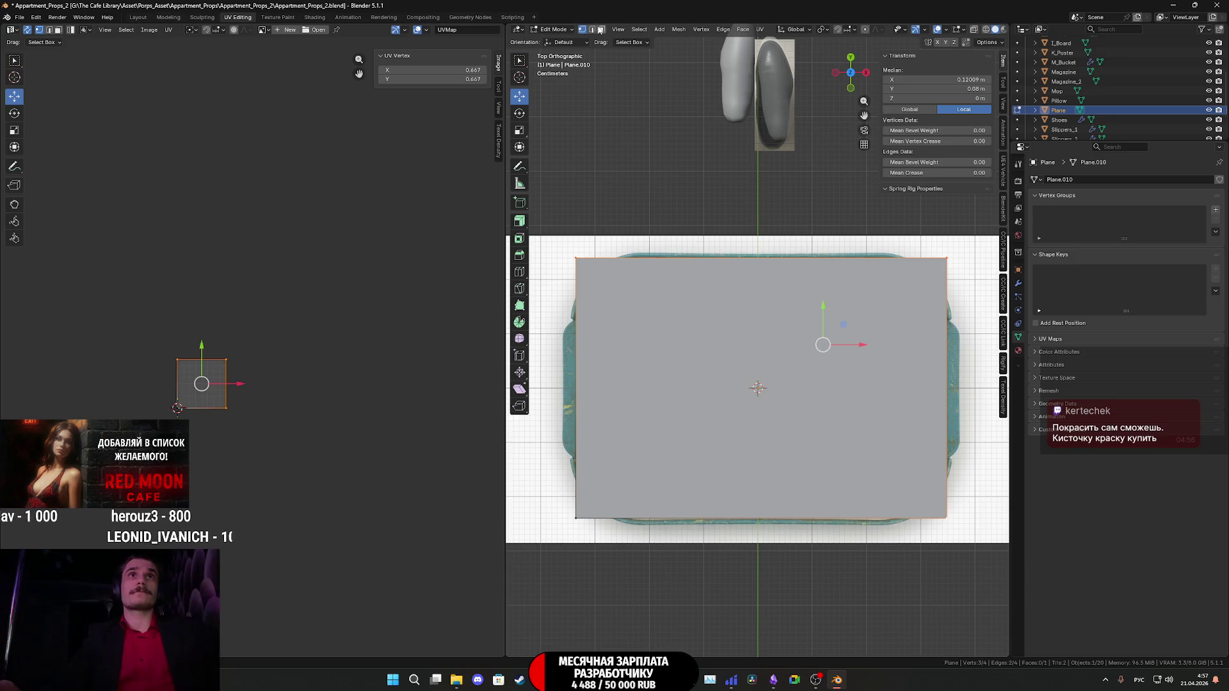
pyautogui.click(600, 30)
pyautogui.hotkey('ctrl', 'r')
pyautogui.scroll(2, 581, 440)
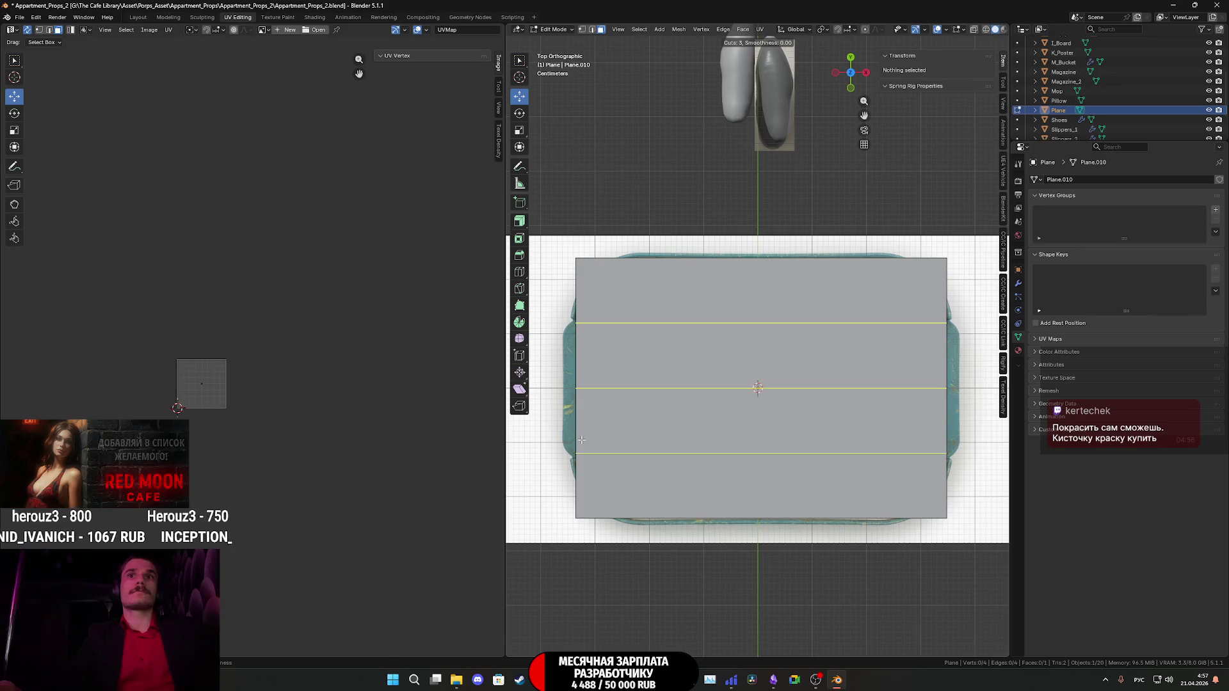
pyautogui.click(581, 439)
pyautogui.rightClick(596, 449)
pyautogui.hotkey('ctrl', 'r')
pyautogui.scroll(3, 704, 520)
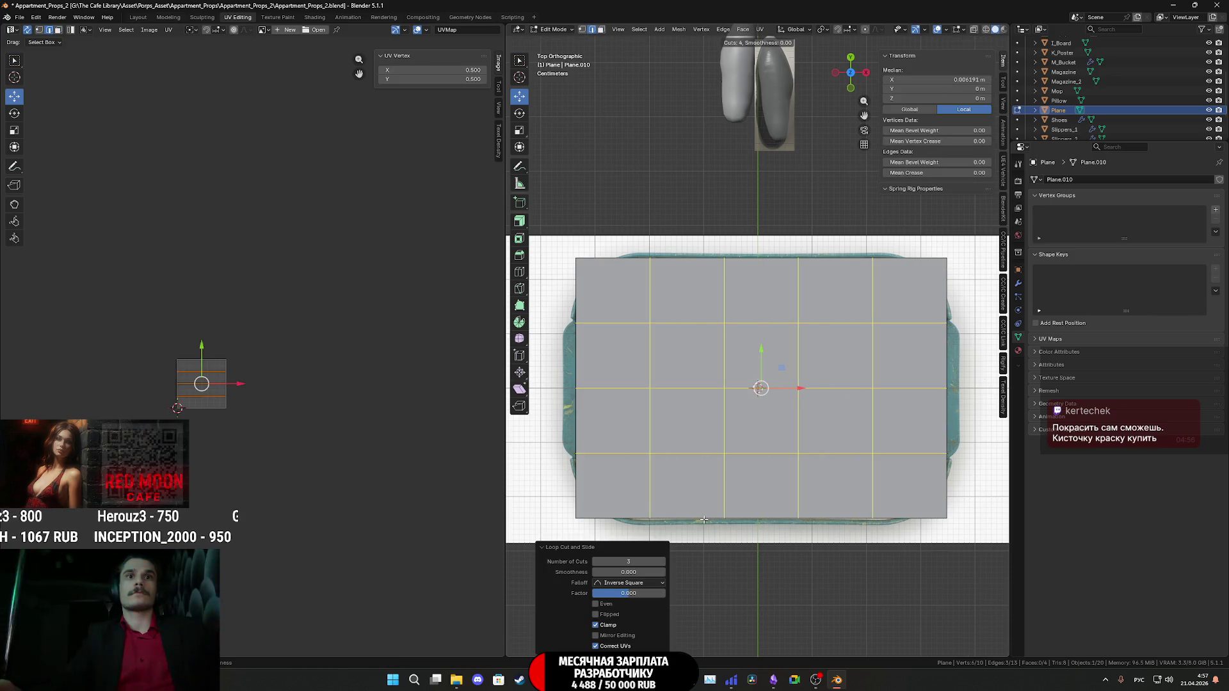
pyautogui.scroll(1, 705, 520)
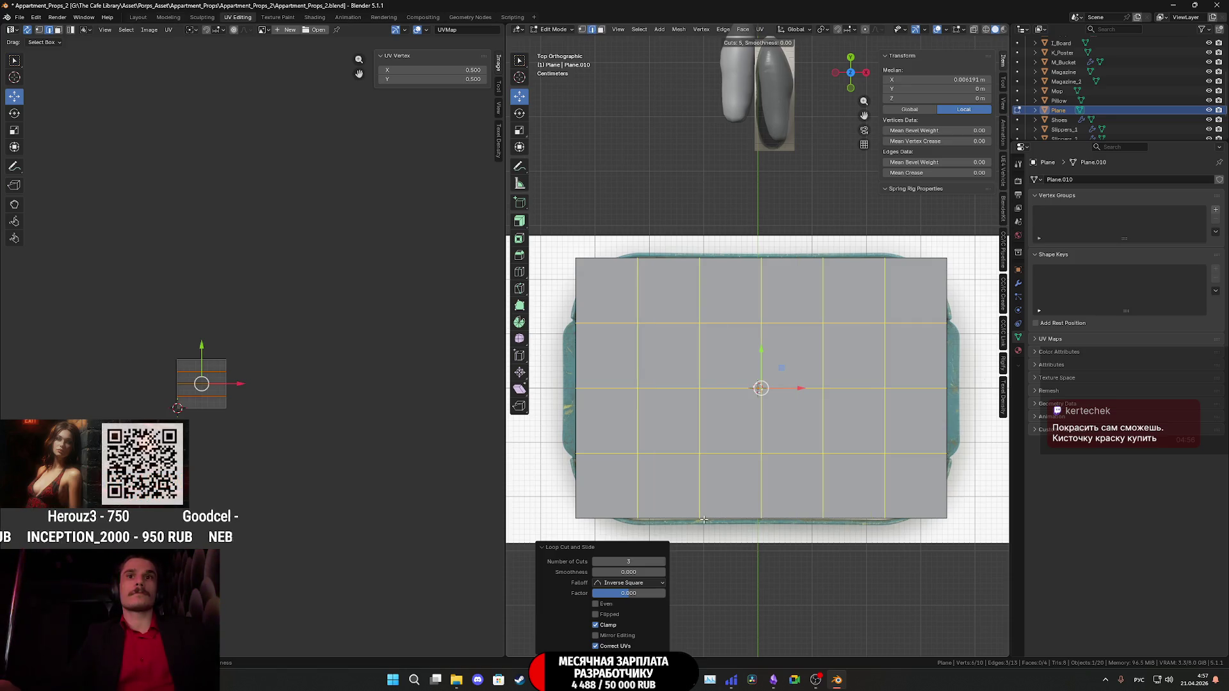
pyautogui.click(704, 520)
pyautogui.rightClick(704, 520)
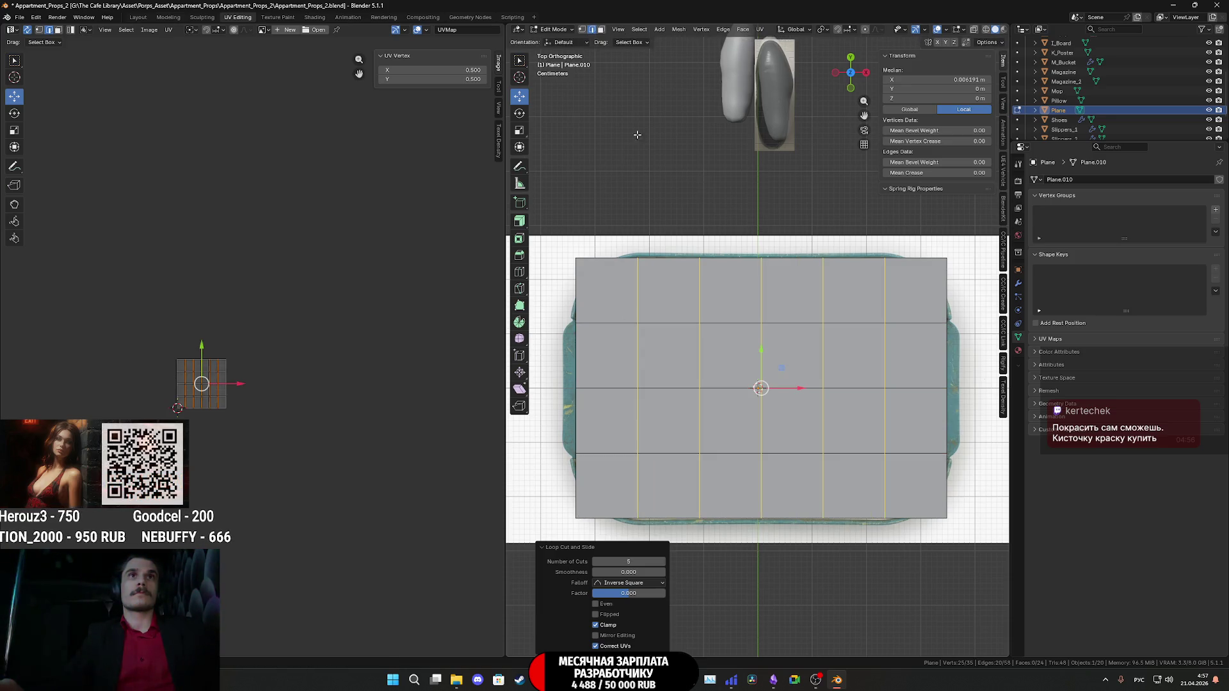
pyautogui.click(582, 29)
pyautogui.click(576, 518)
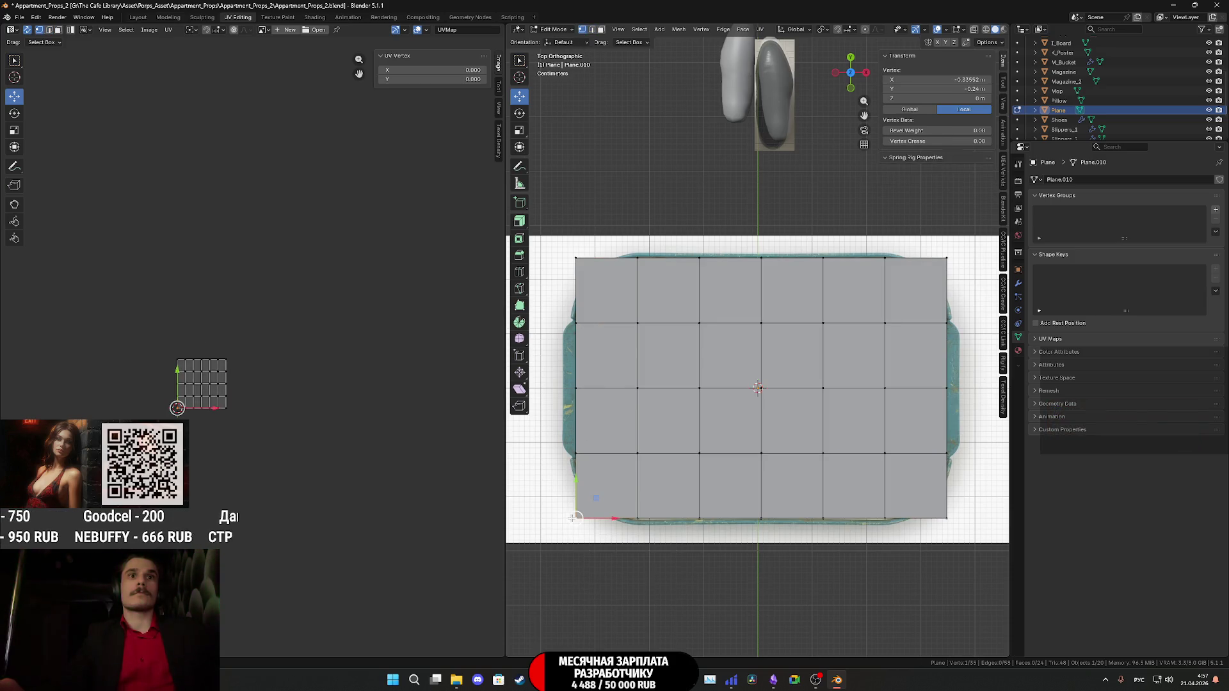
pyautogui.keyDown('shift'); pyautogui.click(577, 256); pyautogui.keyUp('shift')
pyautogui.keyDown('shift'); pyautogui.click(944, 259); pyautogui.keyUp('shift')
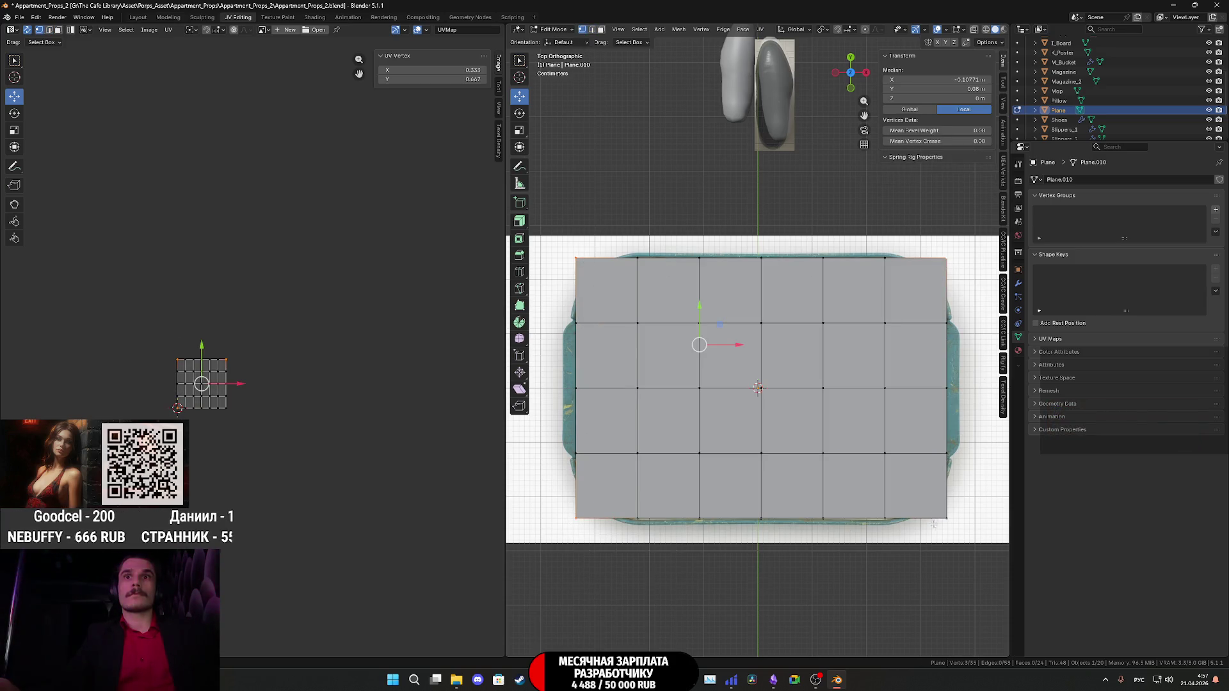
pyautogui.hotkey('ctrl', 'b')
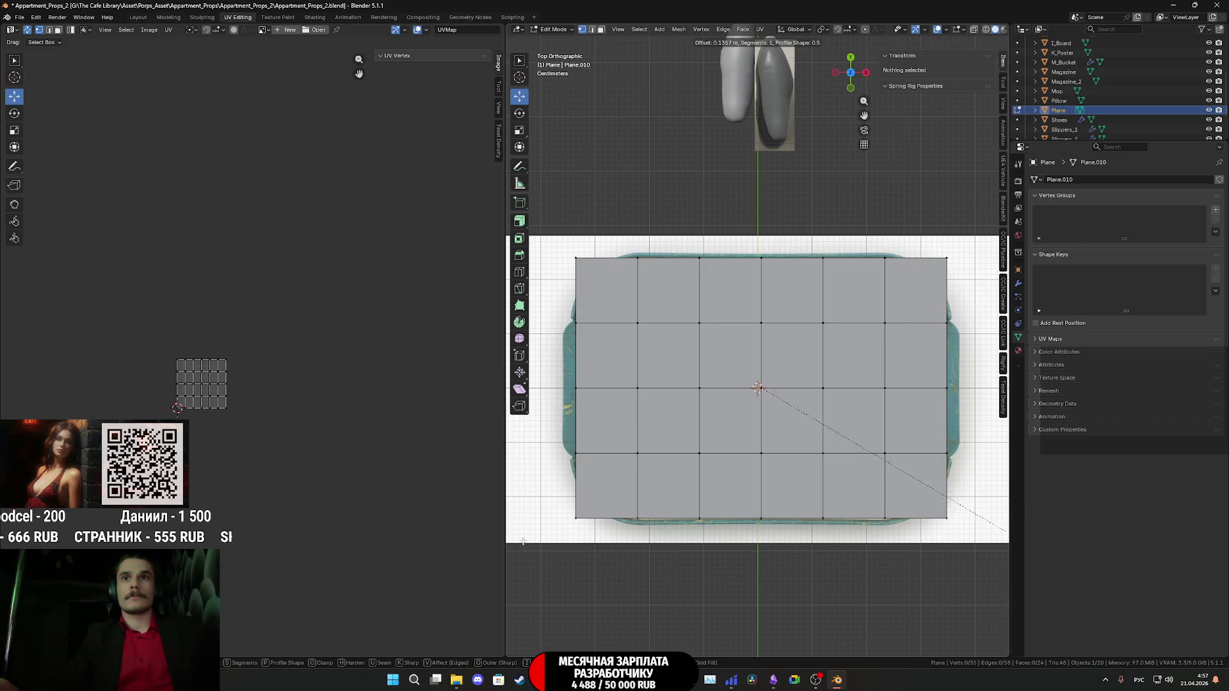
pyautogui.rightClick(907, 580)
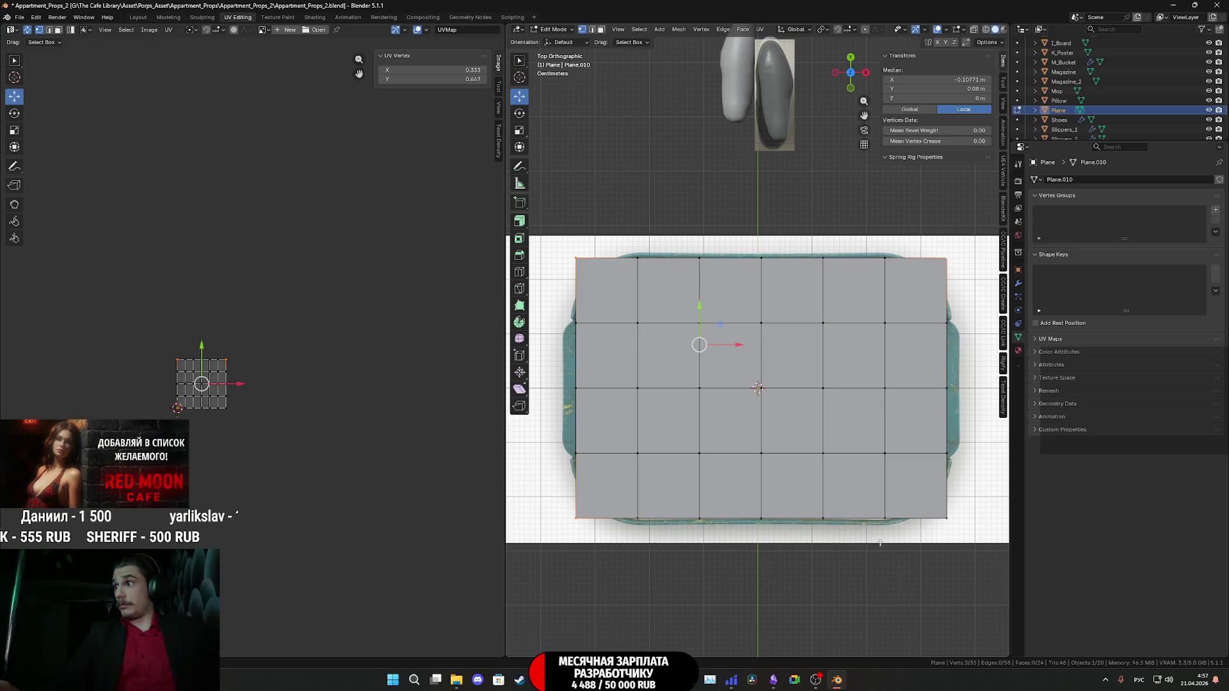
pyautogui.moveTo(825, 469); pyautogui.dragTo(849, 423, button='middle')
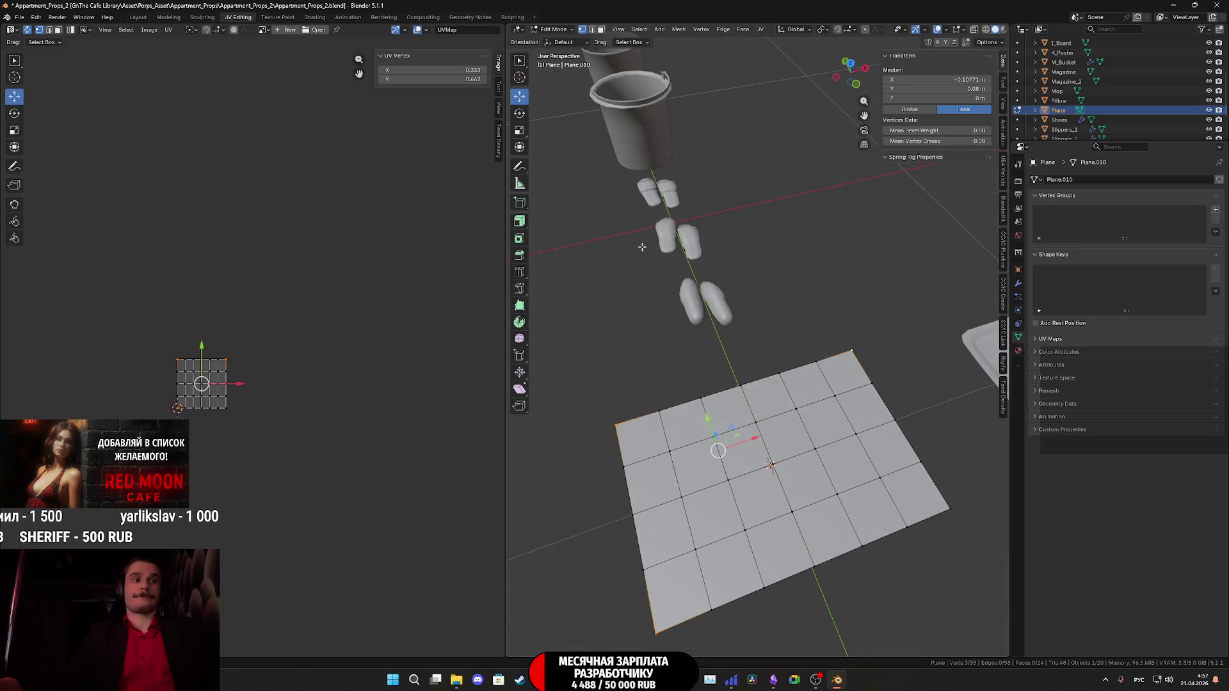
pyautogui.click(601, 30)
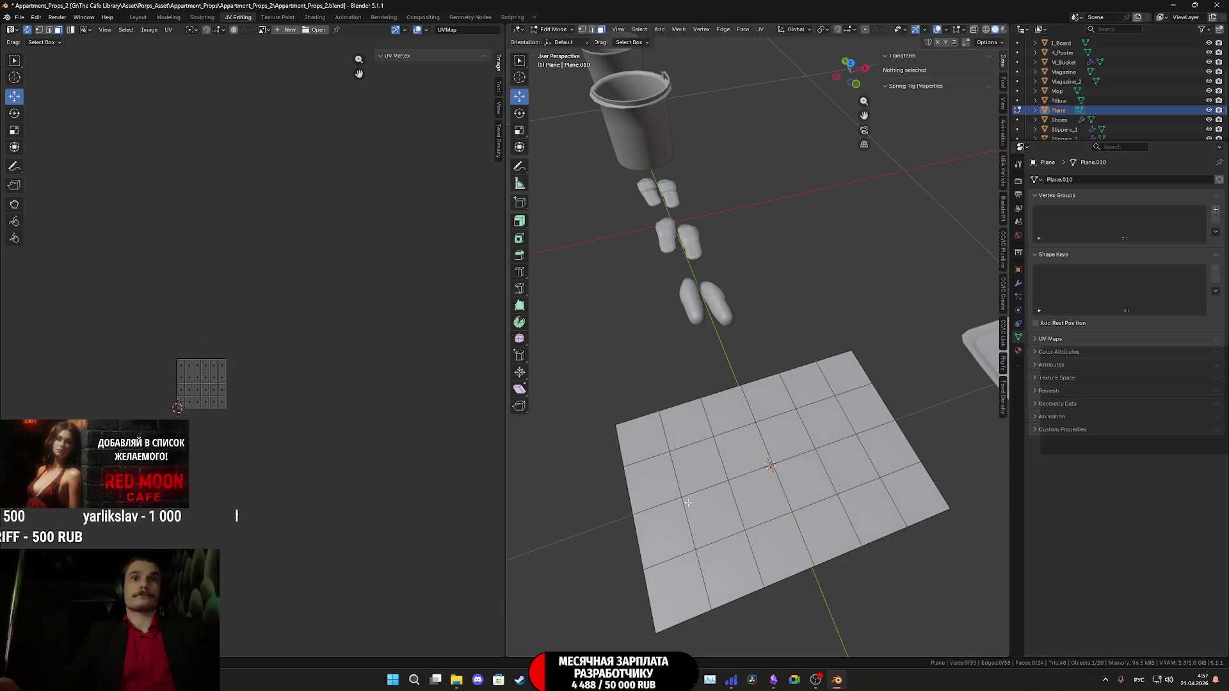
# Select all faces and extrude the plane about 0.021 m into a thin slab.
pyautogui.click(689, 562)
pyautogui.keyDown('shift'); pyautogui.click(678, 518); pyautogui.keyUp('shift')
pyautogui.keyDown('shift'); pyautogui.click(730, 570); pyautogui.keyUp('shift')
pyautogui.press('a')
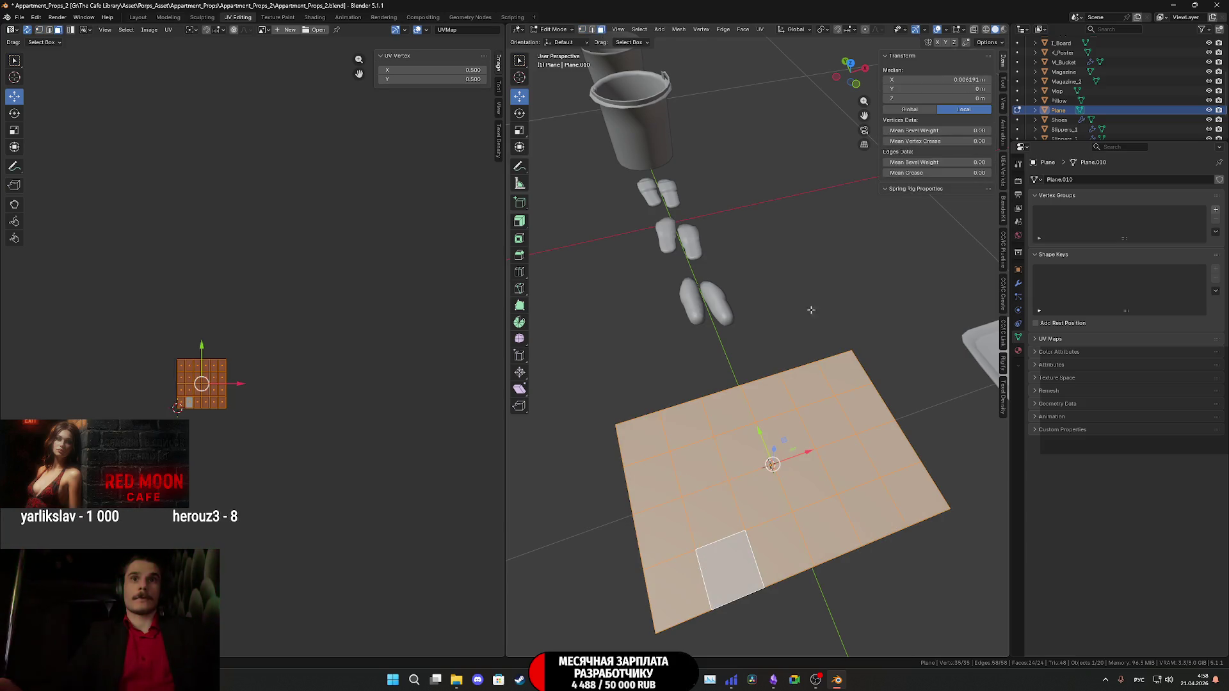
pyautogui.click(849, 63)
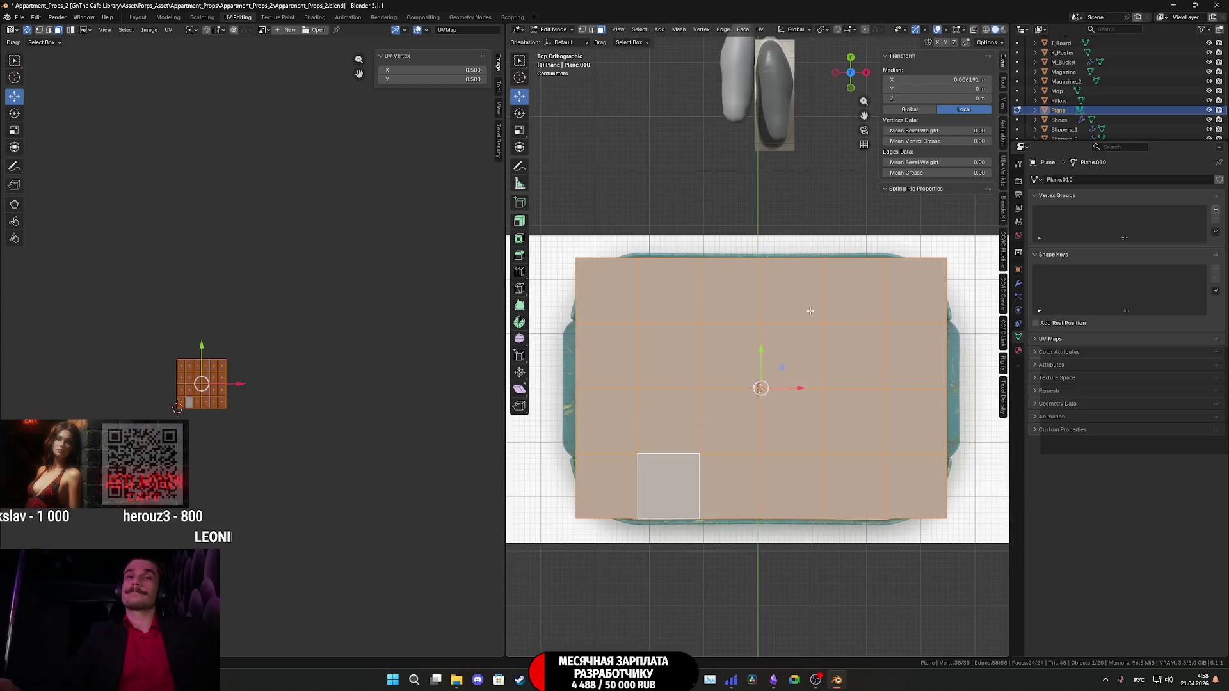
pyautogui.click(835, 72)
pyautogui.scroll(3, 783, 476)
pyautogui.keyDown('shift'); pyautogui.moveTo(783, 477); pyautogui.dragTo(777, 357, button='middle'); pyautogui.keyUp('shift')
pyautogui.press('e')
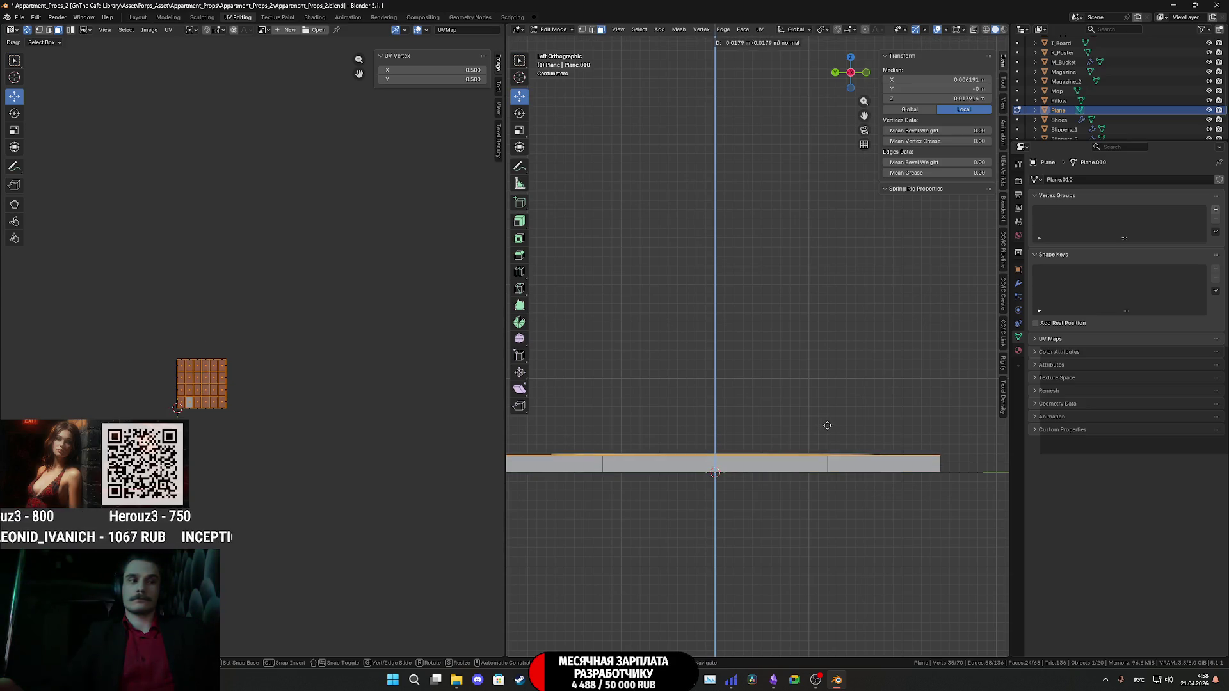
pyautogui.click(828, 422)
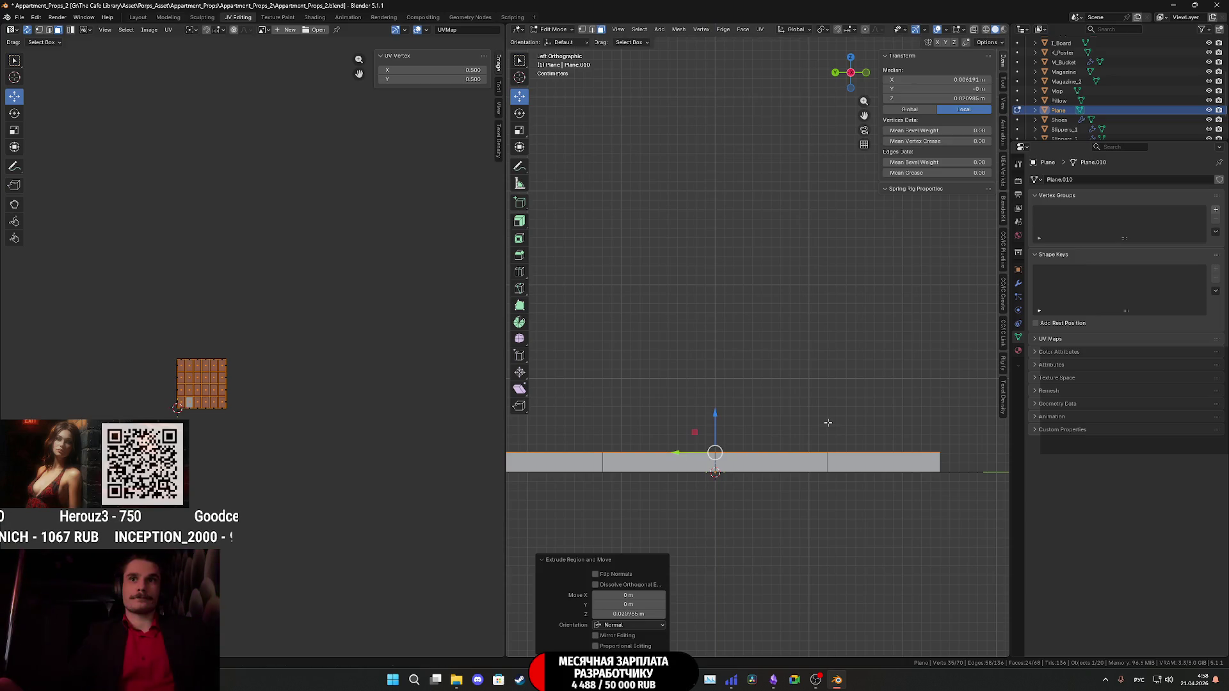
# Select the slab's four vertical corner edges and frame it from above.
pyautogui.moveTo(834, 415); pyautogui.dragTo(765, 392, button='middle')
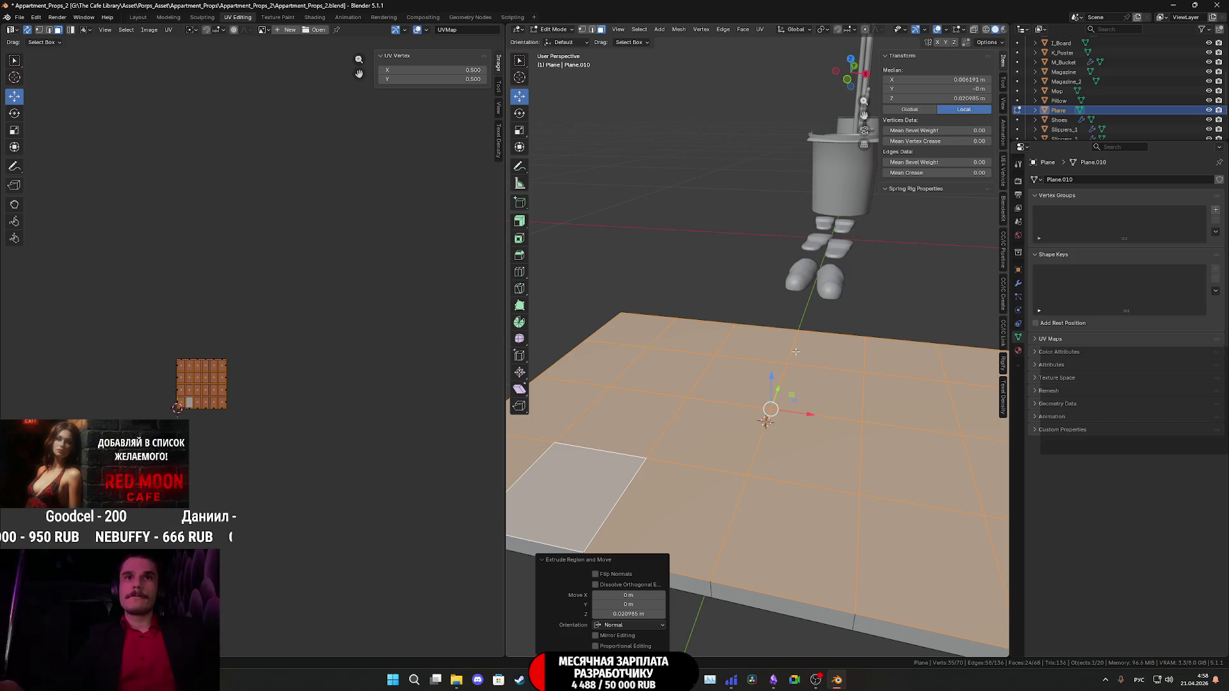
pyautogui.scroll(-3, 797, 339)
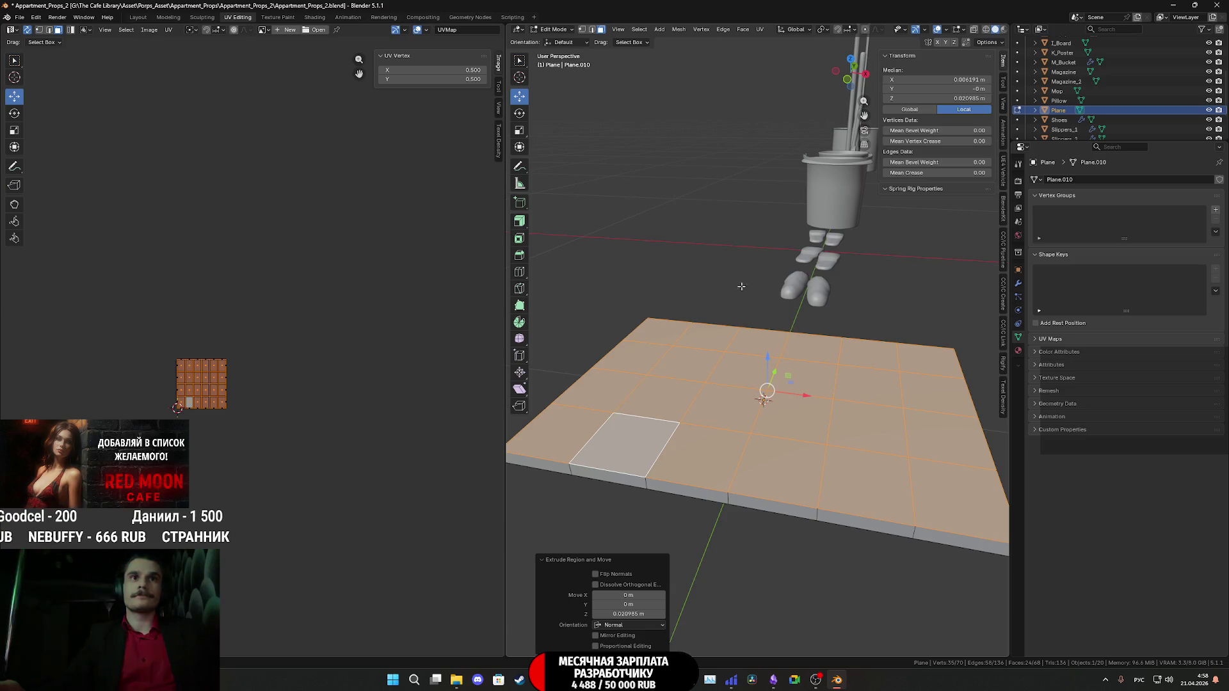
pyautogui.click(592, 30)
pyautogui.moveTo(736, 409); pyautogui.dragTo(816, 435, button='middle')
pyautogui.click(659, 472)
pyautogui.moveTo(658, 472)
pyautogui.mouseDown(button='middle')
pyautogui.moveTo(743, 498)
pyautogui.moveTo(912, 449)
pyautogui.moveTo(792, 463)
pyautogui.mouseUp(button='middle')
pyautogui.keyDown('shift'); pyautogui.click(722, 512); pyautogui.keyUp('shift')
pyautogui.keyDown('shift'); pyautogui.click(704, 467); pyautogui.keyUp('shift')
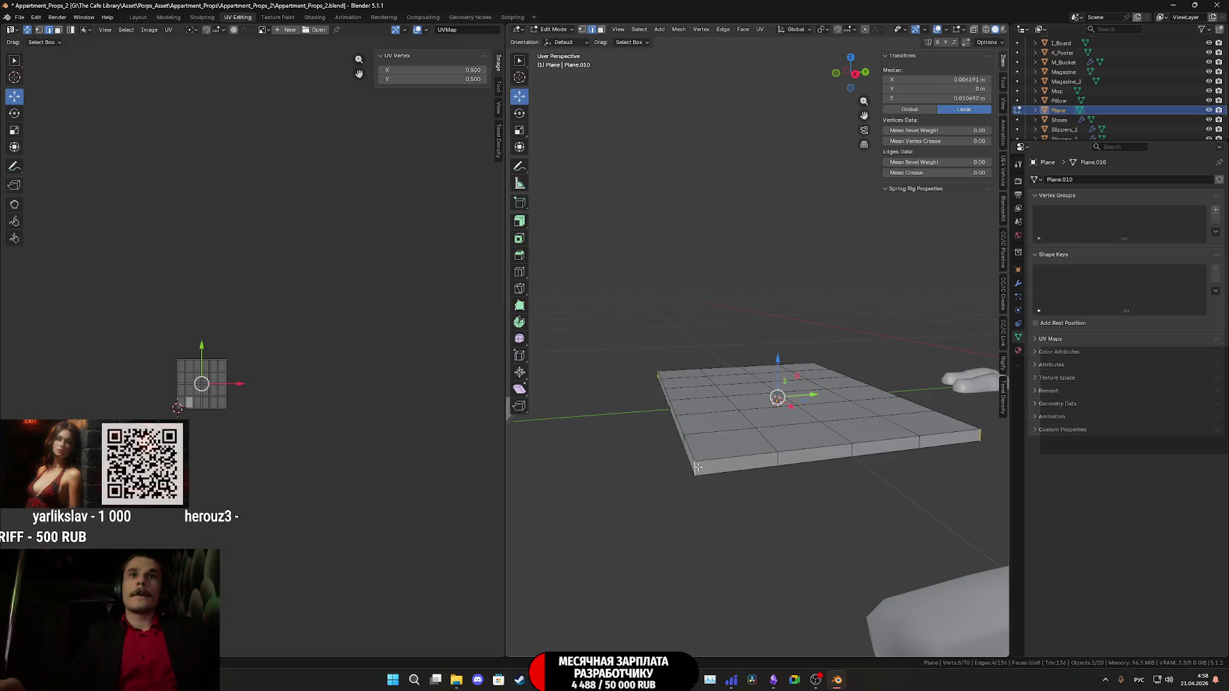
pyautogui.click(851, 57)
pyautogui.keyDown('shift'); pyautogui.moveTo(922, 420); pyautogui.dragTo(848, 435, button='middle'); pyautogui.keyUp('shift')
# Bevel the four corner edges about 0.096 m with 3 segments.
pyautogui.hotkey('ctrl', 'b')
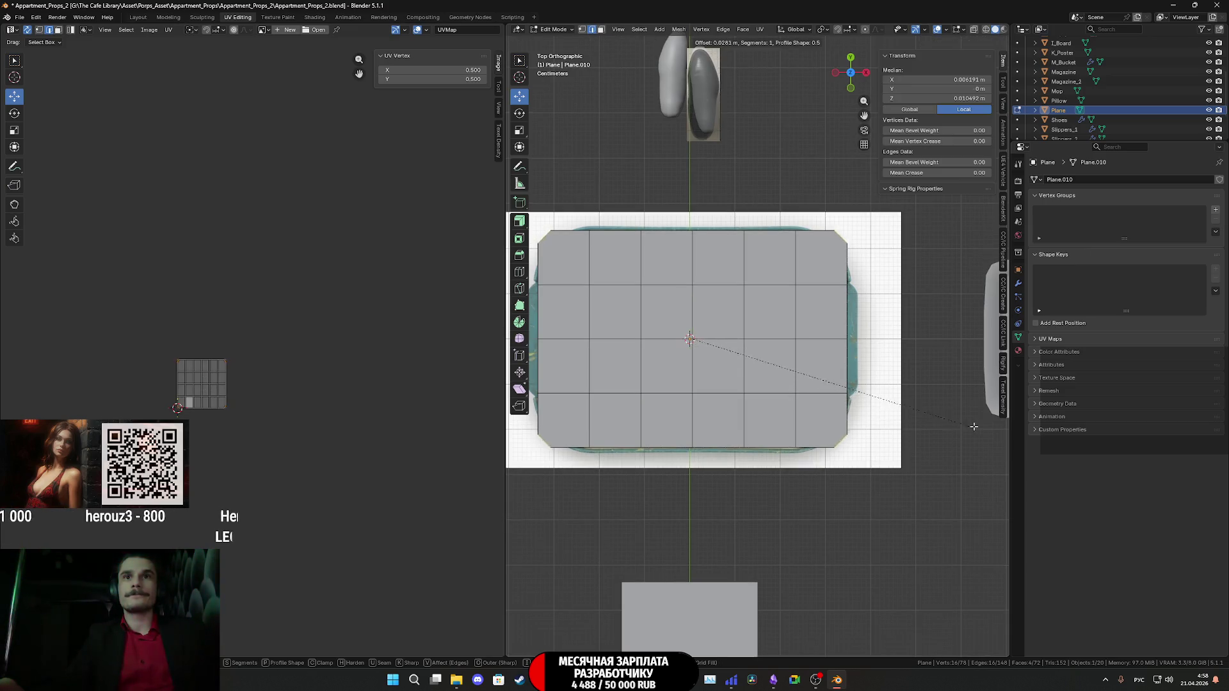
pyautogui.scroll(1, 998, 418)
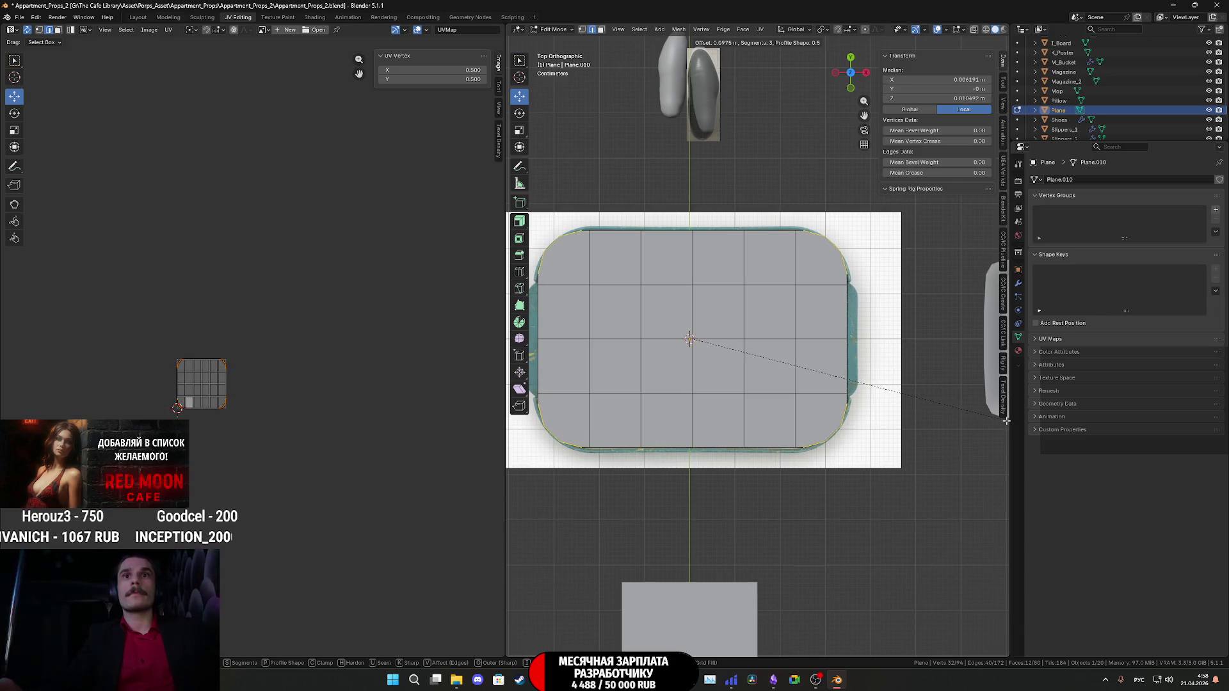
pyautogui.click(1006, 421)
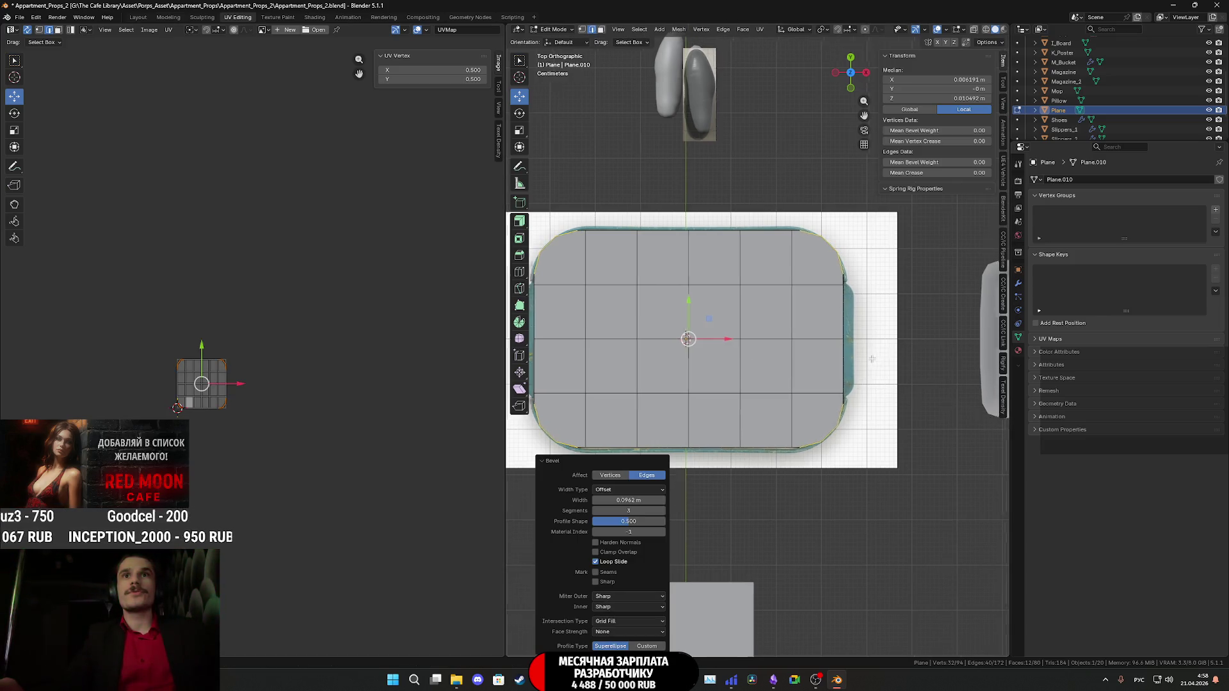
# Select the slab's two right-side boundary edges and view them from above.
pyautogui.scroll(2, 789, 413)
pyautogui.moveTo(789, 412)
pyautogui.keyDown('shift'); pyautogui.mouseDown(button='middle')
pyautogui.moveTo(771, 304)
pyautogui.moveTo(768, 425)
pyautogui.mouseUp(button='middle'); pyautogui.keyUp('shift')
pyautogui.click(774, 384)
pyautogui.keyDown('shift'); pyautogui.click(761, 436); pyautogui.keyUp('shift')
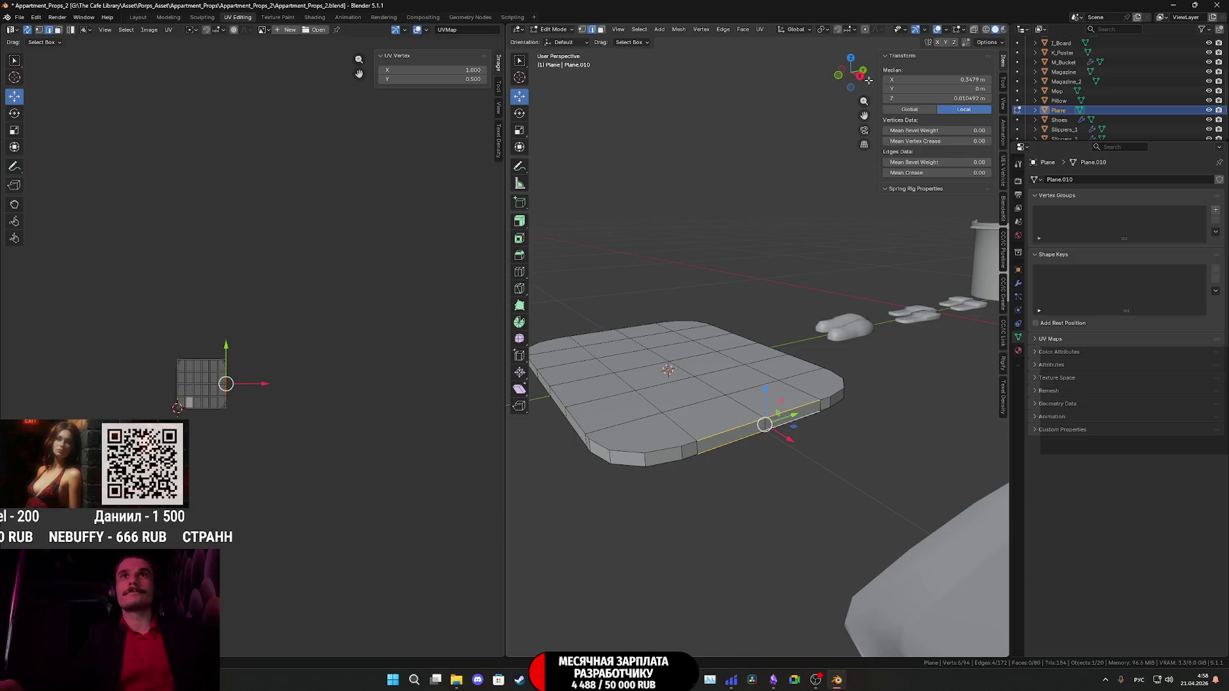
pyautogui.click(851, 57)
# Nudge the slab's right edge 0.0055 m along X onto the reference rim.
pyautogui.scroll(2, 784, 266)
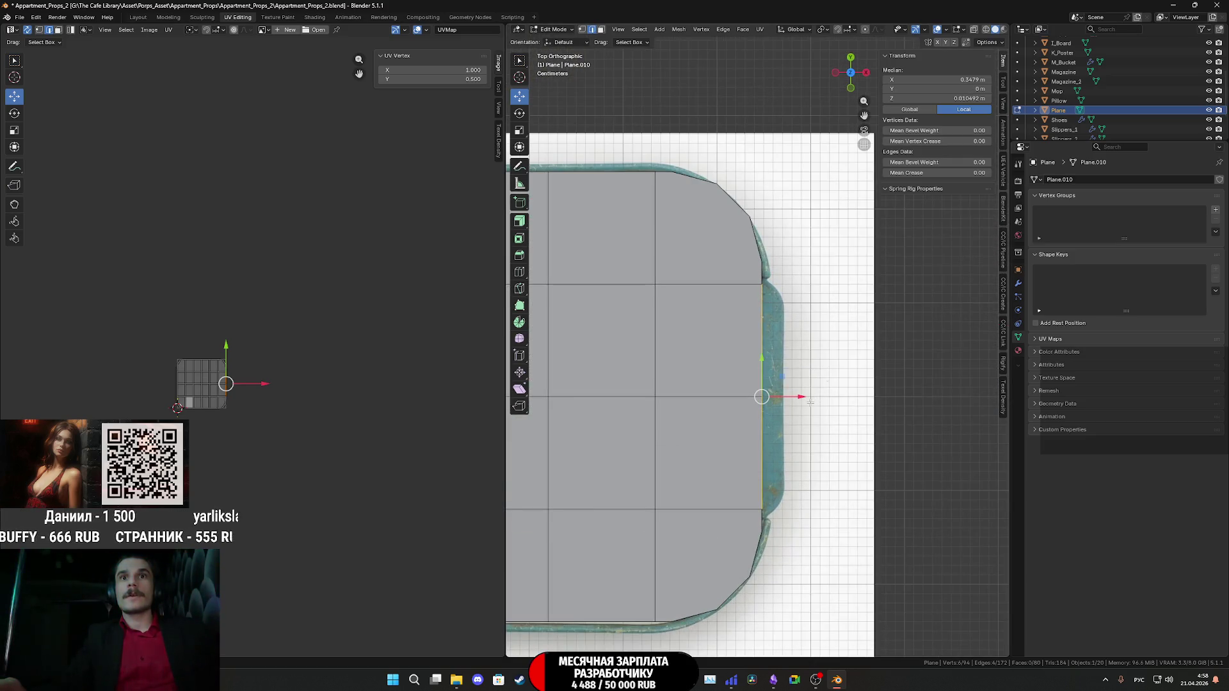
pyautogui.moveTo(797, 396); pyautogui.dragTo(802, 395)
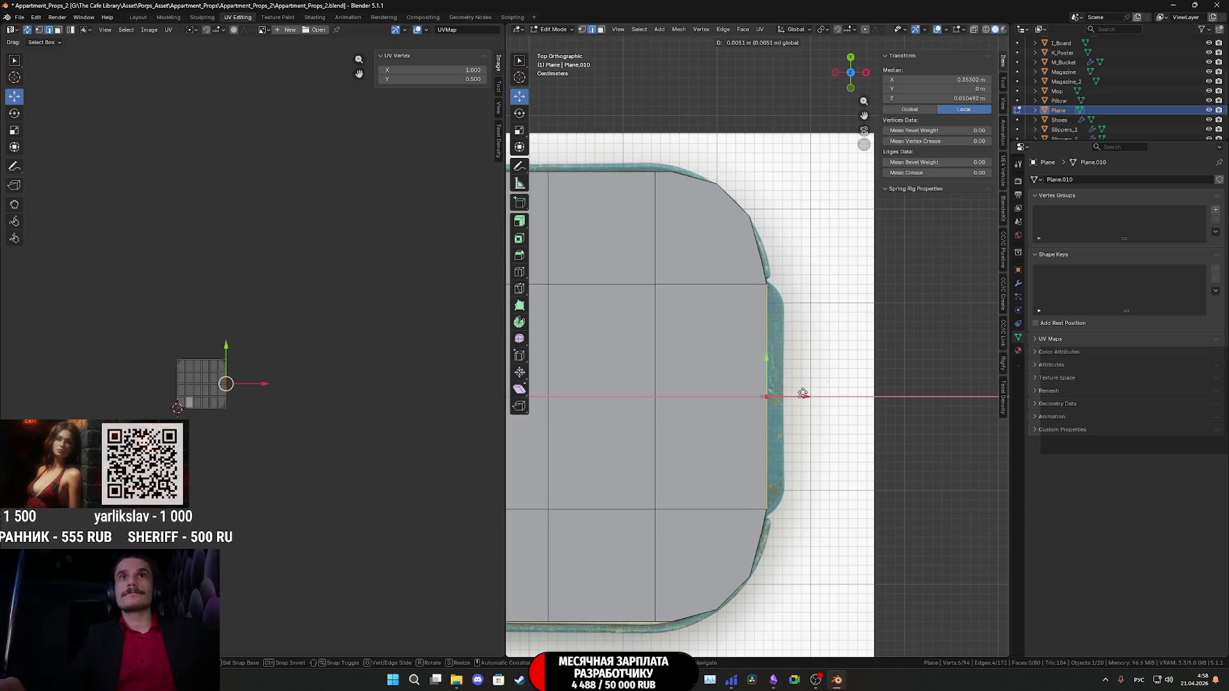
pyautogui.moveTo(802, 393); pyautogui.dragTo(802, 393)
pyautogui.keyDown('shift'); pyautogui.moveTo(802, 393); pyautogui.dragTo(1002, 355, button='middle'); pyautogui.keyUp('shift')
pyautogui.scroll(-4, 691, 315)
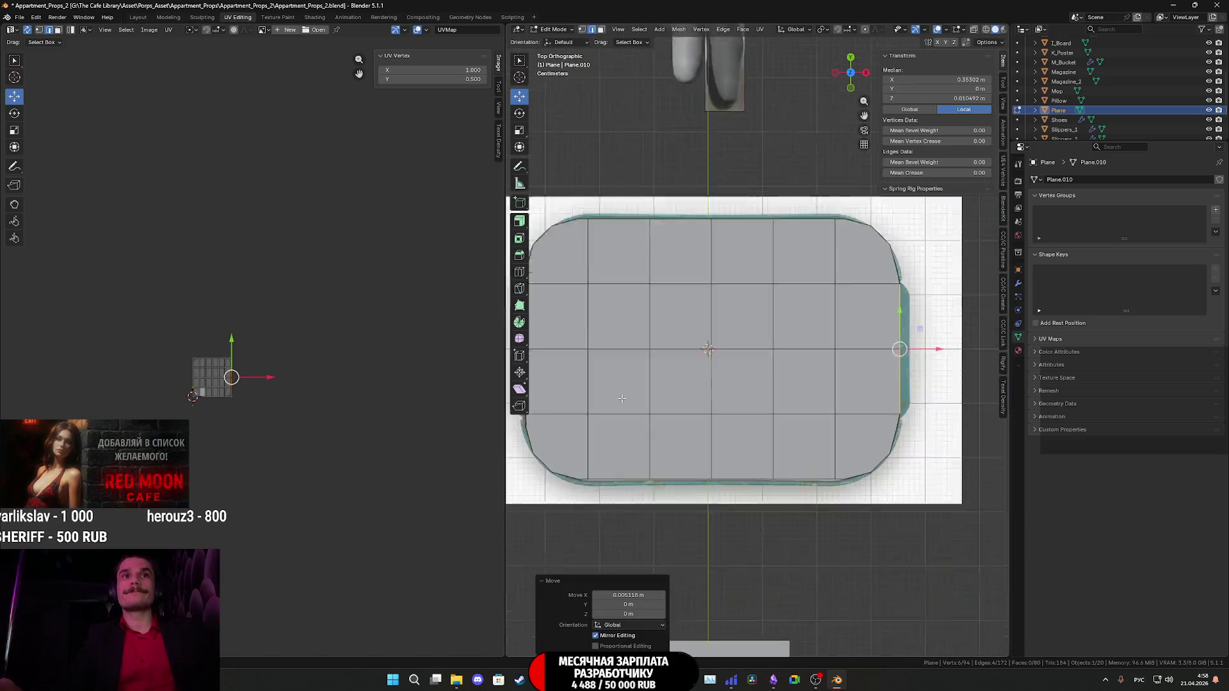
# Turn on X-ray so the reference tray shows through the slab.
pyautogui.scroll(2, 586, 386)
pyautogui.moveTo(736, 409)
pyautogui.keyDown('shift'); pyautogui.mouseDown(button='middle')
pyautogui.moveTo(825, 339)
pyautogui.moveTo(831, 309)
pyautogui.mouseUp(button='middle'); pyautogui.keyUp('shift')
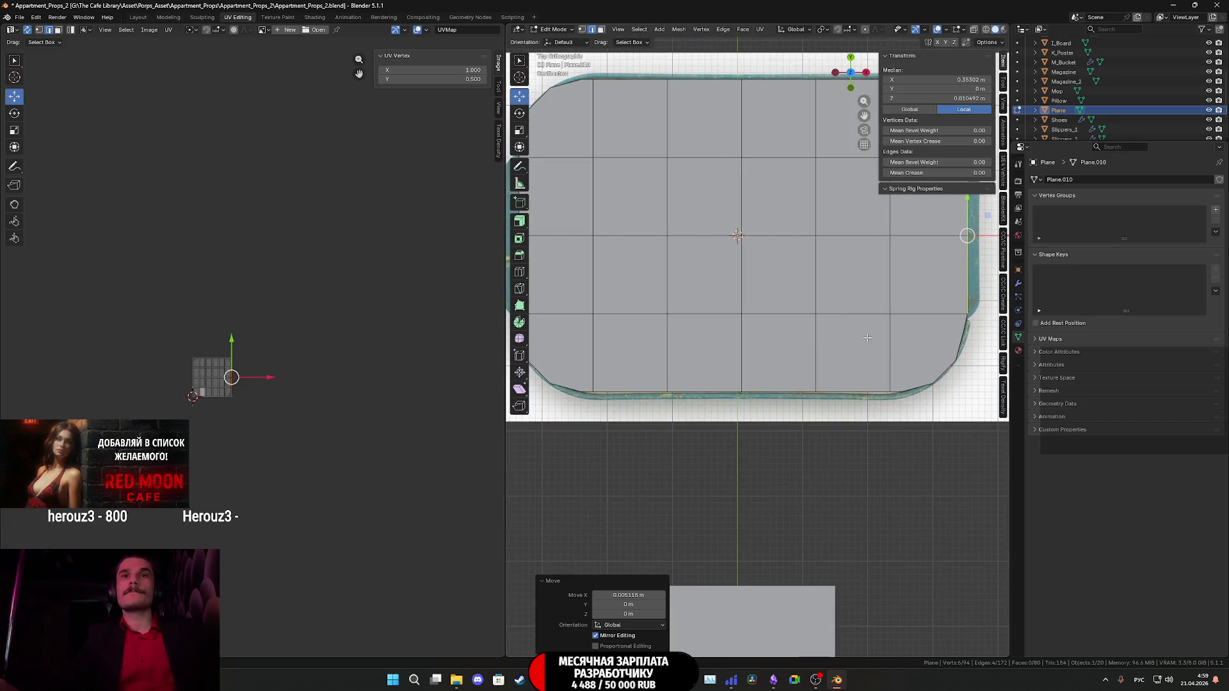
pyautogui.keyDown('shift'); pyautogui.moveTo(645, 255); pyautogui.dragTo(721, 325, button='middle'); pyautogui.keyUp('shift')
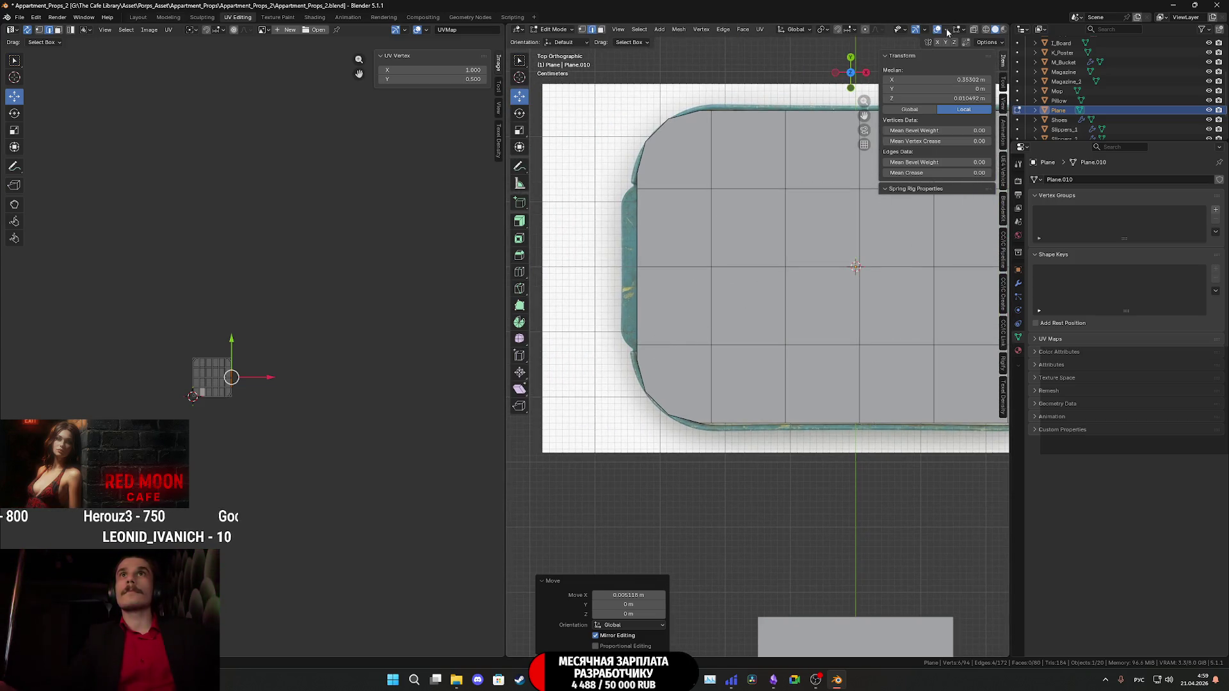
pyautogui.click(974, 29)
pyautogui.moveTo(654, 302)
pyautogui.mouseDown()
pyautogui.moveTo(587, 241)
pyautogui.moveTo(589, 224)
pyautogui.mouseUp()
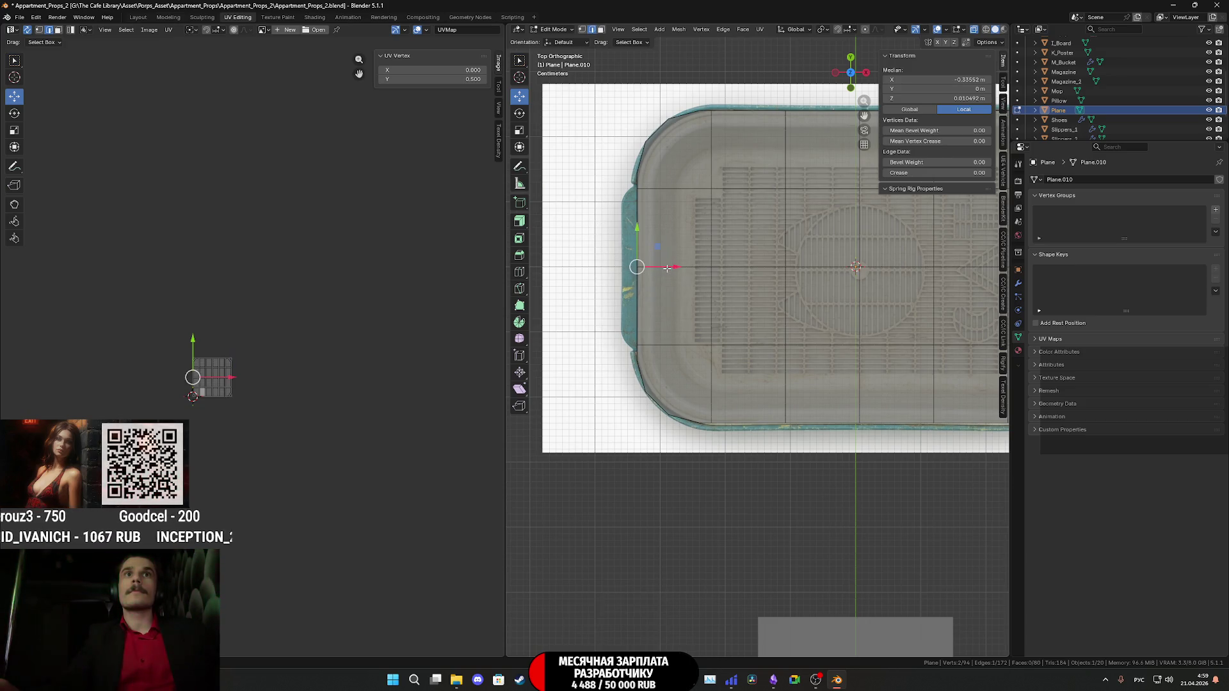
# Select the slab's left-edge vertices and move them outward along X.
pyautogui.keyDown('shift'); pyautogui.moveTo(664, 336); pyautogui.dragTo(697, 370, button='middle'); pyautogui.keyUp('shift')
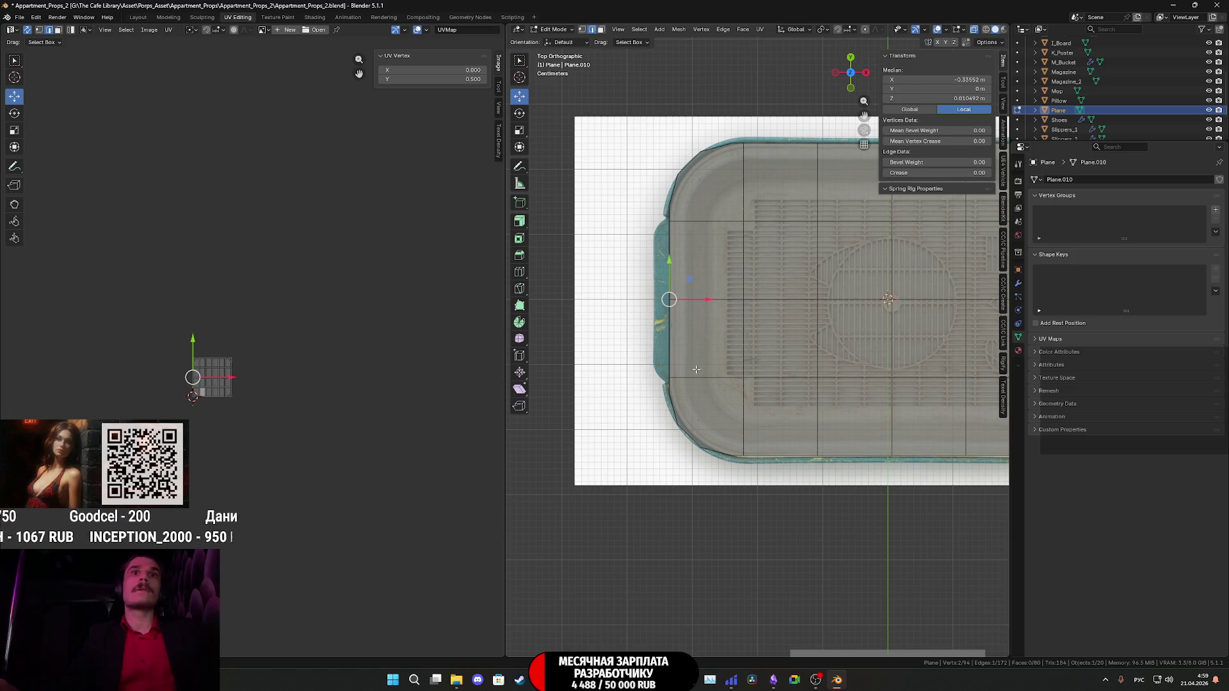
pyautogui.moveTo(648, 301); pyautogui.dragTo(648, 301)
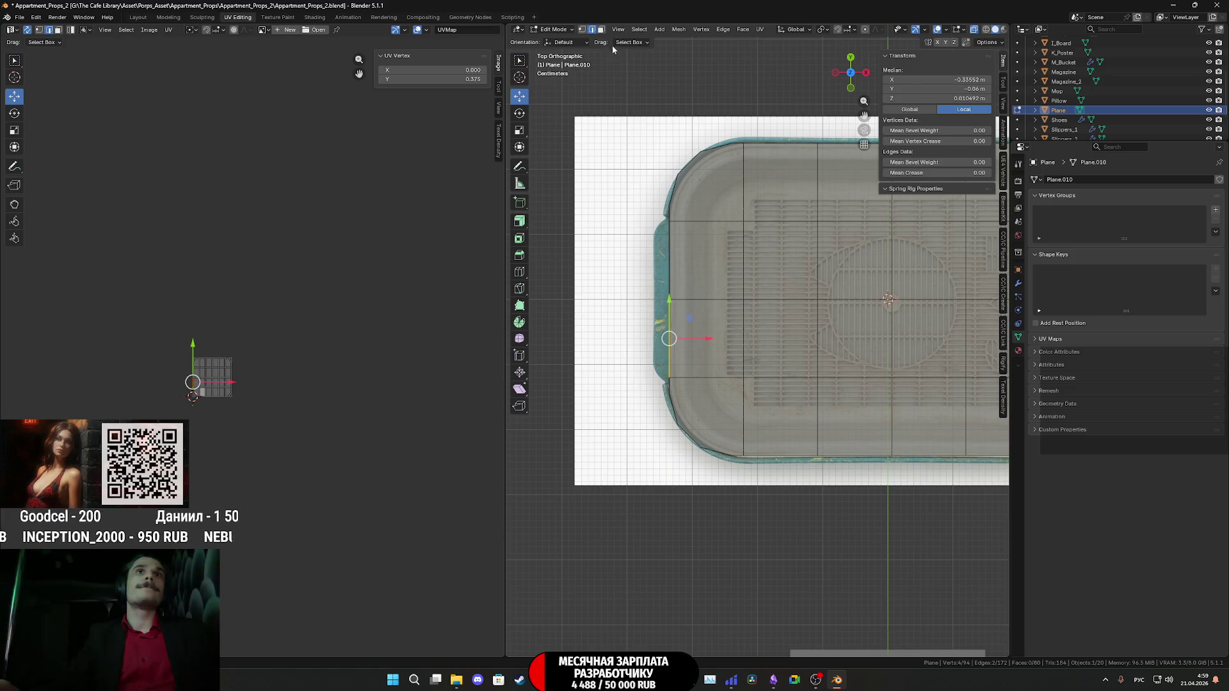
pyautogui.click(583, 30)
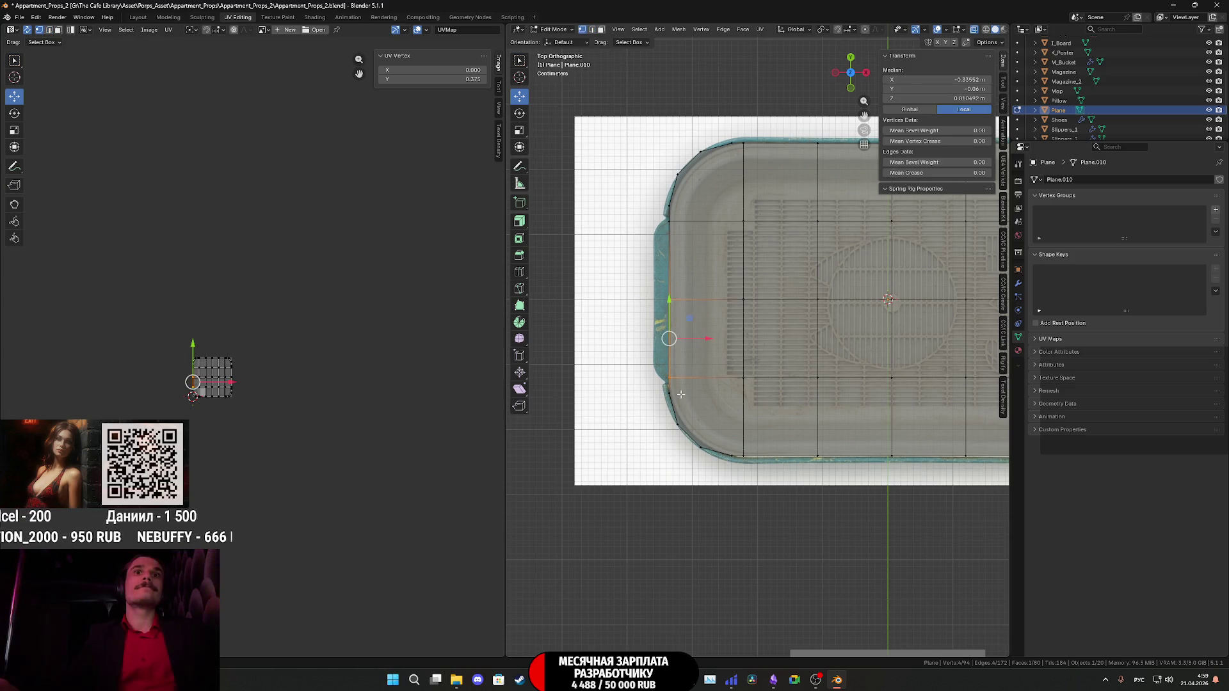
pyautogui.moveTo(665, 328)
pyautogui.mouseDown()
pyautogui.moveTo(685, 371)
pyautogui.moveTo(668, 216)
pyautogui.mouseUp()
pyautogui.scroll(3, 669, 256)
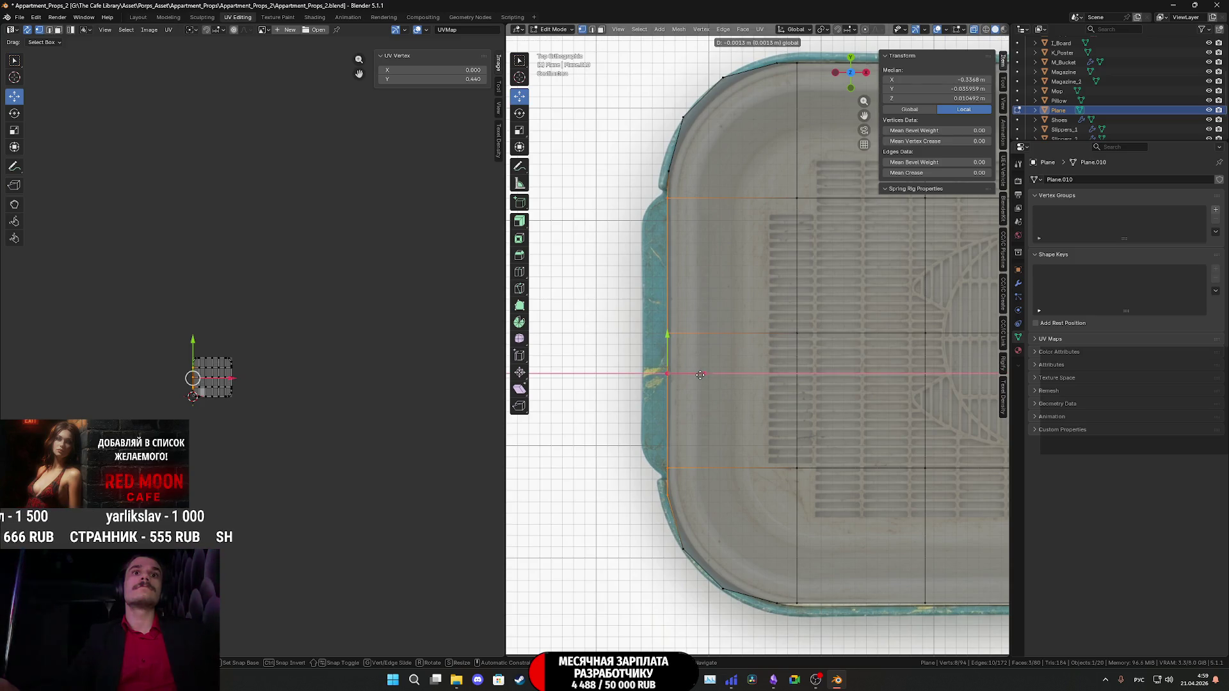
pyautogui.hotkey('alt', 'a')
pyautogui.moveTo(700, 482); pyautogui.dragTo(615, 275)
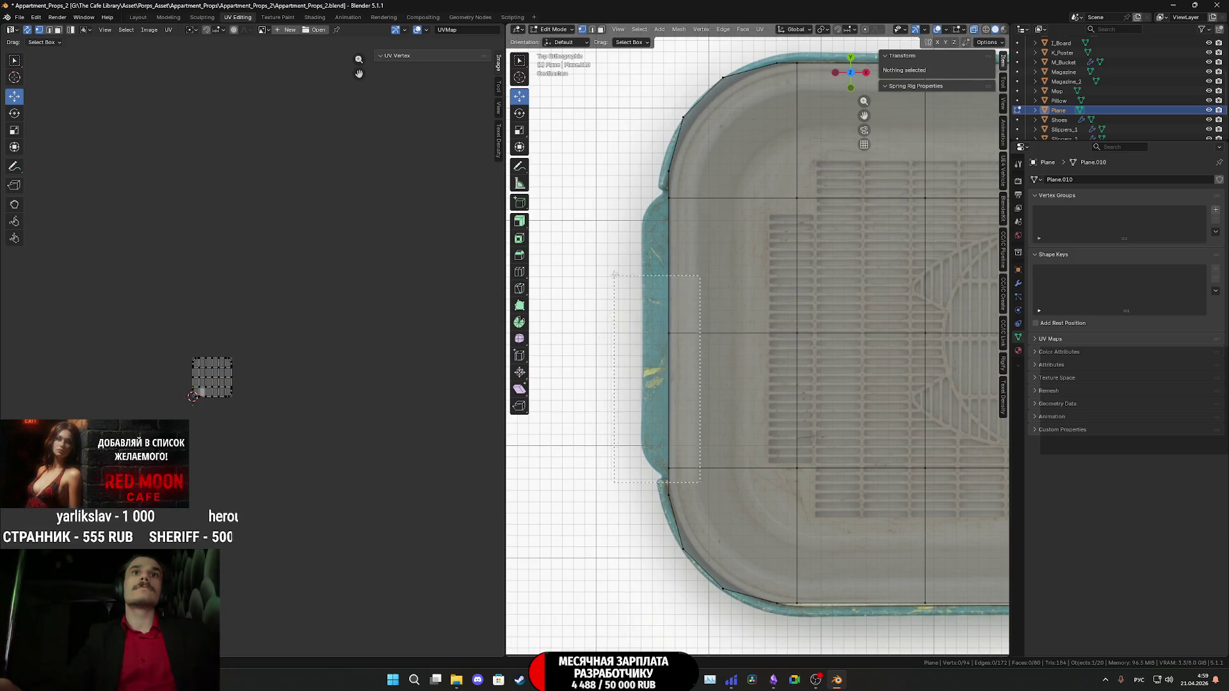
pyautogui.moveTo(637, 198); pyautogui.dragTo(638, 198)
pyautogui.moveTo(702, 333); pyautogui.dragTo(698, 338)
# Slide a corner vertex along Y to fit the reference rim.
pyautogui.keyDown('shift'); pyautogui.scroll(-5, 688, 359); pyautogui.keyUp('shift')
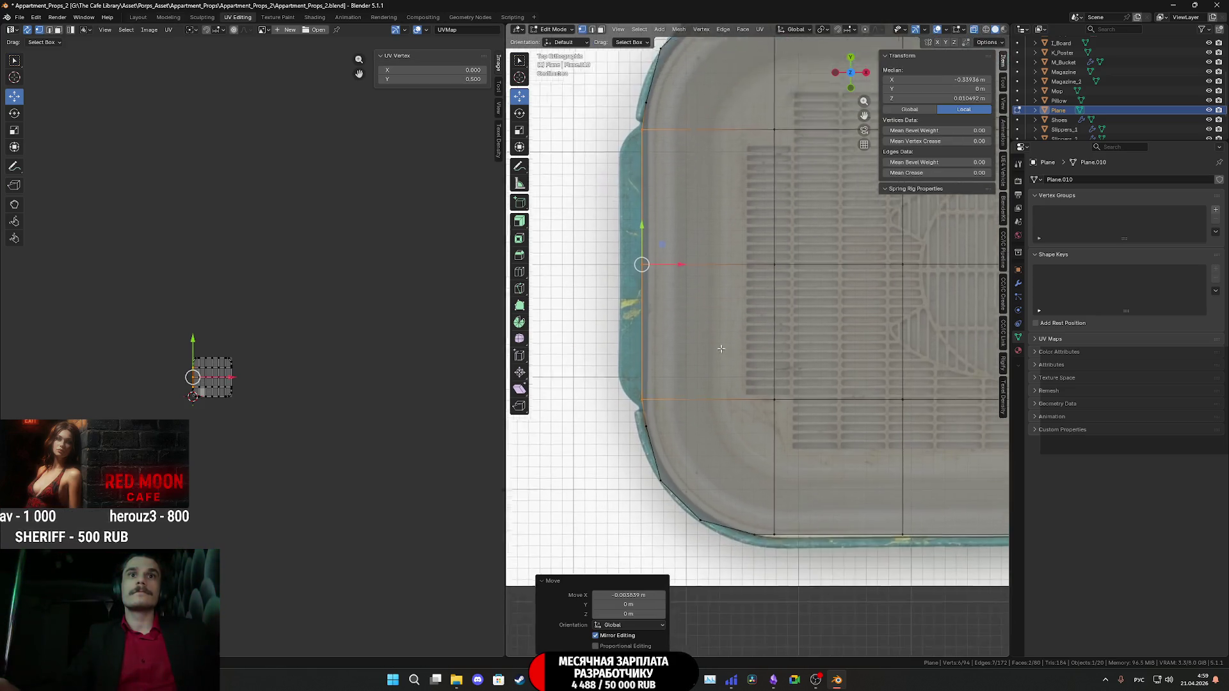
pyautogui.keyDown('ctrl'); pyautogui.scroll(-2, 679, 392); pyautogui.keyUp('ctrl')
pyautogui.keyDown('shift'); pyautogui.scroll(-2, 679, 392); pyautogui.keyUp('shift')
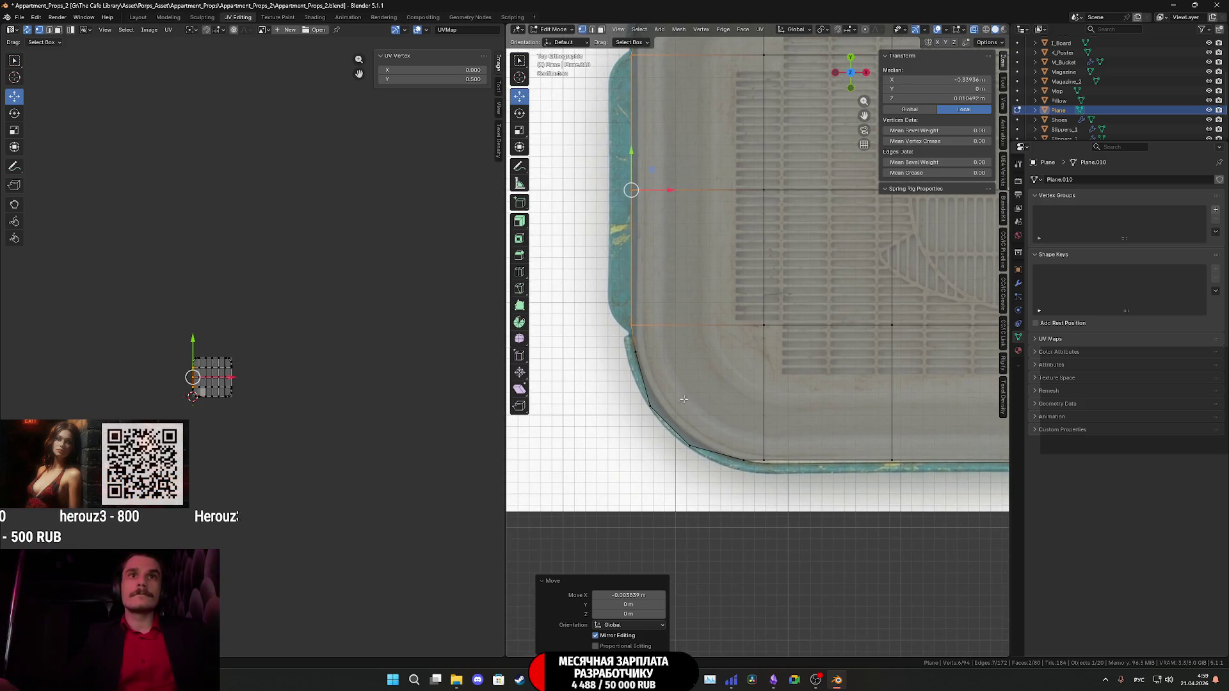
pyautogui.keyDown('shift'); pyautogui.scroll(-4, 726, 439); pyautogui.keyUp('shift')
pyautogui.keyDown('ctrl'); pyautogui.scroll(-5, 704, 436); pyautogui.keyUp('ctrl')
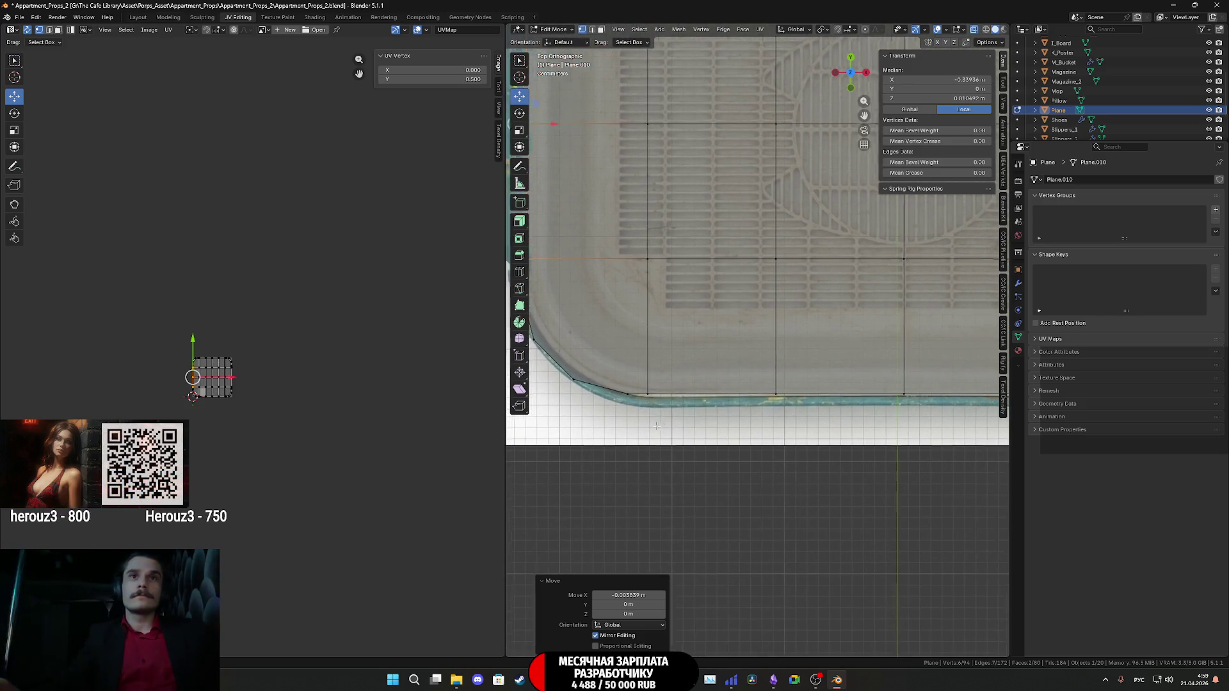
pyautogui.keyDown('ctrl'); pyautogui.scroll(2, 647, 414); pyautogui.keyUp('ctrl')
pyautogui.moveTo(632, 389)
pyautogui.mouseDown()
pyautogui.moveTo(647, 395)
pyautogui.moveTo(643, 376)
pyautogui.mouseUp()
pyautogui.keyDown('shift'); pyautogui.moveTo(618, 359); pyautogui.dragTo(759, 406, button='middle'); pyautogui.keyUp('shift')
# Shift two left-edge vertices along X onto the outline near the top-left corner.
pyautogui.keyDown('shift'); pyautogui.moveTo(735, 299); pyautogui.dragTo(753, 413, button='middle'); pyautogui.keyUp('shift')
pyautogui.click(711, 490)
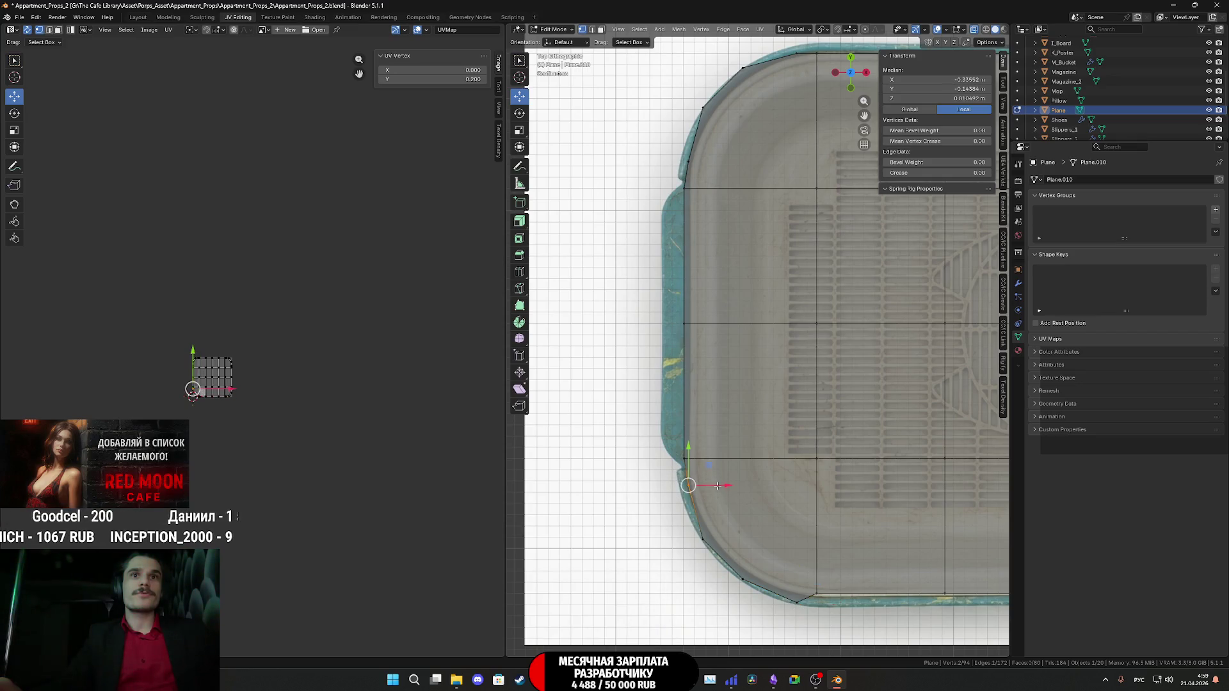
pyautogui.press('g')
pyautogui.press('x')
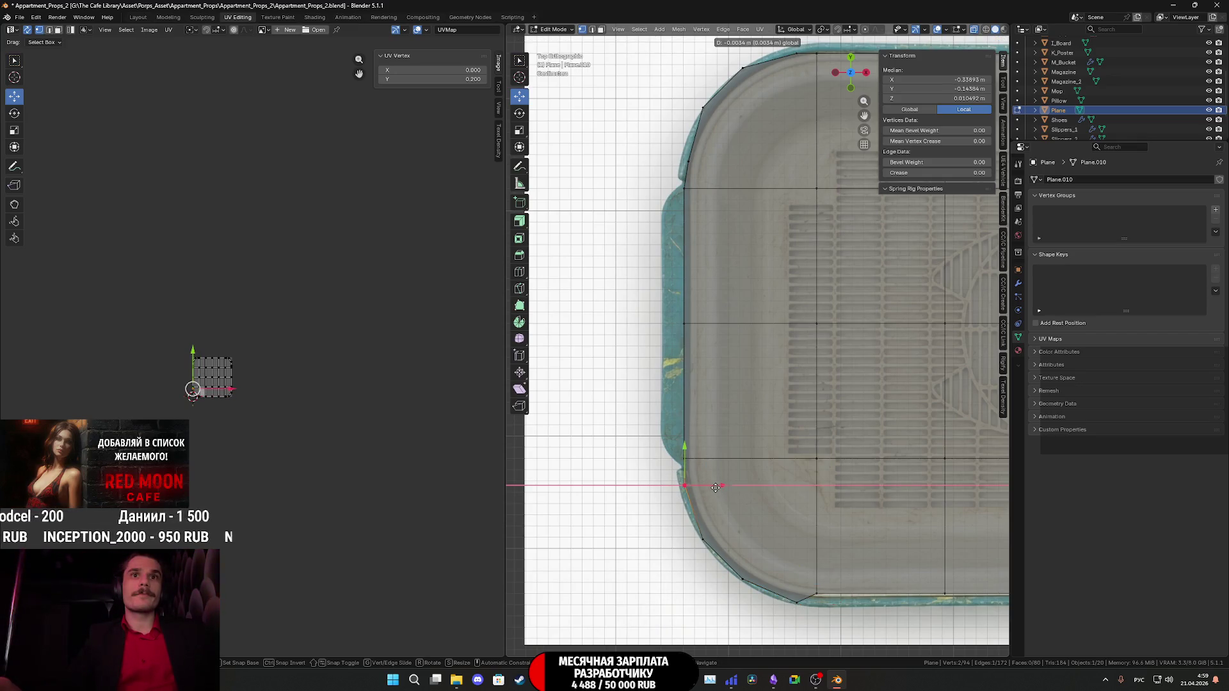
pyautogui.click(715, 488)
pyautogui.keyDown('shift'); pyautogui.moveTo(699, 192); pyautogui.dragTo(700, 291, button='middle'); pyautogui.keyUp('shift')
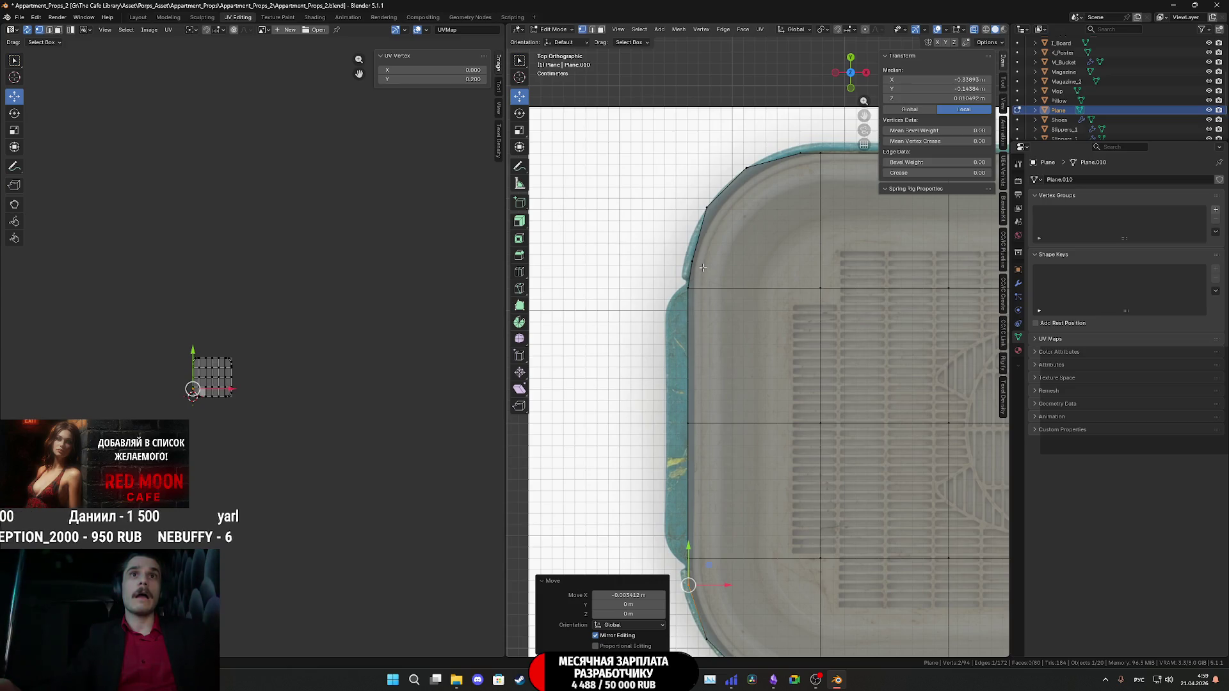
pyautogui.click(693, 262)
pyautogui.press('g')
pyautogui.press('x')
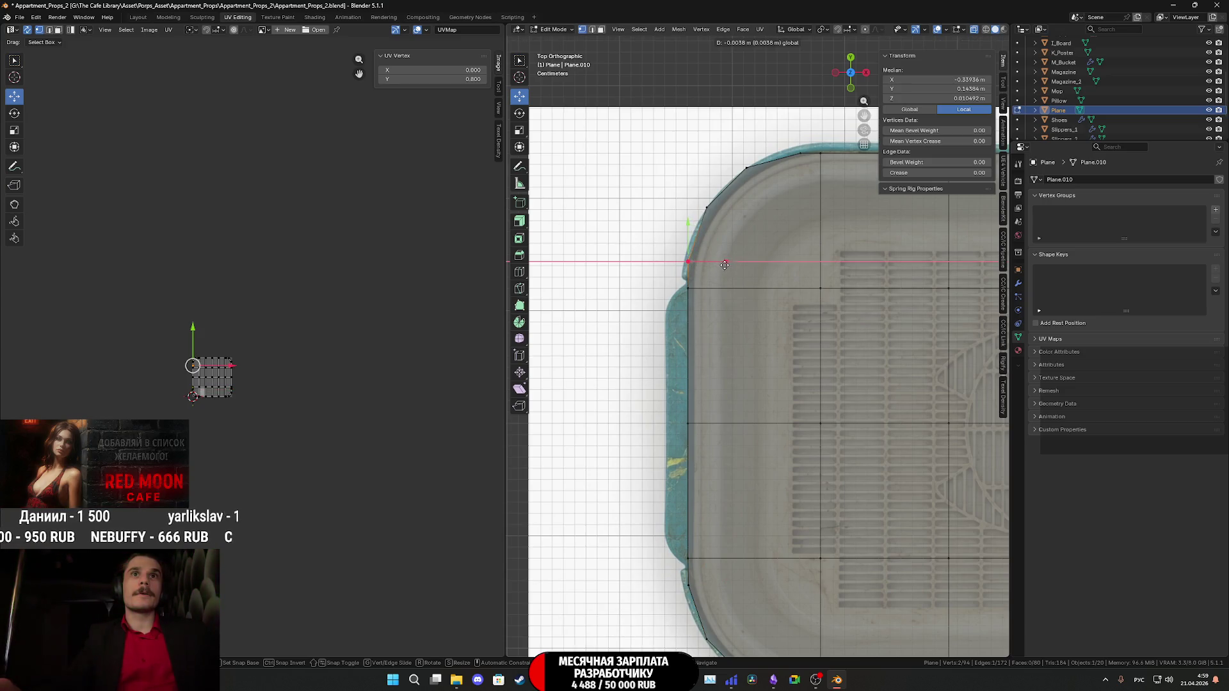
pyautogui.keyDown('shift'); pyautogui.moveTo(723, 266); pyautogui.dragTo(700, 311, button='middle'); pyautogui.keyUp('shift')
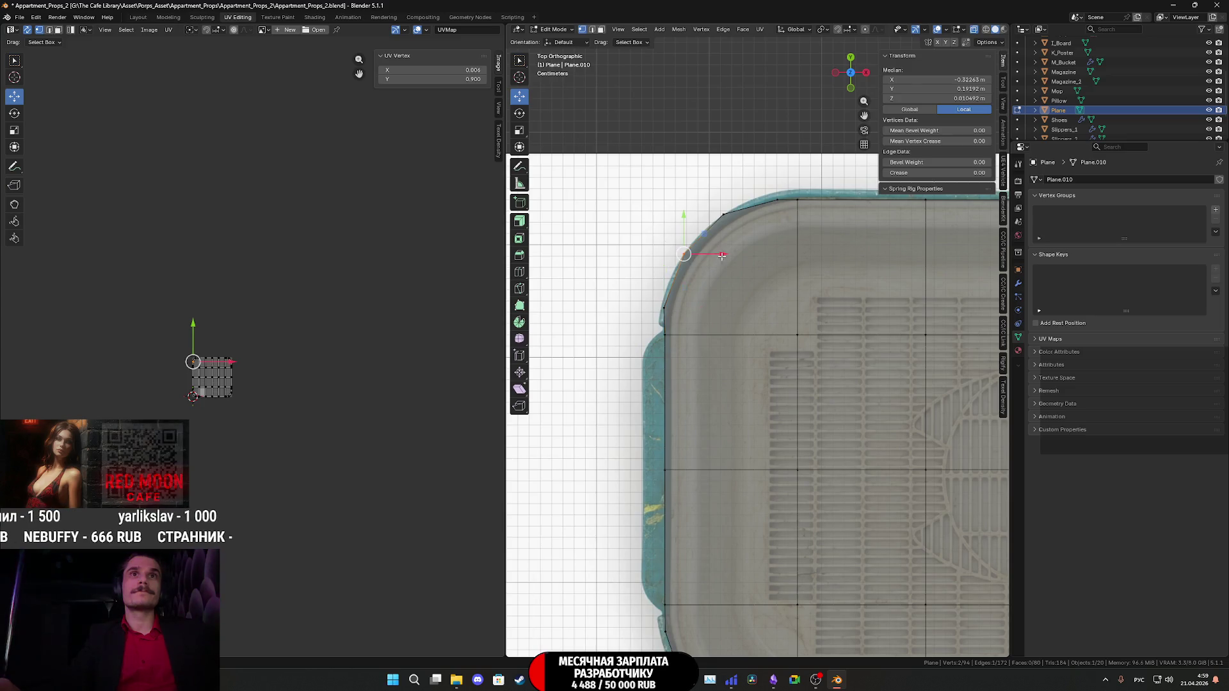
pyautogui.click(726, 255)
# Raise two top-edge vertices about 0.0068 m along Y onto the lid's rim.
pyautogui.keyDown('shift'); pyautogui.moveTo(785, 248); pyautogui.dragTo(660, 365, button='middle'); pyautogui.keyUp('shift')
pyautogui.click(653, 312)
pyautogui.press('g')
pyautogui.press('y')
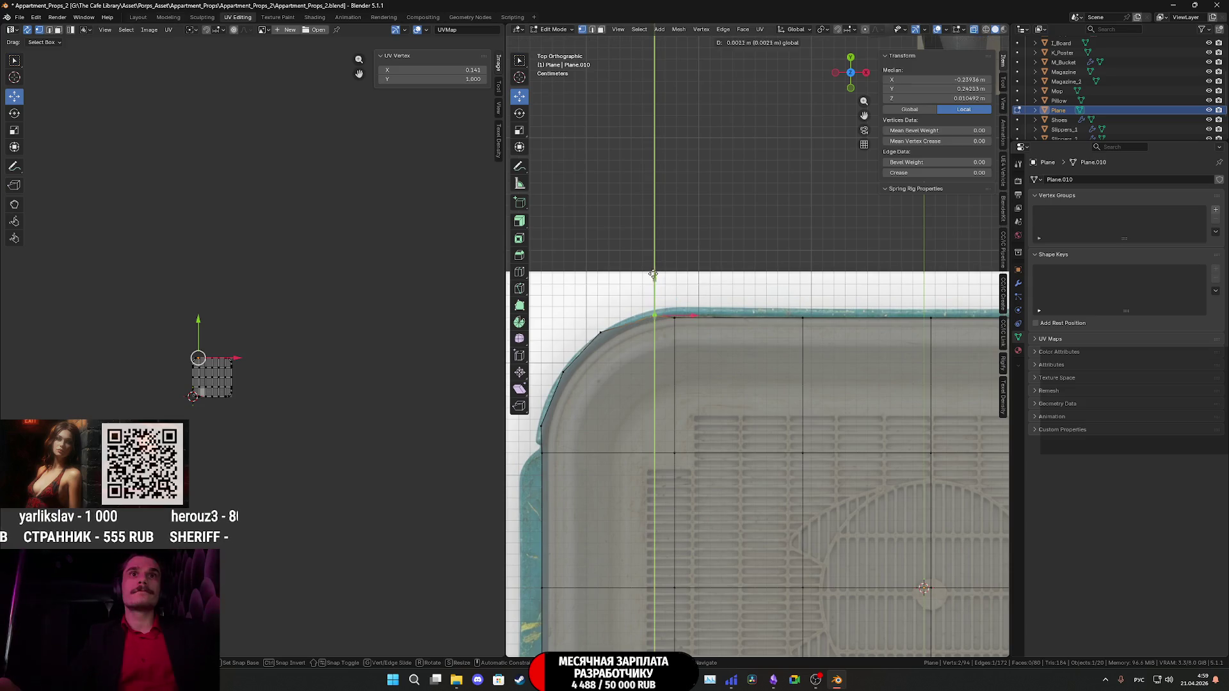
pyautogui.click(653, 272)
pyautogui.click(674, 318)
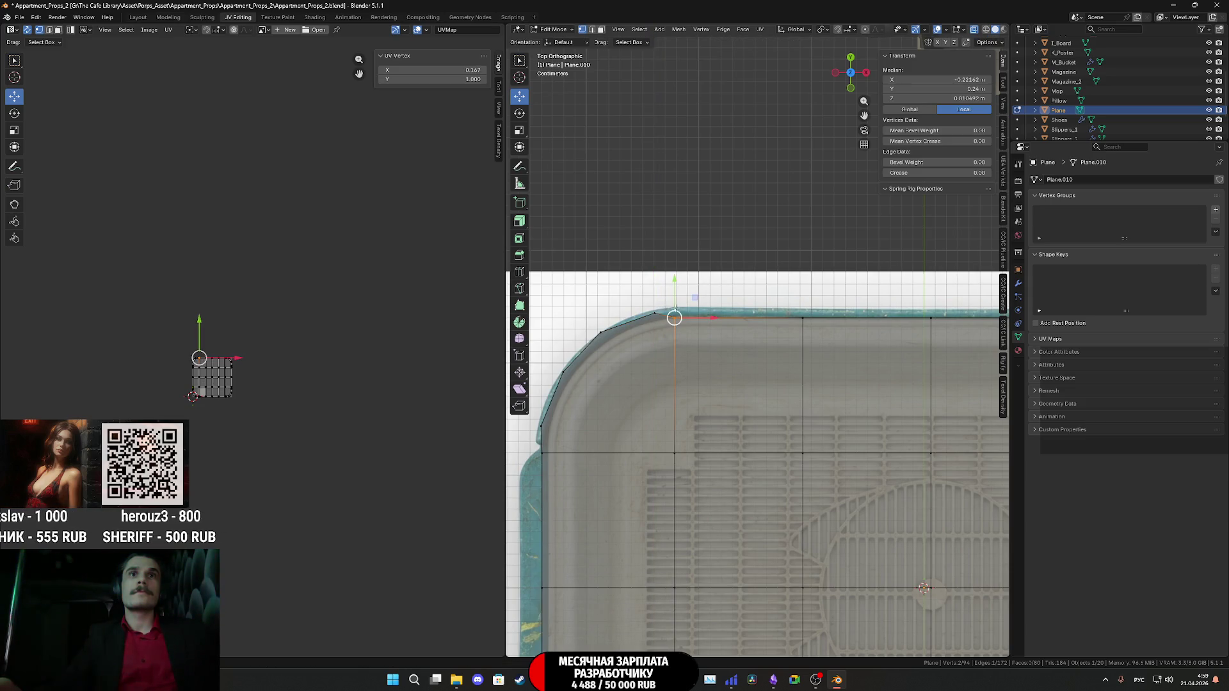
pyautogui.press('g')
pyautogui.press('y')
pyautogui.click(676, 272)
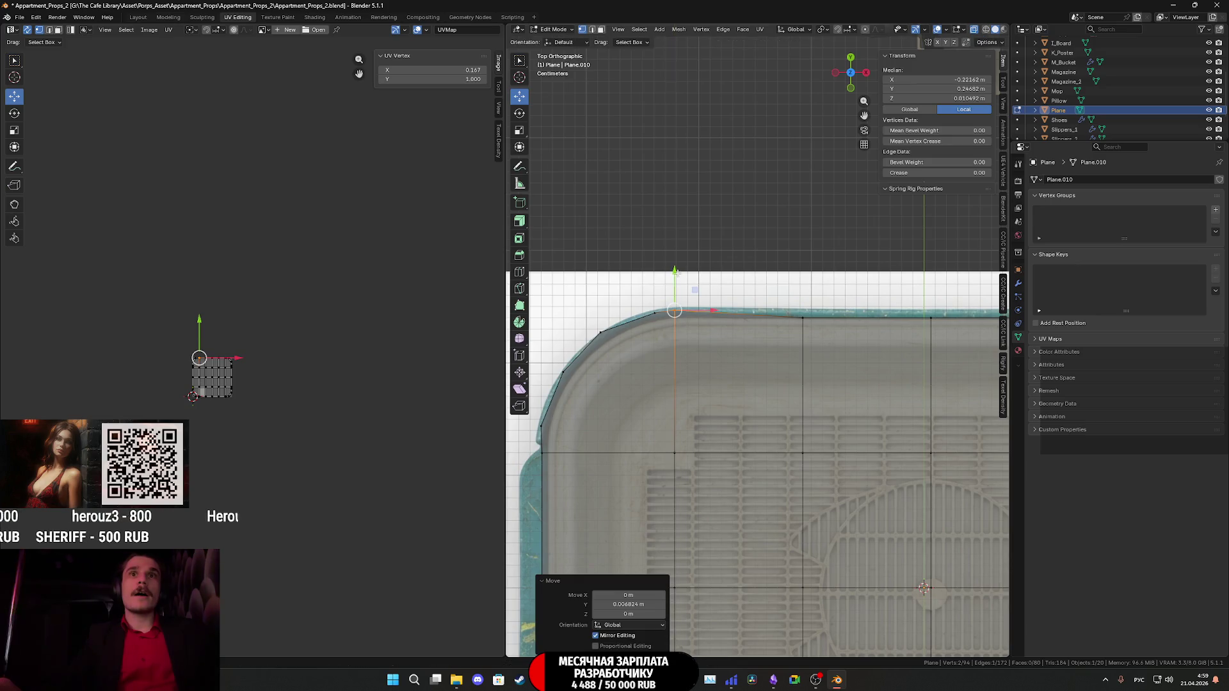
pyautogui.scroll(-3, 770, 322)
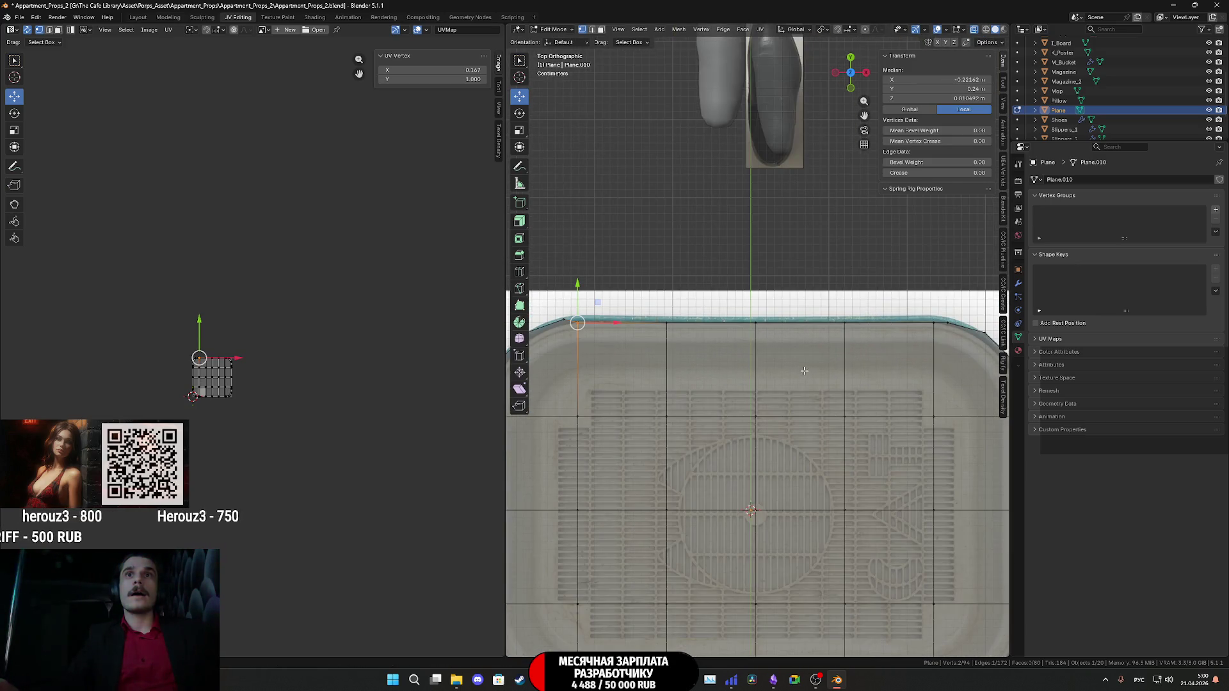
# Select the top row and top-right corner vertices and move the top edge up onto the tray outline.
pyautogui.moveTo(946, 350); pyautogui.dragTo(636, 304)
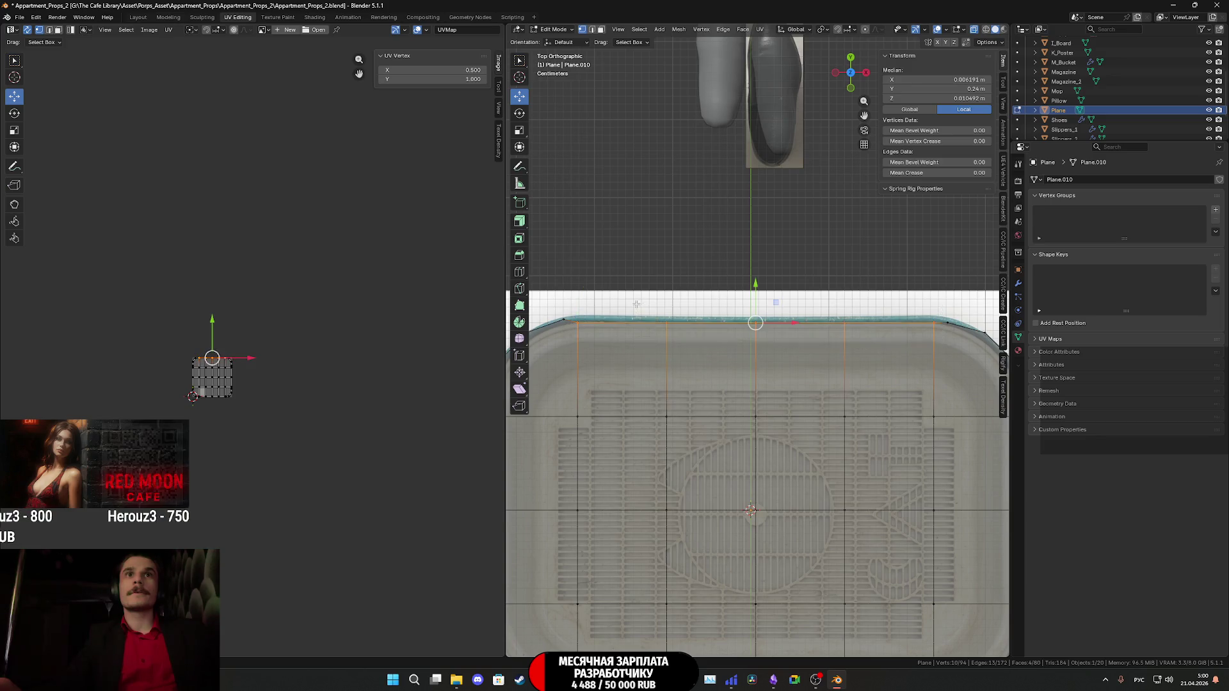
pyautogui.keyDown('shift'); pyautogui.moveTo(998, 339); pyautogui.dragTo(923, 305); pyautogui.keyUp('shift')
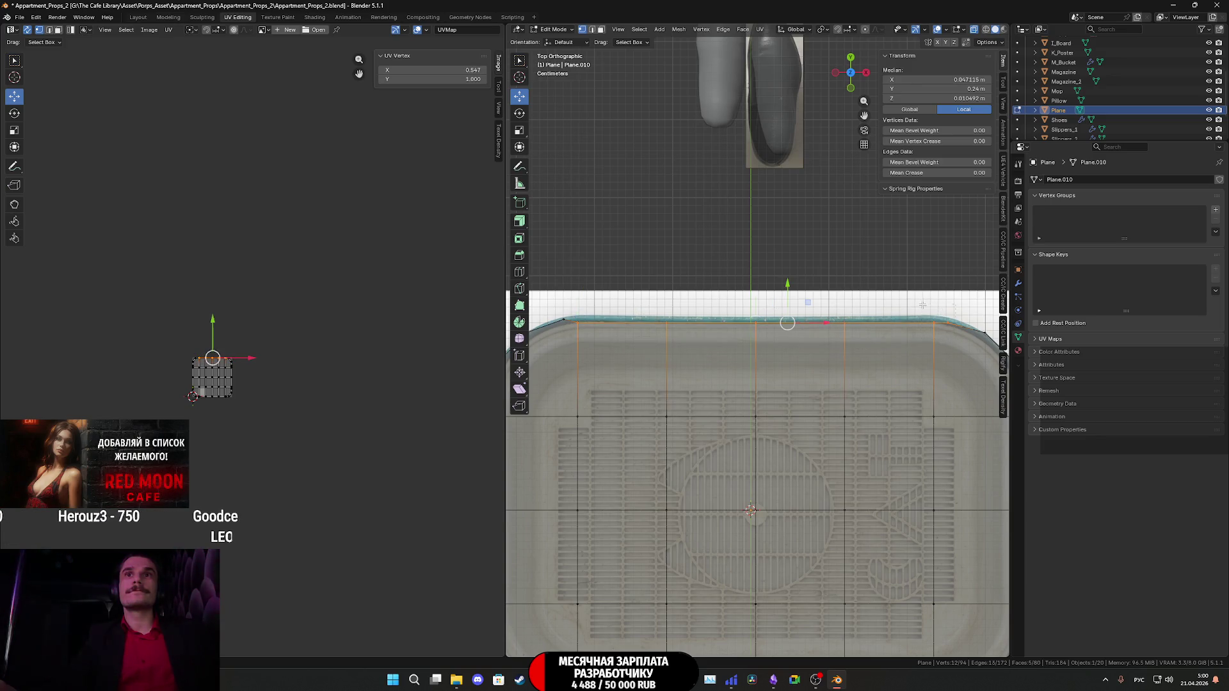
pyautogui.moveTo(788, 286); pyautogui.dragTo(790, 296)
pyautogui.keyDown('ctrl'); pyautogui.scroll(-5, 788, 281); pyautogui.keyUp('ctrl')
# Adjust the rounded top-right corner and right-edge vertices outward onto the outline.
pyautogui.click(786, 309)
pyautogui.scroll(2, 789, 296)
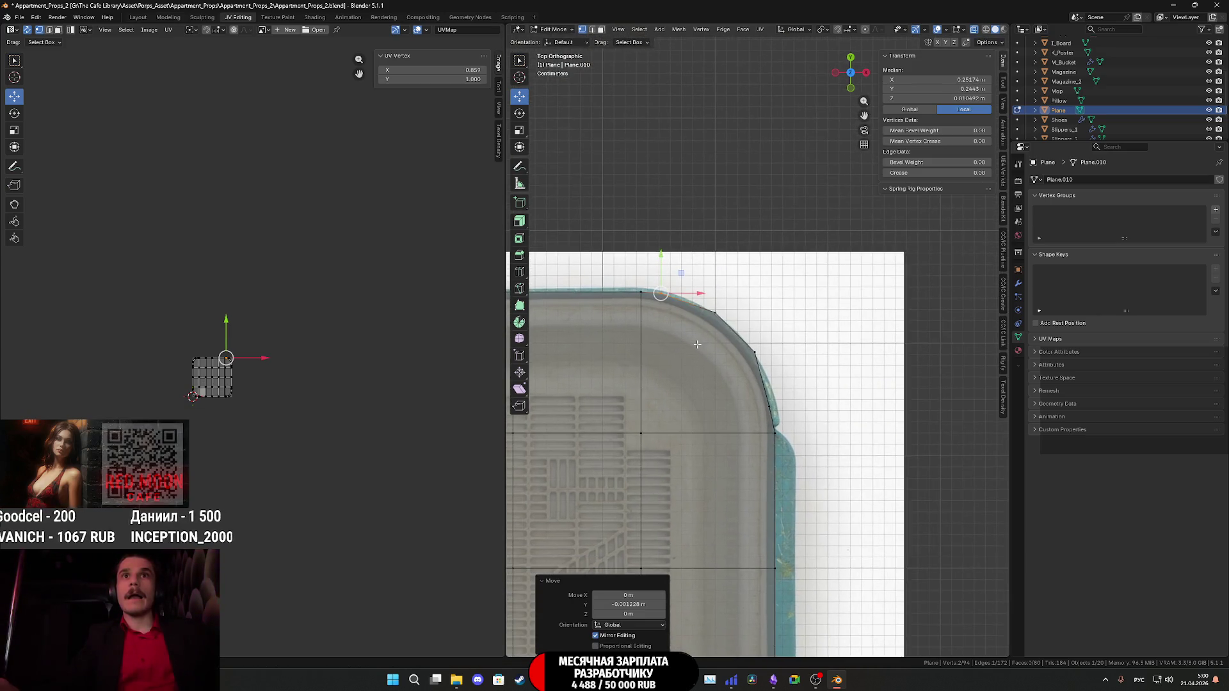
pyautogui.click(708, 298)
pyautogui.moveTo(715, 281); pyautogui.dragTo(716, 286)
pyautogui.moveTo(741, 338); pyautogui.dragTo(788, 353)
pyautogui.moveTo(759, 392); pyautogui.dragTo(811, 403)
pyautogui.moveTo(740, 525)
pyautogui.keyDown('shift'); pyautogui.mouseDown(button='middle')
pyautogui.moveTo(803, 466)
pyautogui.moveTo(818, 376)
pyautogui.mouseUp(button='middle'); pyautogui.keyUp('shift')
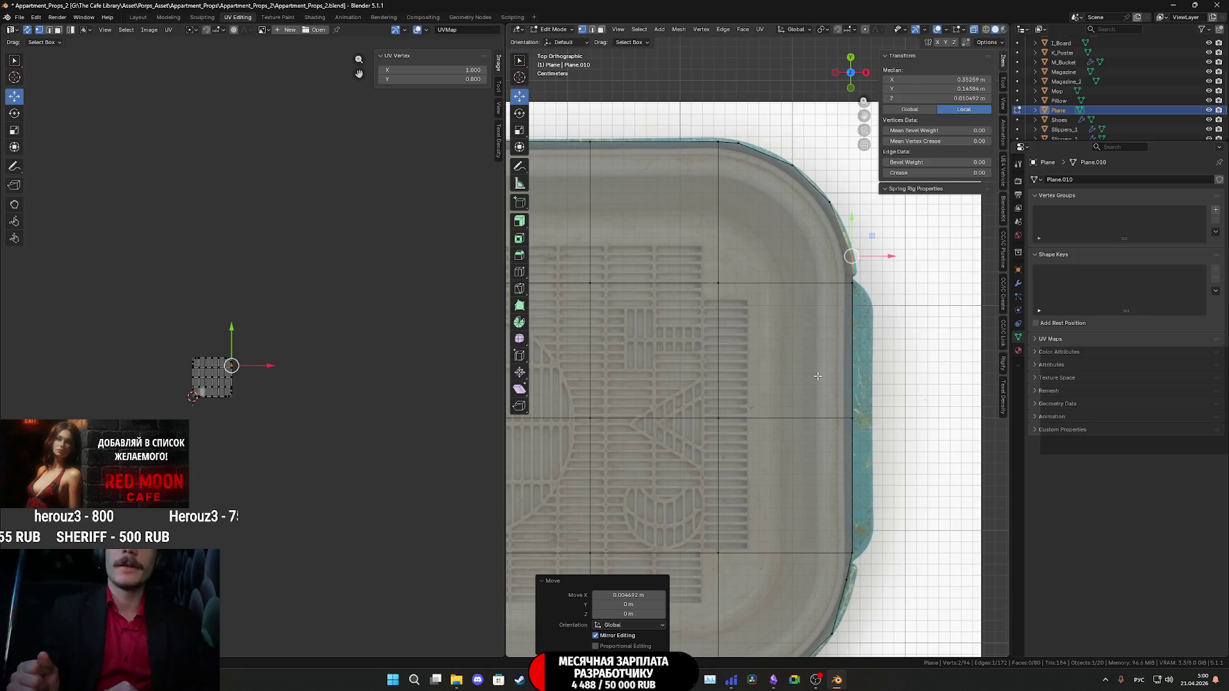
# Select the bottom row of vertices and move it 0.0092 m down in Y to meet the lid's rim.
pyautogui.moveTo(854, 461)
pyautogui.keyDown('shift'); pyautogui.mouseDown(button='middle')
pyautogui.moveTo(896, 359)
pyautogui.moveTo(893, 401)
pyautogui.moveTo(919, 413)
pyautogui.moveTo(997, 328)
pyautogui.mouseUp(button='middle'); pyautogui.keyUp('shift')
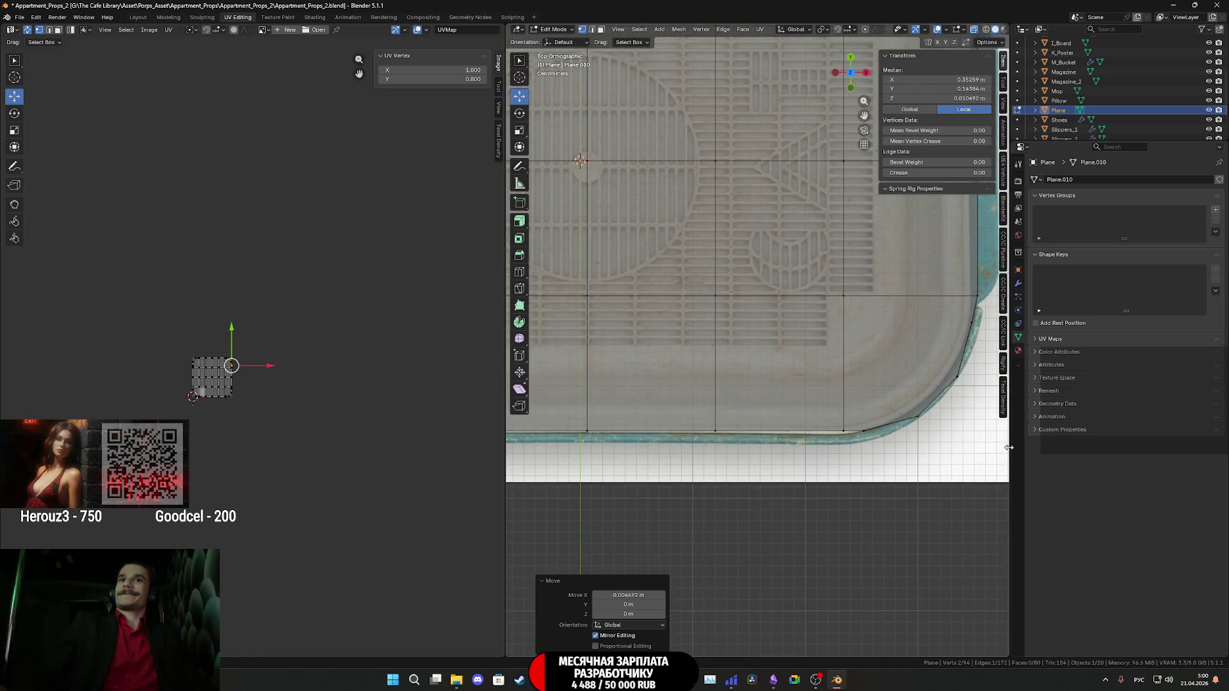
pyautogui.moveTo(858, 420); pyautogui.dragTo(866, 414)
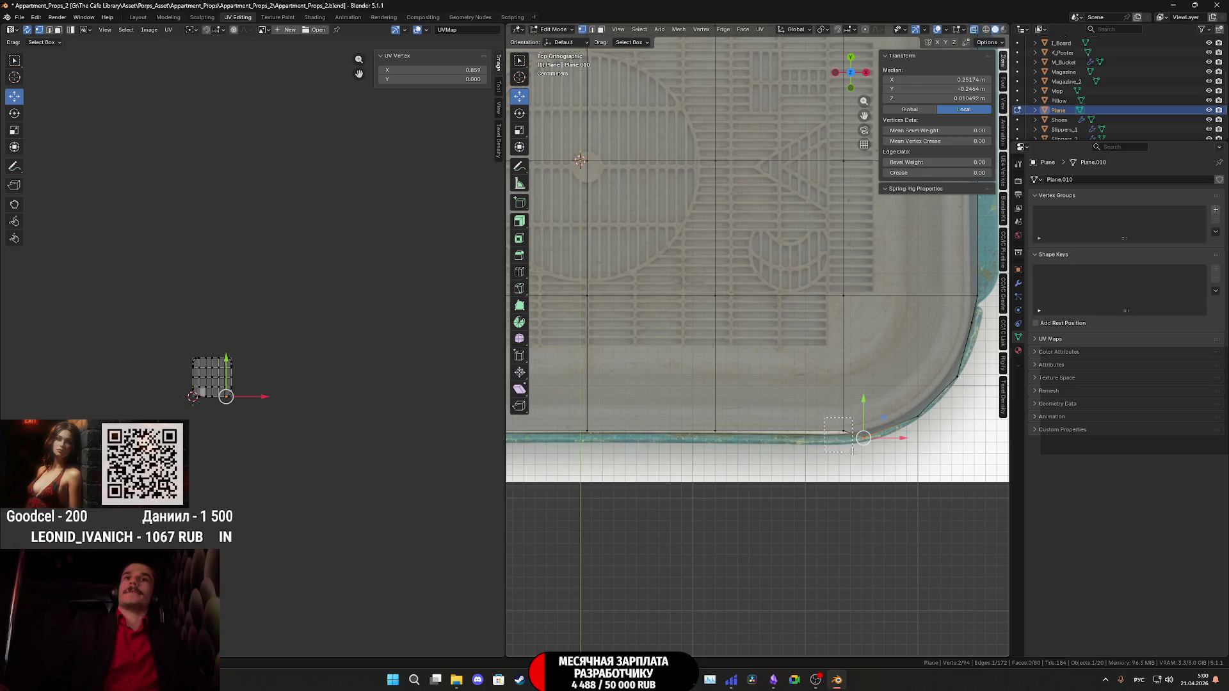
pyautogui.moveTo(853, 445); pyautogui.dragTo(853, 446)
pyautogui.keyDown('shift'); pyautogui.moveTo(854, 446); pyautogui.dragTo(947, 423, button='middle'); pyautogui.keyUp('shift')
pyautogui.scroll(-2, 909, 442)
pyautogui.keyDown('shift'); pyautogui.moveTo(751, 382); pyautogui.dragTo(611, 400); pyautogui.keyUp('shift')
pyautogui.keyDown('shift'); pyautogui.moveTo(798, 383); pyautogui.dragTo(783, 349, button='middle'); pyautogui.keyUp('shift')
pyautogui.moveTo(767, 327); pyautogui.dragTo(765, 334)
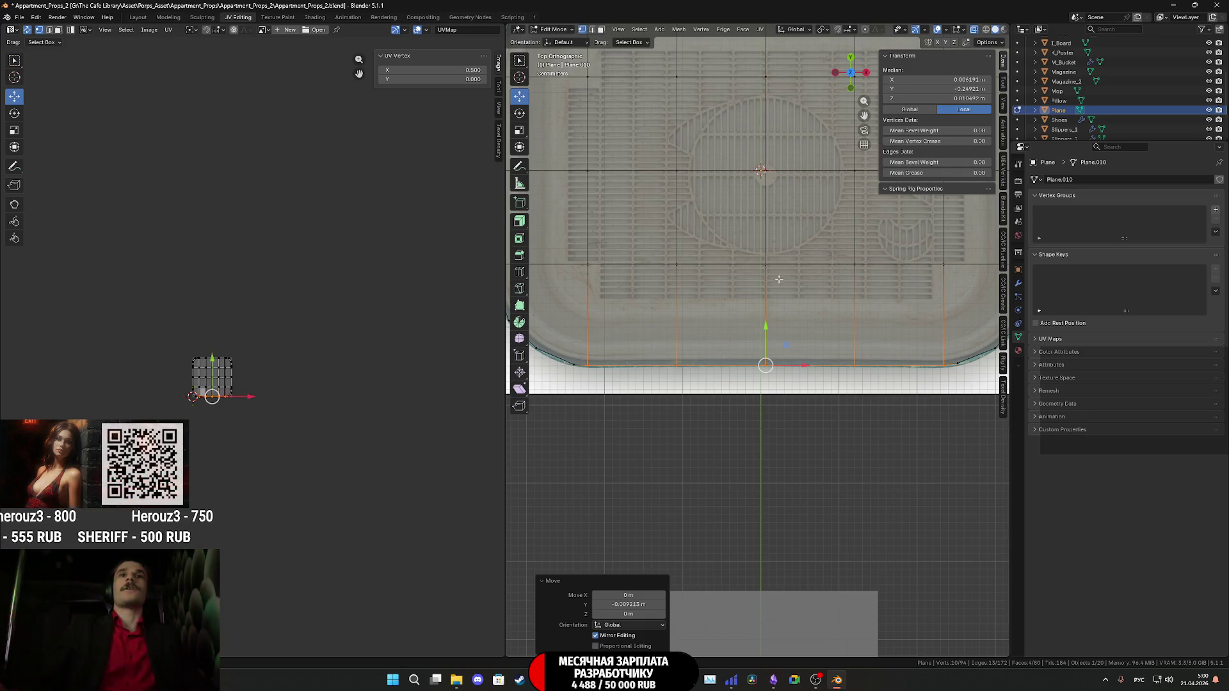
# Orbit out of top view and toggle X-ray off so the fitted slab displays solid.
pyautogui.scroll(-3, 780, 280)
pyautogui.scroll(3, 736, 323)
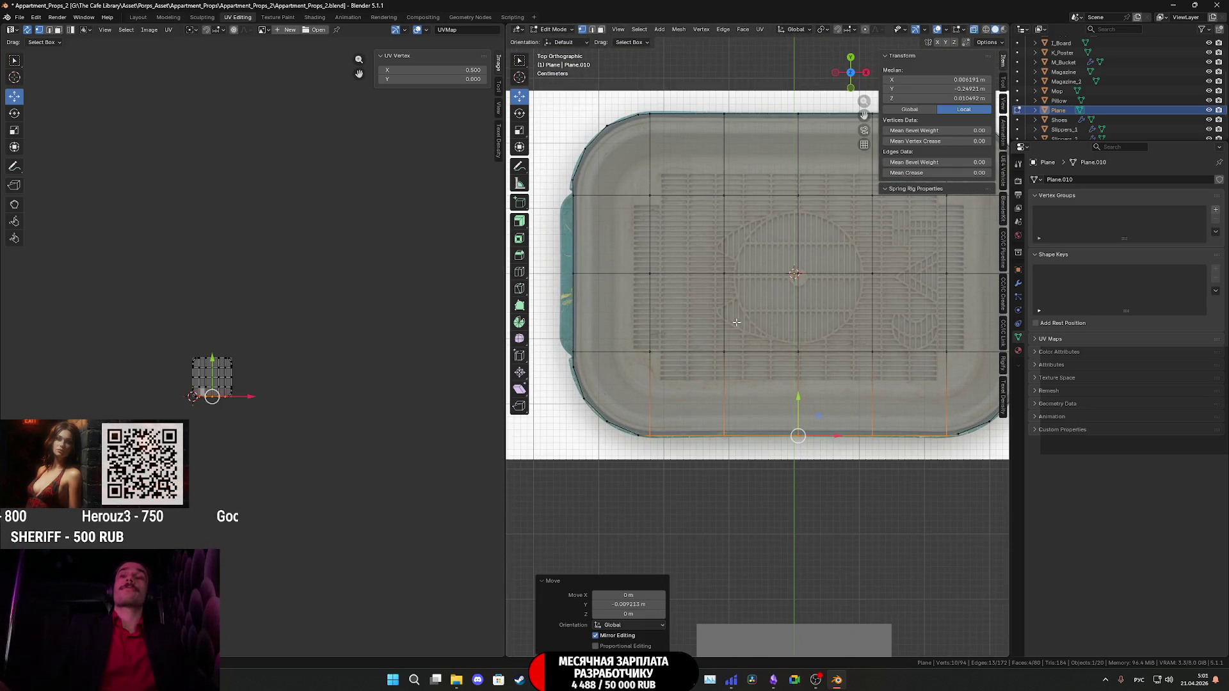
pyautogui.scroll(-1, 736, 319)
pyautogui.moveTo(737, 319); pyautogui.dragTo(646, 219, button='middle')
pyautogui.moveTo(759, 362); pyautogui.dragTo(897, 287, button='middle')
pyautogui.click(974, 30)
pyautogui.moveTo(768, 397)
pyautogui.mouseDown(button='middle')
pyautogui.moveTo(835, 377)
pyautogui.moveTo(857, 400)
pyautogui.moveTo(787, 388)
pyautogui.mouseUp(button='middle')
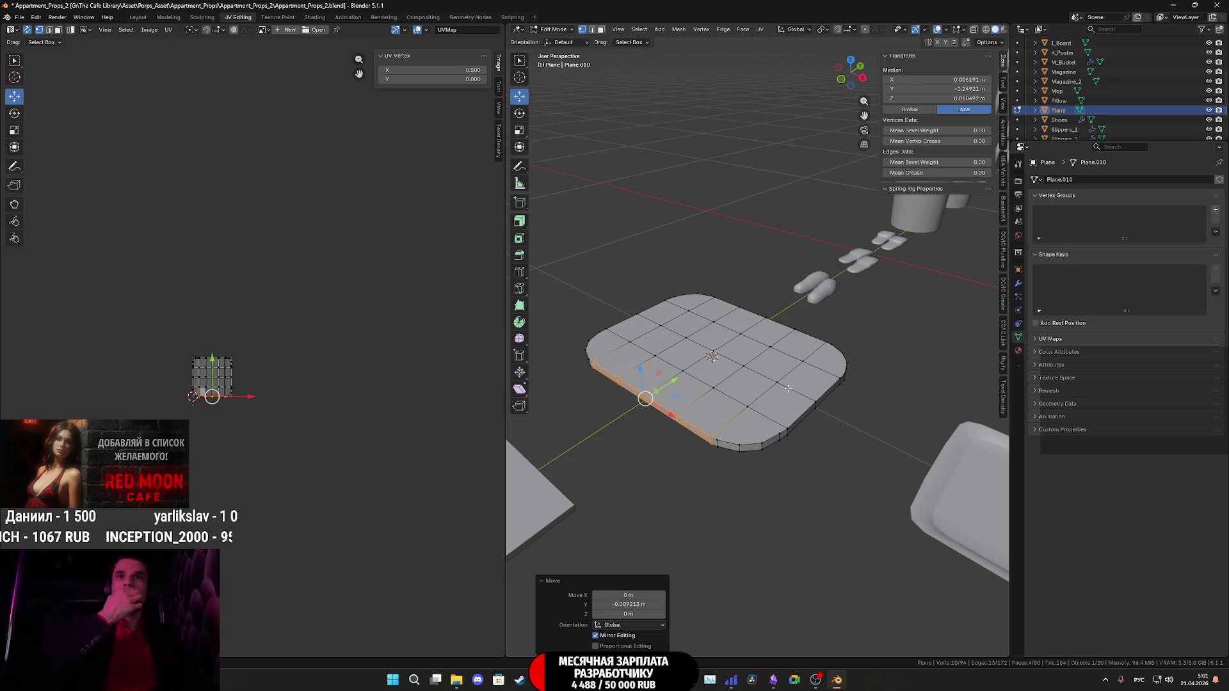
pyautogui.hotkey('ctrl', 'r')
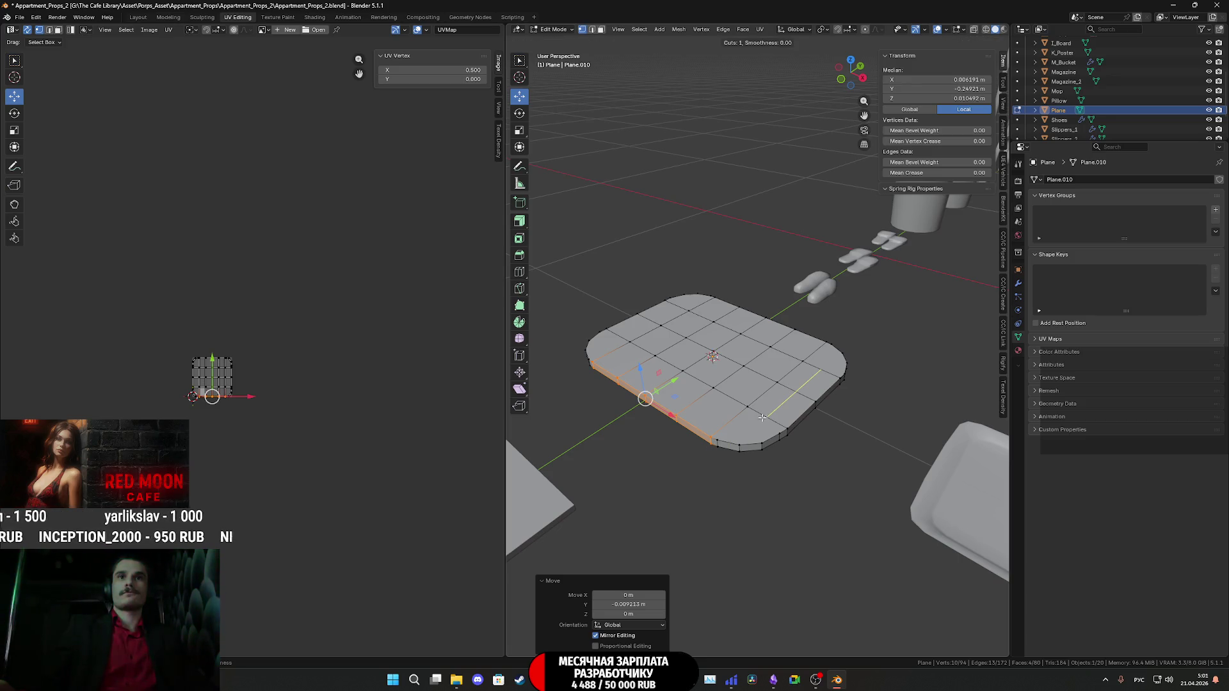
pyautogui.press('Escape')
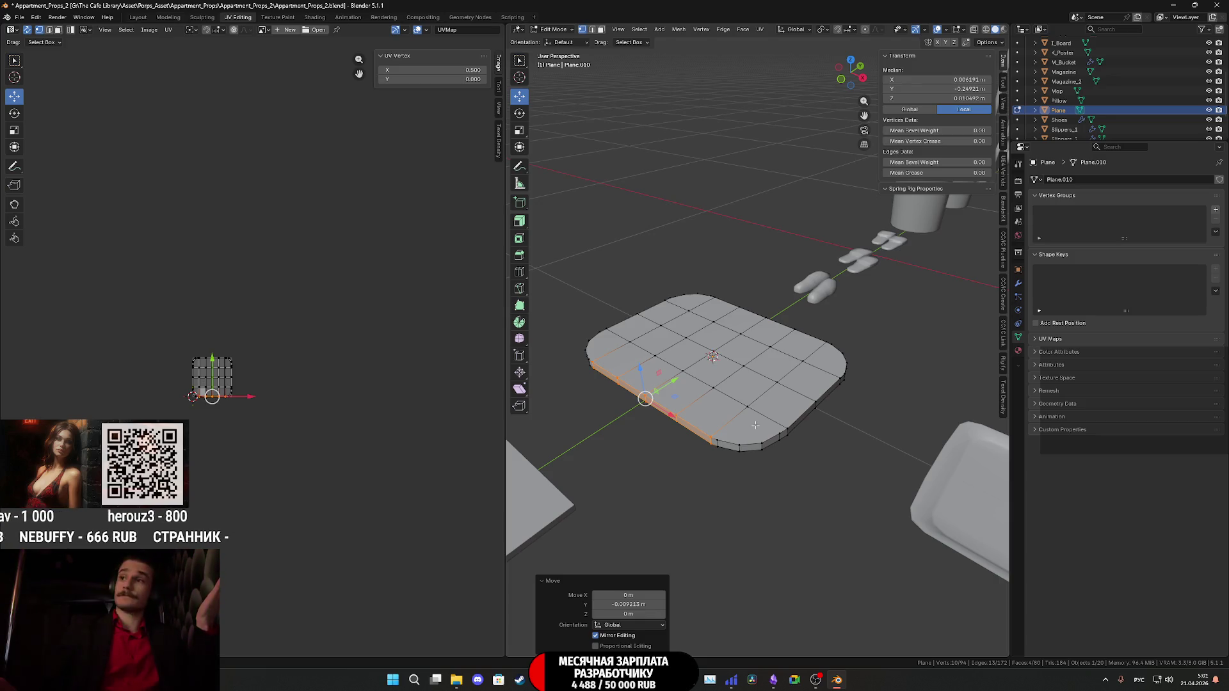
pyautogui.moveTo(755, 422)
pyautogui.mouseDown(button='middle')
pyautogui.moveTo(875, 407)
pyautogui.moveTo(907, 384)
pyautogui.mouseUp(button='middle')
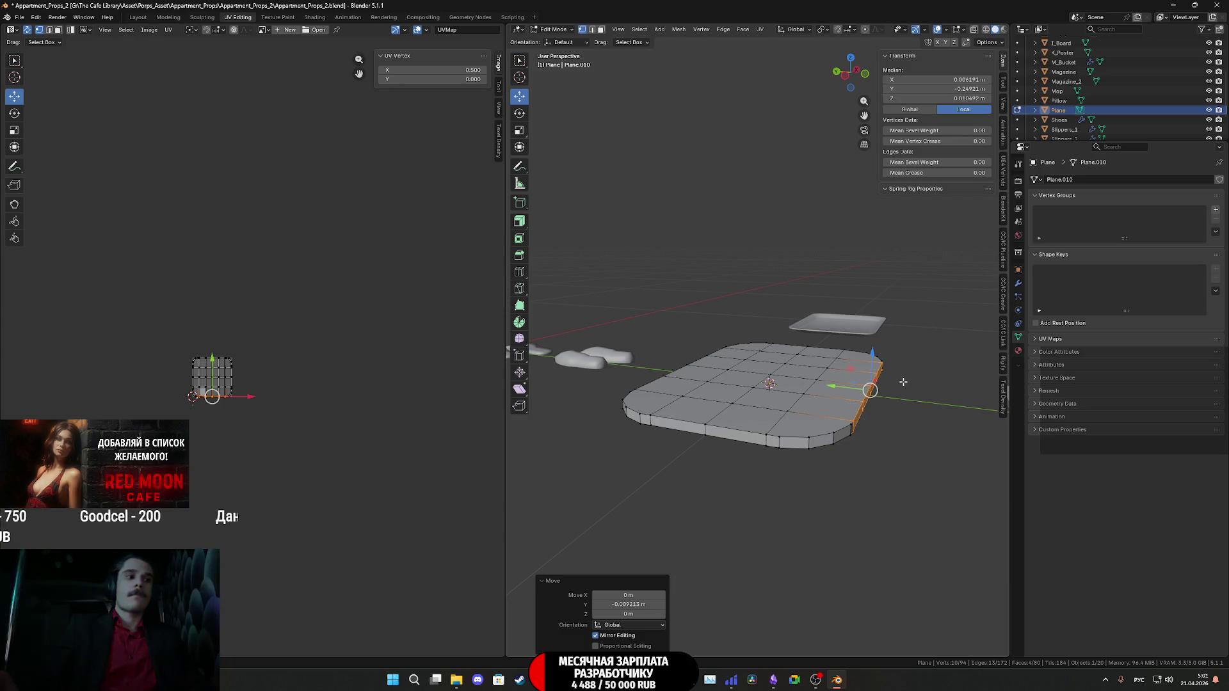
pyautogui.moveTo(887, 379); pyautogui.dragTo(850, 341, button='middle')
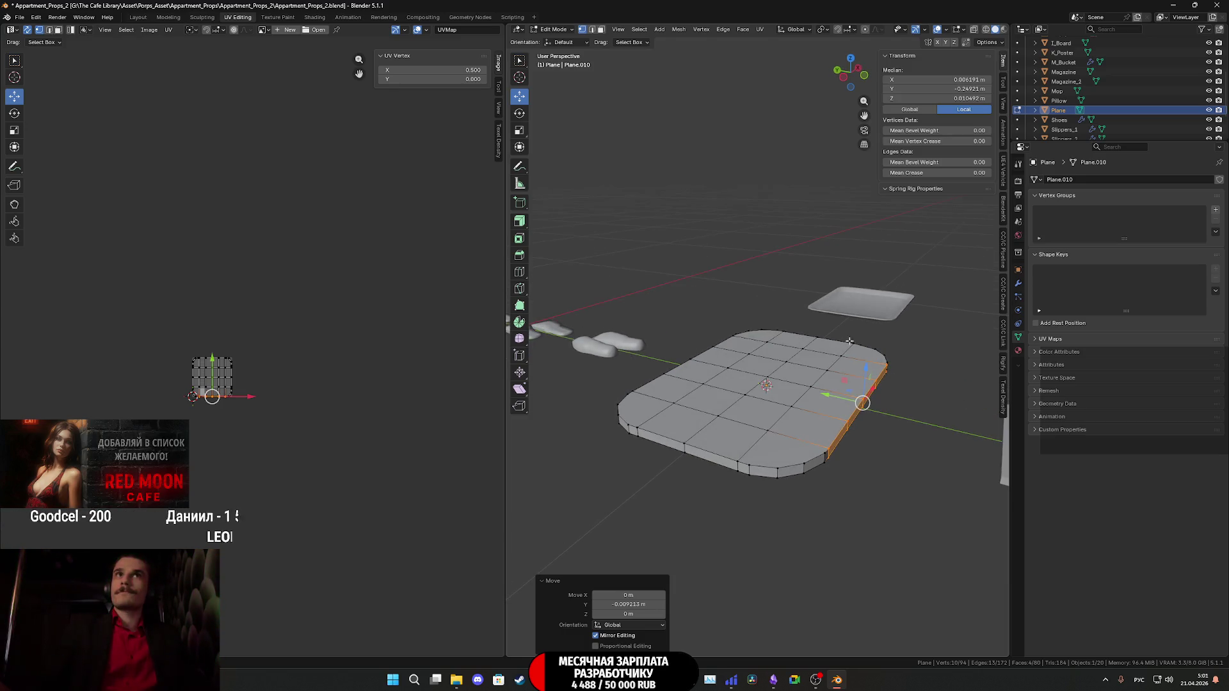
pyautogui.click(602, 31)
pyautogui.moveTo(737, 384); pyautogui.dragTo(749, 320, button='middle')
# Select all faces in the bottom three rows of the plane.
pyautogui.click(829, 490)
pyautogui.keyDown('shift'); pyautogui.click(778, 480); pyautogui.keyUp('shift')
pyautogui.keyDown('shift'); pyautogui.click(737, 472); pyautogui.keyUp('shift')
pyautogui.keyDown('shift'); pyautogui.click(682, 473); pyautogui.keyUp('shift')
pyautogui.keyDown('shift'); pyautogui.click(688, 422); pyautogui.keyUp('shift')
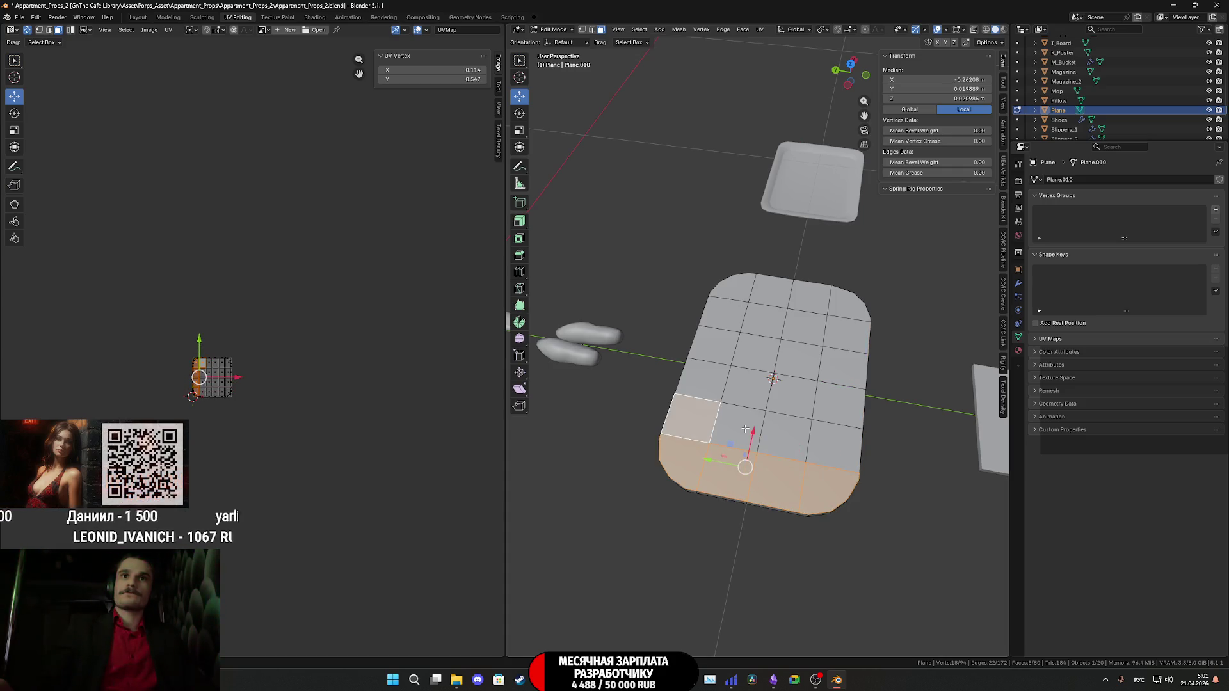
pyautogui.keyDown('shift'); pyautogui.click(742, 423); pyautogui.keyUp('shift')
pyautogui.keyDown('shift'); pyautogui.click(784, 432); pyautogui.keyUp('shift')
pyautogui.keyDown('shift'); pyautogui.click(832, 445); pyautogui.keyUp('shift')
pyautogui.keyDown('shift'); pyautogui.click(839, 402); pyautogui.keyUp('shift')
pyautogui.keyDown('shift'); pyautogui.click(792, 392); pyautogui.keyUp('shift')
pyautogui.keyDown('shift'); pyautogui.click(746, 384); pyautogui.keyUp('shift')
pyautogui.keyDown('shift'); pyautogui.click(701, 379); pyautogui.keyUp('shift')
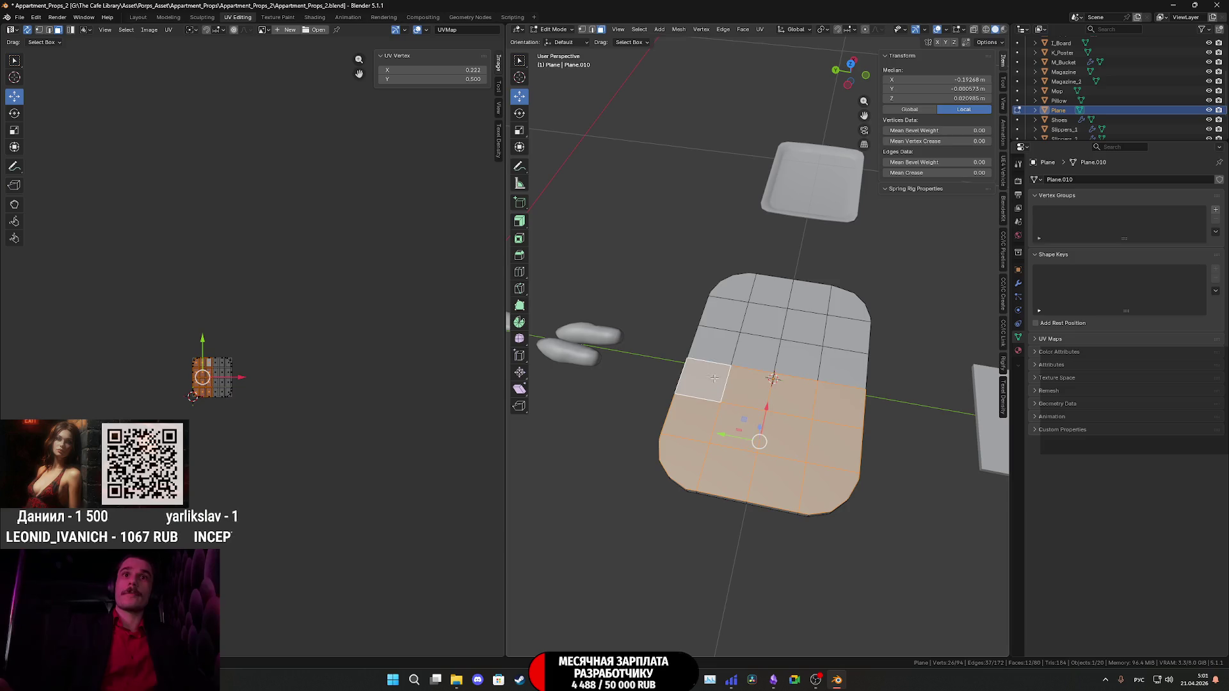
# Add the remaining upper and right faces and inset them about 0.022 m.
pyautogui.keyDown('shift'); pyautogui.click(716, 345); pyautogui.keyUp('shift')
pyautogui.keyDown('shift'); pyautogui.click(758, 349); pyautogui.keyUp('shift')
pyautogui.keyDown('shift'); pyautogui.click(808, 360); pyautogui.keyUp('shift')
pyautogui.keyDown('shift'); pyautogui.click(844, 367); pyautogui.keyUp('shift')
pyautogui.keyDown('shift'); pyautogui.click(847, 331); pyautogui.keyUp('shift')
pyautogui.keyDown('shift'); pyautogui.click(848, 299); pyautogui.keyUp('shift')
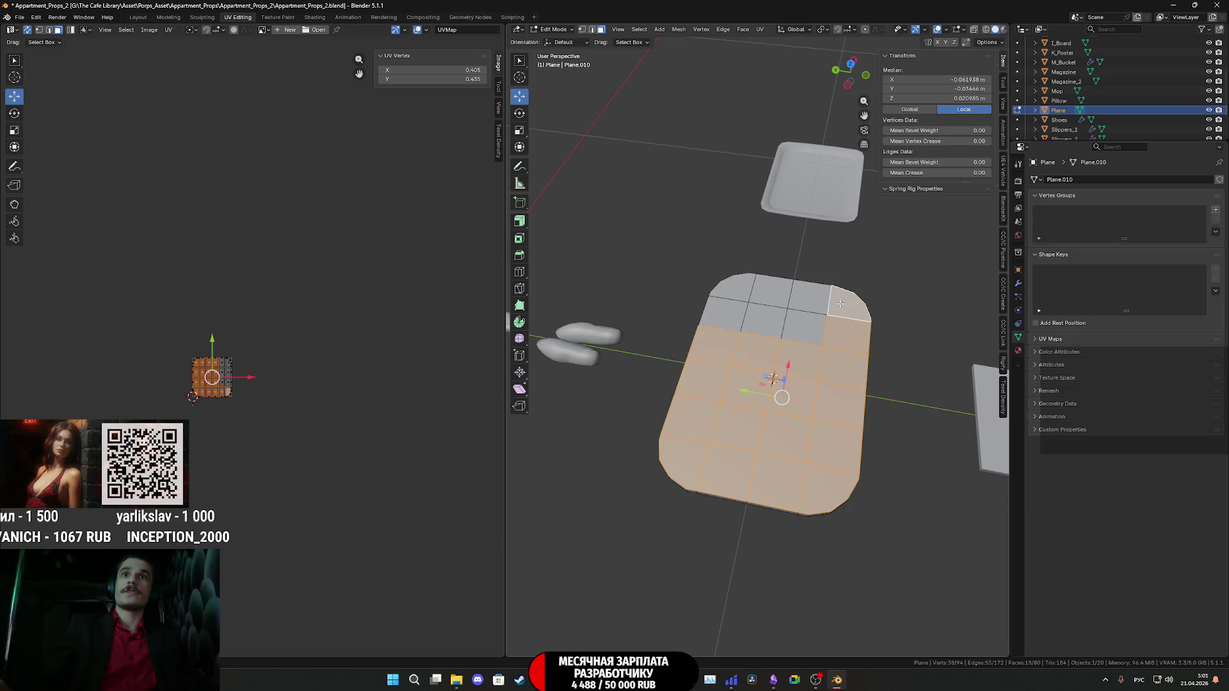
pyautogui.keyDown('shift'); pyautogui.click(810, 296); pyautogui.keyUp('shift')
pyautogui.keyDown('shift'); pyautogui.click(805, 327); pyautogui.keyUp('shift')
pyautogui.keyDown('shift'); pyautogui.click(770, 313); pyautogui.keyUp('shift')
pyautogui.keyDown('shift'); pyautogui.click(771, 290); pyautogui.keyUp('shift')
pyautogui.keyDown('shift'); pyautogui.click(731, 287); pyautogui.keyUp('shift')
pyautogui.keyDown('shift'); pyautogui.click(725, 314); pyautogui.keyUp('shift')
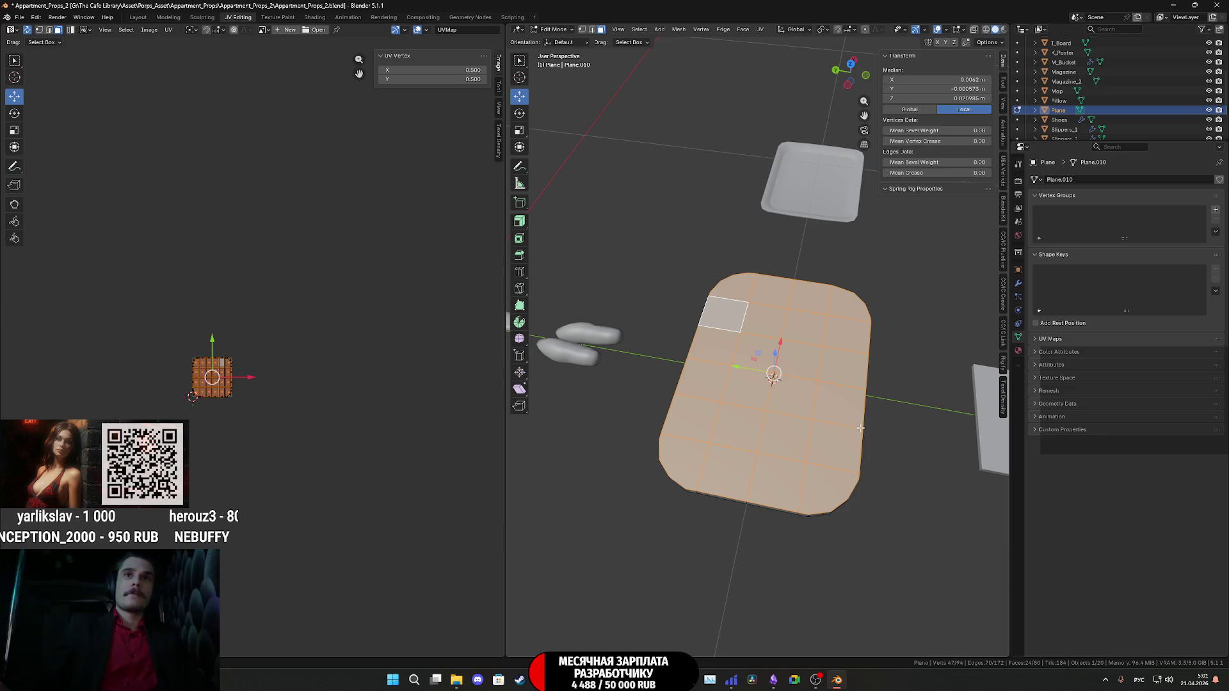
pyautogui.press('i')
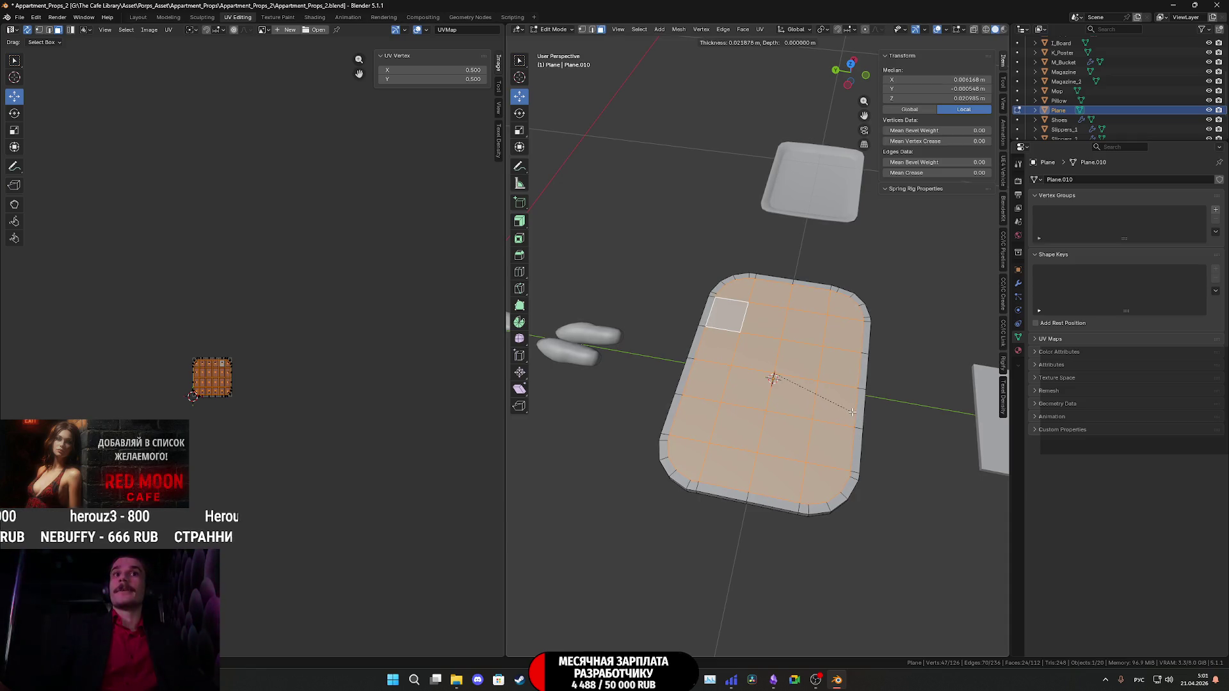
# Confirm the inset, then raise the outer border face loop 0.0527 m in Z into tray walls.
pyautogui.click(852, 412)
pyautogui.moveTo(879, 420)
pyautogui.mouseDown(button='middle')
pyautogui.moveTo(850, 395)
pyautogui.moveTo(882, 362)
pyautogui.mouseUp(button='middle')
pyautogui.keyDown('alt'); pyautogui.click(865, 382); pyautogui.keyUp('alt')
pyautogui.keyDown('alt'); pyautogui.click(870, 357); pyautogui.keyUp('alt')
pyautogui.keyDown('alt'); pyautogui.click(889, 366); pyautogui.keyUp('alt')
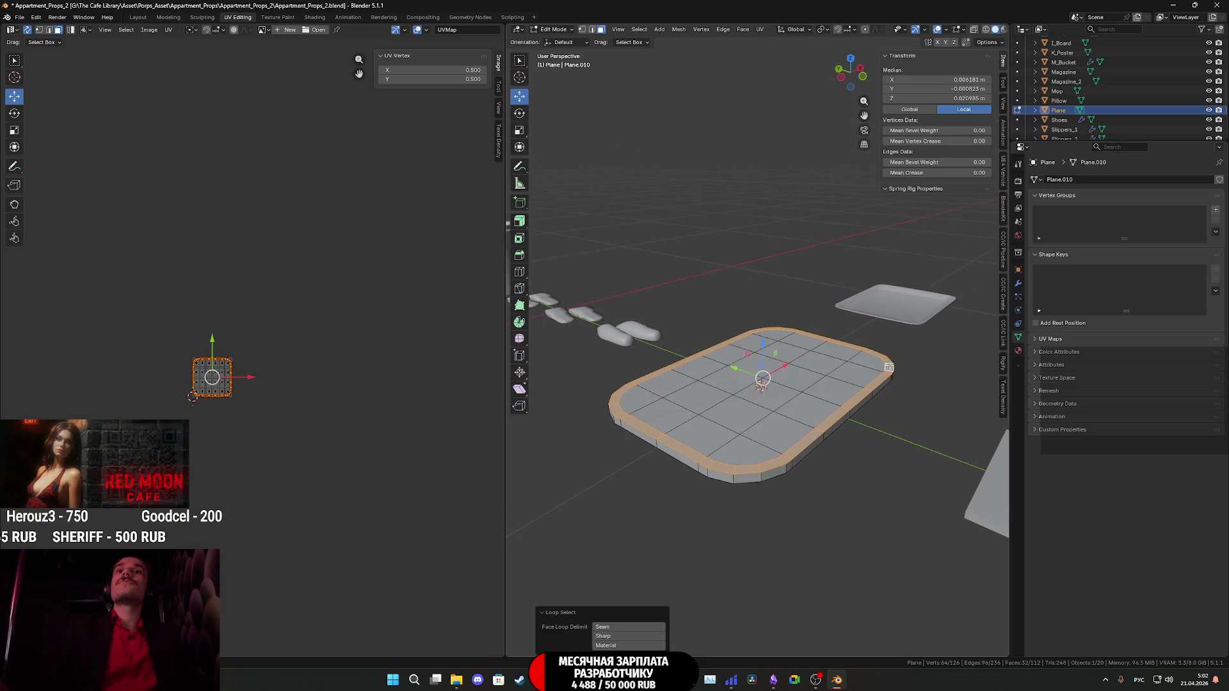
pyautogui.press('g')
pyautogui.press('z')
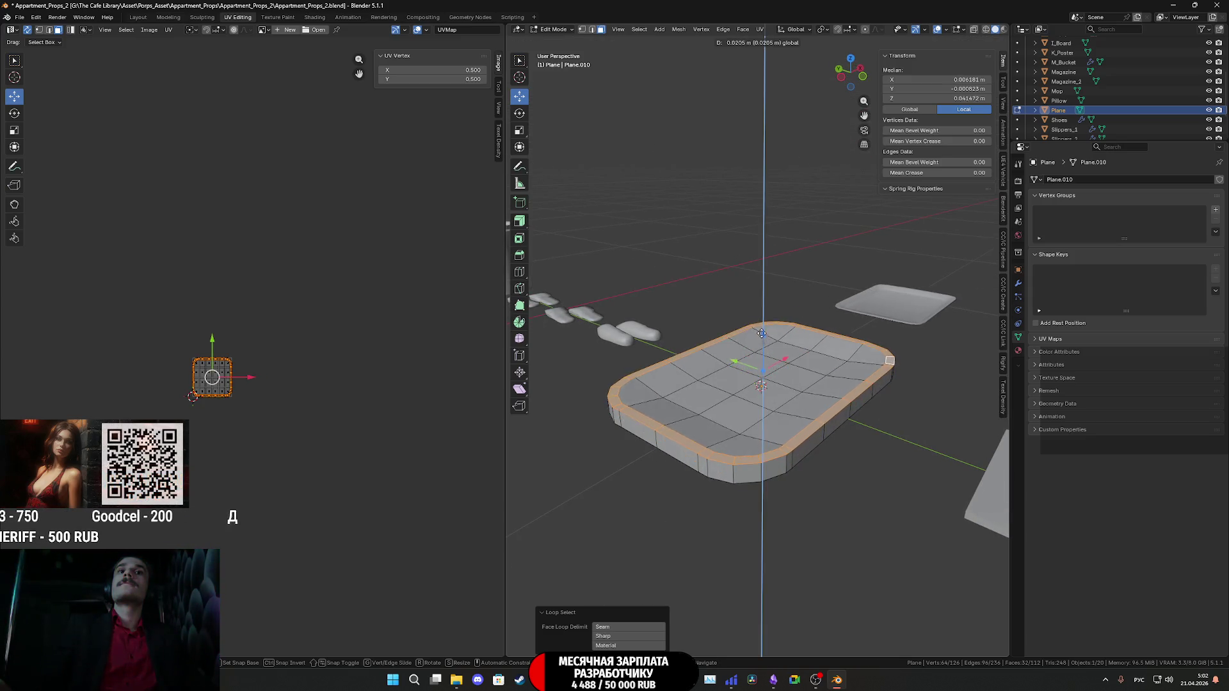
pyautogui.click(892, 349)
pyautogui.moveTo(773, 339)
pyautogui.mouseDown(button='middle')
pyautogui.moveTo(644, 283)
pyautogui.moveTo(639, 340)
pyautogui.mouseUp(button='middle')
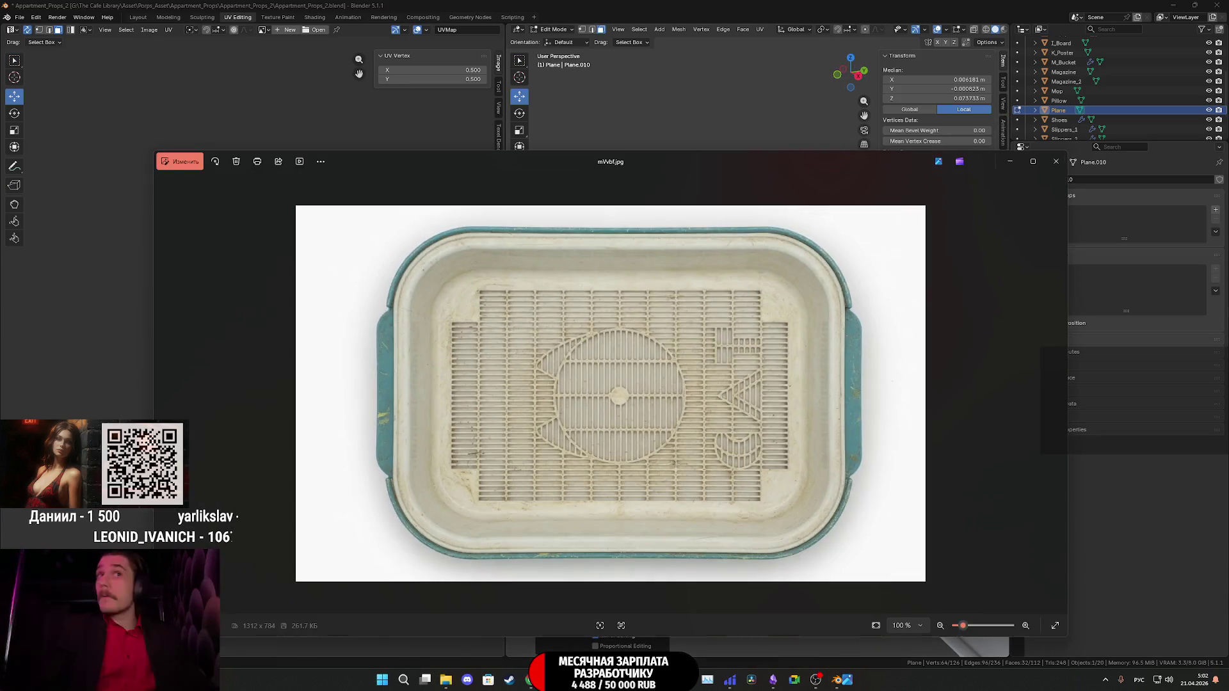
# Close the mVbf.jpg tray photo in Windows Photos.
pyautogui.click(1056, 163)
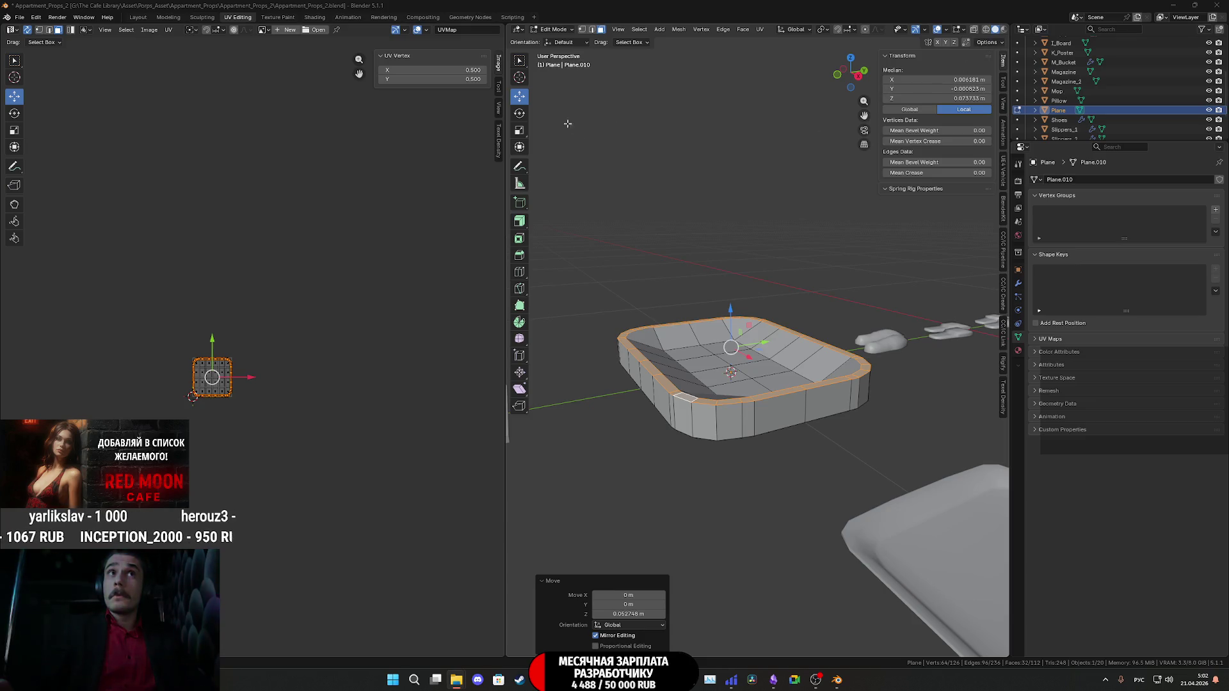
# Switch to top orthographic view in Object Mode and select the reference image Empty.
pyautogui.moveTo(821, 243); pyautogui.dragTo(822, 238, button='middle')
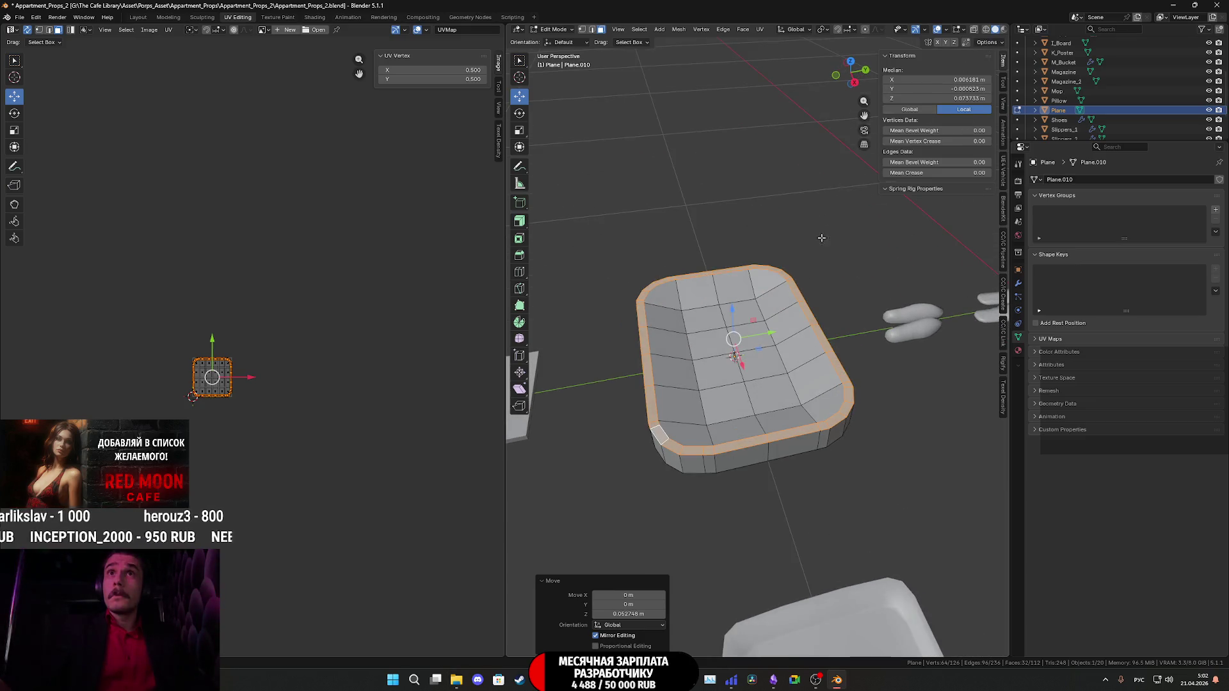
pyautogui.click(851, 62)
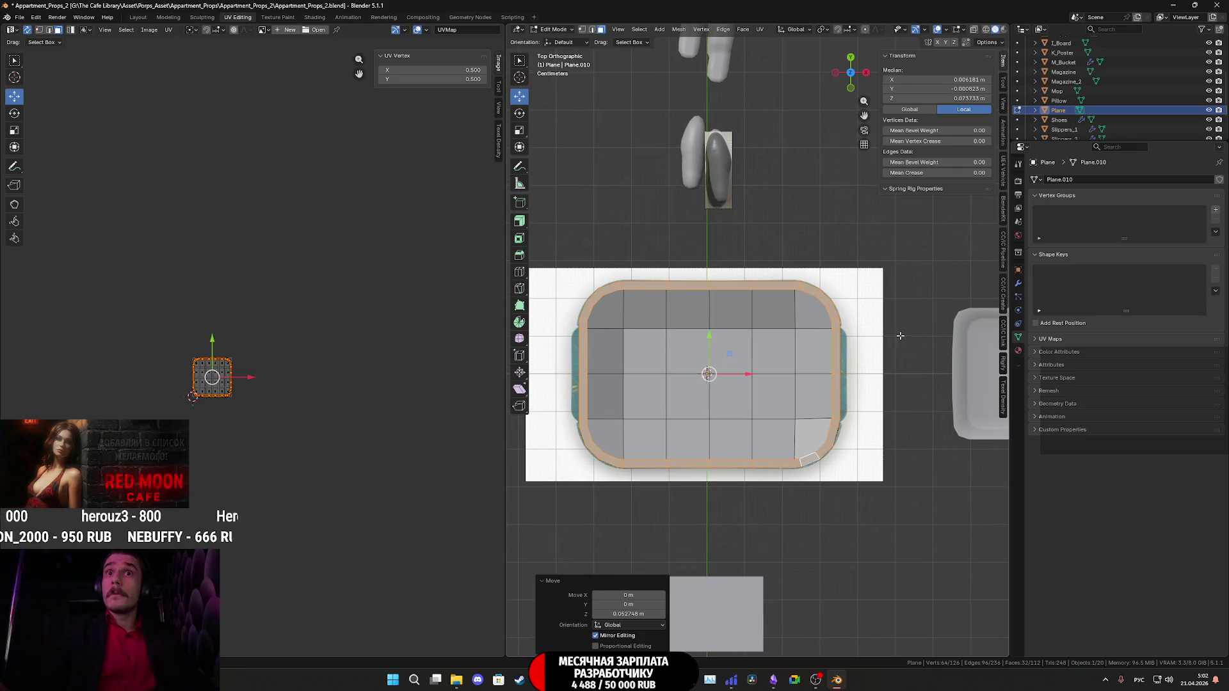
pyautogui.press('Tab')
pyautogui.click(862, 336)
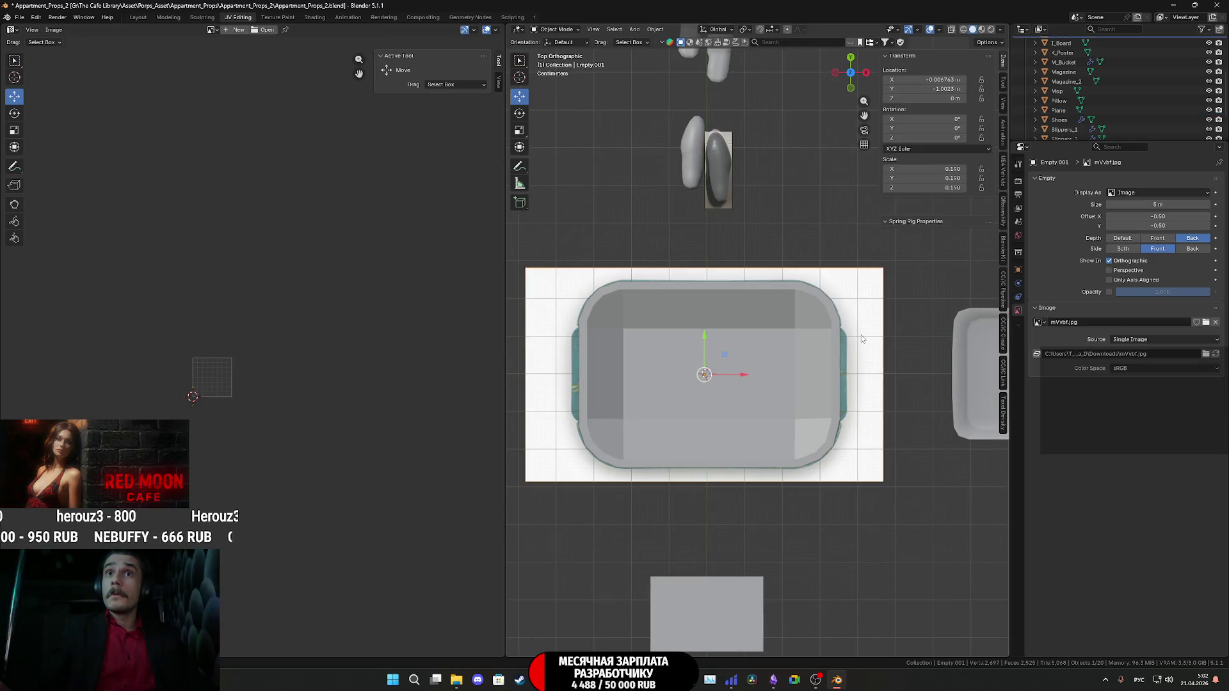
# Draw the reference image in front at about 0.223 opacity, then resume editing the tray Plane.
pyautogui.click(1157, 240)
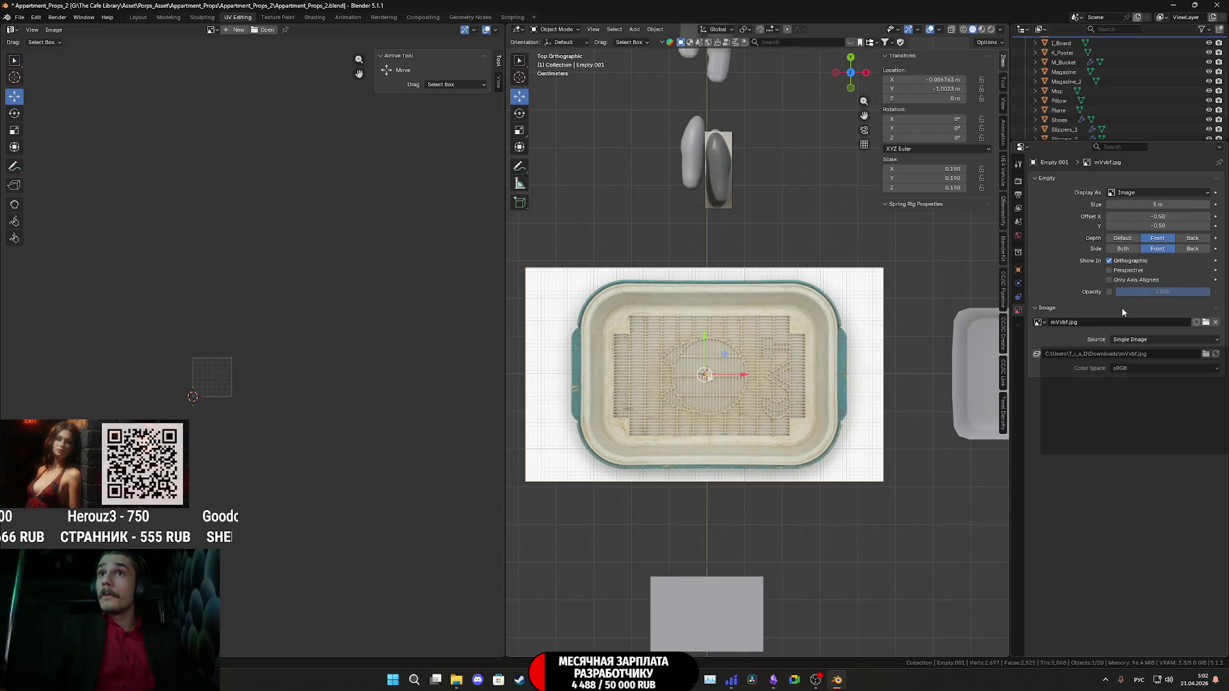
pyautogui.click(1110, 292)
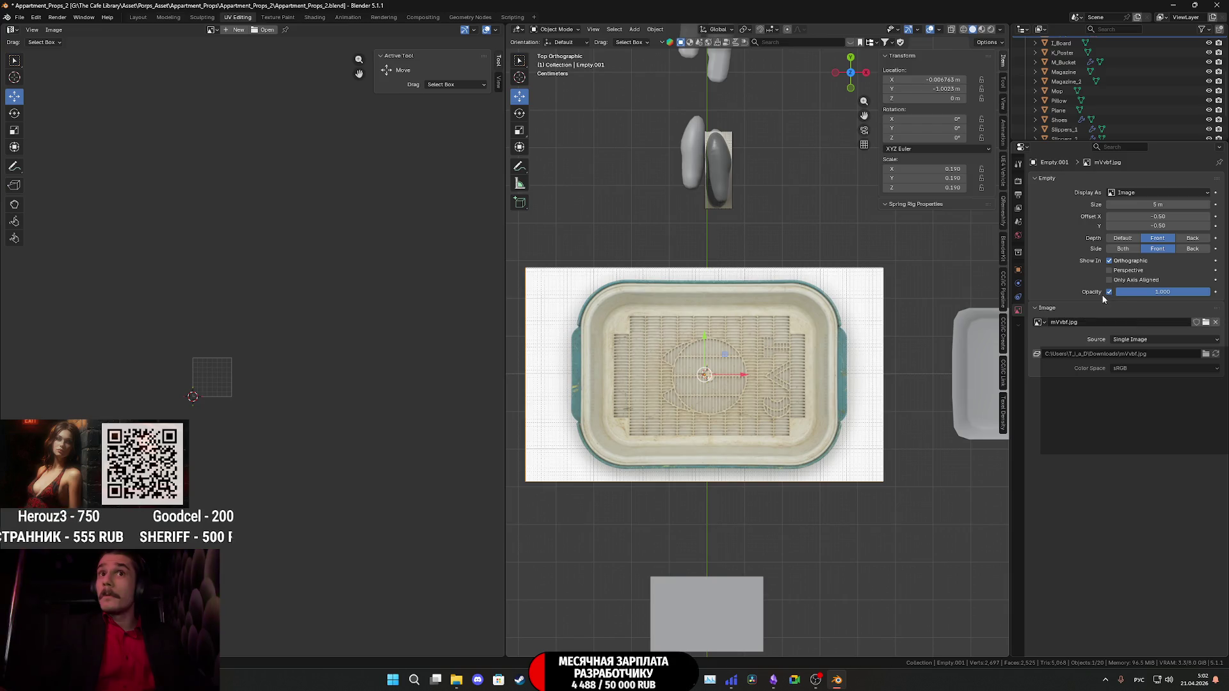
pyautogui.moveTo(1154, 295); pyautogui.dragTo(1119, 302)
pyautogui.scroll(4, 793, 383)
pyautogui.scroll(-1, 793, 383)
pyautogui.click(858, 454)
pyautogui.press('Tab')
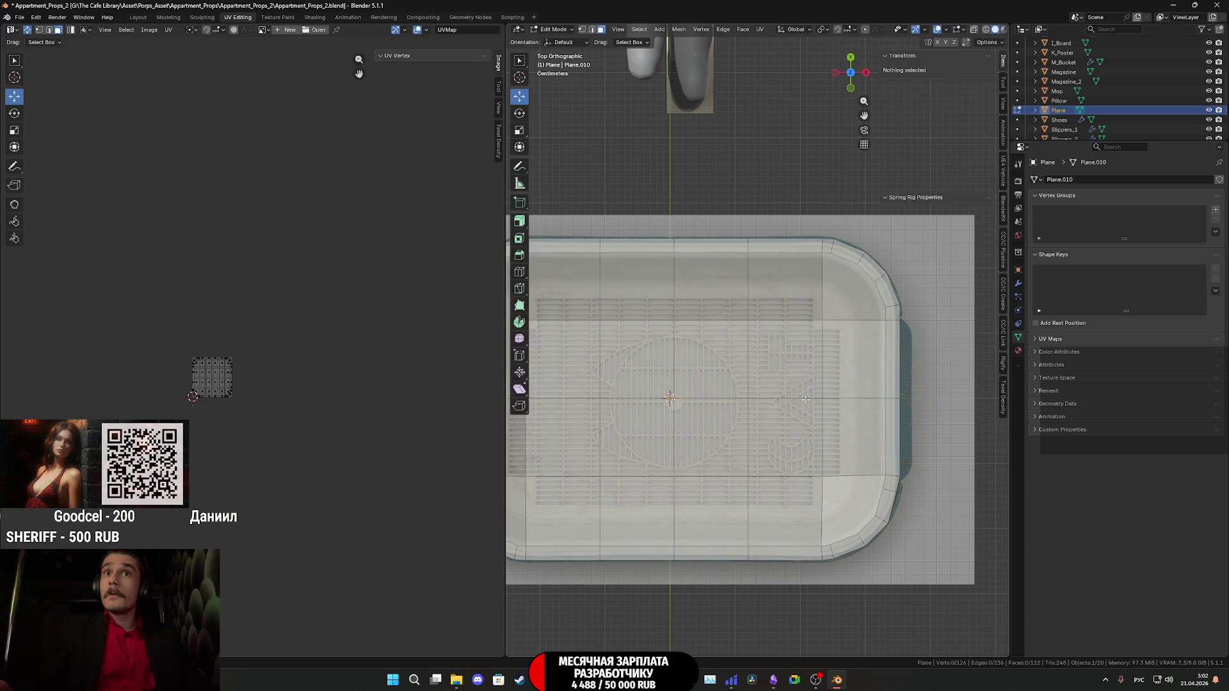
# Select the edges of the tray's inner floor outline.
pyautogui.keyDown('shift'); pyautogui.moveTo(858, 455); pyautogui.dragTo(867, 436, button='middle'); pyautogui.keyUp('shift')
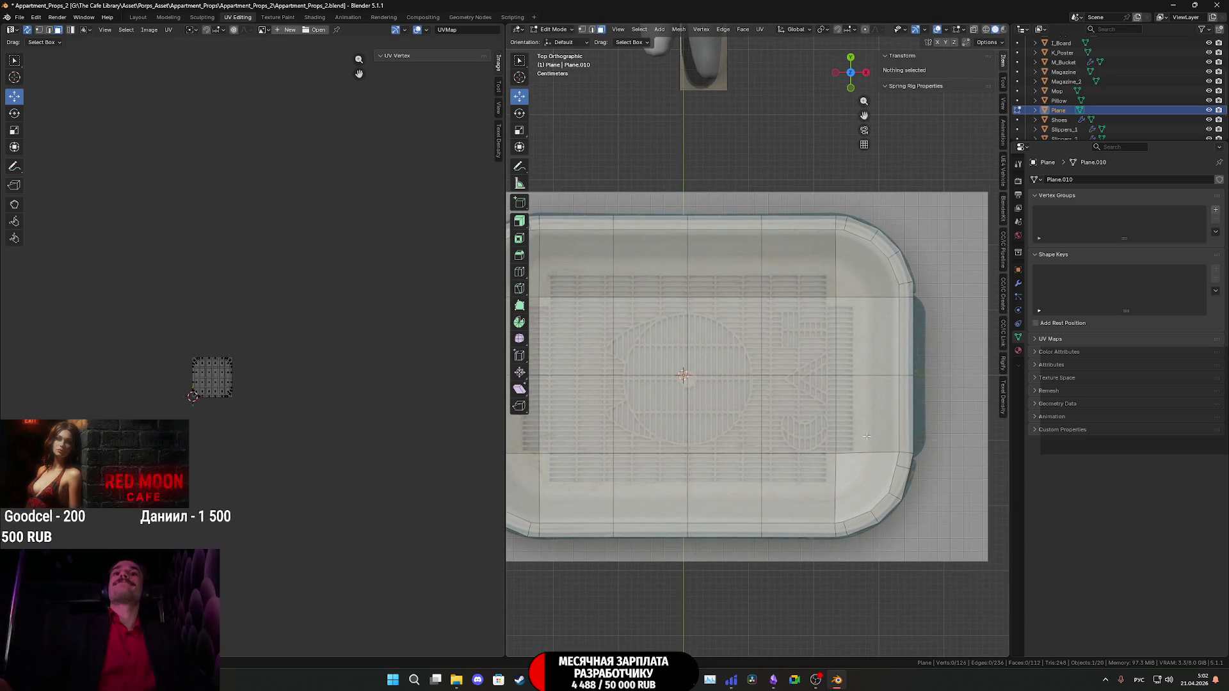
pyautogui.keyDown('shift'); pyautogui.moveTo(863, 451); pyautogui.dragTo(929, 428, button='middle'); pyautogui.keyUp('shift')
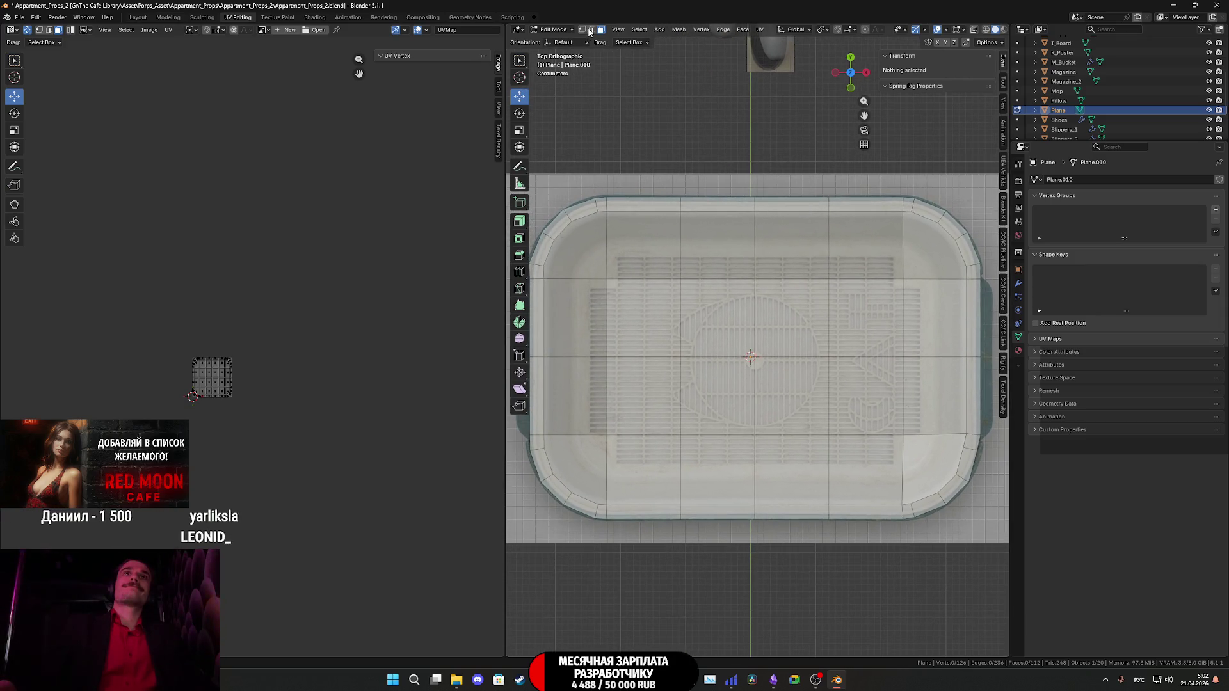
pyautogui.click(754, 434)
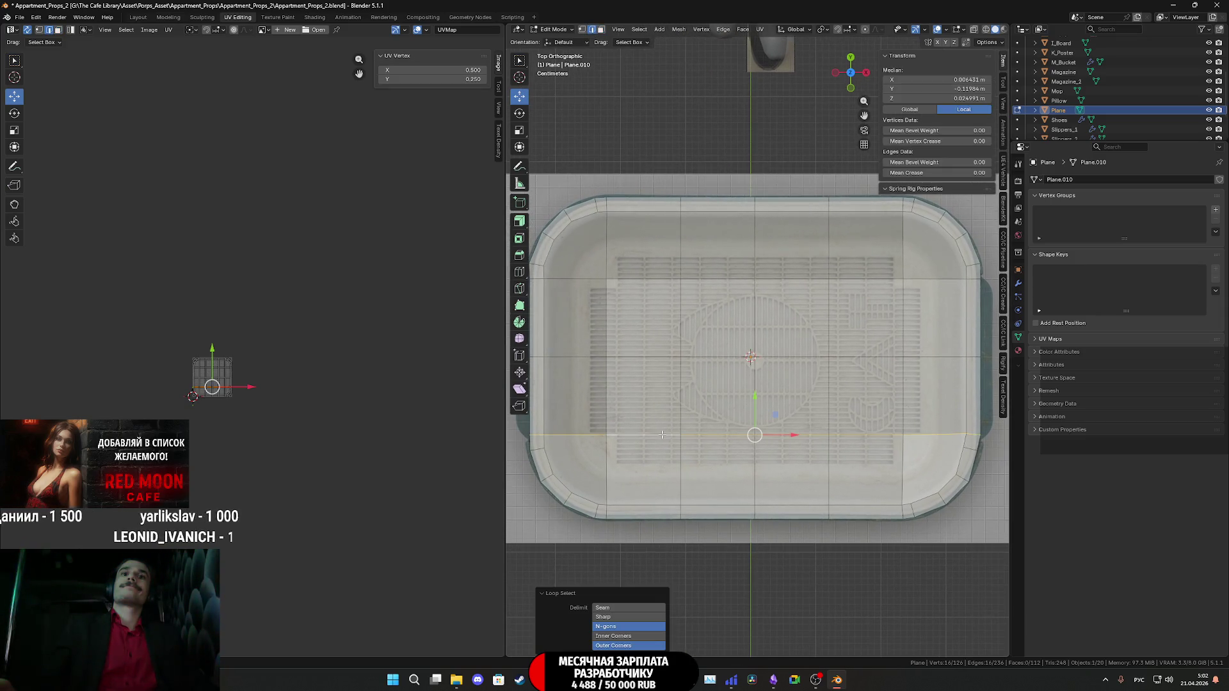
pyautogui.click(660, 435)
pyautogui.keyDown('shift'); pyautogui.click(715, 436); pyautogui.keyUp('shift')
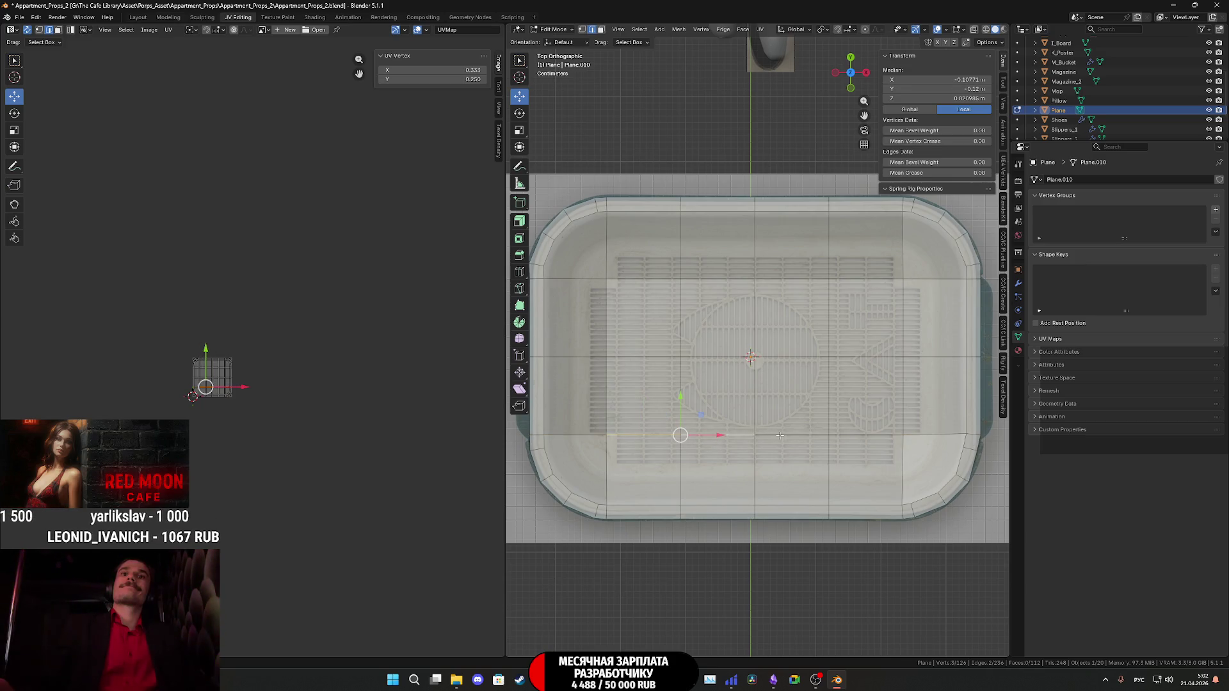
pyautogui.keyDown('shift'); pyautogui.click(788, 436); pyautogui.keyUp('shift')
pyautogui.keyDown('shift'); pyautogui.click(863, 435); pyautogui.keyUp('shift')
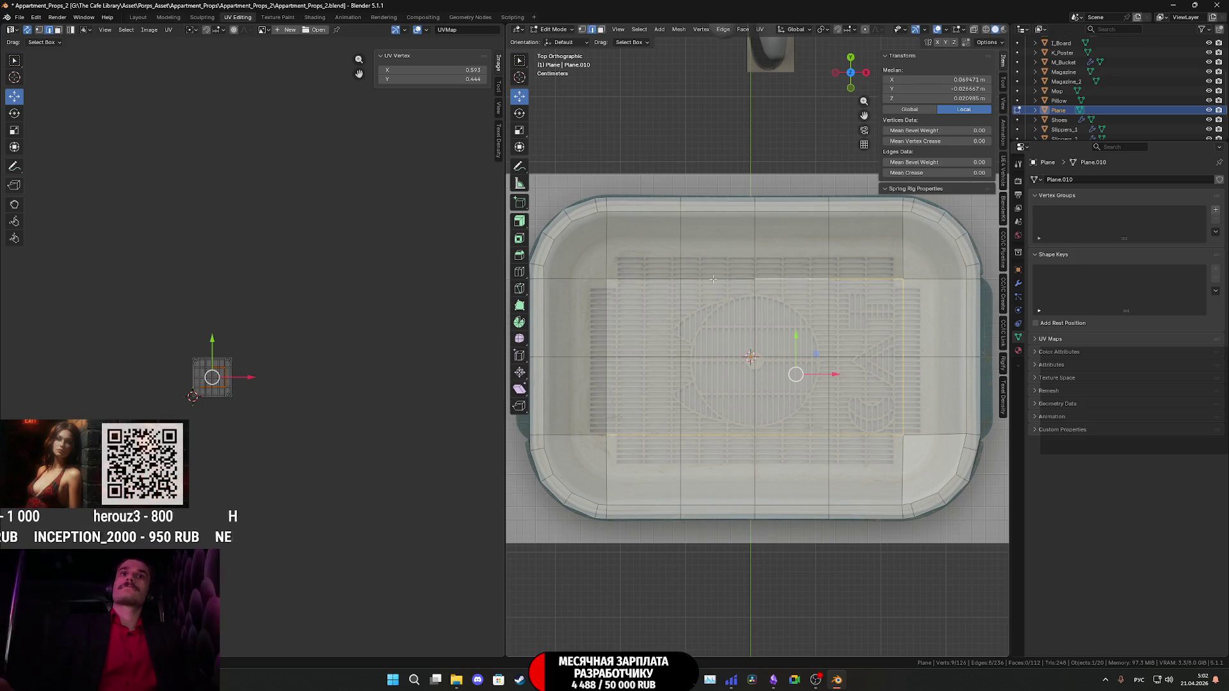
# Scale the floor outline by 1.209, then by 1.222 along Y in top view.
pyautogui.moveTo(681, 393); pyautogui.dragTo(826, 211, button='middle')
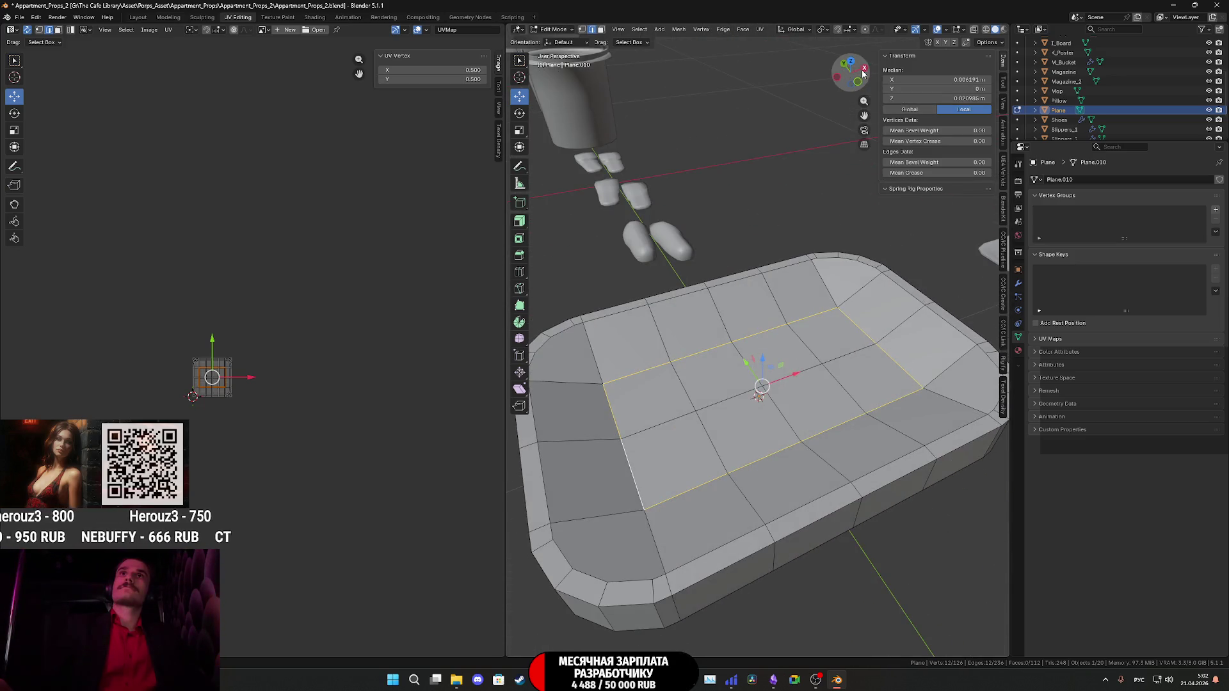
pyautogui.click(850, 62)
pyautogui.press('s')
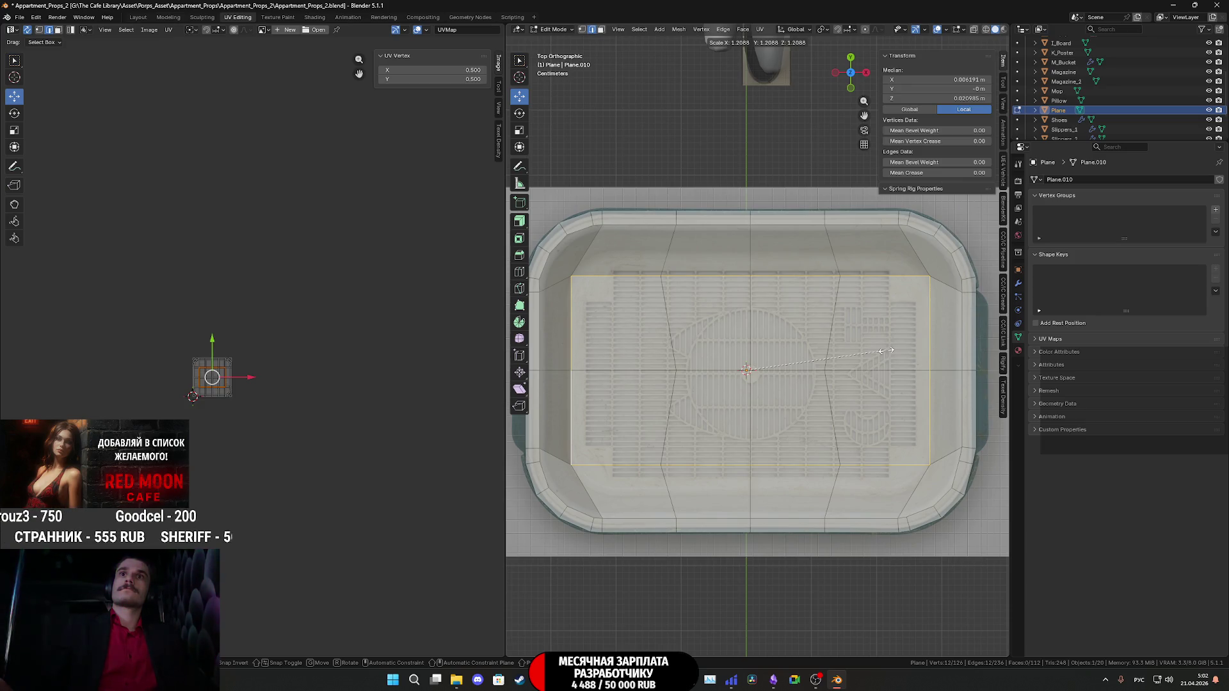
pyautogui.click(886, 350)
pyautogui.press('s')
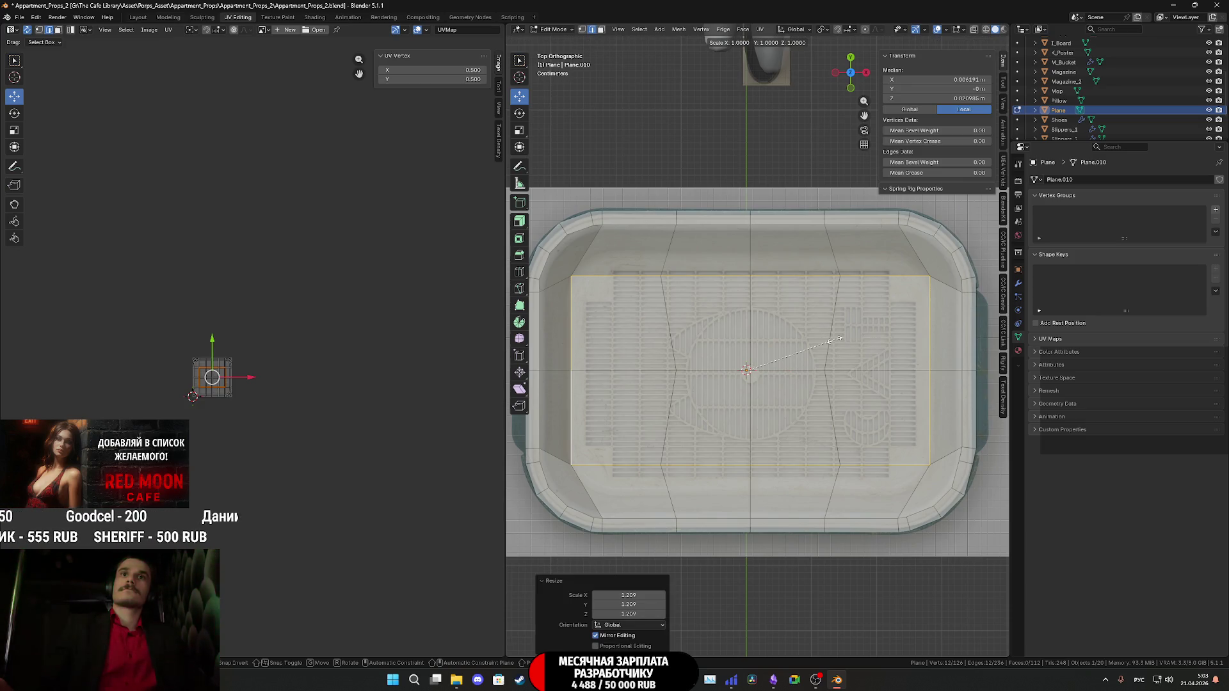
pyautogui.press('y')
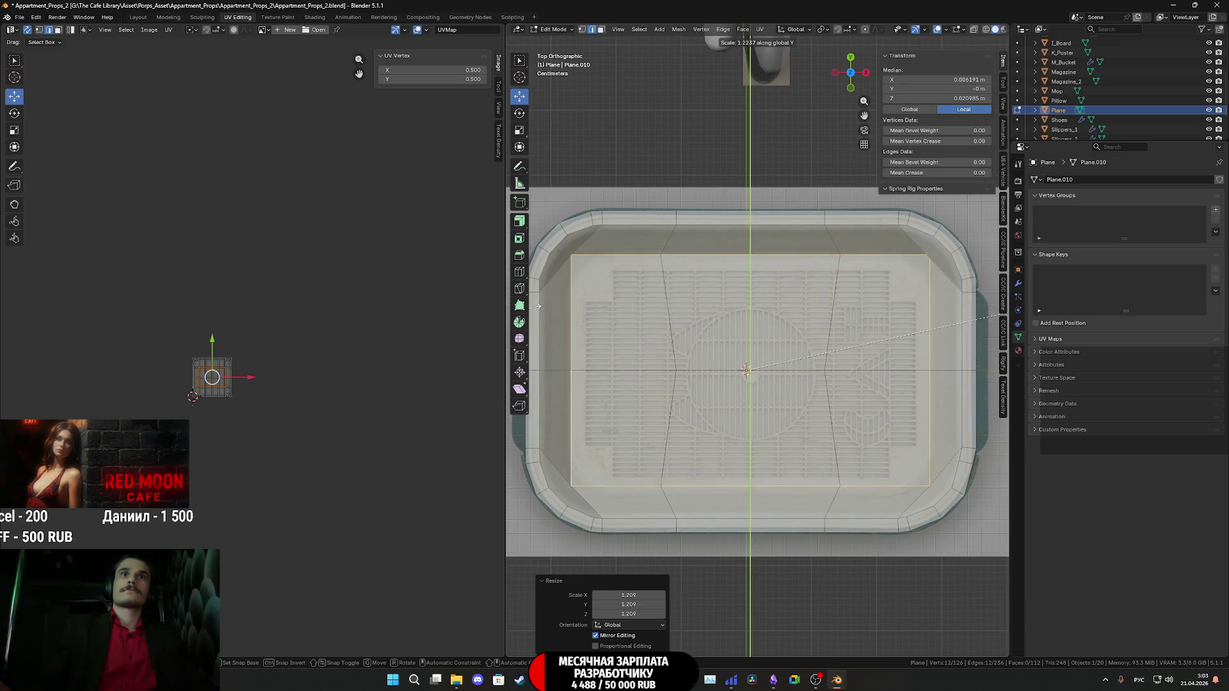
pyautogui.click(537, 306)
pyautogui.moveTo(533, 308)
pyautogui.mouseDown(button='middle')
pyautogui.moveTo(701, 343)
pyautogui.moveTo(660, 283)
pyautogui.moveTo(666, 302)
pyautogui.moveTo(576, 280)
pyautogui.moveTo(799, 399)
pyautogui.mouseUp(button='middle')
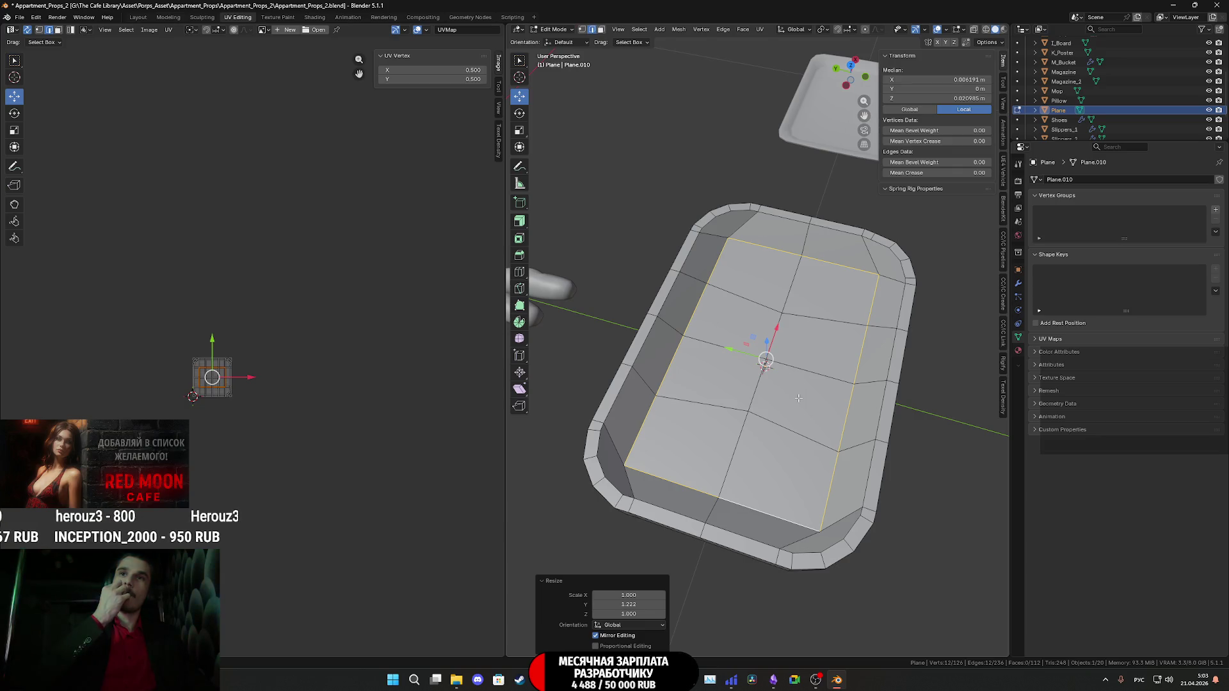
# Inspect the tray's shape from a low side view and the top orthographic view.
pyautogui.moveTo(819, 216)
pyautogui.mouseDown(button='middle')
pyautogui.moveTo(749, 208)
pyautogui.moveTo(761, 249)
pyautogui.mouseUp(button='middle')
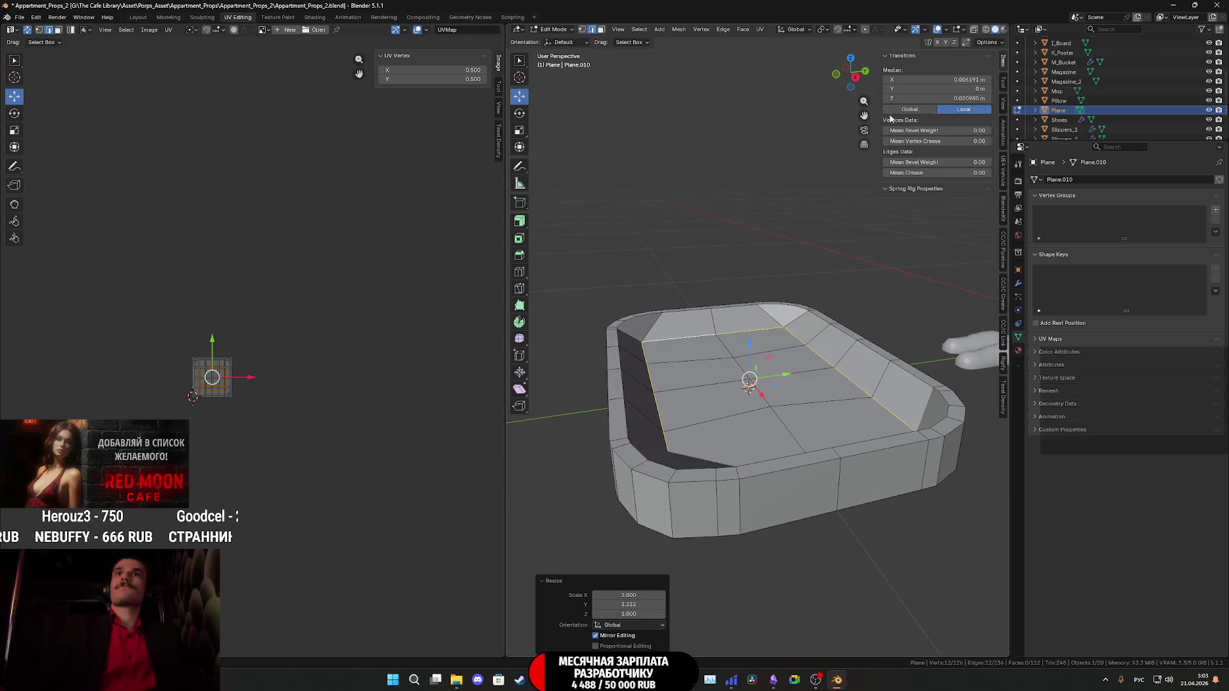
pyautogui.click(853, 60)
pyautogui.moveTo(862, 244)
pyautogui.keyDown('shift'); pyautogui.mouseDown(button='middle')
pyautogui.moveTo(830, 258)
pyautogui.moveTo(845, 257)
pyautogui.moveTo(861, 297)
pyautogui.mouseUp(button='middle'); pyautogui.keyUp('shift')
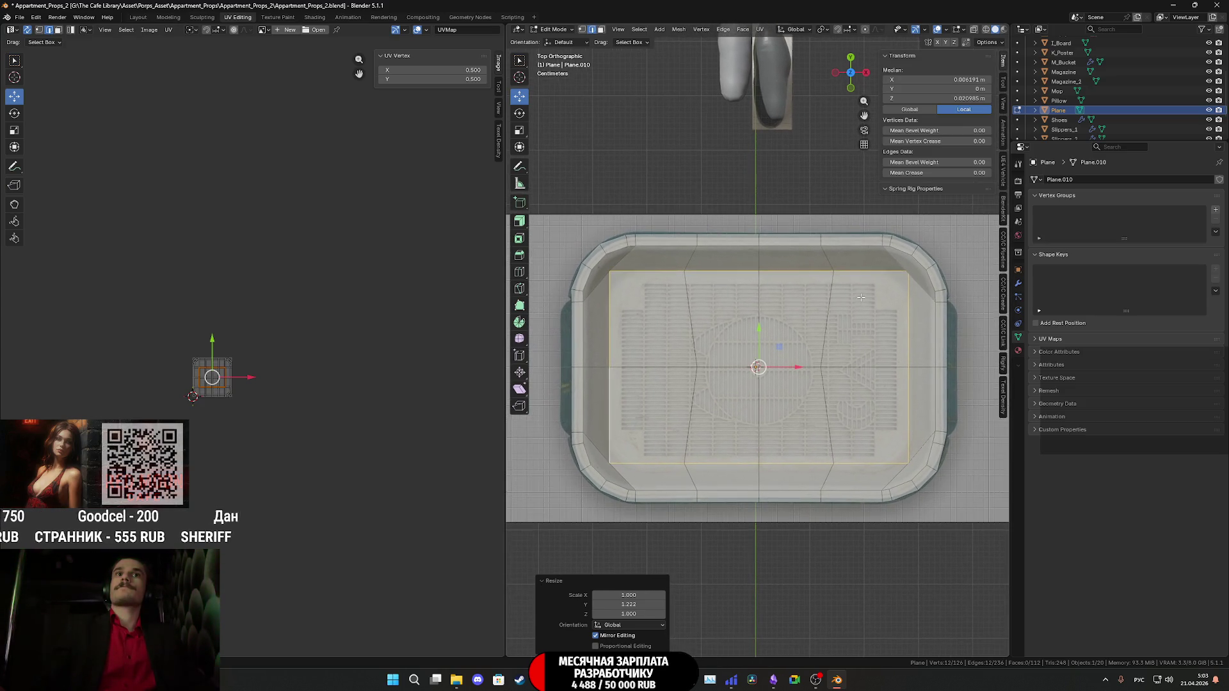
pyautogui.scroll(3, 869, 391)
pyautogui.keyDown('shift'); pyautogui.moveTo(869, 391); pyautogui.dragTo(747, 416, button='middle'); pyautogui.keyUp('shift')
pyautogui.scroll(-2, 871, 398)
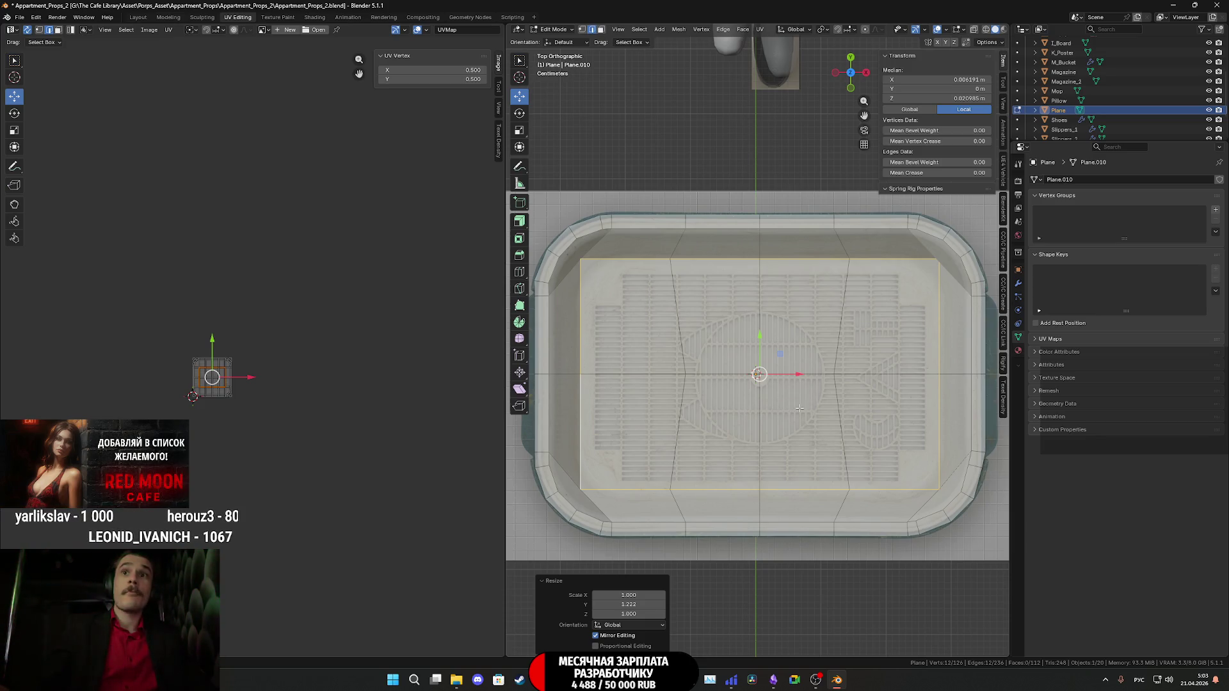
pyautogui.moveTo(820, 395)
pyautogui.mouseDown(button='middle')
pyautogui.moveTo(821, 352)
pyautogui.moveTo(789, 315)
pyautogui.moveTo(566, 485)
pyautogui.mouseUp(button='middle')
# Deselect everything, box-select the inner floor faces and mark them red.
pyautogui.hotkey('alt', 'a')
pyautogui.moveTo(566, 485)
pyautogui.mouseDown()
pyautogui.moveTo(730, 512)
pyautogui.moveTo(947, 512)
pyautogui.moveTo(947, 435)
pyautogui.moveTo(618, 432)
pyautogui.moveTo(569, 371)
pyautogui.moveTo(643, 327)
pyautogui.moveTo(788, 348)
pyautogui.moveTo(877, 340)
pyautogui.moveTo(949, 291)
pyautogui.moveTo(864, 269)
pyautogui.moveTo(608, 262)
pyautogui.mouseUp()
pyautogui.rightClick(608, 262)
pyautogui.click(685, 278)
# Select the red floor's border loop, extrude it and scale the new ring to 0.904.
pyautogui.moveTo(685, 278)
pyautogui.mouseDown(button='middle')
pyautogui.moveTo(608, 192)
pyautogui.moveTo(527, 33)
pyautogui.mouseUp(button='middle')
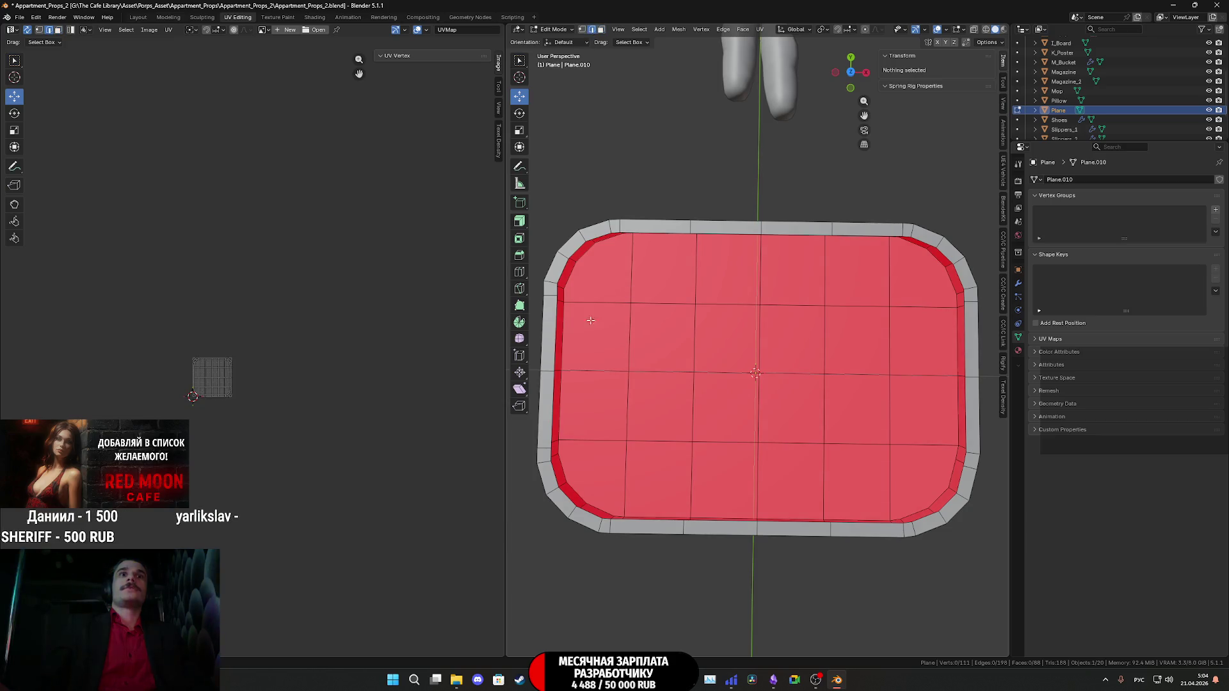
pyautogui.keyDown('alt'); pyautogui.click(560, 321); pyautogui.keyUp('alt')
pyautogui.moveTo(560, 320); pyautogui.dragTo(841, 371, button='middle')
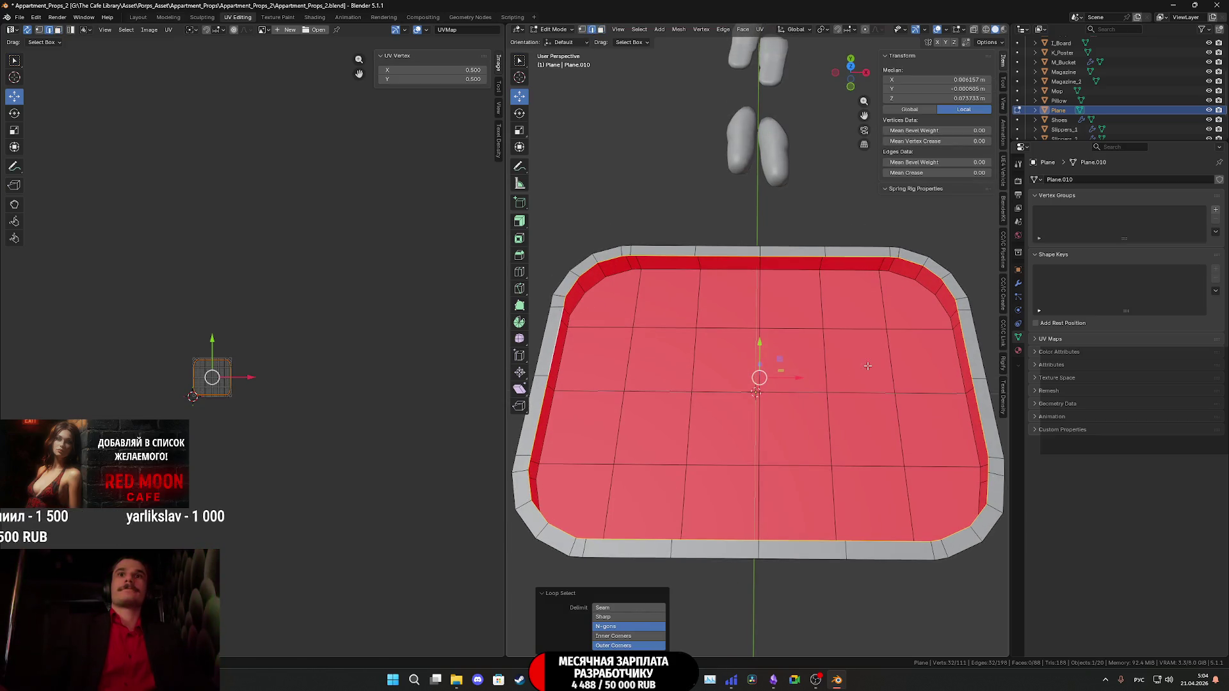
pyautogui.press('e')
pyautogui.press('s')
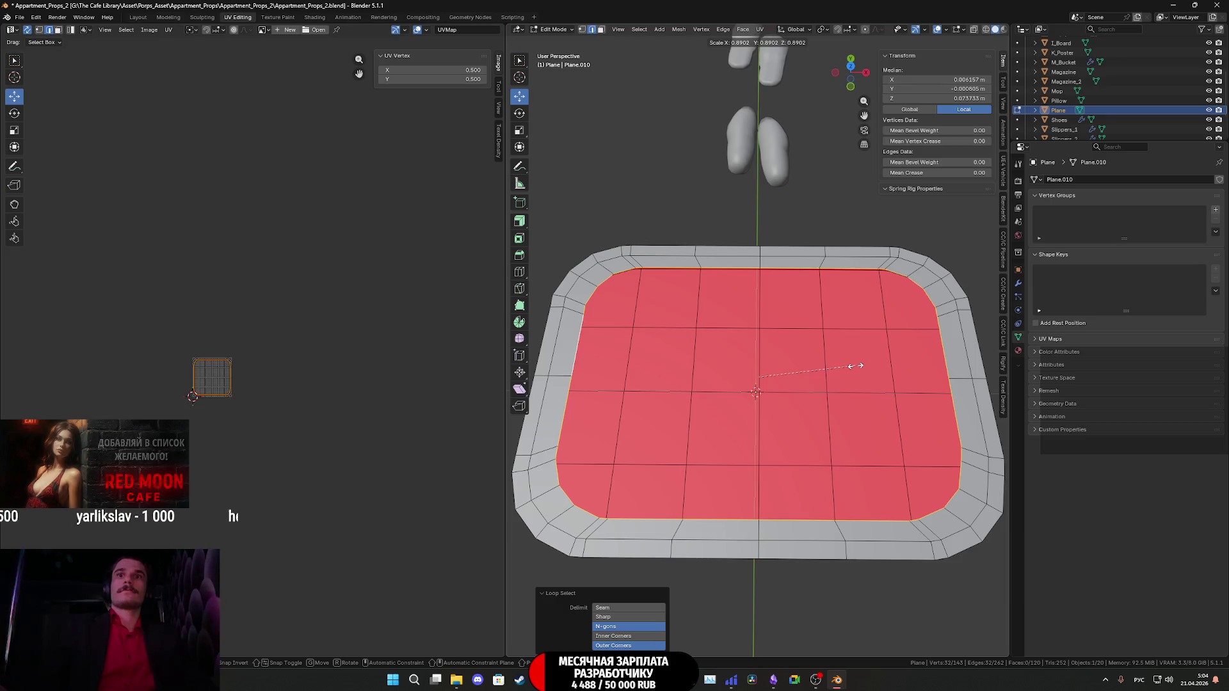
pyautogui.click(855, 361)
# Shrink the inner floor to 0.967 in top view and sink it 0.041 m lower.
pyautogui.click(850, 69)
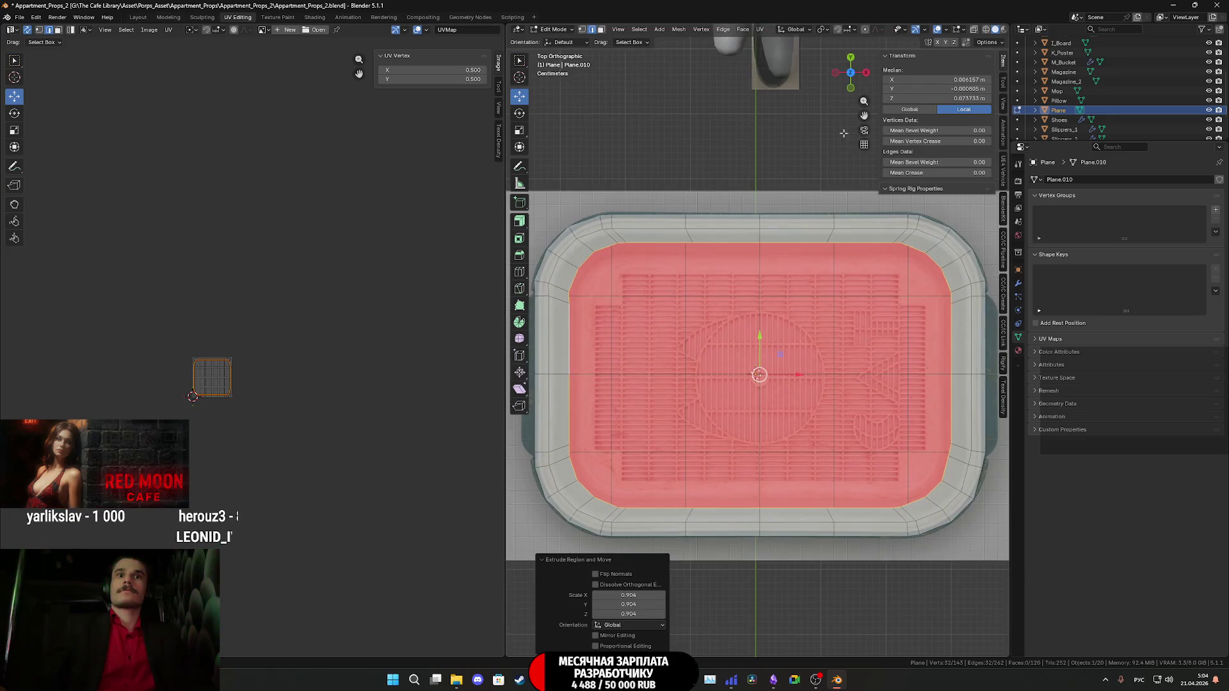
pyautogui.keyDown('shift'); pyautogui.moveTo(836, 441); pyautogui.dragTo(848, 448, button='middle'); pyautogui.keyUp('shift')
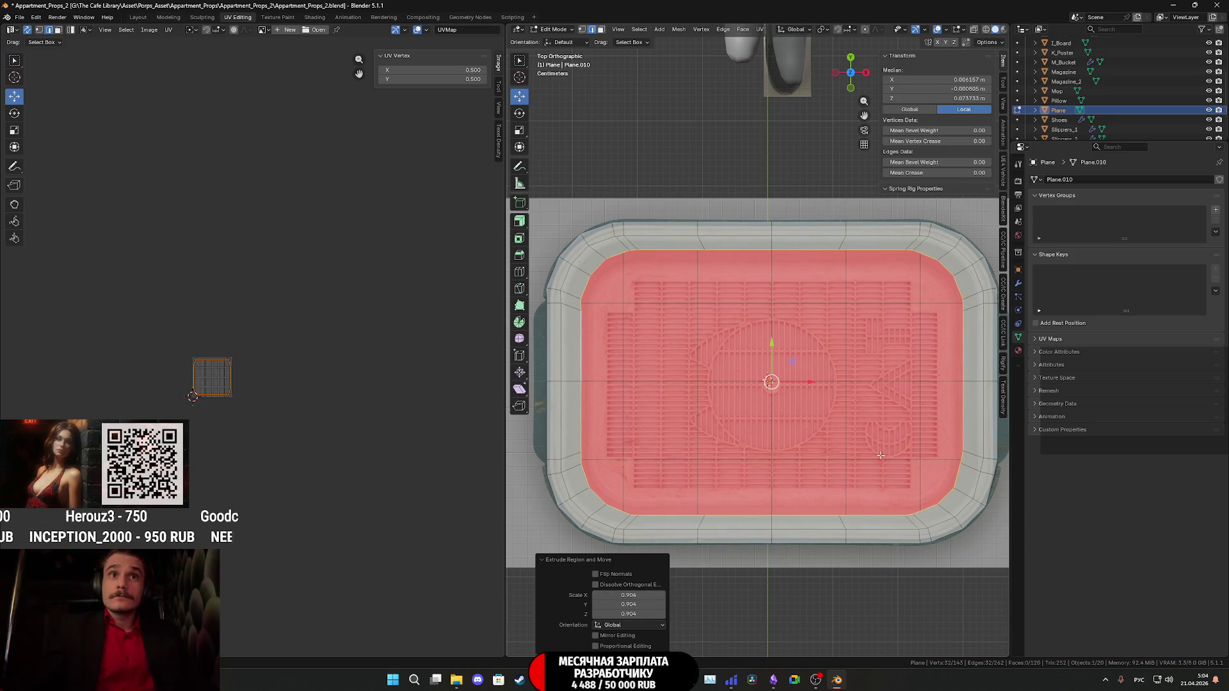
pyautogui.press('s')
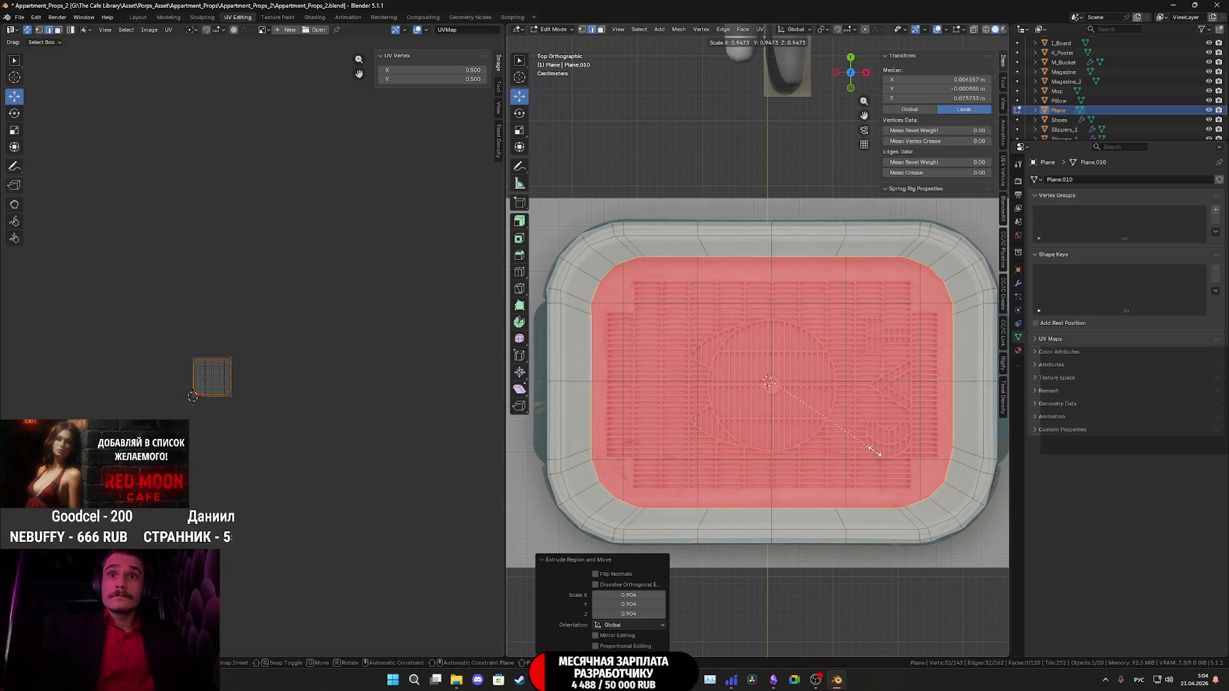
pyautogui.click(878, 451)
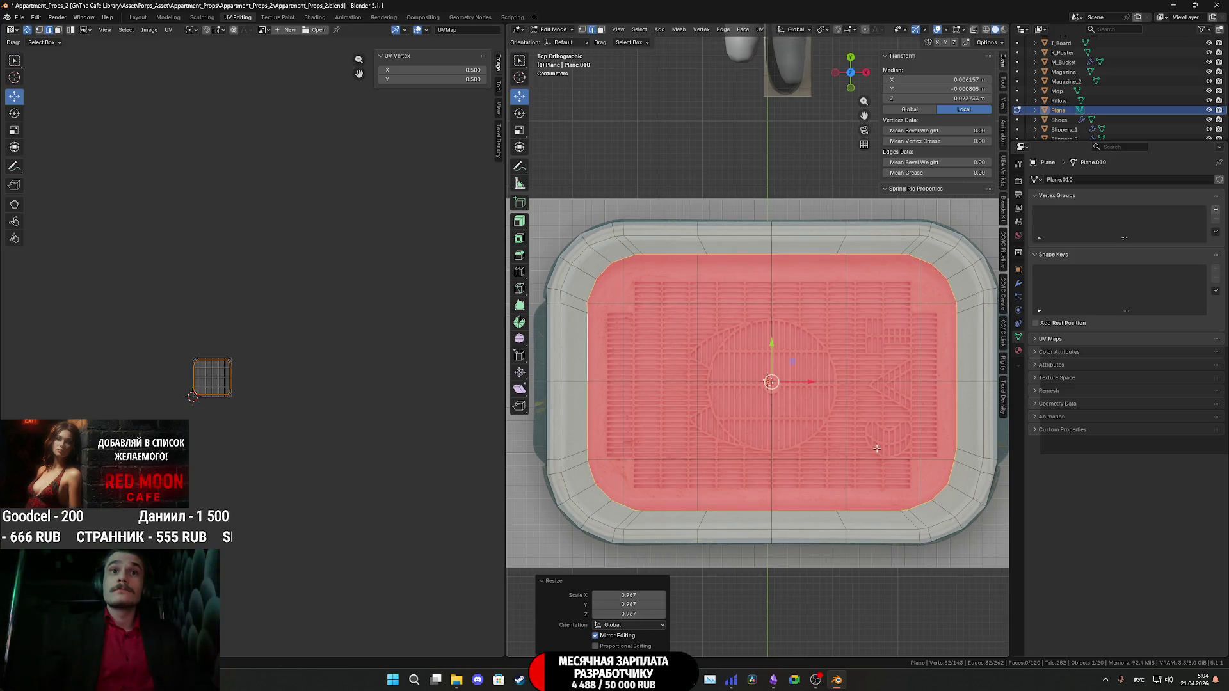
pyautogui.moveTo(877, 466); pyautogui.dragTo(855, 327, button='middle')
pyautogui.moveTo(801, 318); pyautogui.dragTo(805, 348)
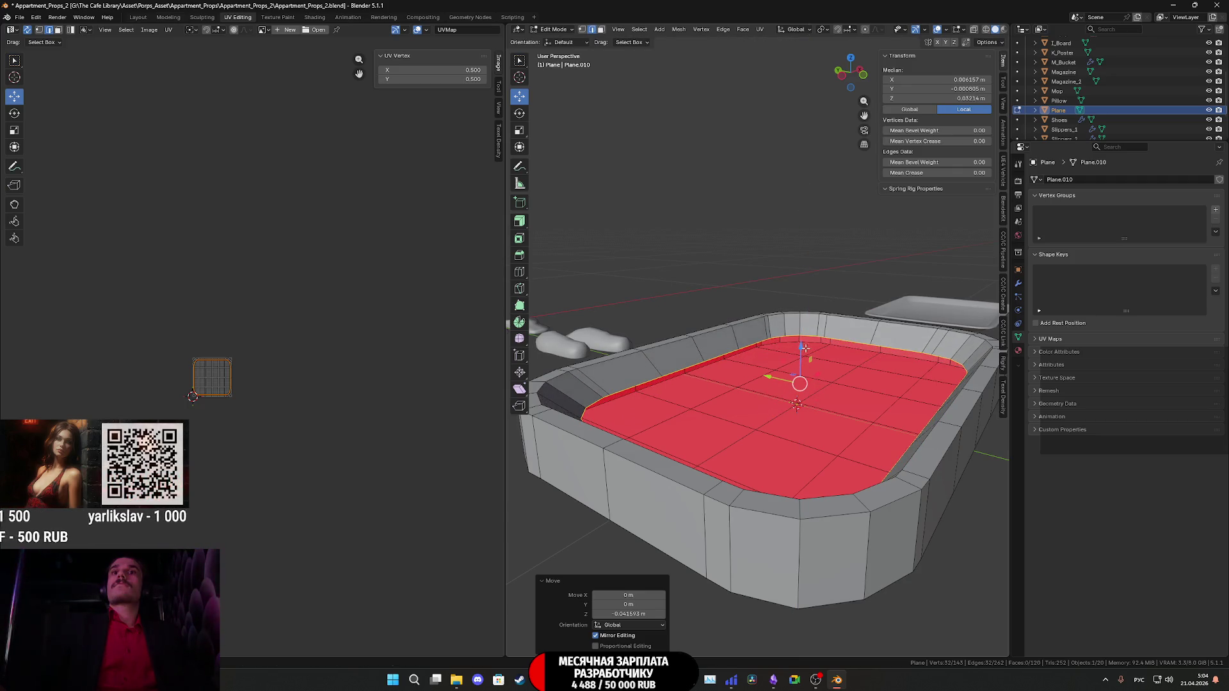
# Fill the floor border with a face, try Beautify Faces, and undo it.
pyautogui.moveTo(857, 351); pyautogui.dragTo(814, 394, button='middle')
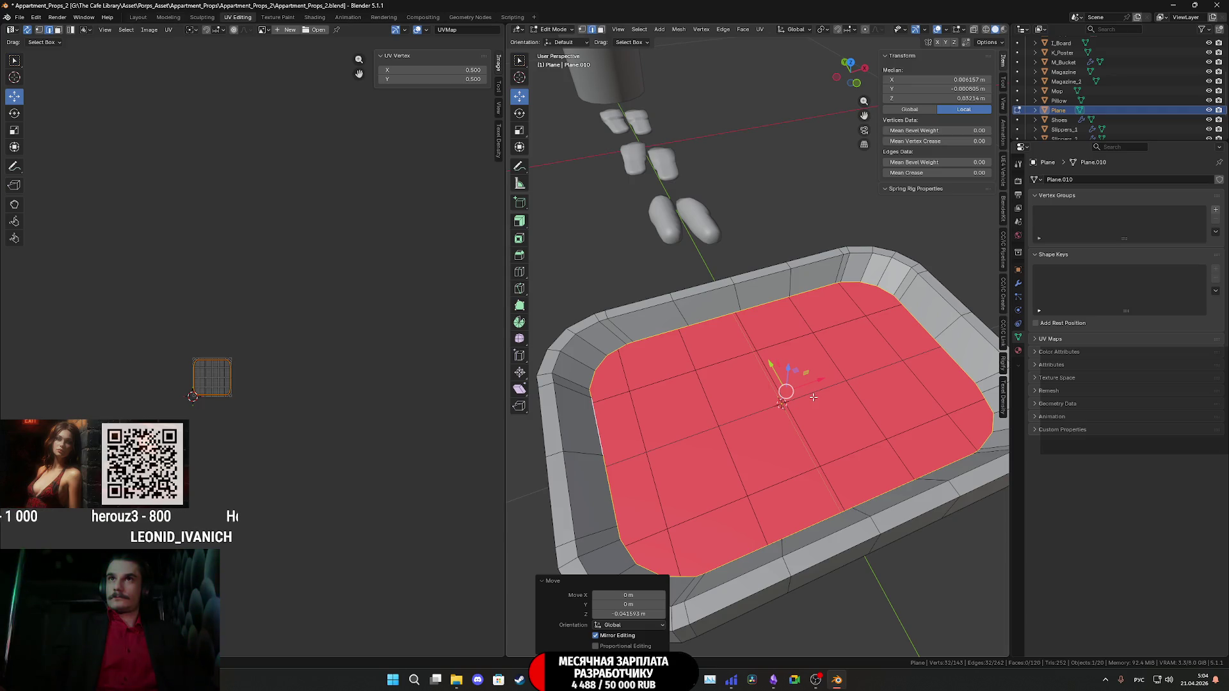
pyautogui.press('f')
pyautogui.moveTo(812, 399); pyautogui.dragTo(794, 413, button='middle')
pyautogui.click(761, 32)
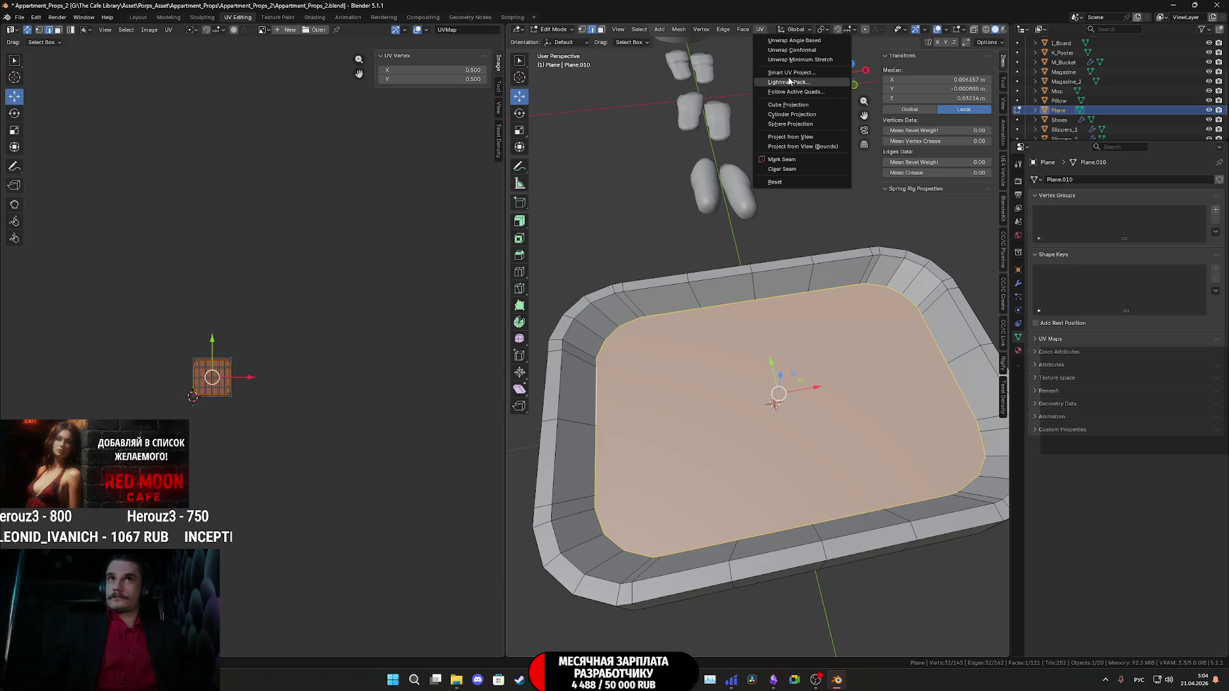
pyautogui.click(743, 30)
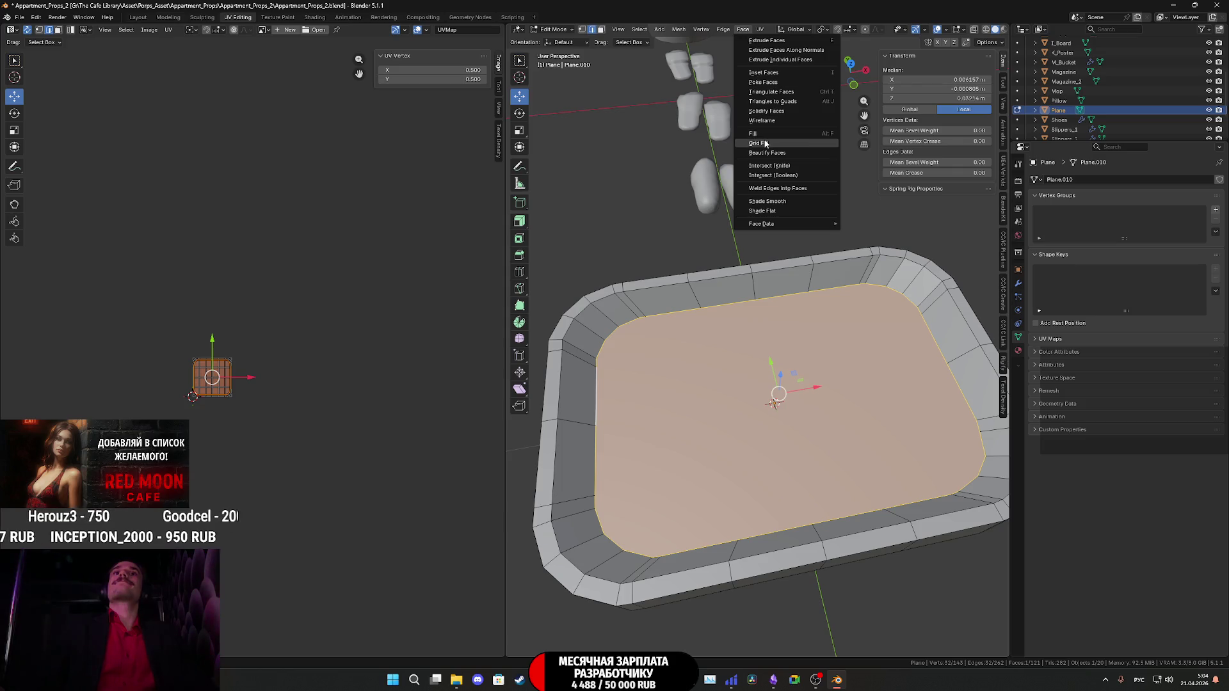
pyautogui.click(724, 30)
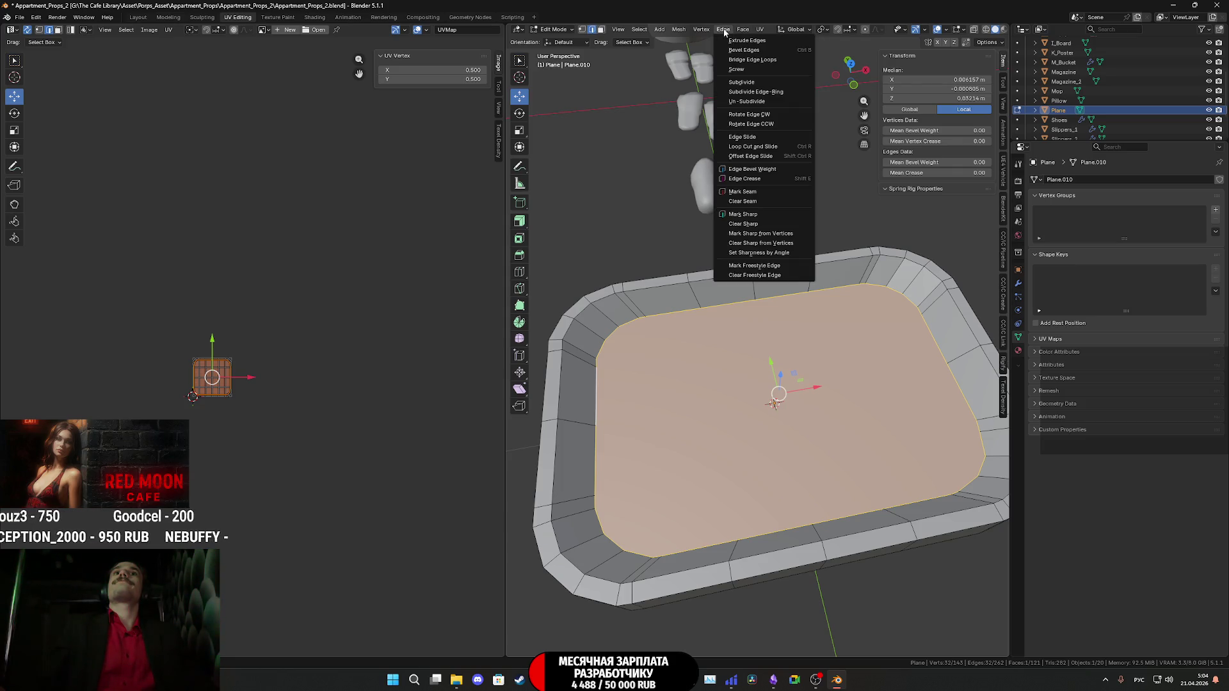
pyautogui.moveTo(744, 34)
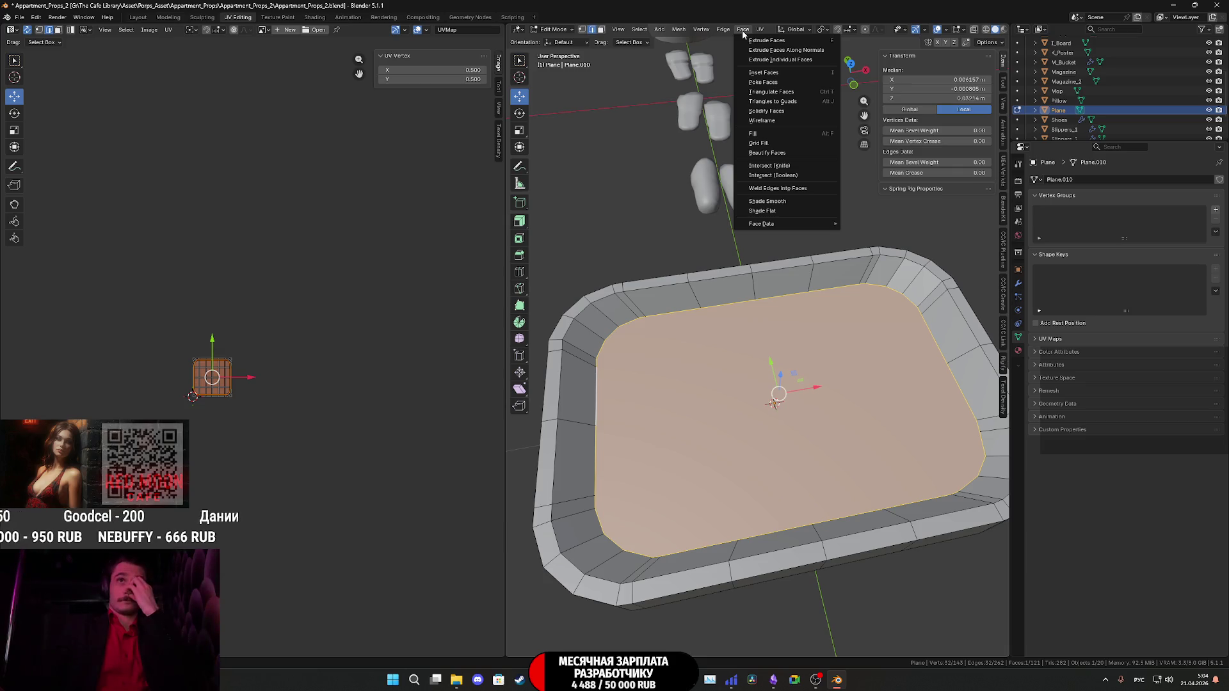
pyautogui.click(782, 152)
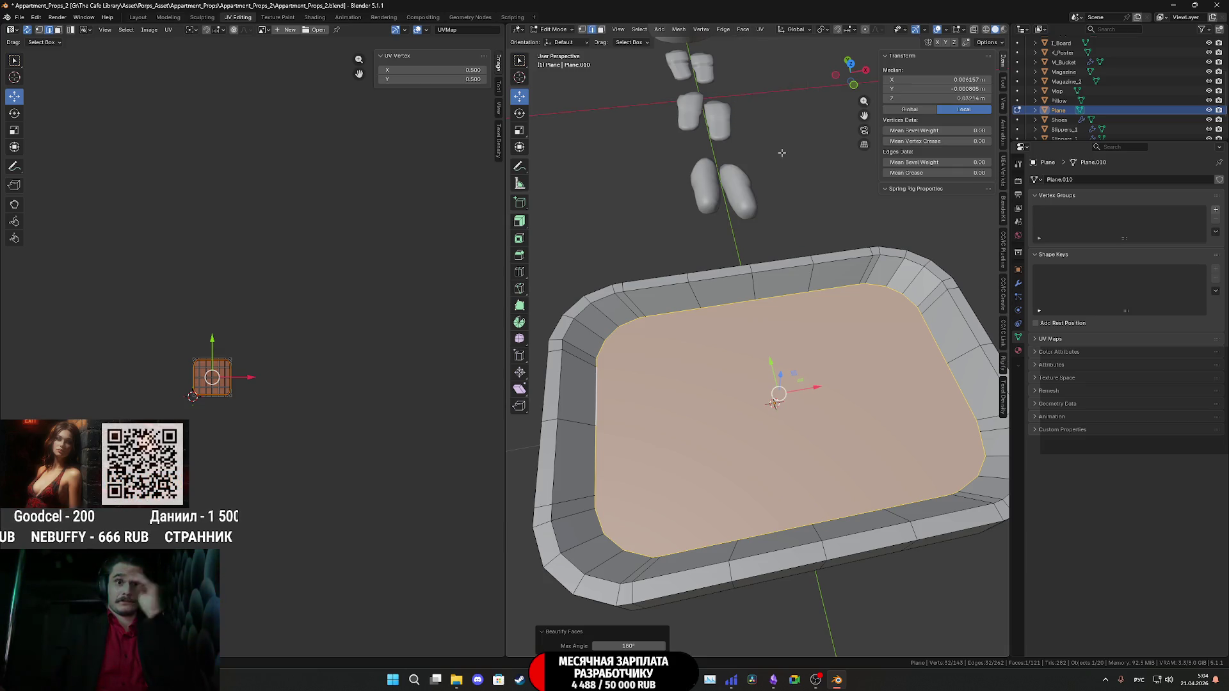
pyautogui.hotkey('ctrl', 'z')
# Grid Fill the tray floor with Span 6 and Offset -1.
pyautogui.click(744, 29)
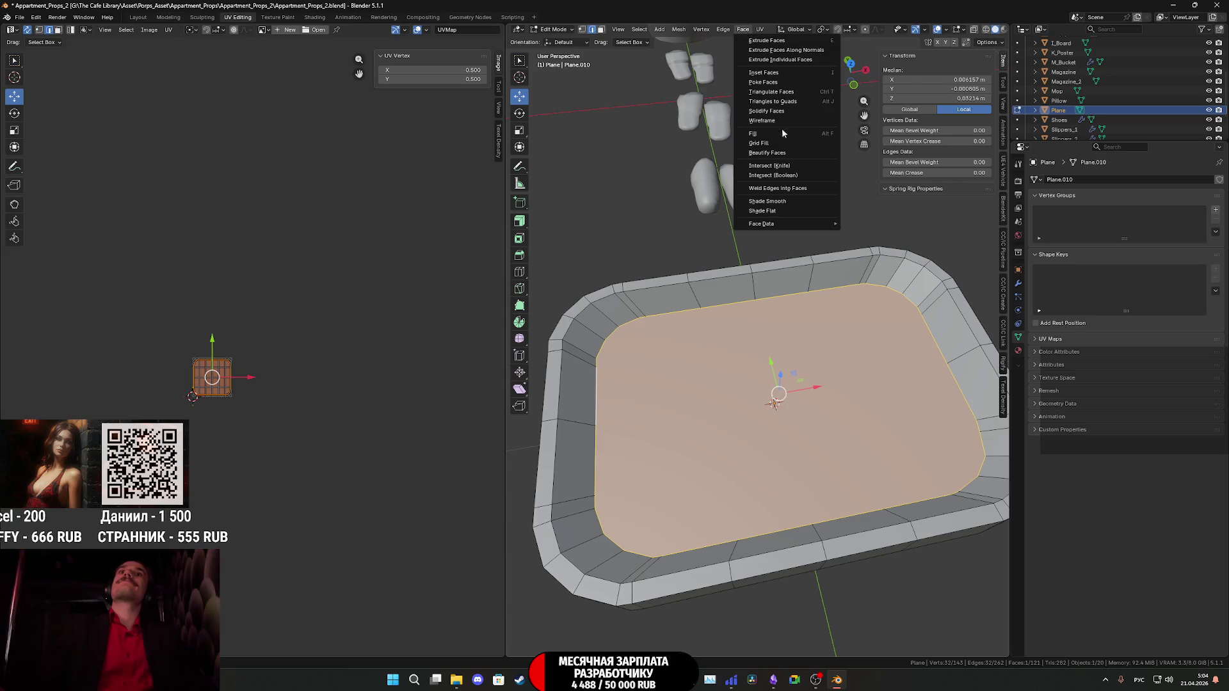
pyautogui.click(772, 146)
pyautogui.moveTo(776, 359); pyautogui.dragTo(788, 366, button='middle')
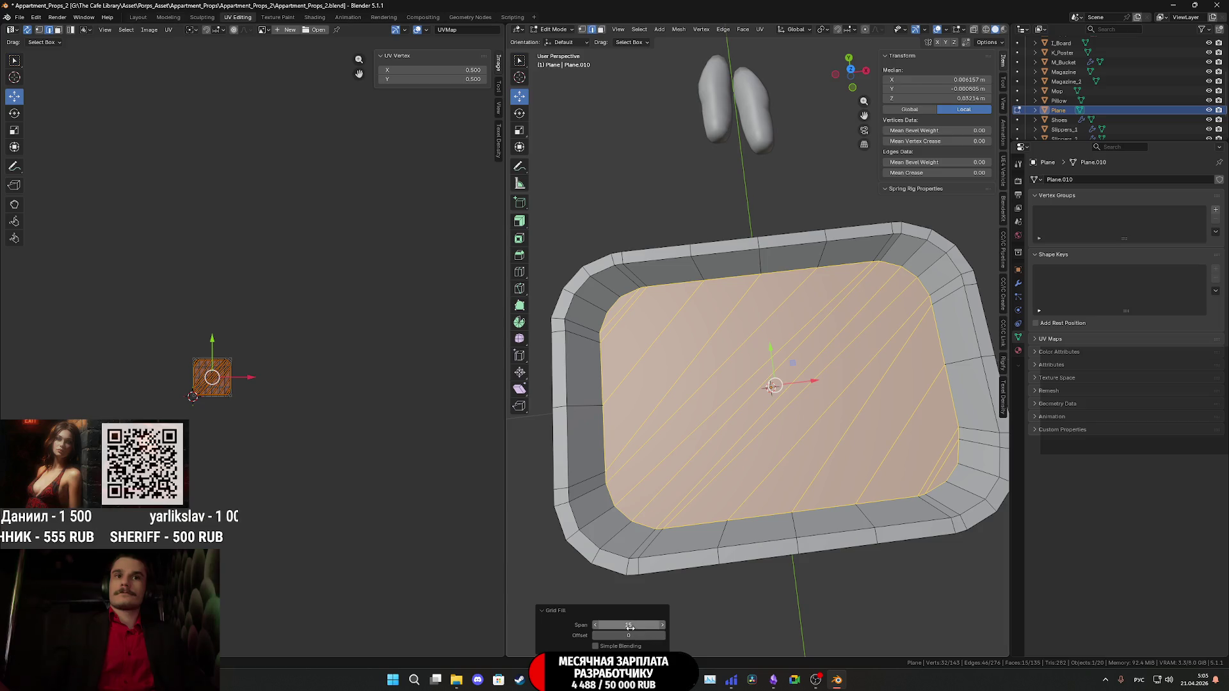
pyautogui.moveTo(629, 625); pyautogui.dragTo(646, 625)
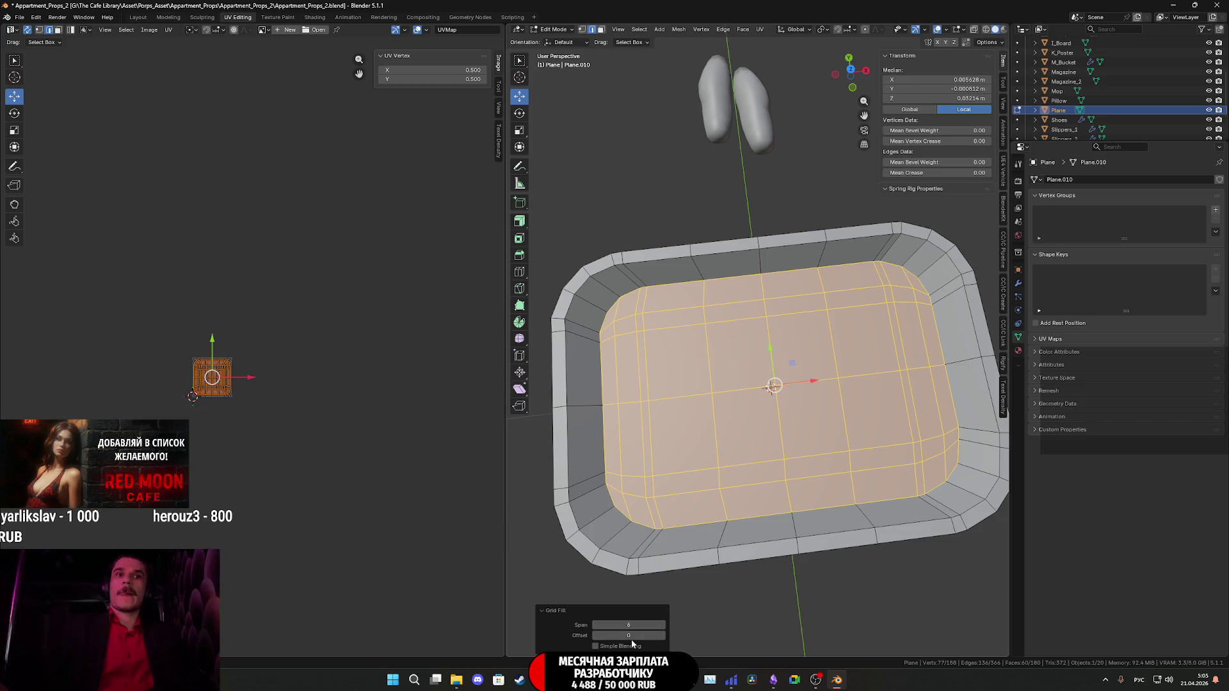
pyautogui.moveTo(629, 635)
pyautogui.mouseDown()
pyautogui.moveTo(615, 635)
pyautogui.moveTo(629, 635)
pyautogui.mouseUp()
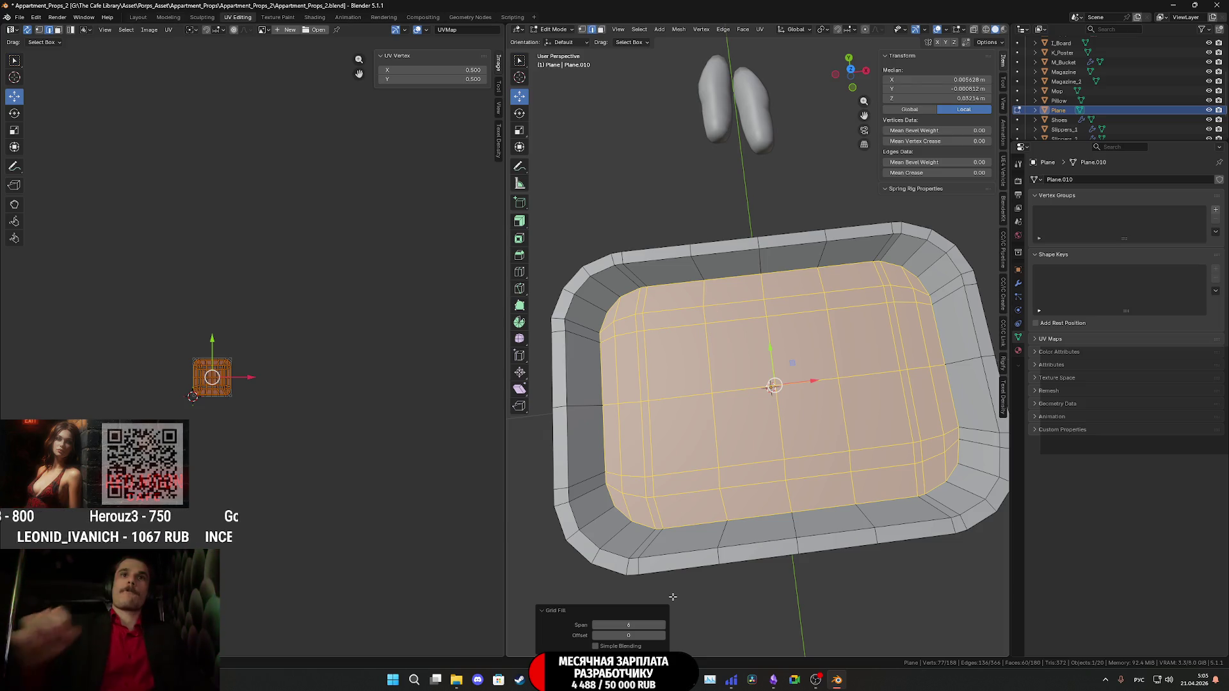
# Apply Shade Auto Smooth to the whole tray in Object Mode.
pyautogui.moveTo(673, 596)
pyautogui.mouseDown(button='middle')
pyautogui.moveTo(760, 455)
pyautogui.moveTo(797, 469)
pyautogui.moveTo(794, 483)
pyautogui.mouseUp(button='middle')
pyautogui.press('Tab')
pyautogui.rightClick(794, 482)
pyautogui.click(794, 486)
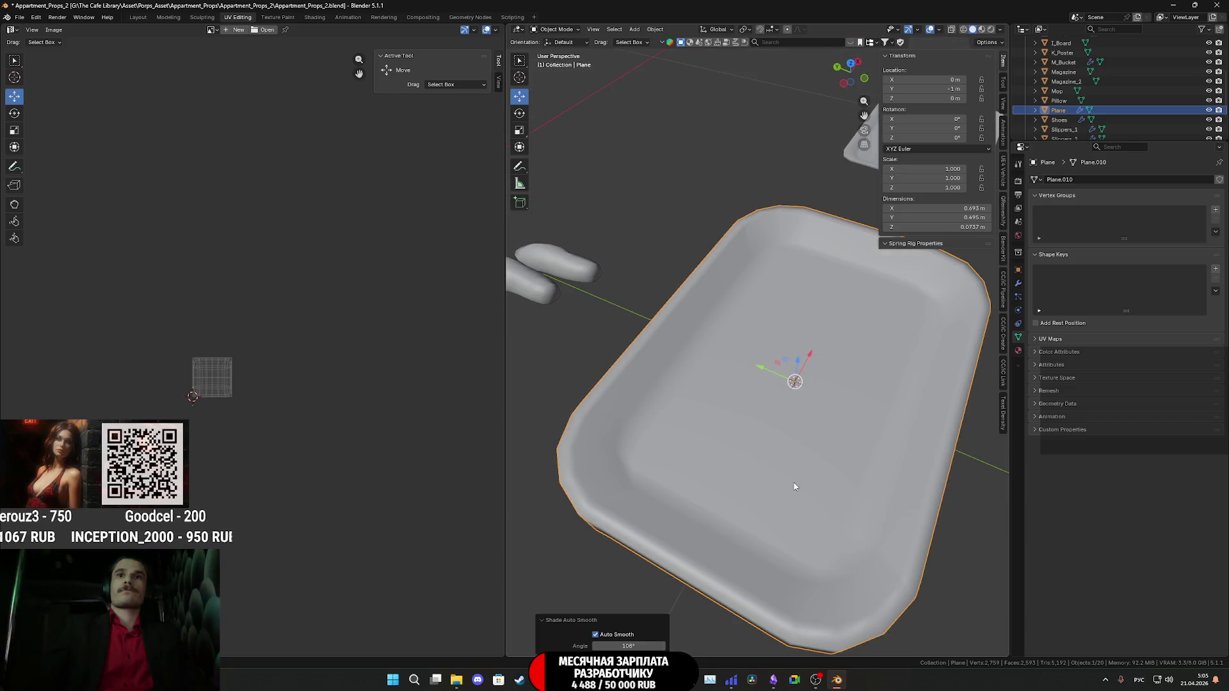
# Compare the smoothed tray with its top-view reference image from above.
pyautogui.moveTo(752, 575)
pyautogui.mouseDown(button='middle')
pyautogui.moveTo(729, 521)
pyautogui.moveTo(740, 493)
pyautogui.moveTo(727, 521)
pyautogui.moveTo(829, 675)
pyautogui.mouseUp(button='middle')
pyautogui.moveTo(836, 679)
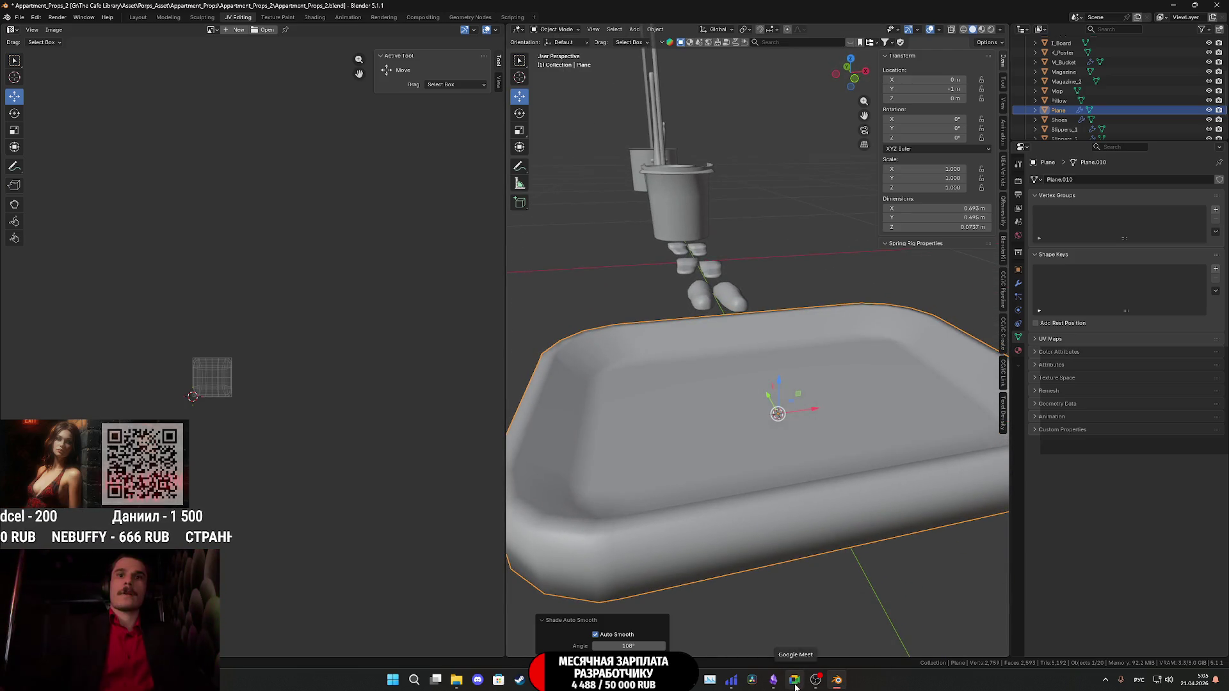
pyautogui.moveTo(772, 682)
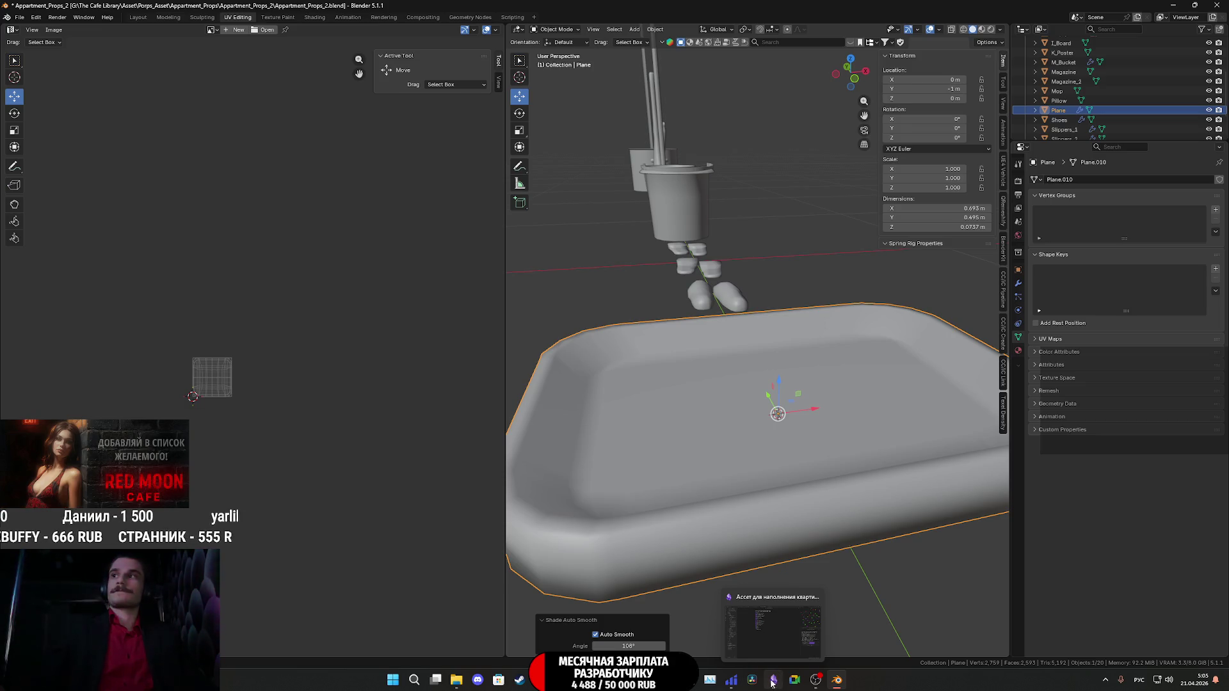
pyautogui.click(851, 59)
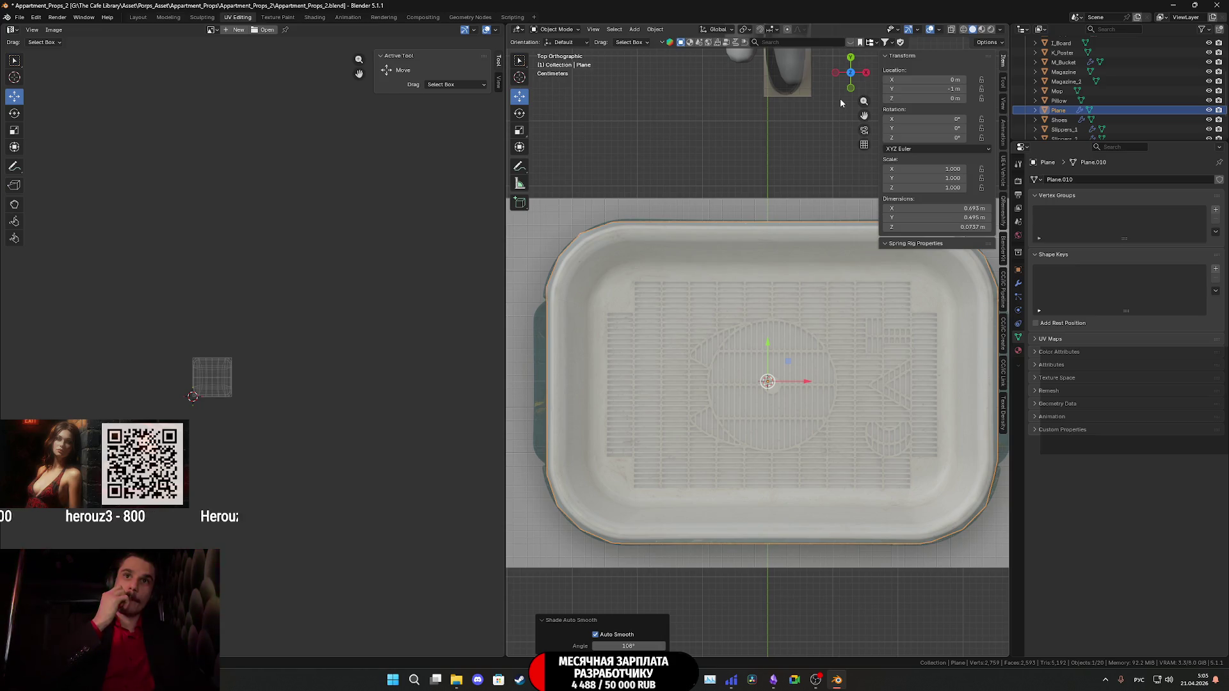
pyautogui.scroll(-3, 816, 301)
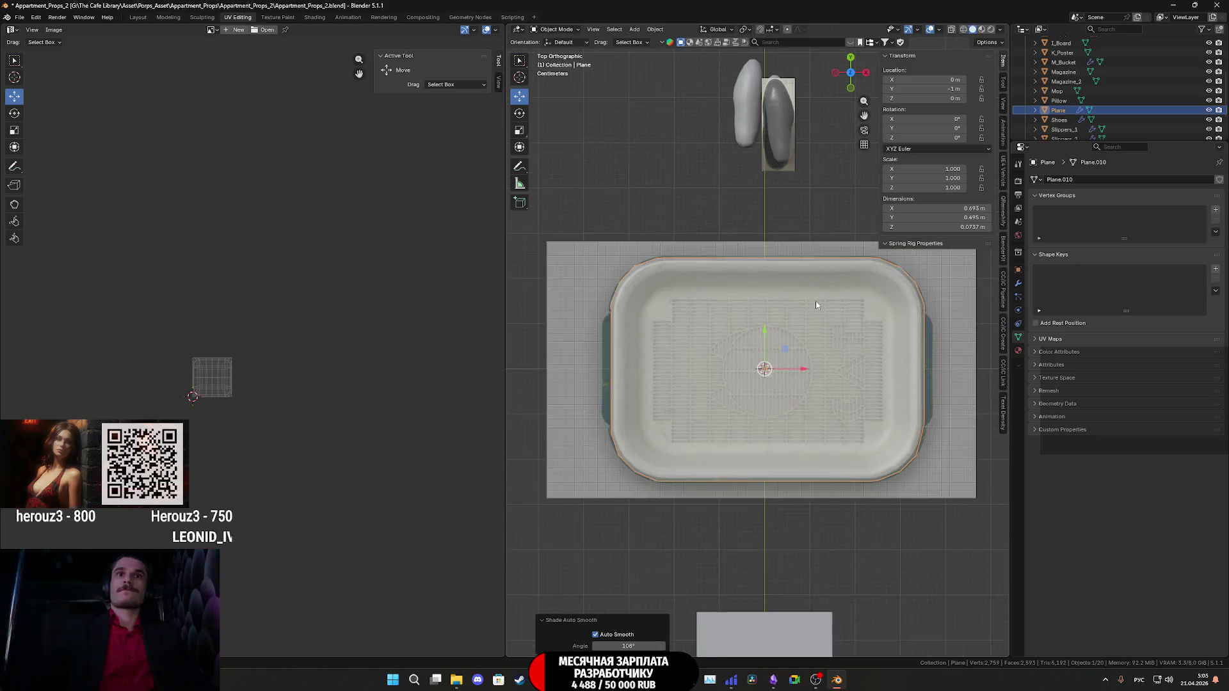
# Reopen the tray mesh in Edit Mode from a low angle and pick a first underside face.
pyautogui.moveTo(816, 381)
pyautogui.mouseDown(button='middle')
pyautogui.moveTo(816, 289)
pyautogui.moveTo(777, 281)
pyautogui.moveTo(736, 242)
pyautogui.moveTo(748, 275)
pyautogui.moveTo(736, 332)
pyautogui.moveTo(709, 219)
pyautogui.mouseUp(button='middle')
pyautogui.press('Tab')
pyautogui.click(695, 291)
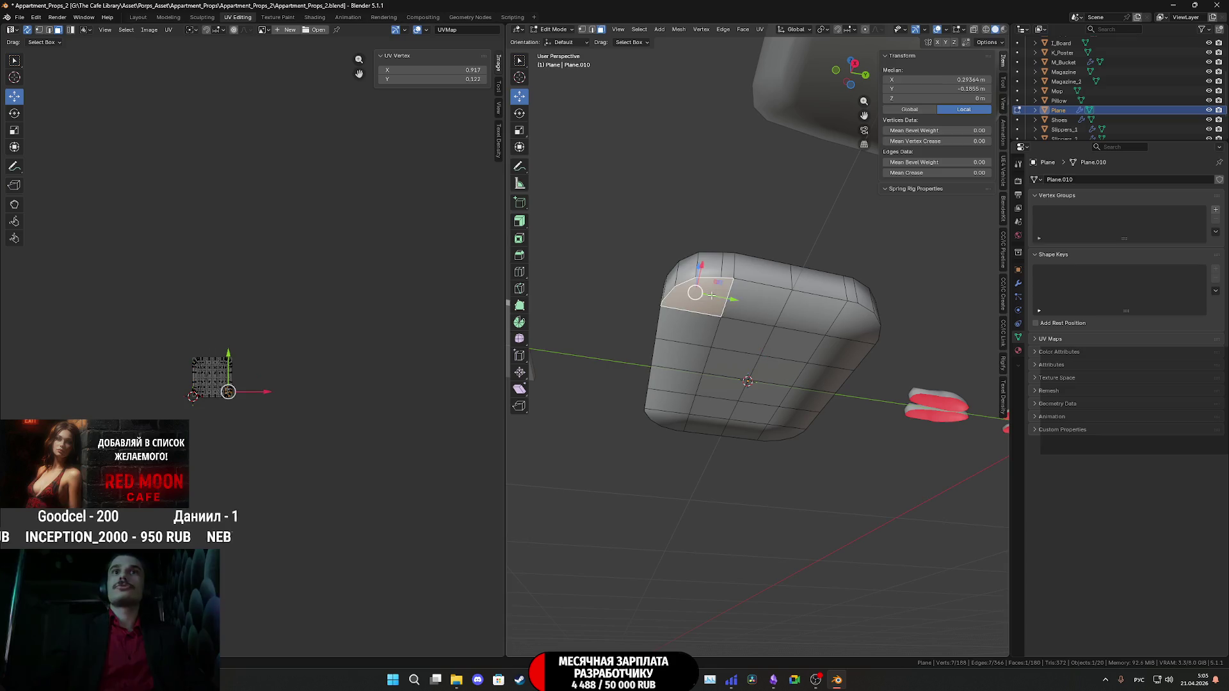
# Select the patch of faces across the tray's underside, row by row.
pyautogui.keyDown('shift'); pyautogui.click(752, 298); pyautogui.keyUp('shift')
pyautogui.keyDown('shift'); pyautogui.click(807, 307); pyautogui.keyUp('shift')
pyautogui.keyDown('shift'); pyautogui.click(855, 320); pyautogui.keyUp('shift')
pyautogui.keyDown('shift'); pyautogui.click(813, 347); pyautogui.keyUp('shift')
pyautogui.keyDown('shift'); pyautogui.click(797, 323); pyautogui.keyUp('shift')
pyautogui.keyDown('shift'); pyautogui.click(745, 325); pyautogui.keyUp('shift')
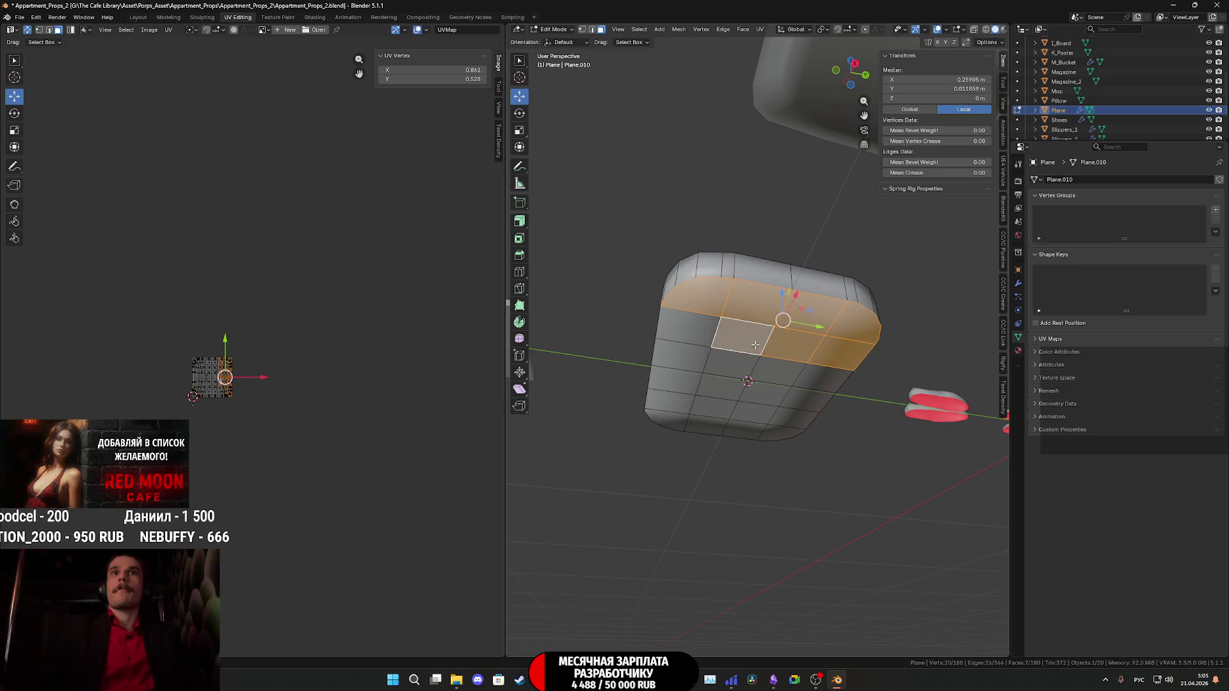
pyautogui.keyDown('shift'); pyautogui.click(688, 328); pyautogui.keyUp('shift')
pyautogui.keyDown('shift'); pyautogui.click(676, 354); pyautogui.keyUp('shift')
pyautogui.keyDown('shift'); pyautogui.click(730, 360); pyautogui.keyUp('shift')
pyautogui.keyDown('shift'); pyautogui.click(781, 373); pyautogui.keyUp('shift')
pyautogui.keyDown('shift'); pyautogui.click(841, 378); pyautogui.keyUp('shift')
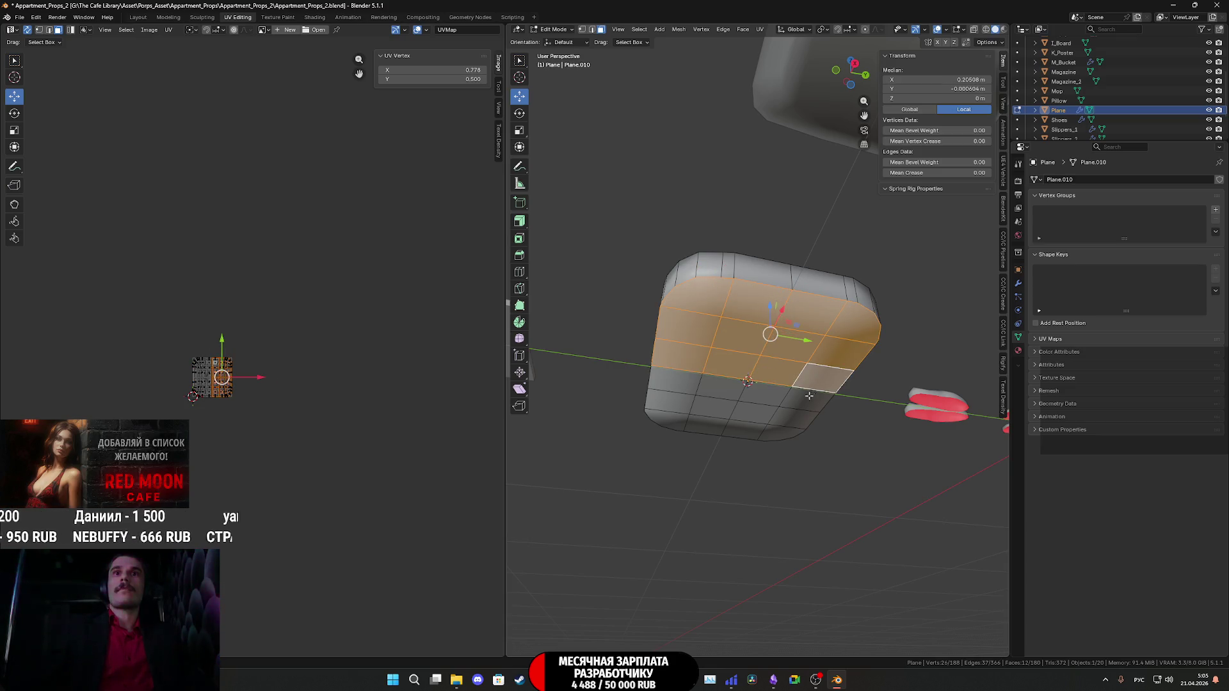
pyautogui.keyDown('shift'); pyautogui.click(813, 394); pyautogui.keyUp('shift')
pyautogui.keyDown('shift'); pyautogui.click(771, 397); pyautogui.keyUp('shift')
pyautogui.keyDown('shift'); pyautogui.click(701, 384); pyautogui.keyUp('shift')
pyautogui.keyDown('shift'); pyautogui.click(673, 383); pyautogui.keyUp('shift')
pyautogui.keyDown('shift'); pyautogui.click(717, 389); pyautogui.keyUp('shift')
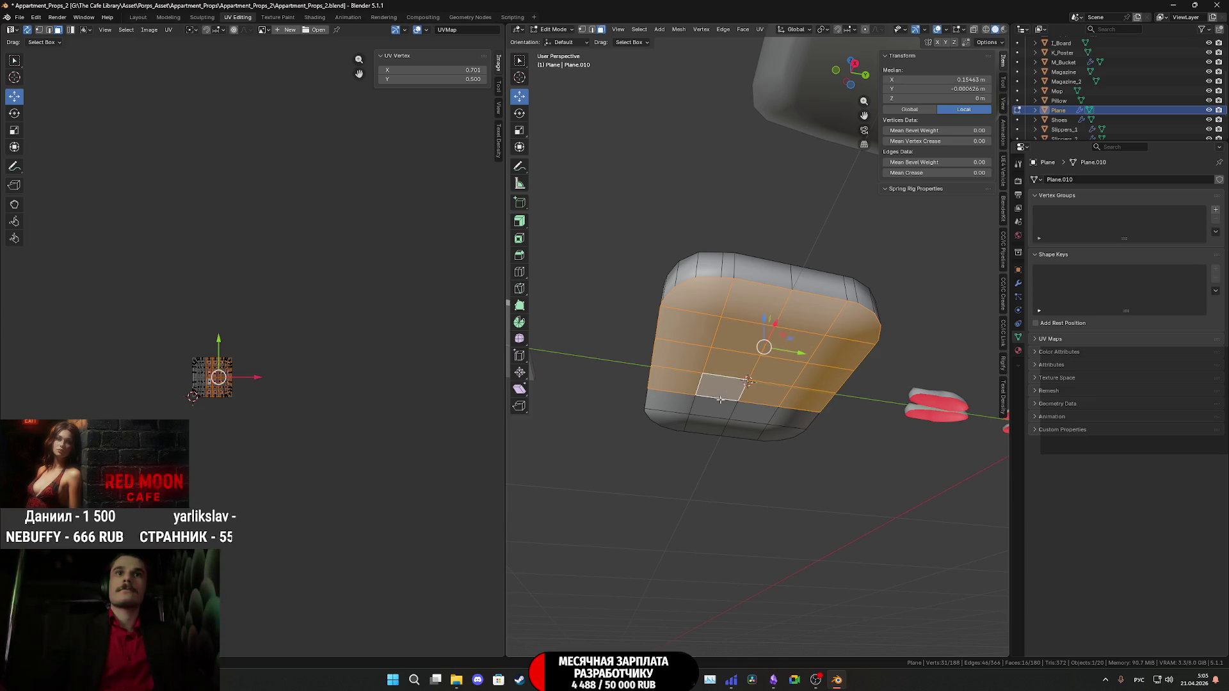
pyautogui.keyDown('shift'); pyautogui.click(660, 401); pyautogui.keyUp('shift')
pyautogui.keyDown('shift'); pyautogui.click(666, 419); pyautogui.keyUp('shift')
pyautogui.keyDown('shift'); pyautogui.click(712, 408); pyautogui.keyUp('shift')
pyautogui.keyDown('shift'); pyautogui.click(758, 415); pyautogui.keyUp('shift')
pyautogui.keyDown('shift'); pyautogui.click(743, 432); pyautogui.keyUp('shift')
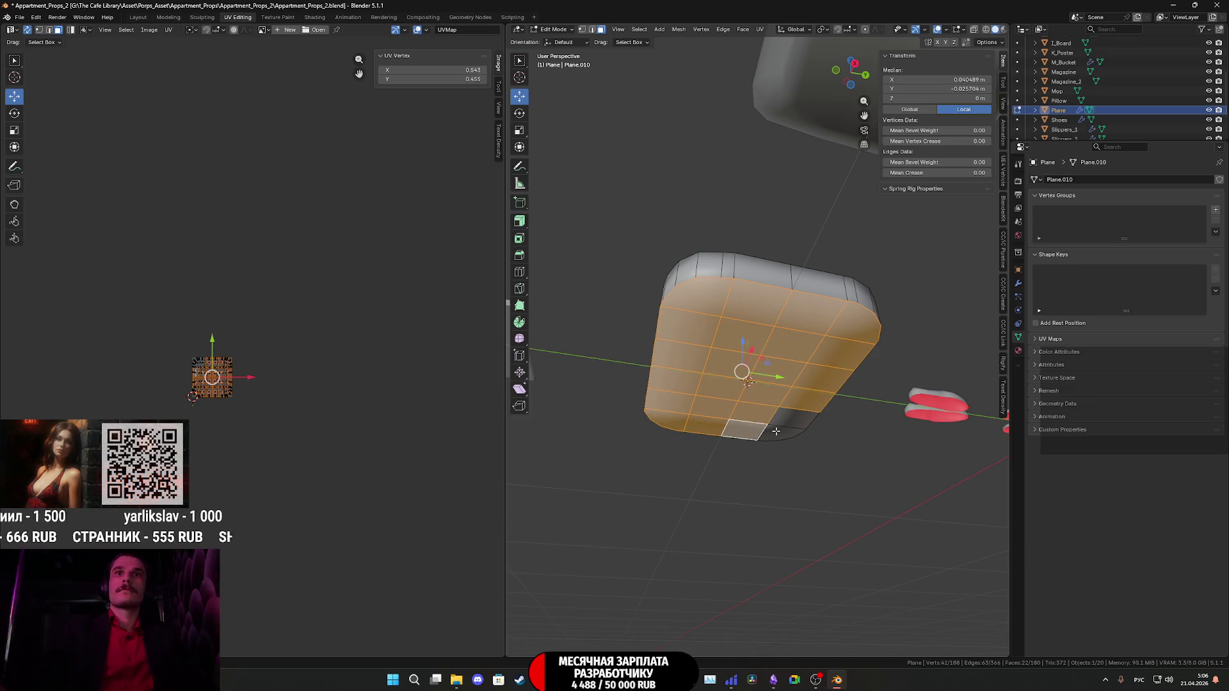
pyautogui.keyDown('shift'); pyautogui.click(778, 431); pyautogui.keyUp('shift')
pyautogui.keyDown('shift'); pyautogui.click(787, 418); pyautogui.keyUp('shift')
# Delete the selected faces, leaving 173 vertices and 156 faces, and return to Object Mode.
pyautogui.press('x')
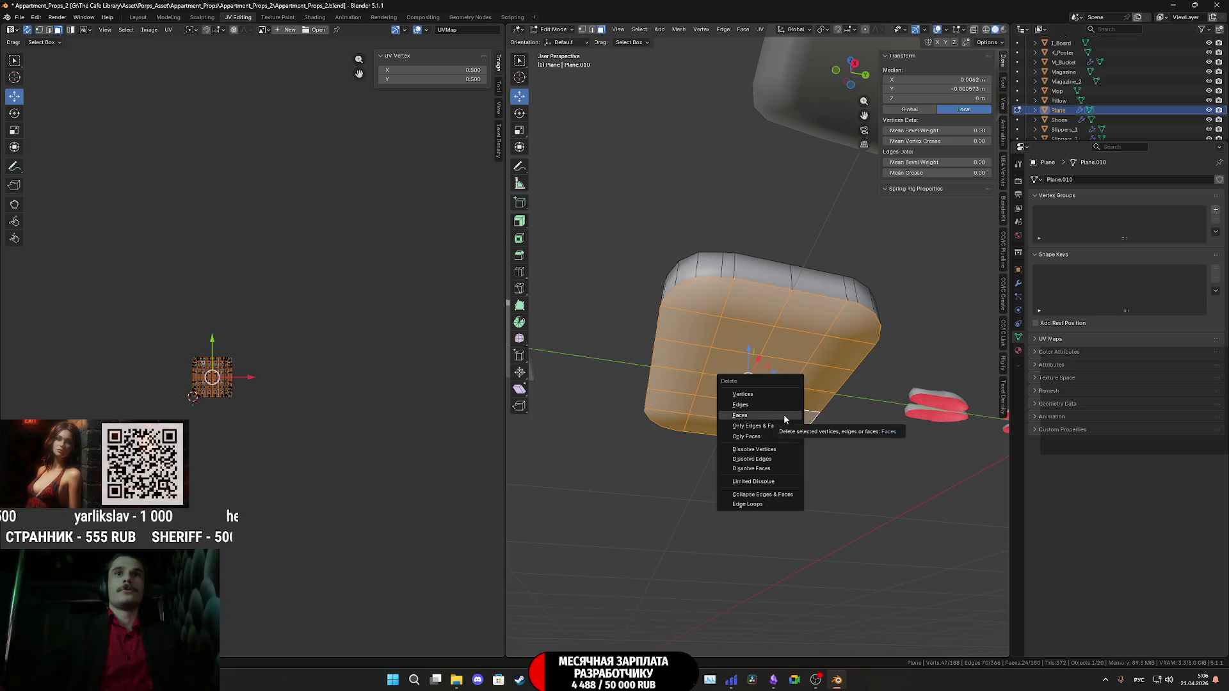
pyautogui.click(784, 413)
pyautogui.moveTo(784, 413)
pyautogui.mouseDown(button='middle')
pyautogui.moveTo(804, 460)
pyautogui.moveTo(796, 418)
pyautogui.moveTo(785, 490)
pyautogui.moveTo(740, 392)
pyautogui.mouseUp(button='middle')
pyautogui.press('Tab')
pyautogui.press('Tab')
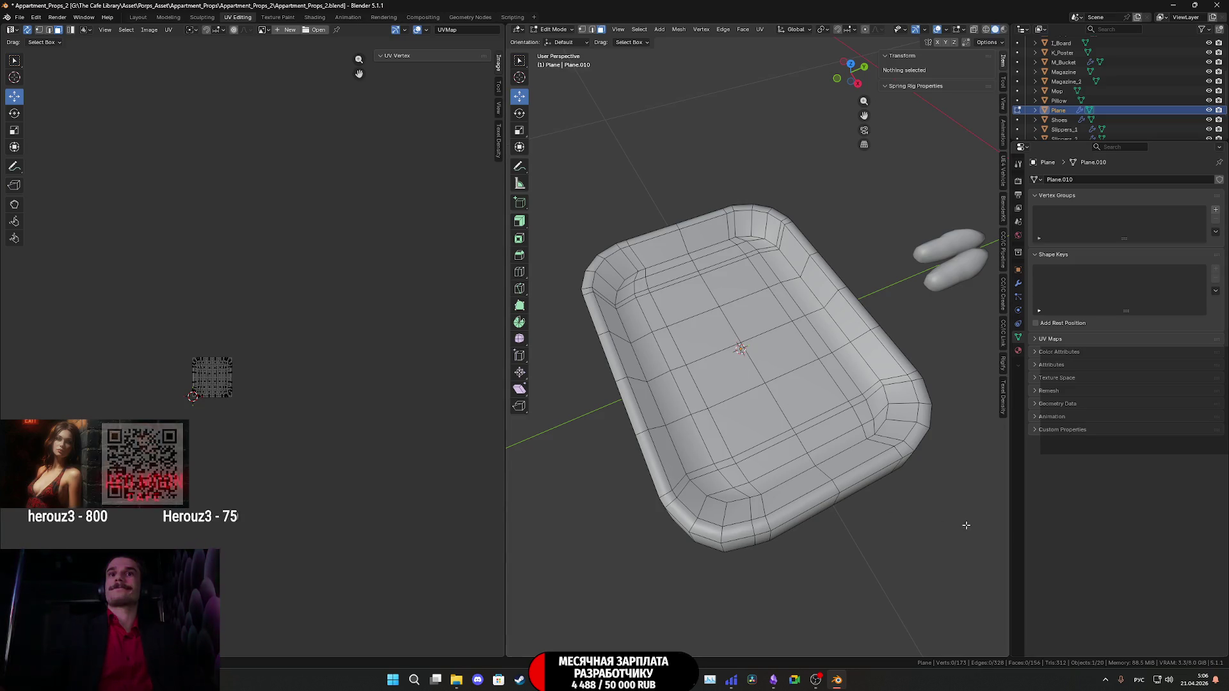
pyautogui.moveTo(860, 469)
pyautogui.mouseDown(button='middle')
pyautogui.moveTo(858, 423)
pyautogui.moveTo(840, 410)
pyautogui.moveTo(818, 420)
pyautogui.mouseUp(button='middle')
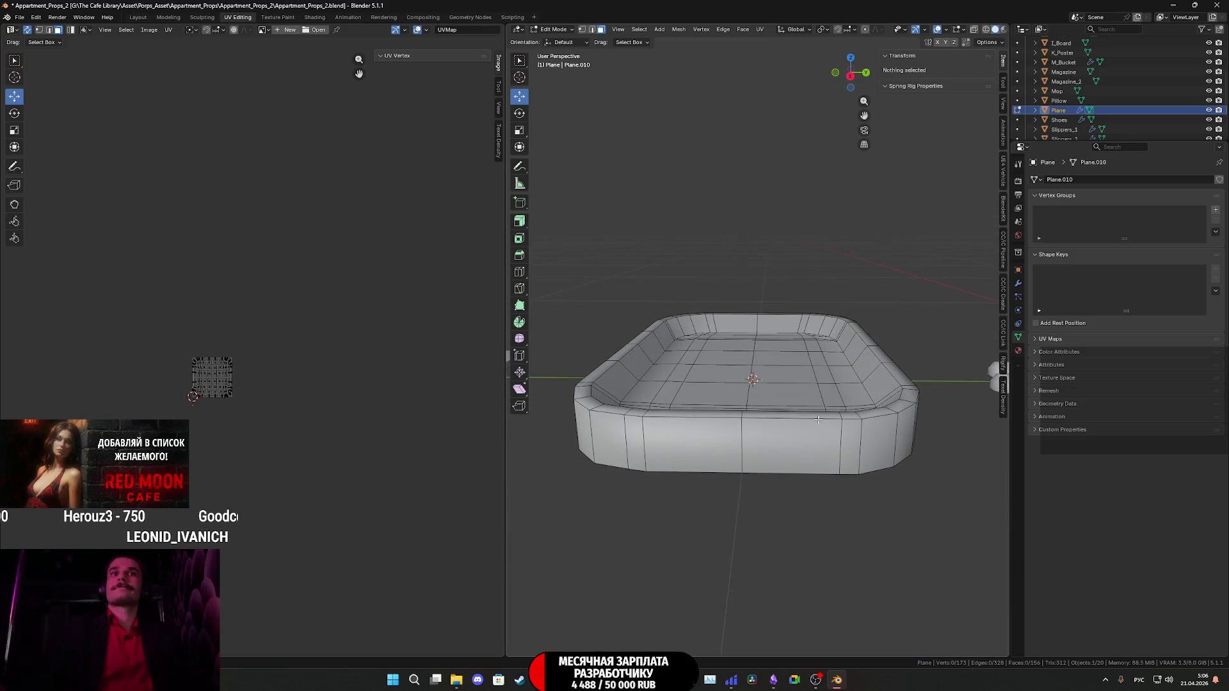
# Clear the seam from the tray's top rim edge loop.
pyautogui.keyDown('alt'); pyautogui.click(694, 424); pyautogui.keyUp('alt')
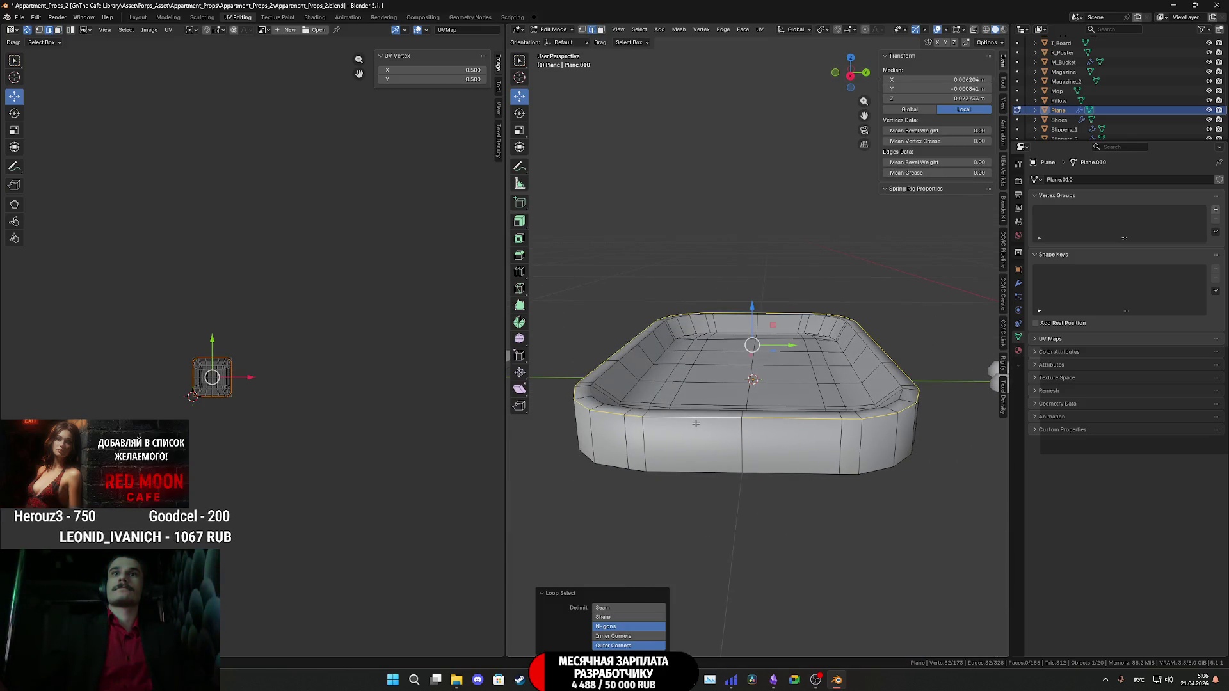
pyautogui.rightClick(697, 427)
pyautogui.click(663, 552)
pyautogui.press('Tab')
pyautogui.moveTo(663, 552)
pyautogui.mouseDown(button='middle')
pyautogui.moveTo(786, 515)
pyautogui.moveTo(816, 524)
pyautogui.moveTo(789, 551)
pyautogui.mouseUp(button='middle')
pyautogui.press('Tab')
# In Top view, scale the tray's outer rim edge loop to 0.979.
pyautogui.moveTo(840, 683)
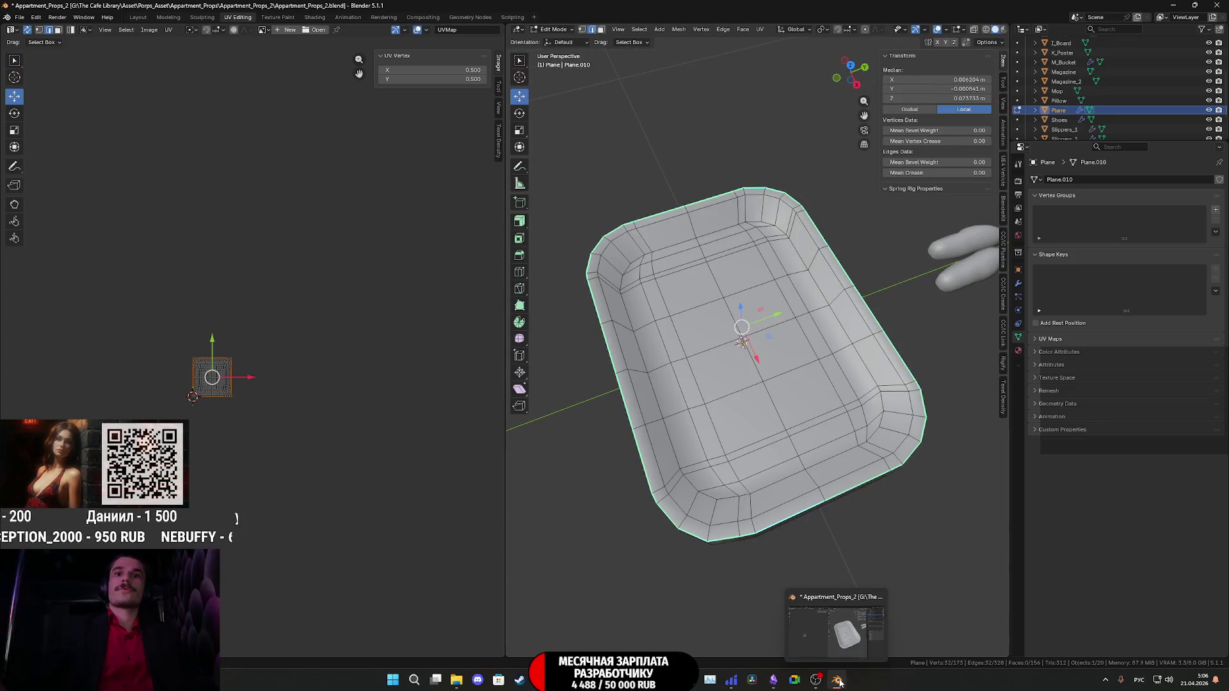
pyautogui.click(850, 70)
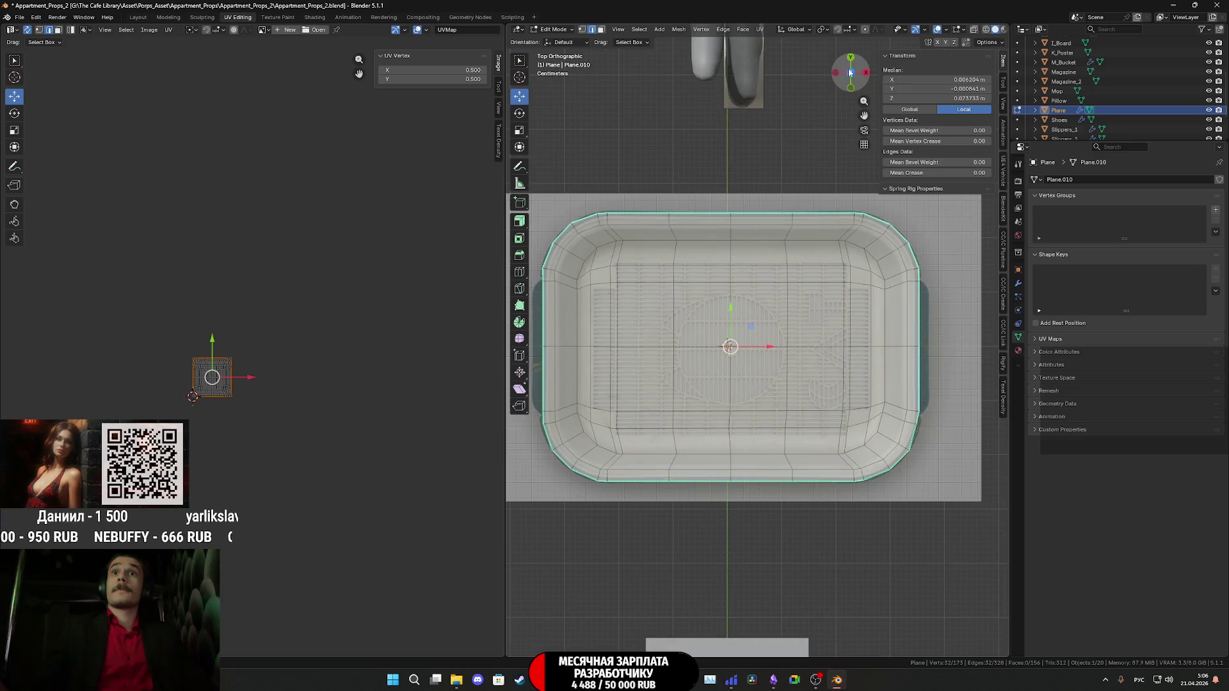
pyautogui.scroll(2, 883, 325)
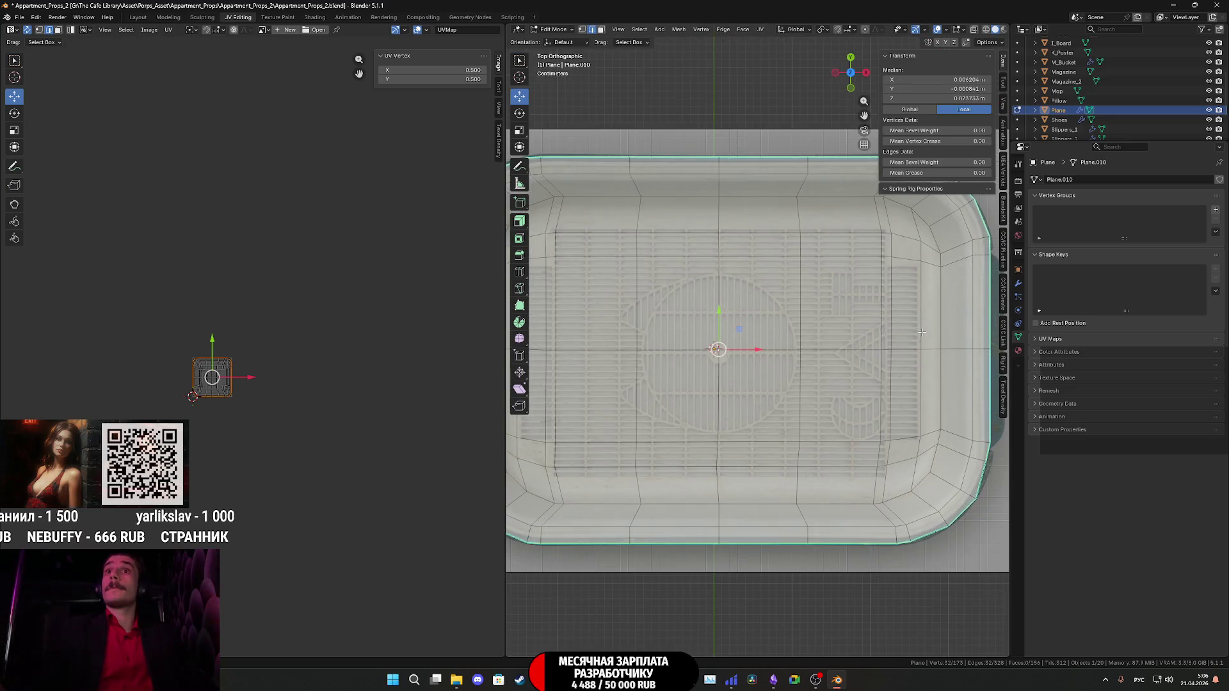
pyautogui.keyDown('shift'); pyautogui.moveTo(922, 332); pyautogui.dragTo(886, 336, button='middle'); pyautogui.keyUp('shift')
pyautogui.keyDown('alt'); pyautogui.click(941, 299); pyautogui.keyUp('alt')
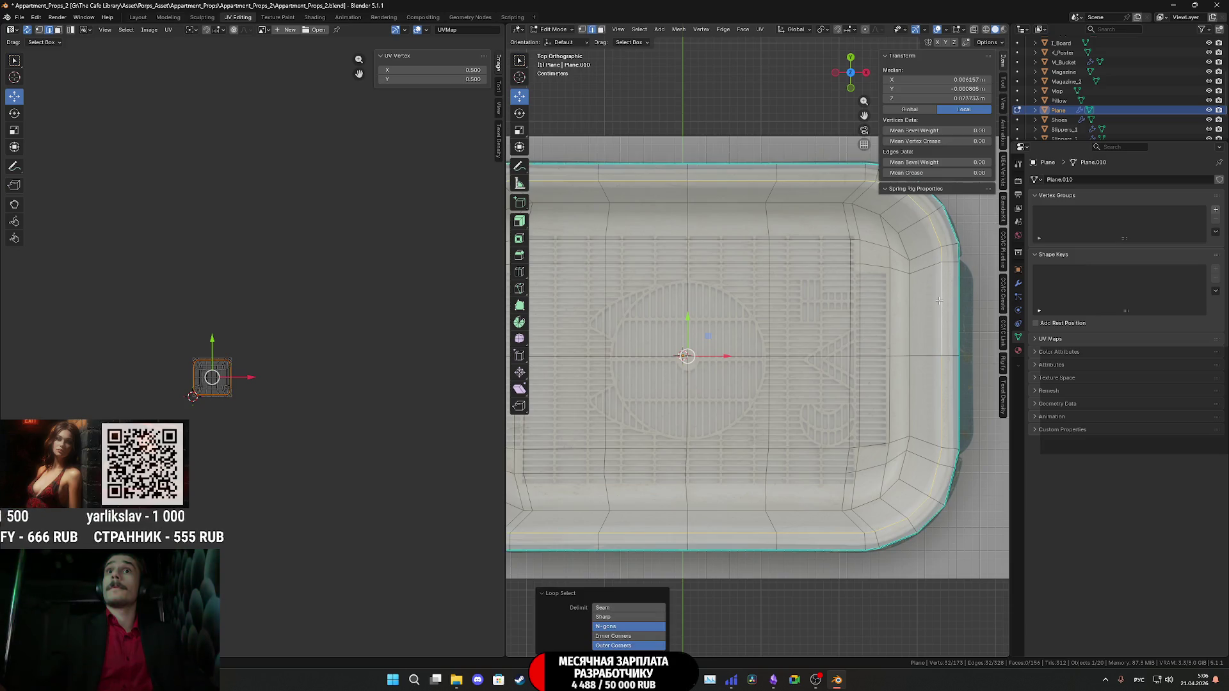
pyautogui.scroll(-2, 941, 300)
pyautogui.scroll(3, 560, 315)
pyautogui.scroll(-2, 560, 315)
pyautogui.scroll(2, 549, 326)
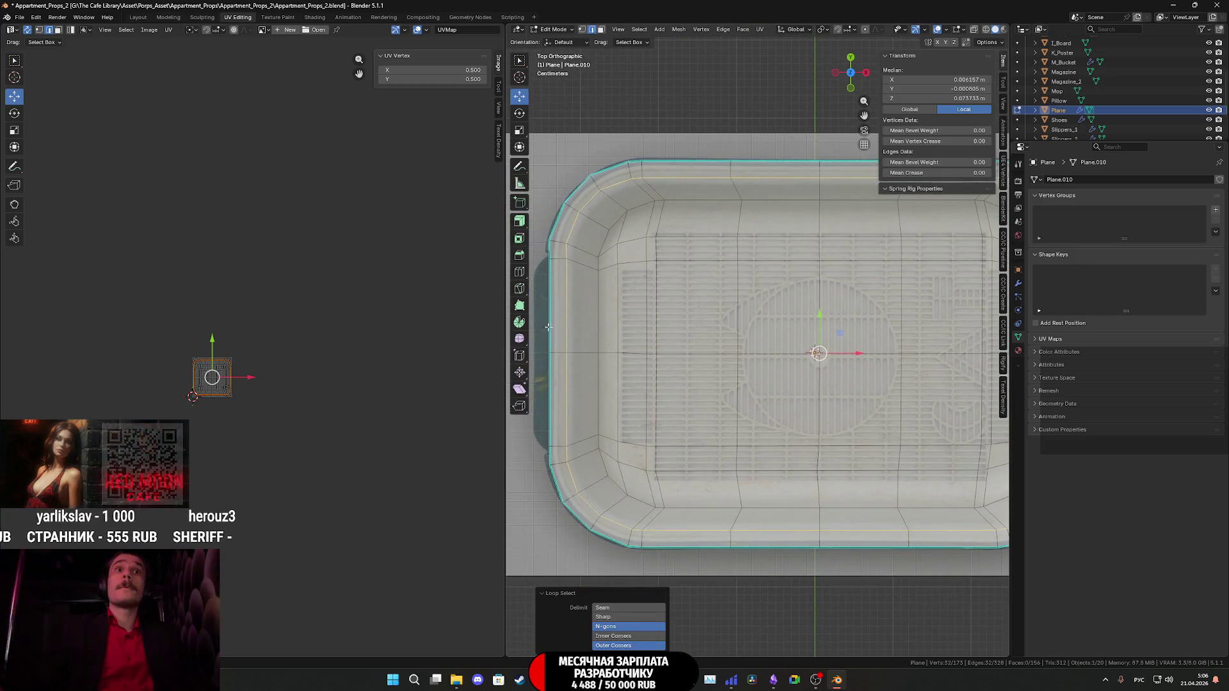
pyautogui.press('s')
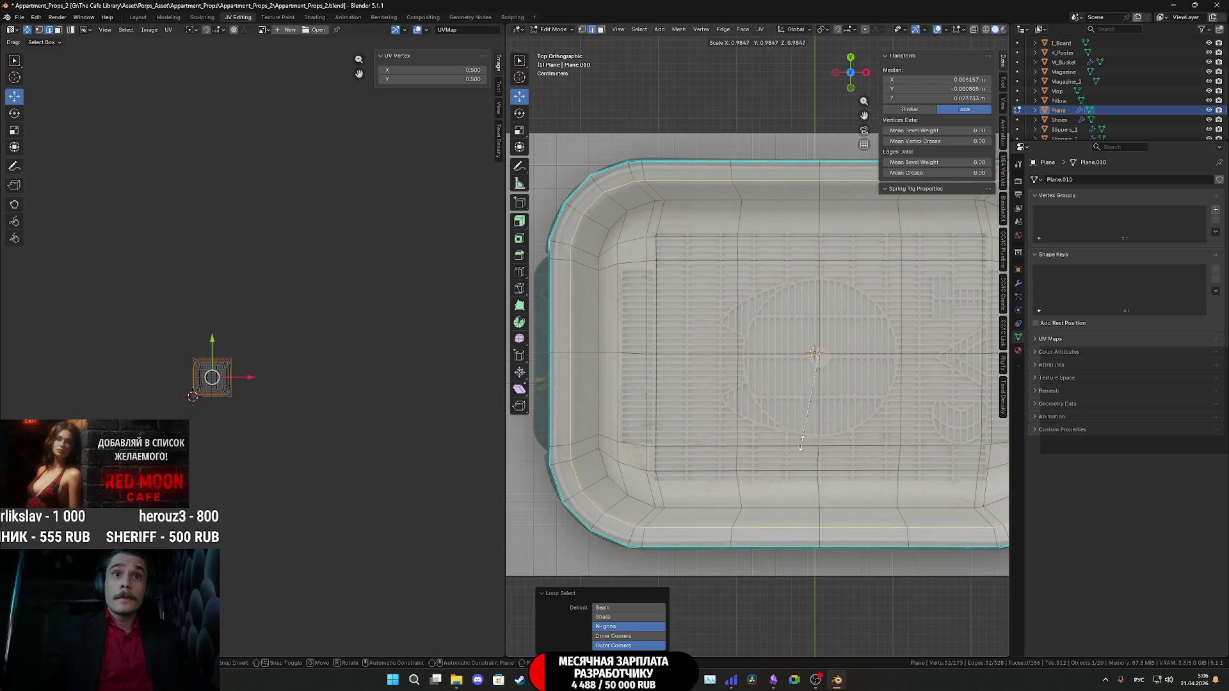
pyautogui.click(804, 439)
# Inspect the resized tray, now 0.693 × 0.495 × 0.0737 m, in perspective.
pyautogui.moveTo(805, 438)
pyautogui.keyDown('shift'); pyautogui.mouseDown(button='middle')
pyautogui.moveTo(611, 438)
pyautogui.moveTo(626, 437)
pyautogui.mouseUp(button='middle'); pyautogui.keyUp('shift')
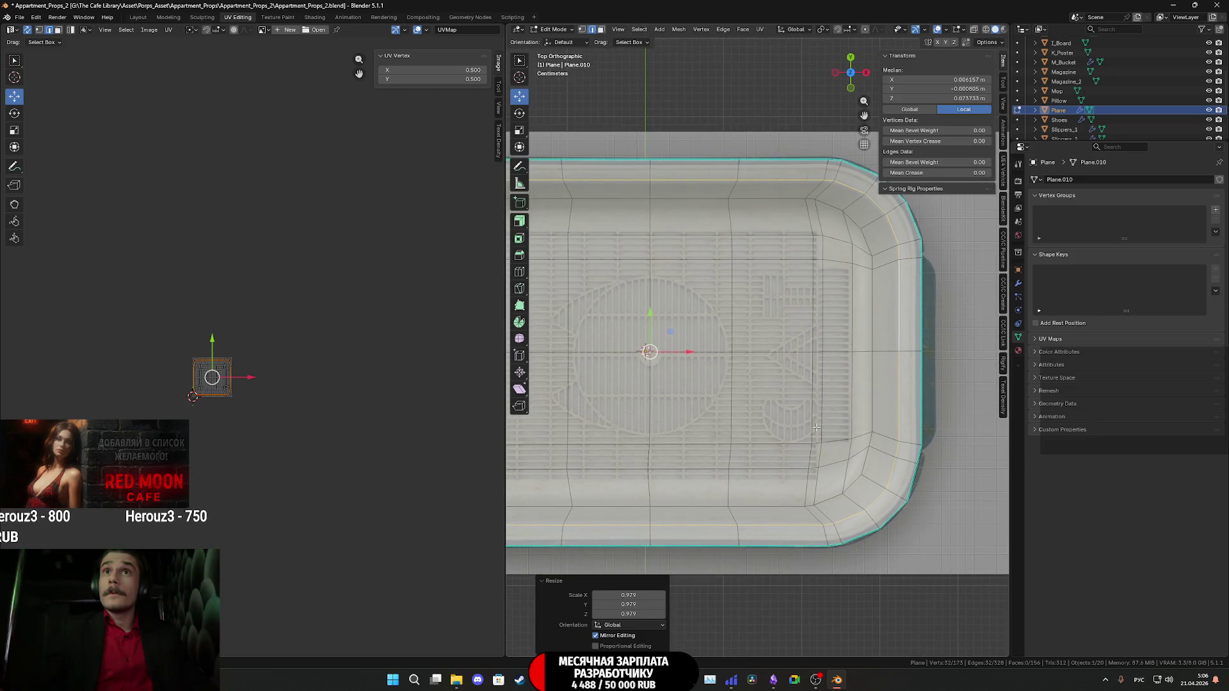
pyautogui.press('Tab')
pyautogui.moveTo(876, 386)
pyautogui.mouseDown(button='middle')
pyautogui.moveTo(859, 351)
pyautogui.moveTo(816, 328)
pyautogui.moveTo(891, 343)
pyautogui.mouseUp(button='middle')
pyautogui.press('Tab')
pyautogui.scroll(3, 896, 328)
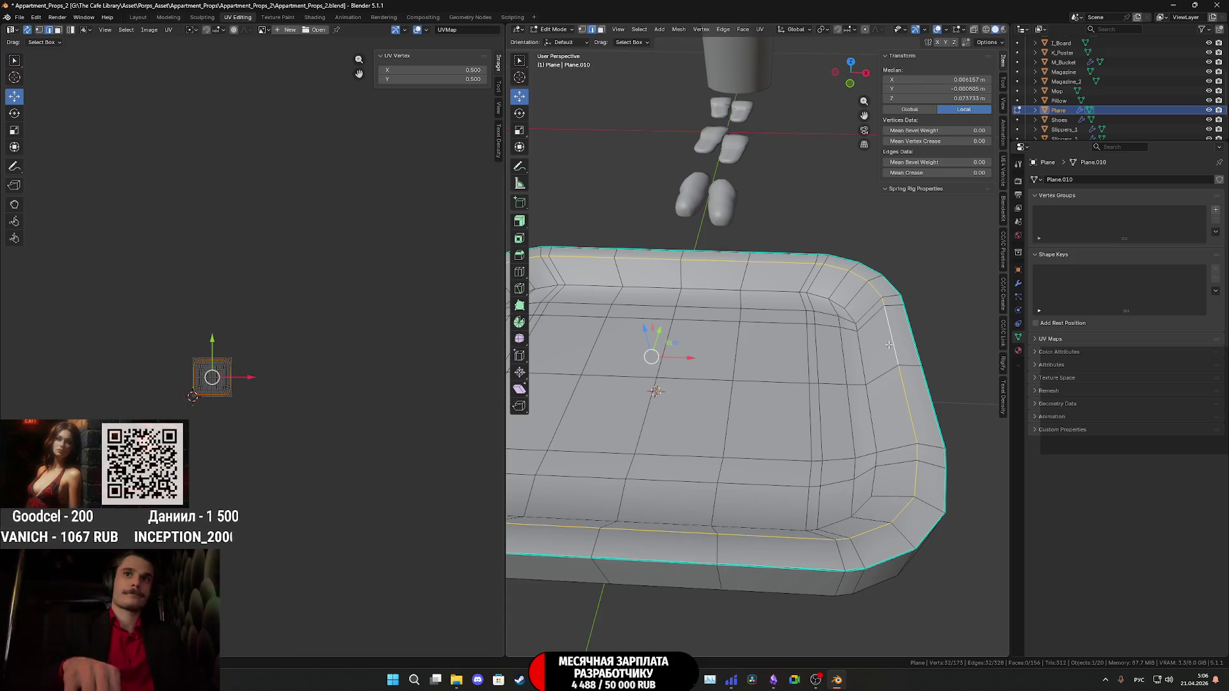
pyautogui.press('Tab')
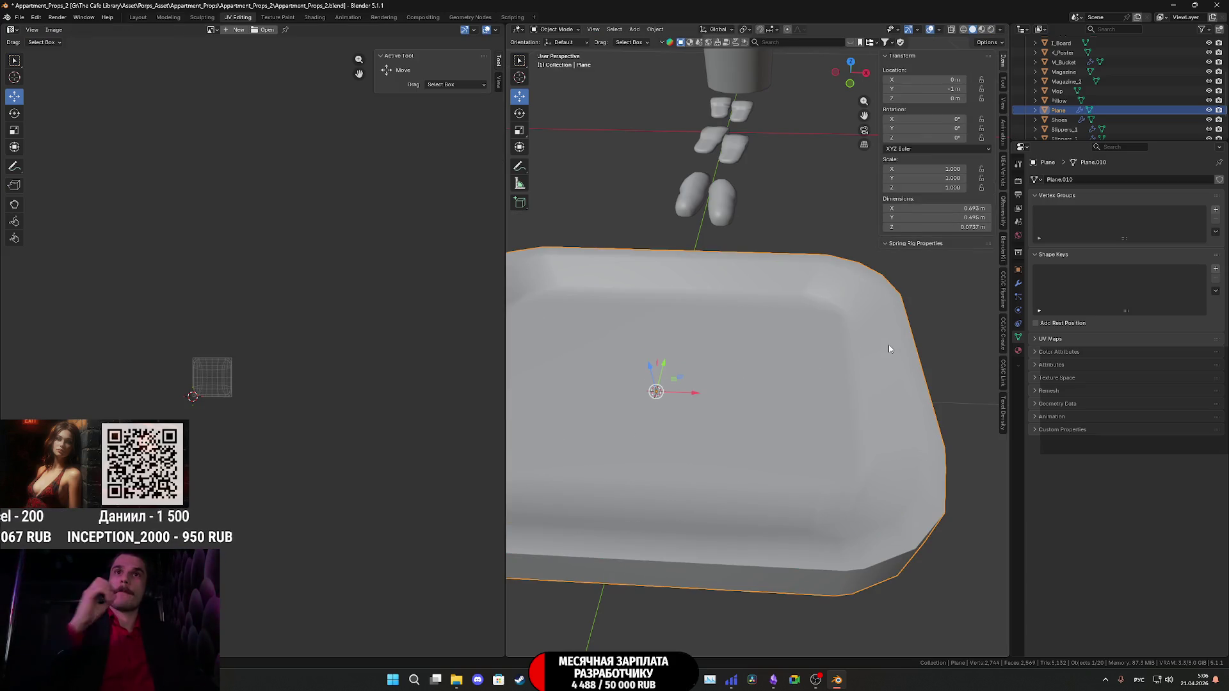
# Mark the tray's rim, bottom and left-side edge loops as sharp.
pyautogui.moveTo(889, 349)
pyautogui.mouseDown(button='middle')
pyautogui.moveTo(874, 404)
pyautogui.moveTo(923, 359)
pyautogui.moveTo(914, 351)
pyautogui.mouseUp(button='middle')
pyautogui.press('Tab')
pyautogui.moveTo(993, 275)
pyautogui.mouseDown(button='middle')
pyautogui.moveTo(874, 345)
pyautogui.moveTo(879, 409)
pyautogui.mouseUp(button='middle')
pyautogui.moveTo(840, 680)
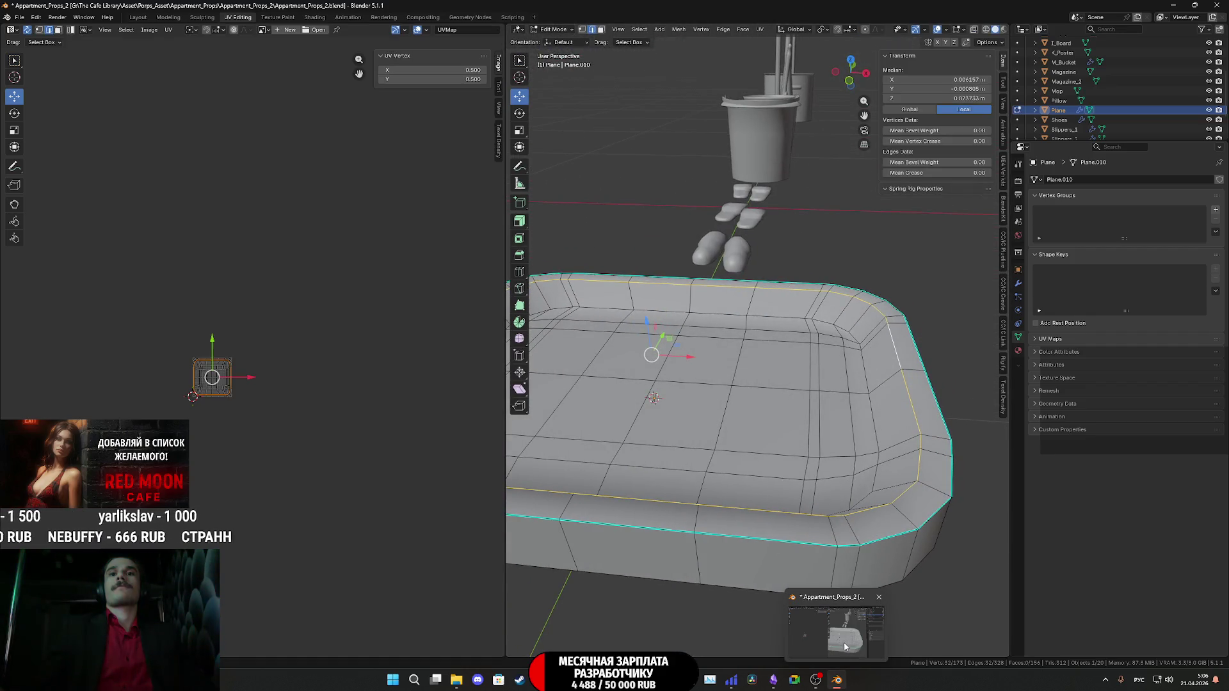
pyautogui.keyDown('alt'); pyautogui.click(865, 427); pyautogui.keyUp('alt')
pyautogui.moveTo(865, 427); pyautogui.dragTo(859, 488, button='middle')
pyautogui.keyDown('alt'); pyautogui.keyDown('shift'); pyautogui.click(828, 514); pyautogui.keyUp('shift'); pyautogui.keyUp('alt')
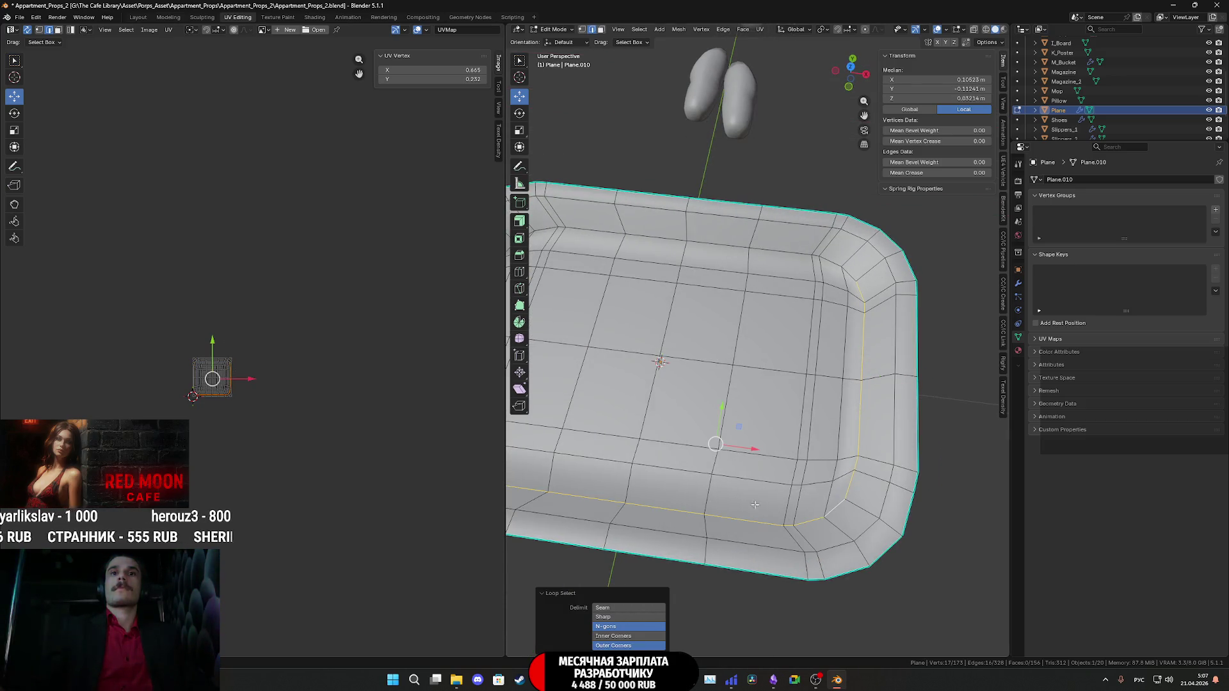
pyautogui.keyDown('shift'); pyautogui.moveTo(651, 307); pyautogui.dragTo(813, 323, button='middle'); pyautogui.keyUp('shift')
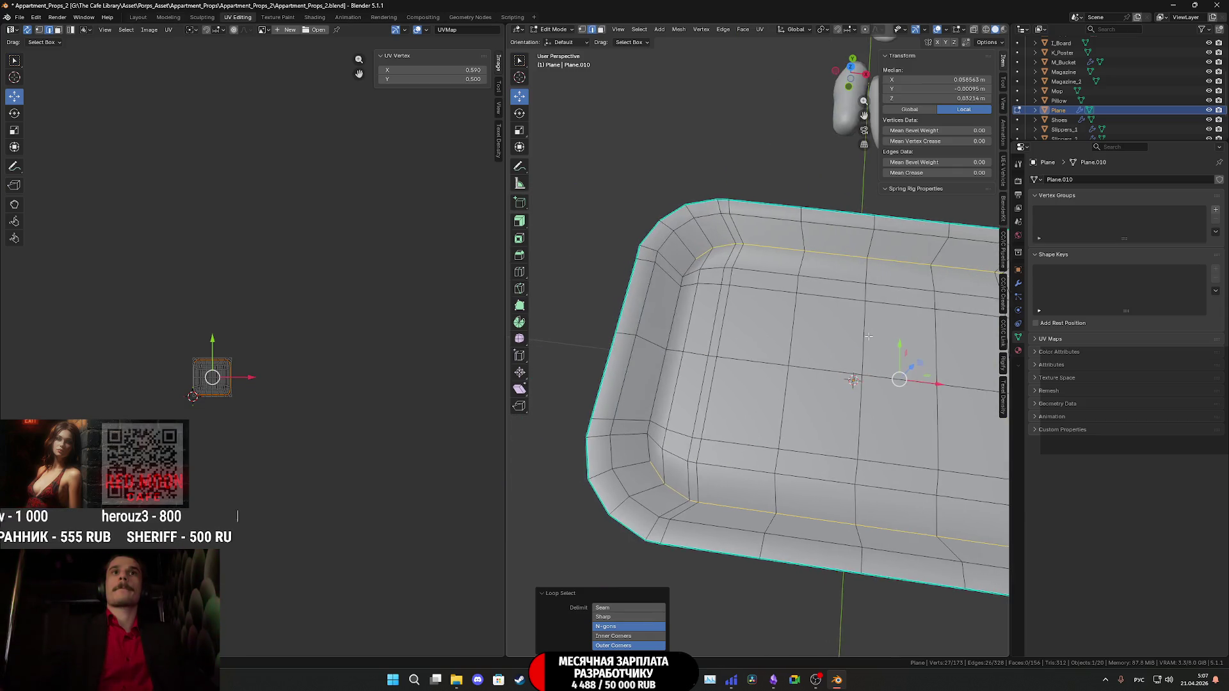
pyautogui.keyDown('alt'); pyautogui.keyDown('shift'); pyautogui.click(669, 325); pyautogui.keyUp('shift'); pyautogui.keyUp('alt')
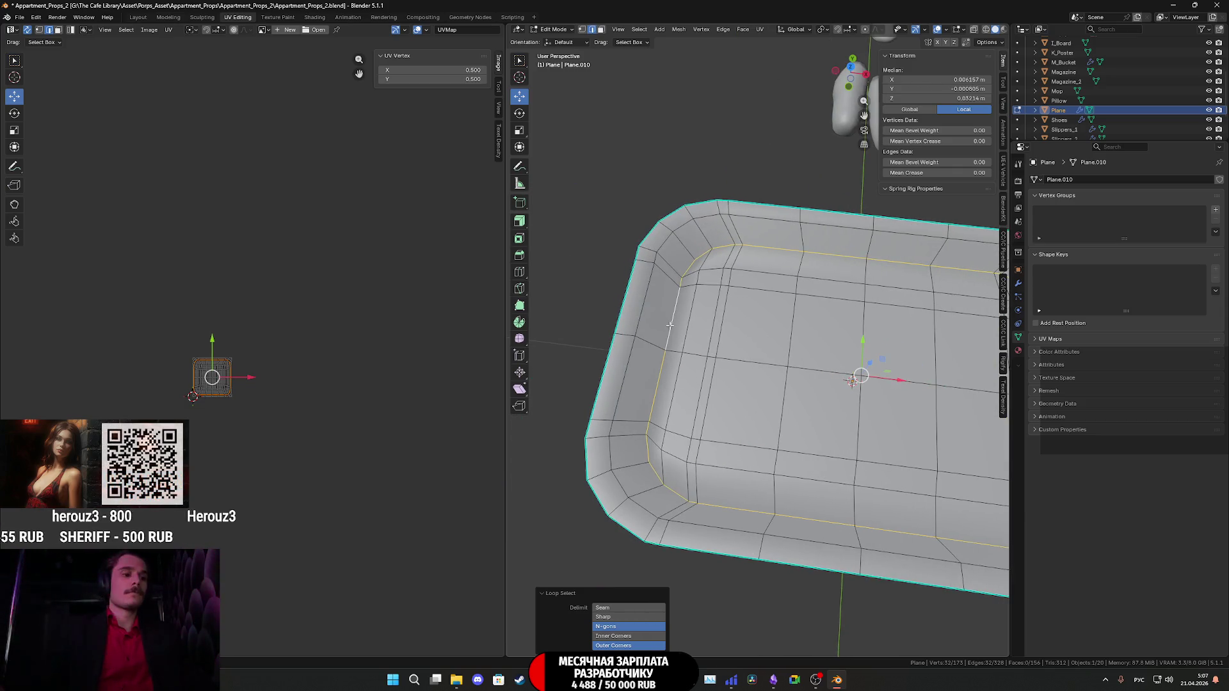
pyautogui.hotkey('ctrl', 'e')
pyautogui.click(667, 328)
pyautogui.press('Tab')
# Check the tray's outline against the top-view reference, then inspect it from tilted angles.
pyautogui.moveTo(852, 359)
pyautogui.mouseDown(button='middle')
pyautogui.moveTo(900, 385)
pyautogui.moveTo(816, 434)
pyautogui.moveTo(831, 493)
pyautogui.mouseUp(button='middle')
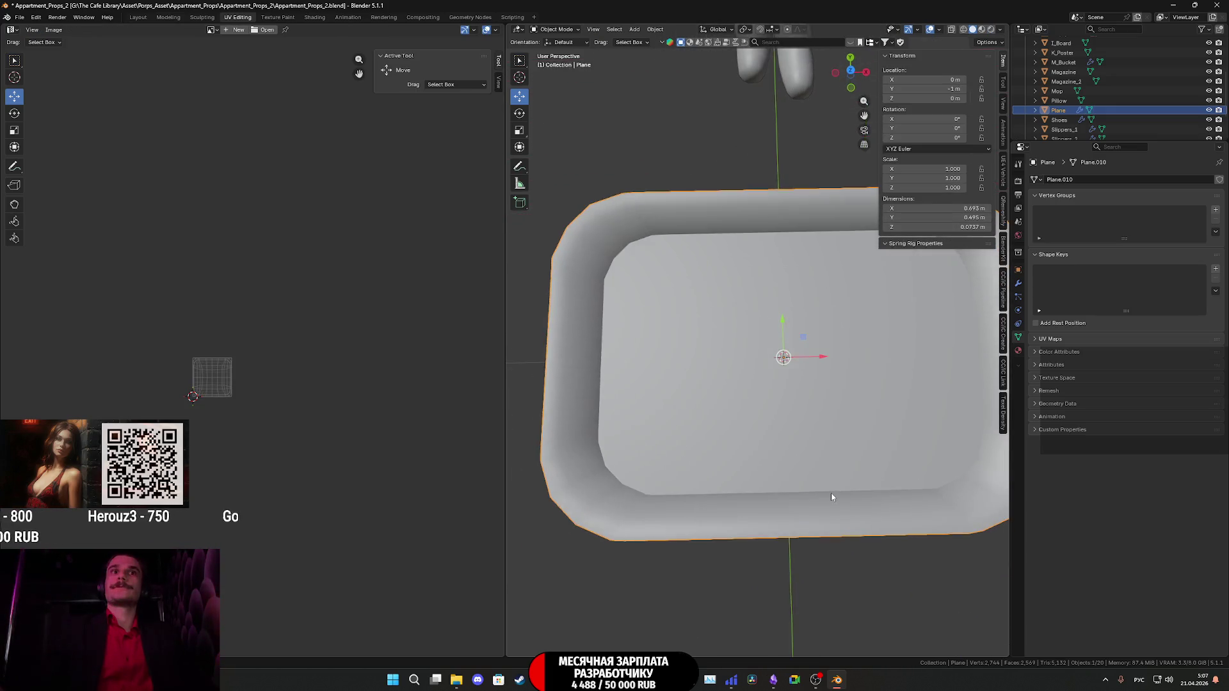
pyautogui.click(850, 71)
pyautogui.scroll(-3, 782, 275)
pyautogui.moveTo(735, 293); pyautogui.dragTo(756, 332, button='middle')
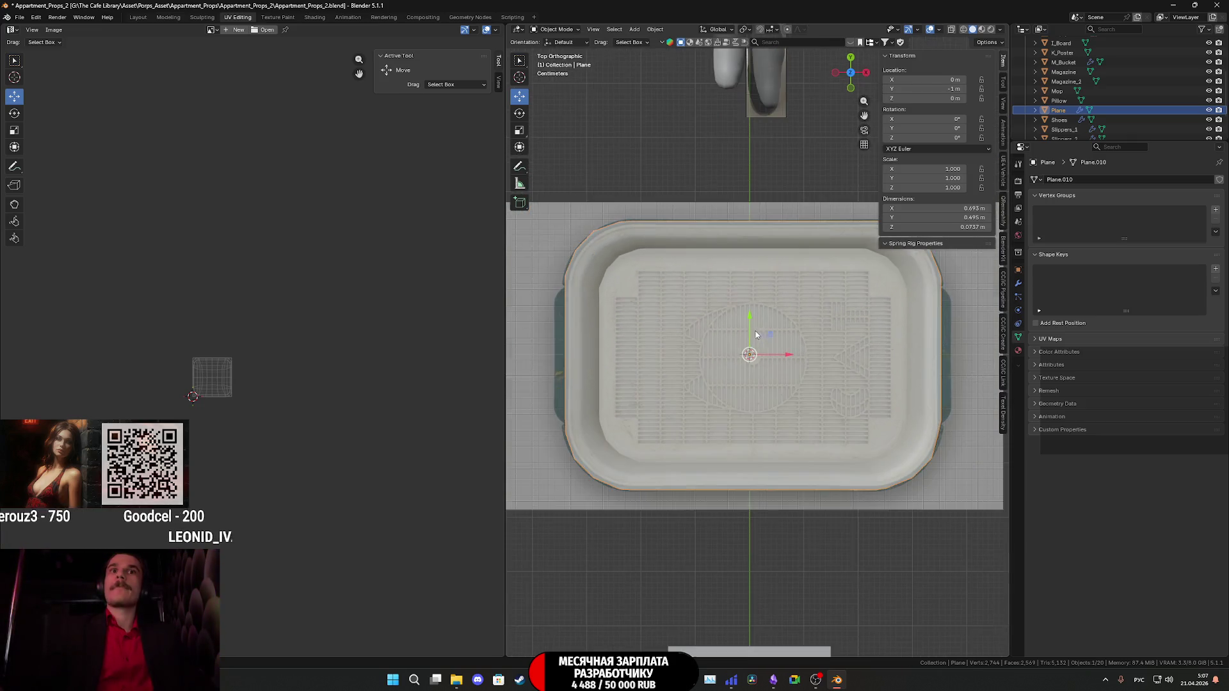
pyautogui.scroll(2, 818, 370)
pyautogui.moveTo(818, 370)
pyautogui.mouseDown(button='middle')
pyautogui.moveTo(867, 312)
pyautogui.moveTo(858, 324)
pyautogui.mouseUp(button='middle')
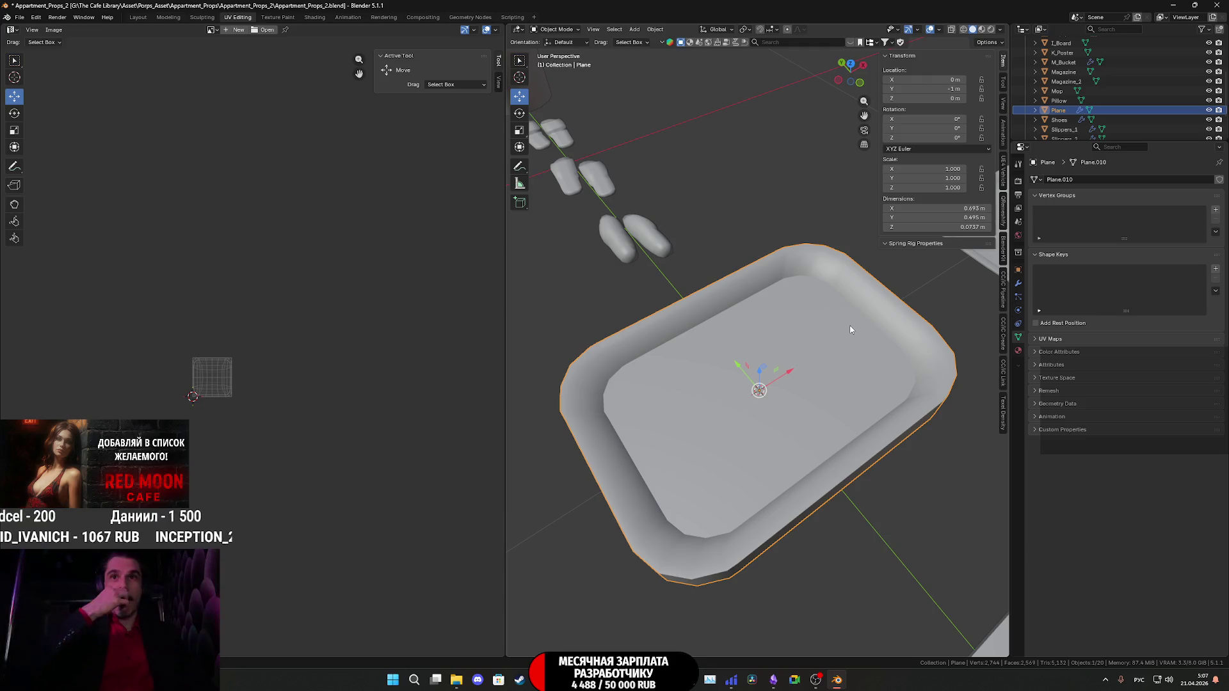
pyautogui.moveTo(855, 329)
pyautogui.mouseDown(button='middle')
pyautogui.moveTo(764, 339)
pyautogui.moveTo(780, 321)
pyautogui.moveTo(699, 289)
pyautogui.moveTo(694, 271)
pyautogui.moveTo(685, 286)
pyautogui.moveTo(850, 345)
pyautogui.mouseUp(button='middle')
pyautogui.press('Tab')
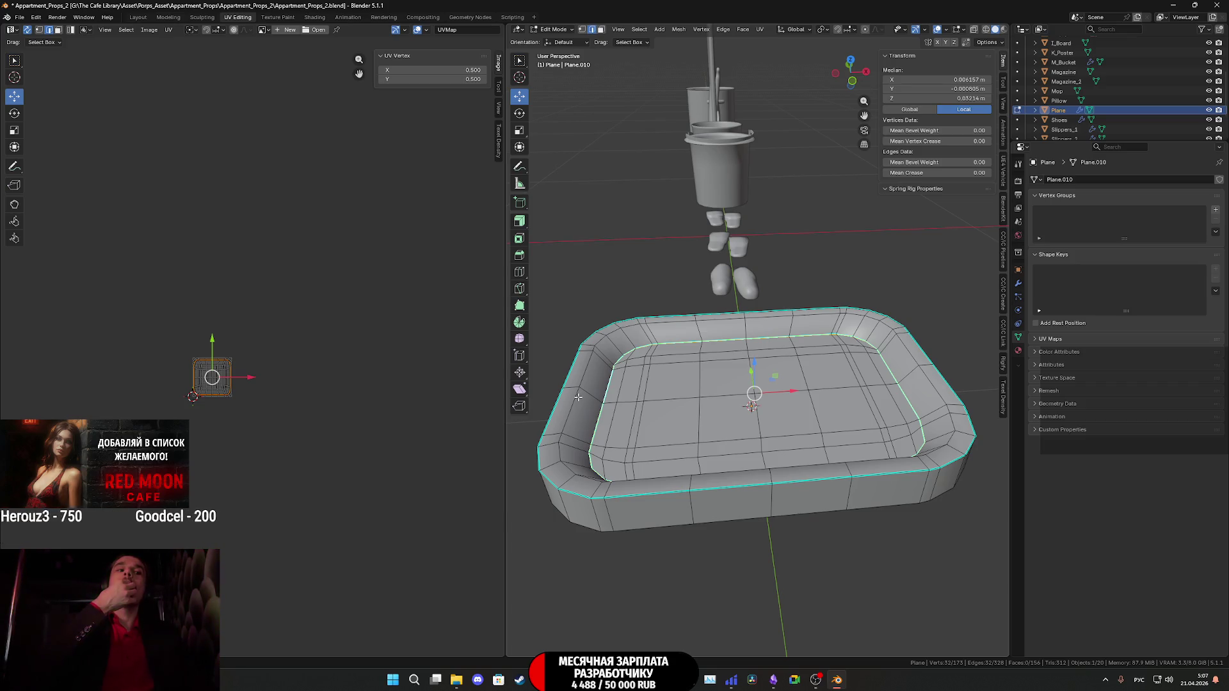
pyautogui.press('Tab')
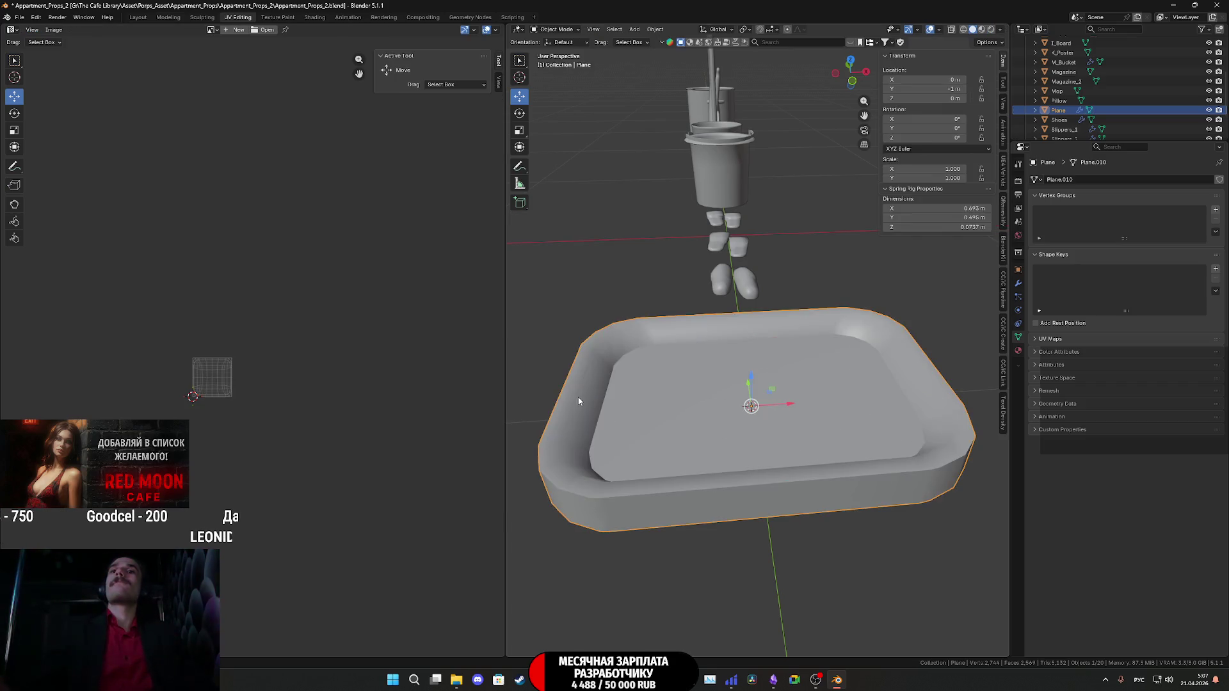
# Re-enter Edit Mode on the tray and look straight down at it before switching to Grok.
pyautogui.moveTo(643, 381)
pyautogui.mouseDown(button='middle')
pyautogui.moveTo(672, 433)
pyautogui.moveTo(728, 403)
pyautogui.moveTo(729, 348)
pyautogui.moveTo(742, 336)
pyautogui.moveTo(755, 419)
pyautogui.moveTo(806, 339)
pyautogui.moveTo(895, 246)
pyautogui.moveTo(847, 270)
pyautogui.mouseUp(button='middle')
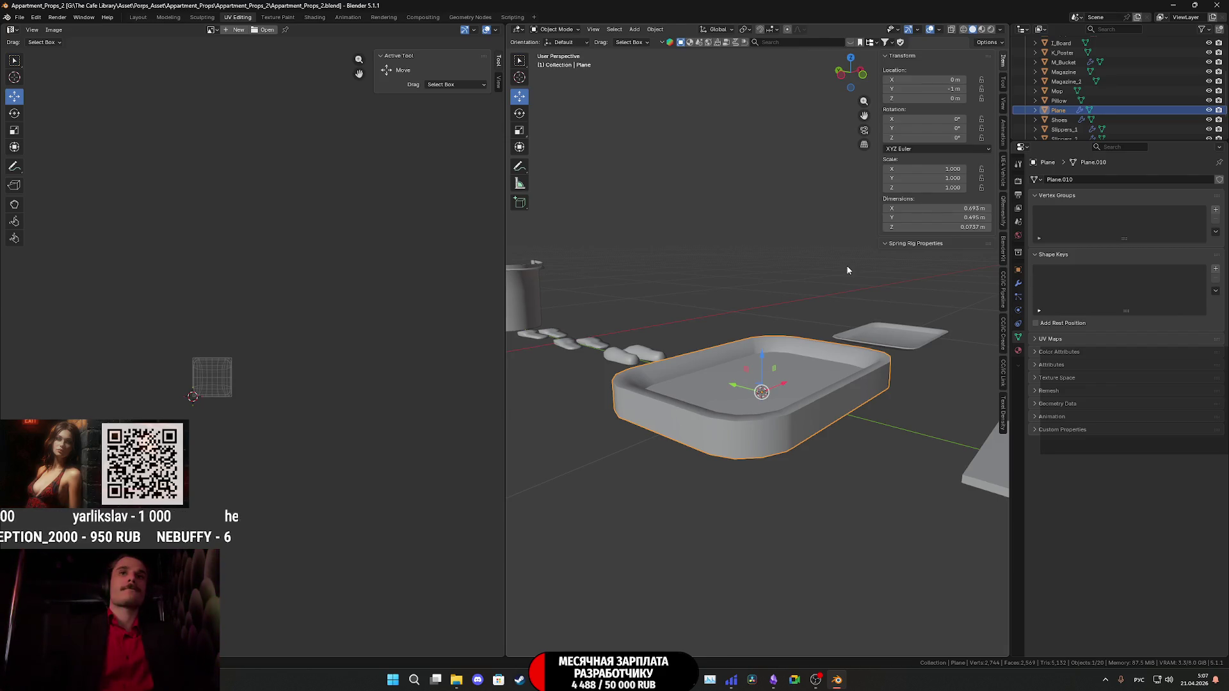
pyautogui.moveTo(844, 287); pyautogui.dragTo(858, 320, button='middle')
pyautogui.moveTo(859, 384)
pyautogui.mouseDown(button='middle')
pyautogui.moveTo(715, 446)
pyautogui.moveTo(645, 417)
pyautogui.moveTo(754, 415)
pyautogui.moveTo(768, 400)
pyautogui.moveTo(679, 338)
pyautogui.mouseUp(button='middle')
pyautogui.press('Tab')
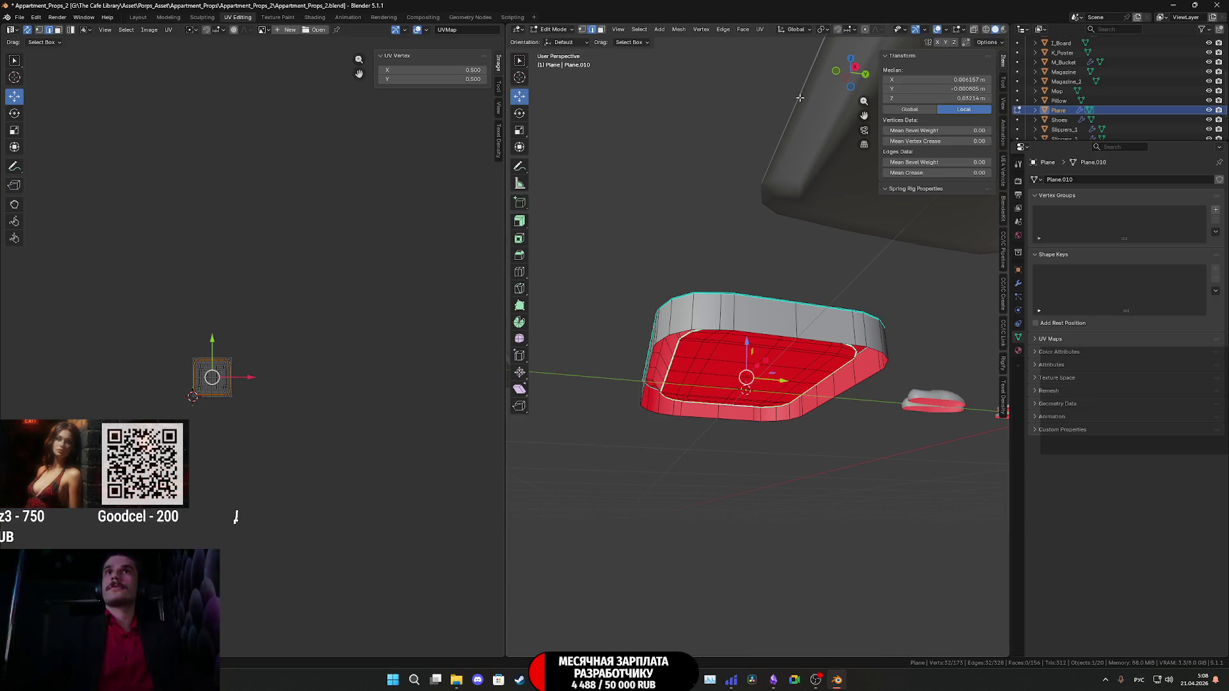
pyautogui.moveTo(854, 69); pyautogui.dragTo(851, 59)
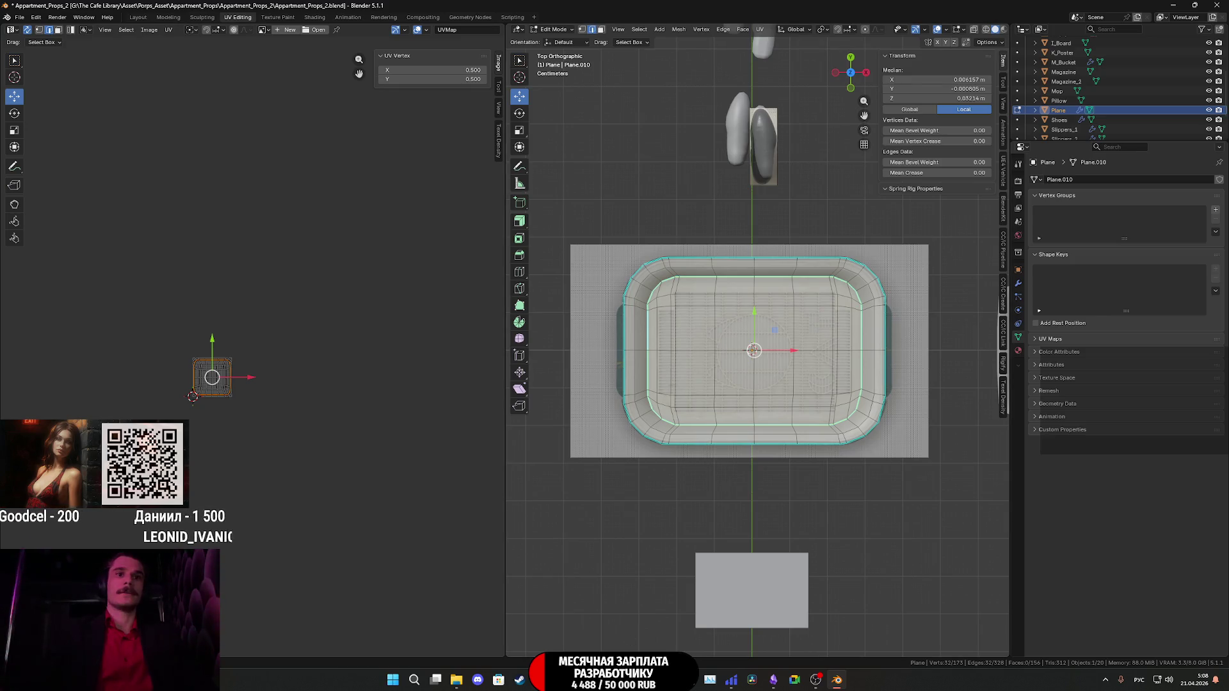
pyautogui.click(541, 679)
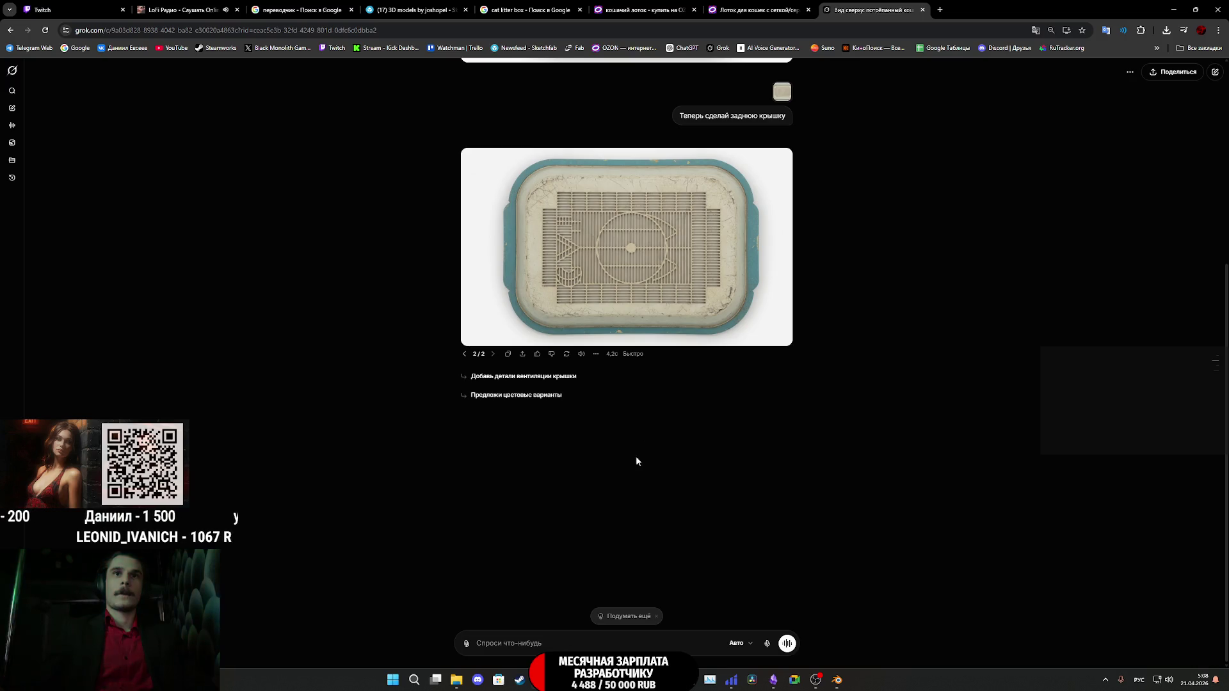
# View the attached top-view tray image in Grok, then close the Sketchfab tab.
pyautogui.scroll(5, 800, 250)
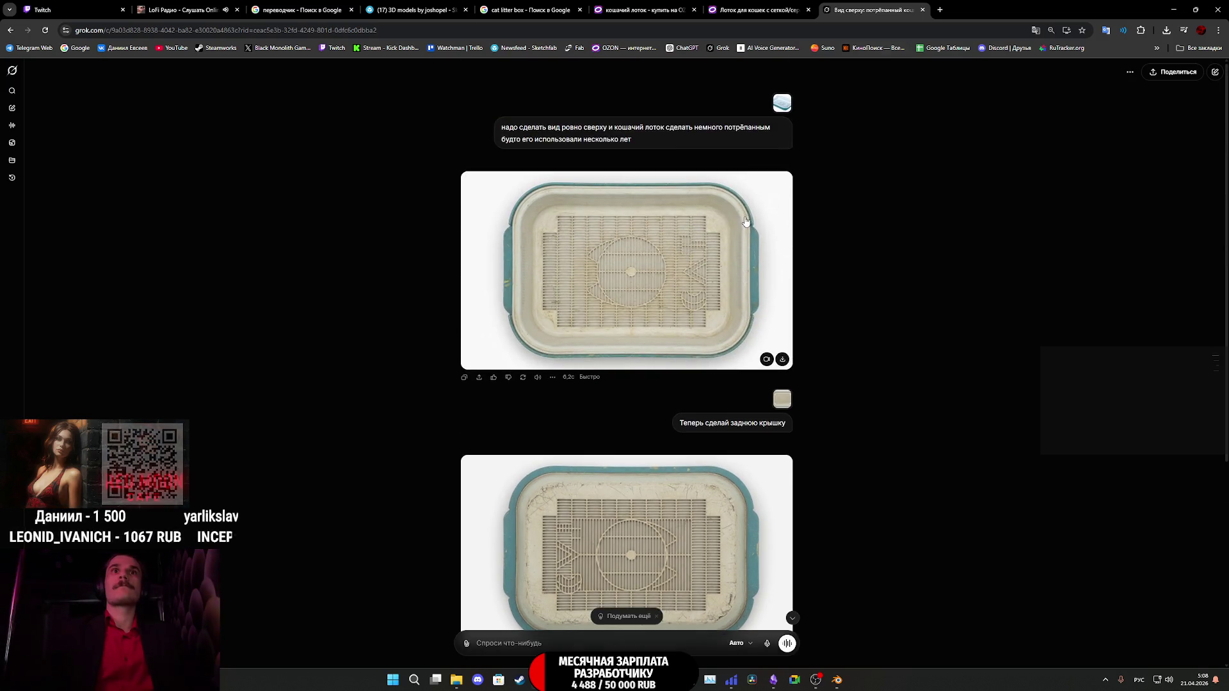
pyautogui.click(781, 101)
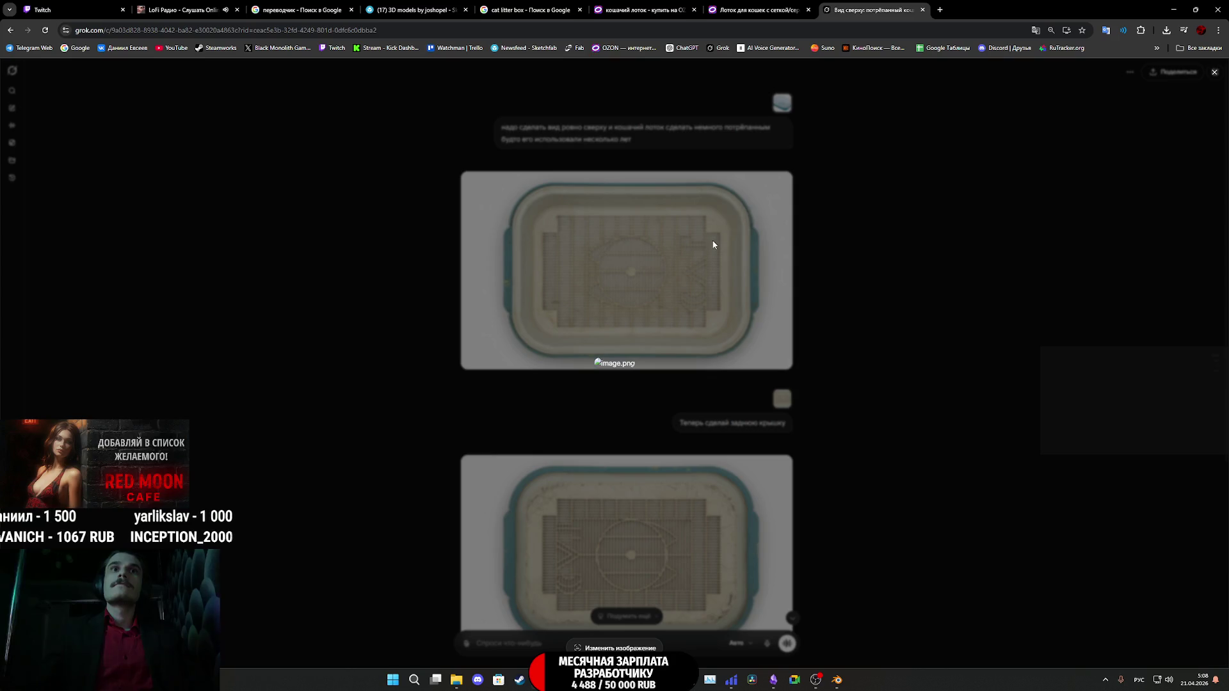
pyautogui.click(758, 9)
pyautogui.click(643, 10)
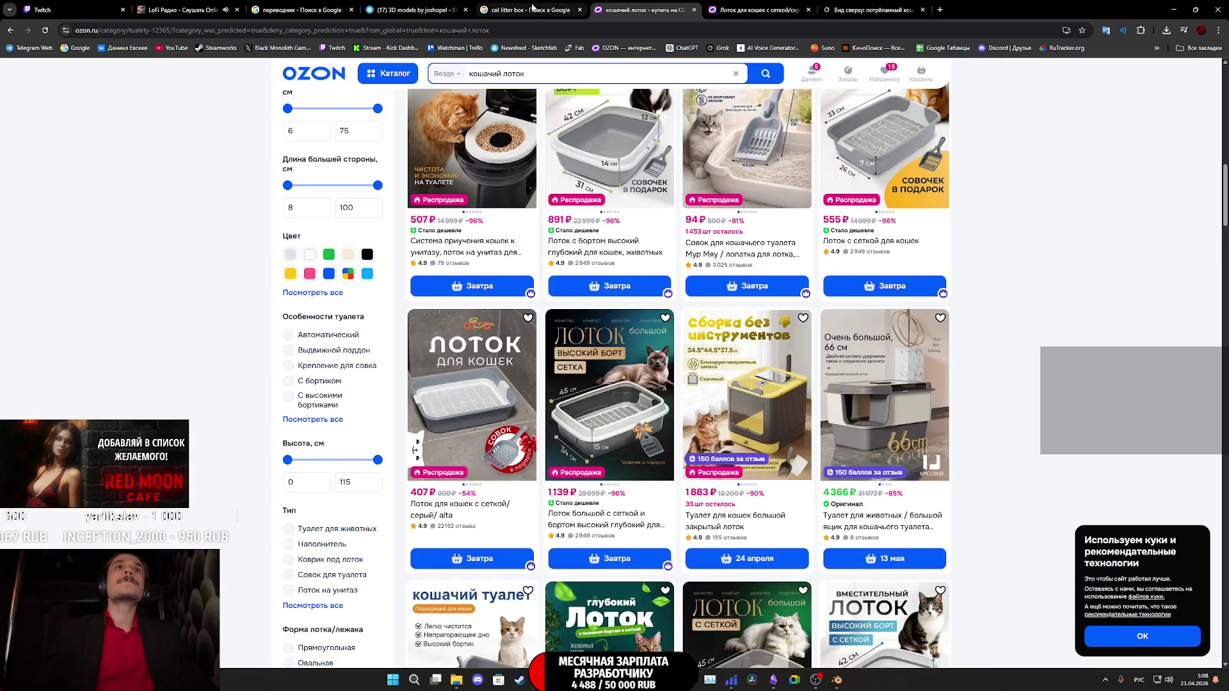
pyautogui.click(532, 9)
pyautogui.click(398, 9)
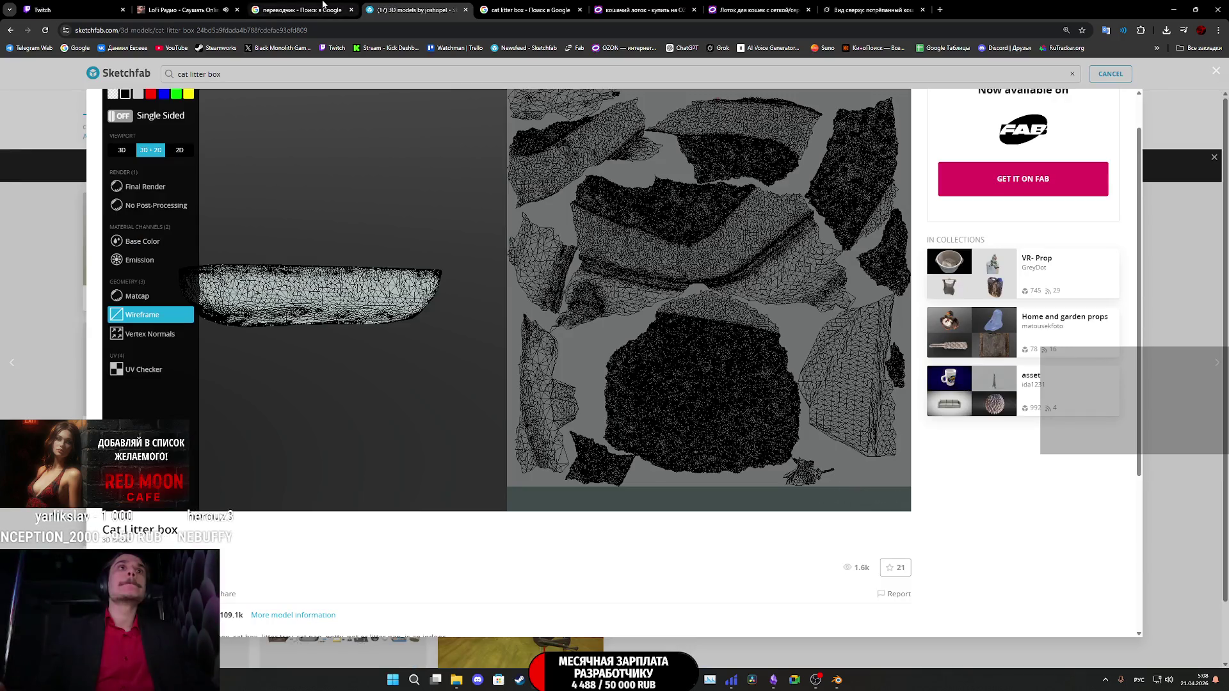
pyautogui.click(466, 10)
# Recheck the Grok reference image and land on the Google 'cat litter box' results.
pyautogui.click(183, 10)
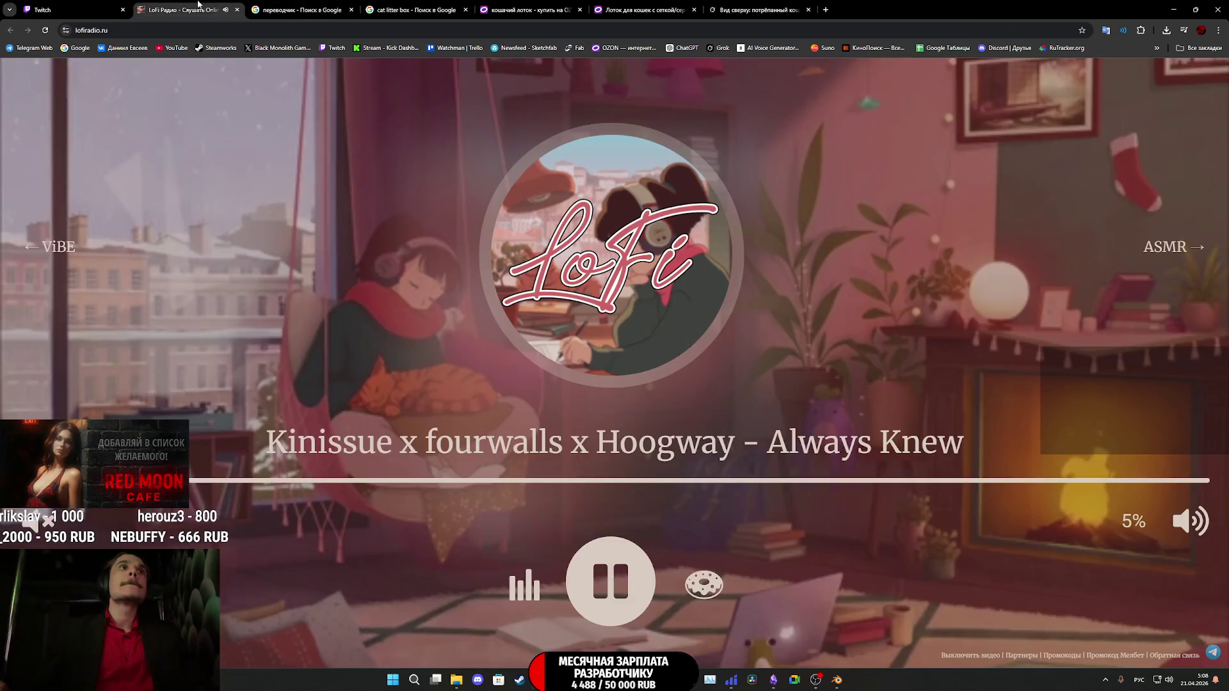
pyautogui.click(293, 7)
pyautogui.click(72, 5)
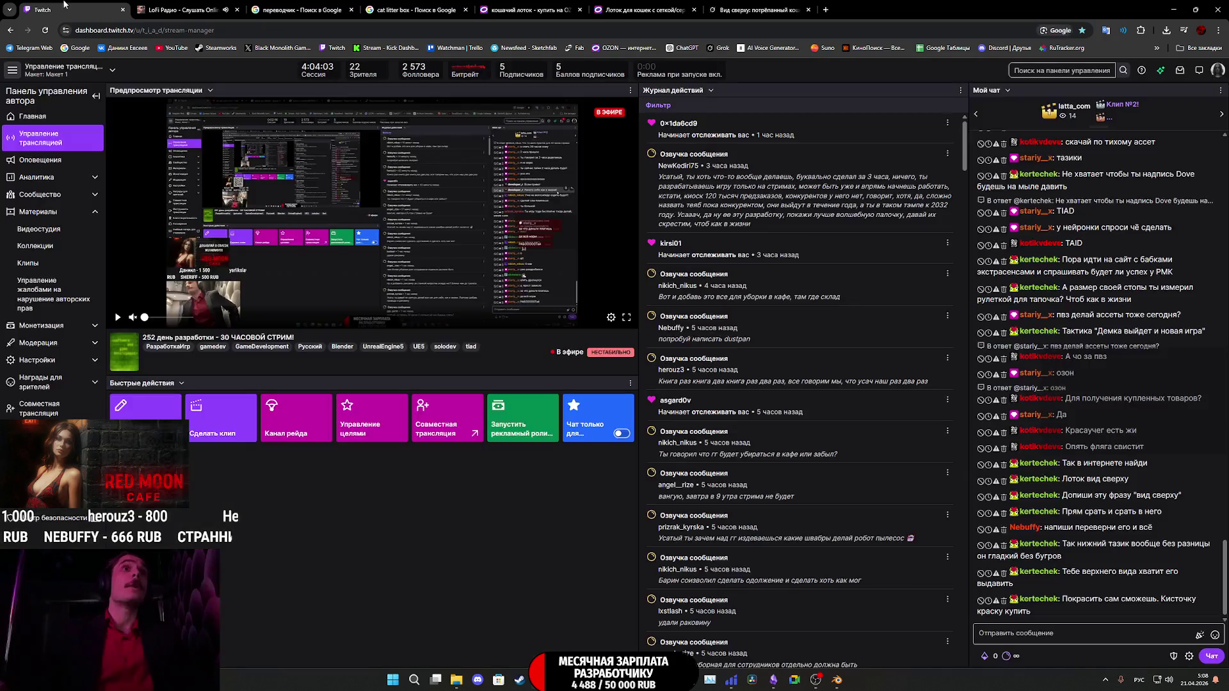
pyautogui.click(749, 7)
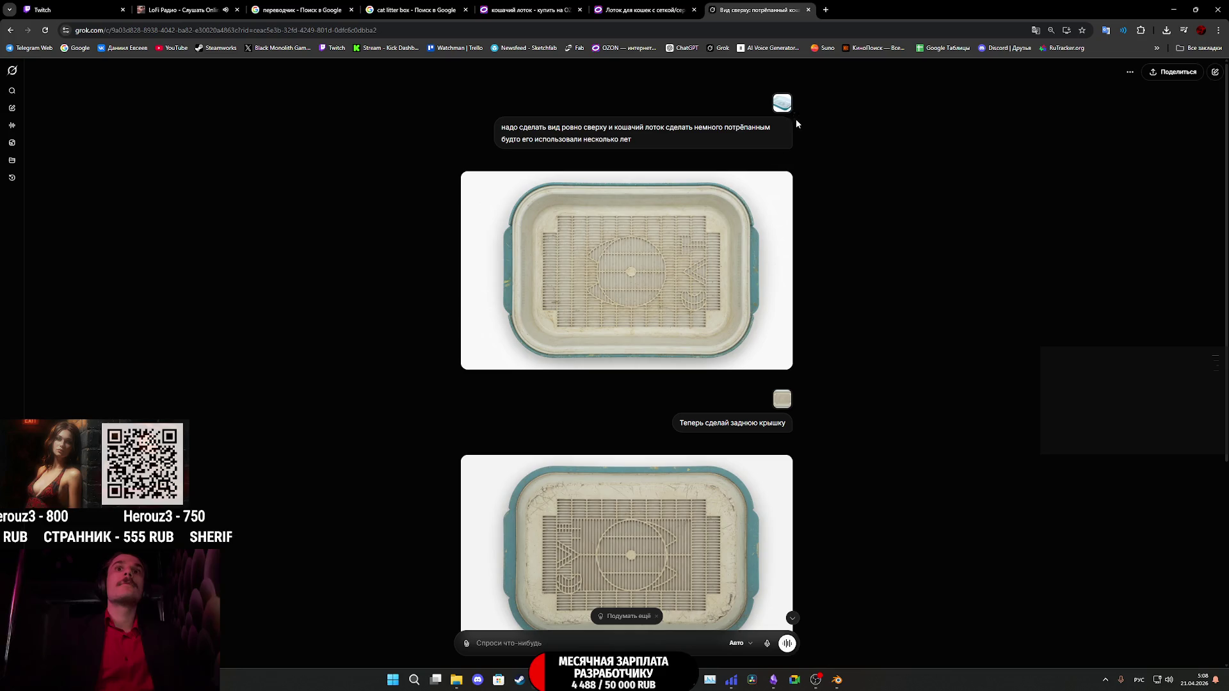
pyautogui.click(783, 104)
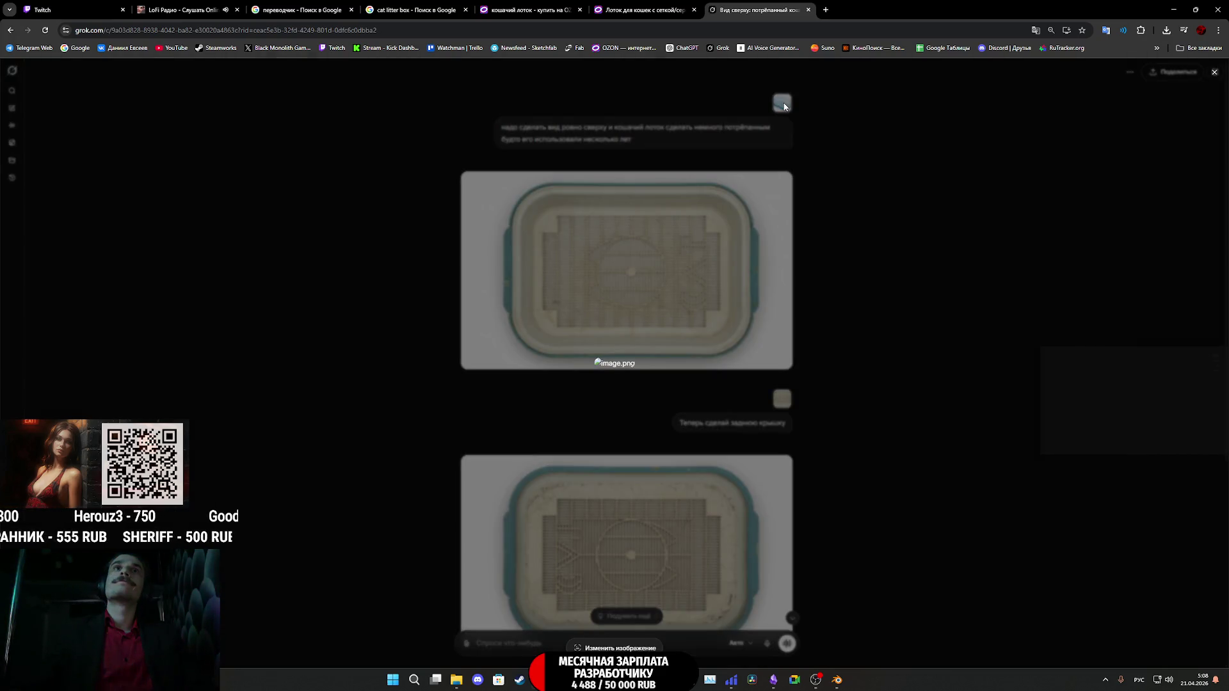
pyautogui.click(640, 10)
pyautogui.click(501, 7)
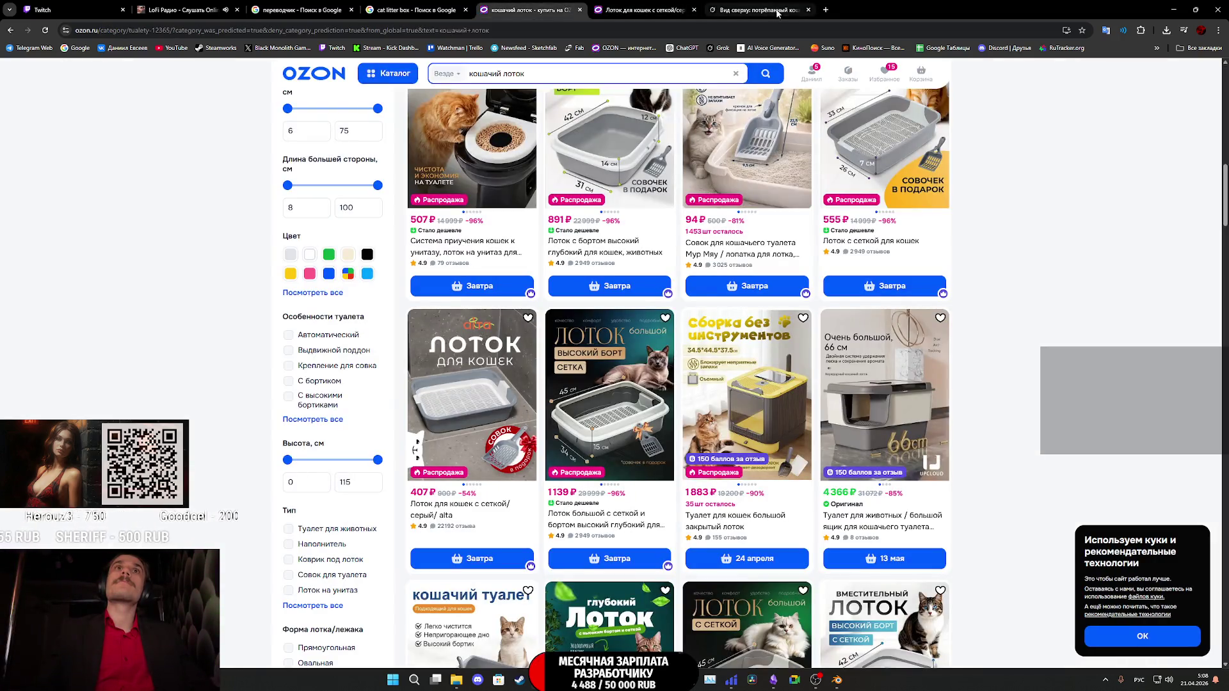
pyautogui.click(387, 8)
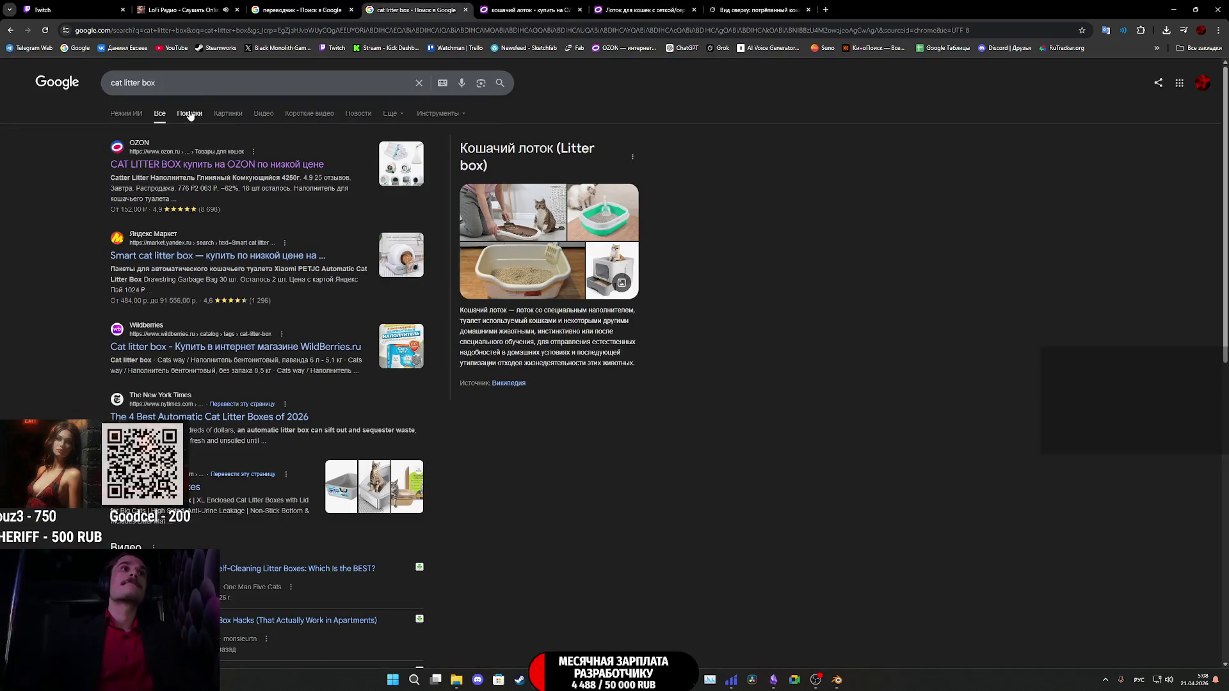
# Search Google Images for 'лоток кошачий', preview the teal gridded tray, and return to Blender.
pyautogui.click(229, 115)
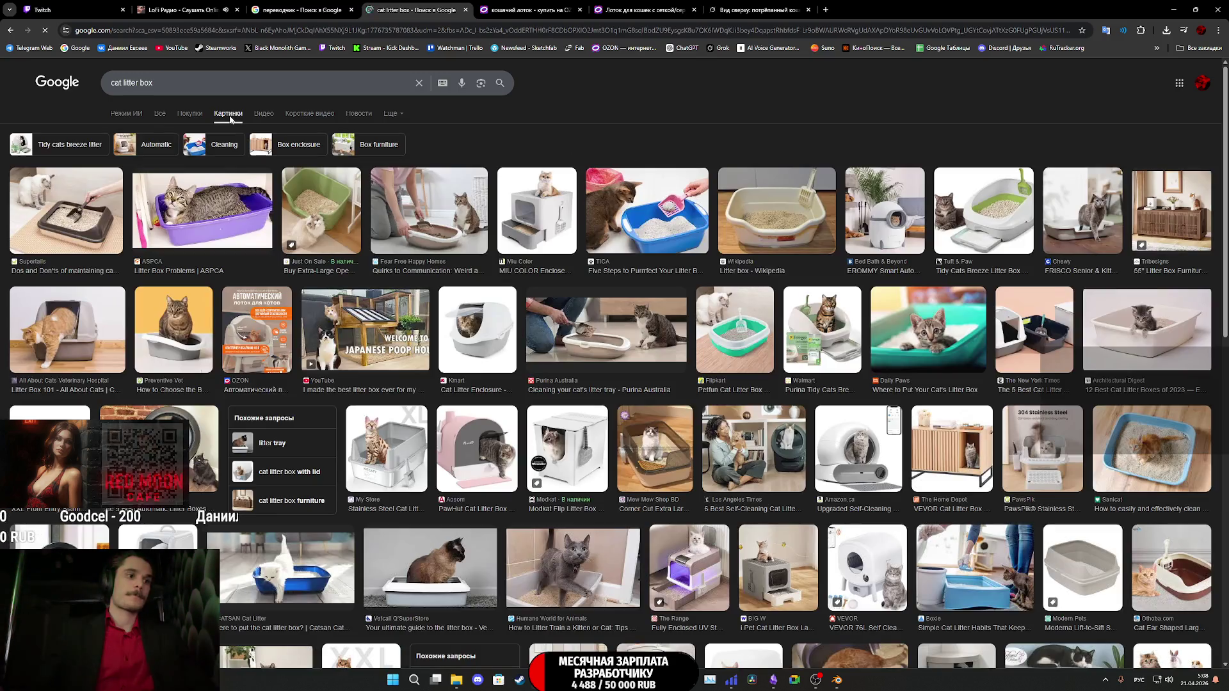
pyautogui.moveTo(211, 84); pyautogui.dragTo(45, 84)
pyautogui.write('лот')
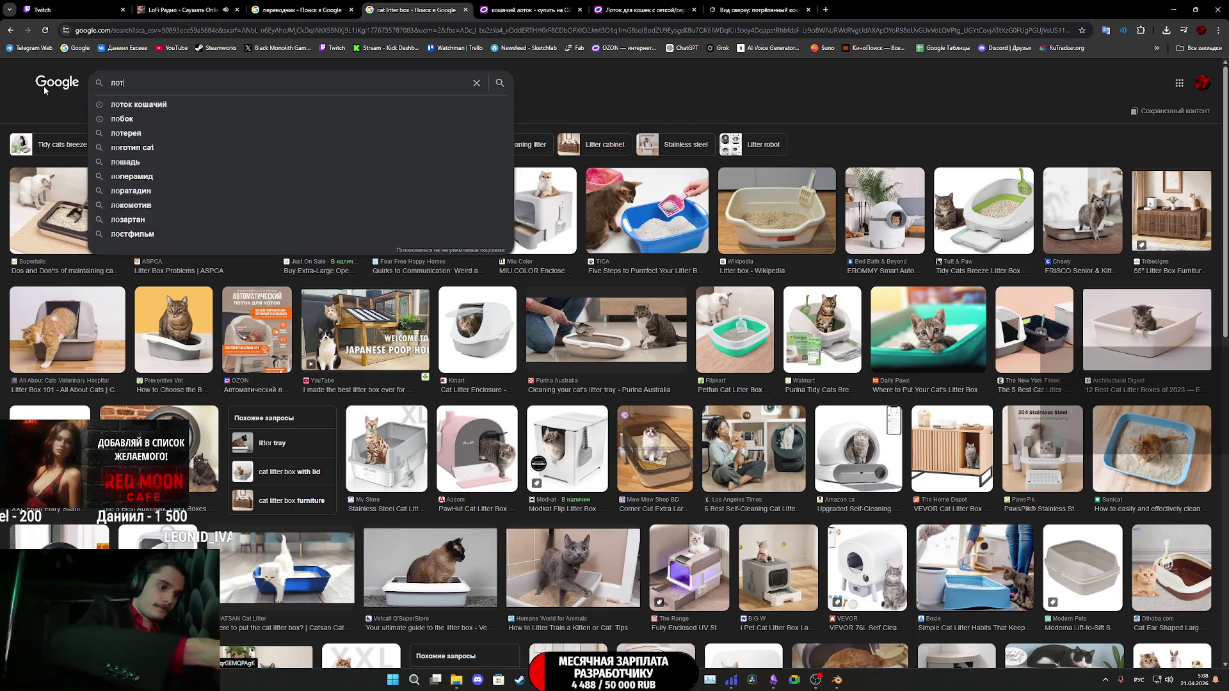
pyautogui.write('ок кошачий')
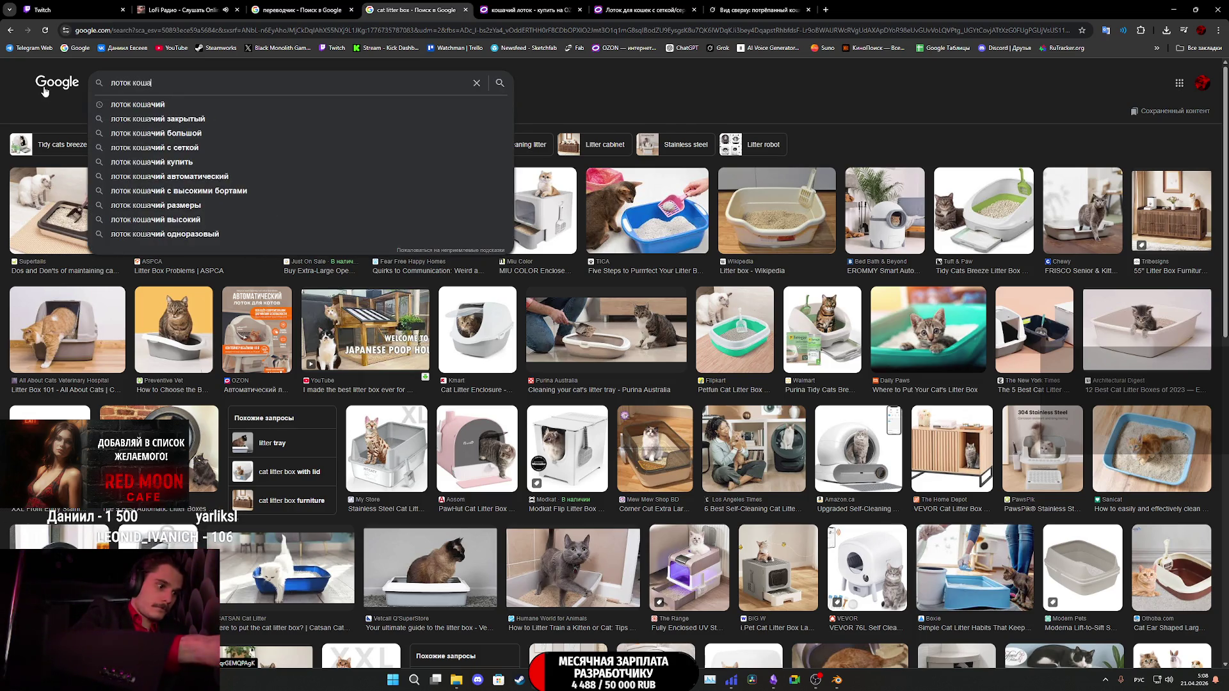
pyautogui.press('Return')
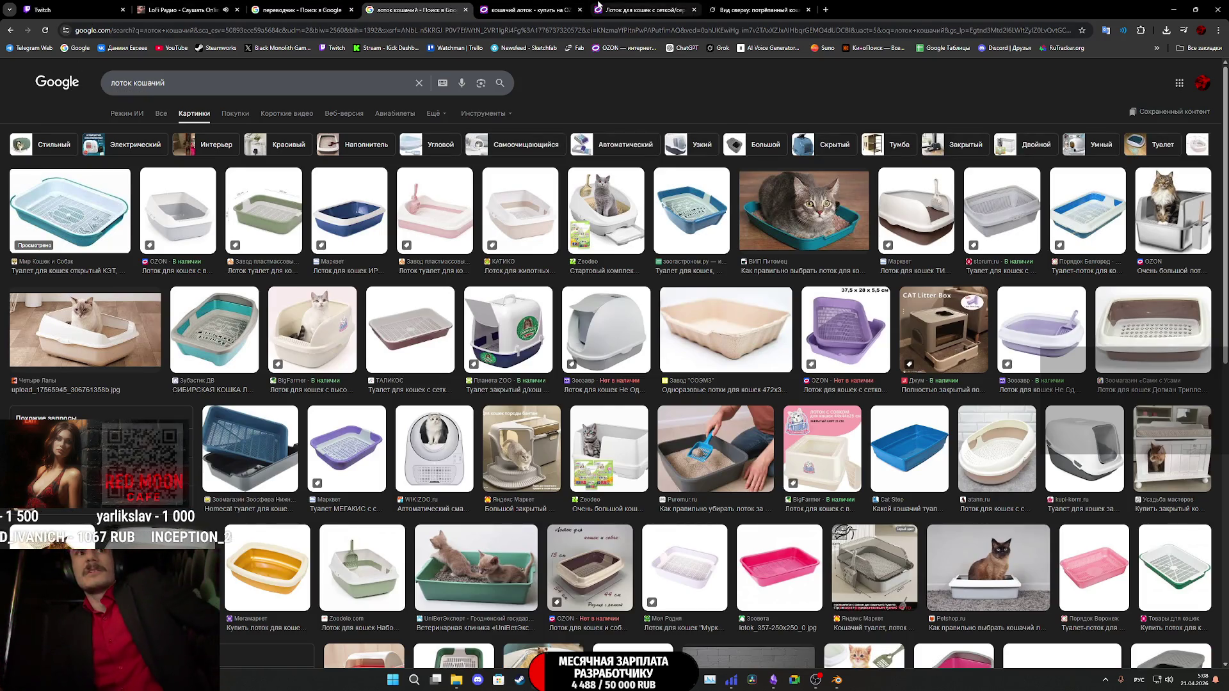
pyautogui.click(74, 206)
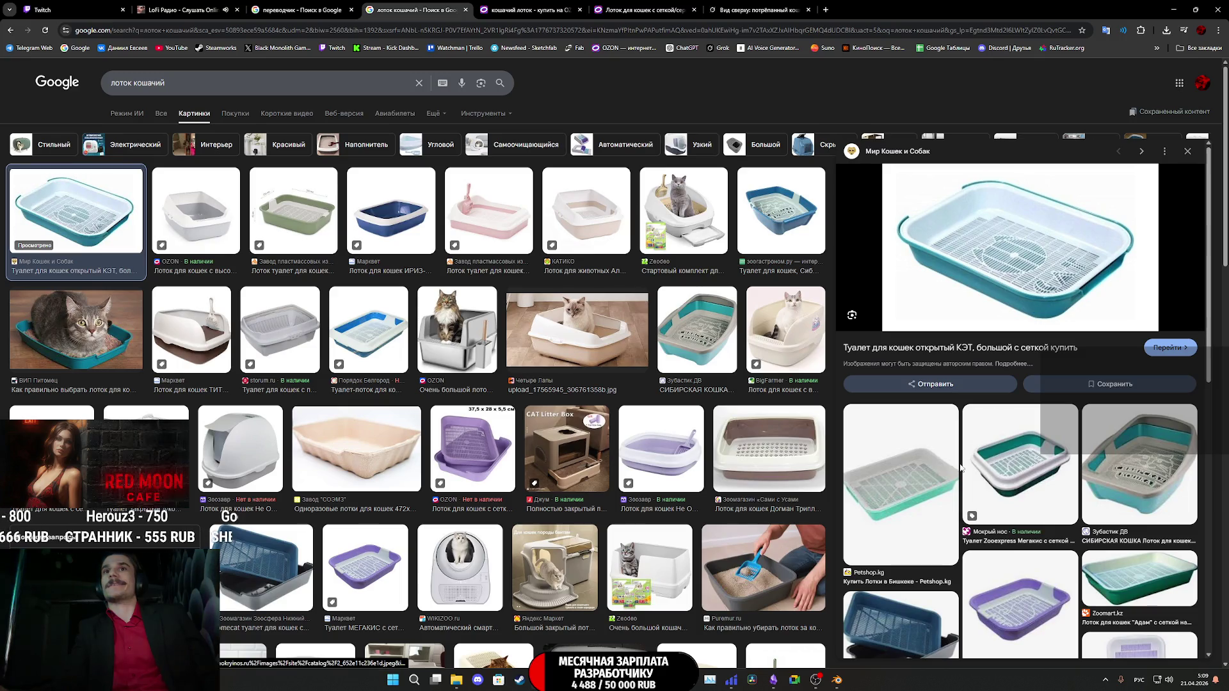
pyautogui.hotkey('alt', 'Tab')
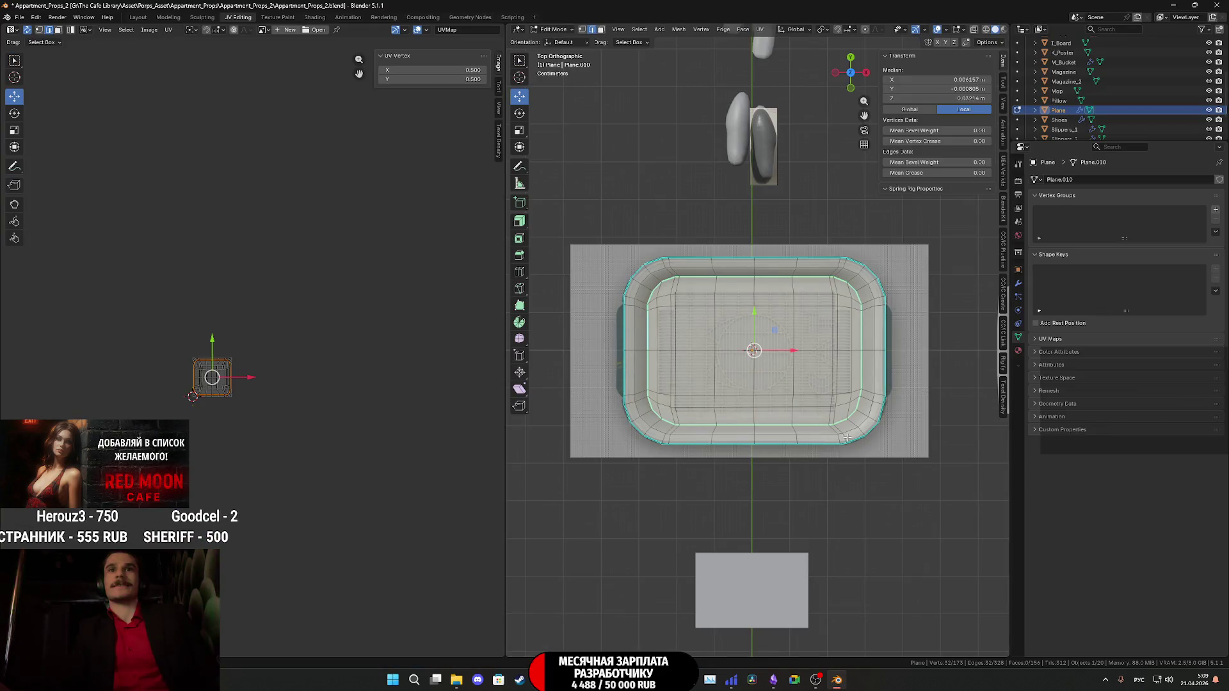
# Shrink an edge loop on the tray's underside to about 0.908 scale.
pyautogui.scroll(-3, 847, 439)
pyautogui.moveTo(846, 438); pyautogui.dragTo(825, 363, button='middle')
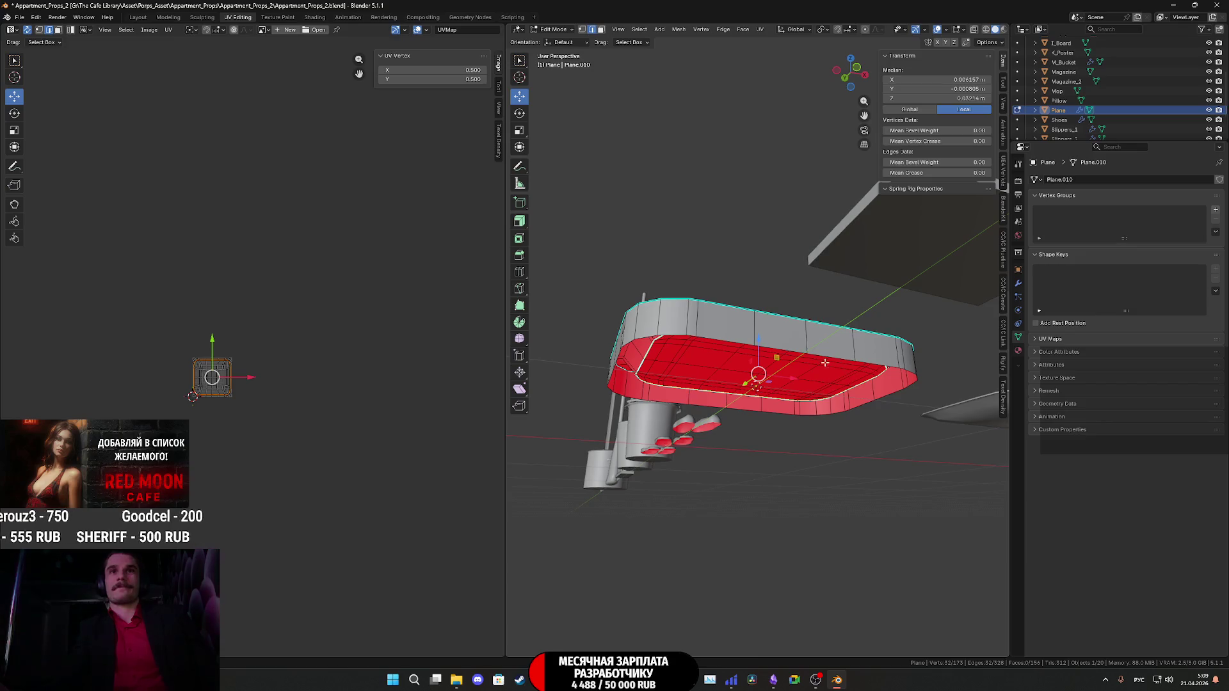
pyautogui.keyDown('alt'); pyautogui.click(825, 362); pyautogui.keyUp('alt')
pyautogui.press('s')
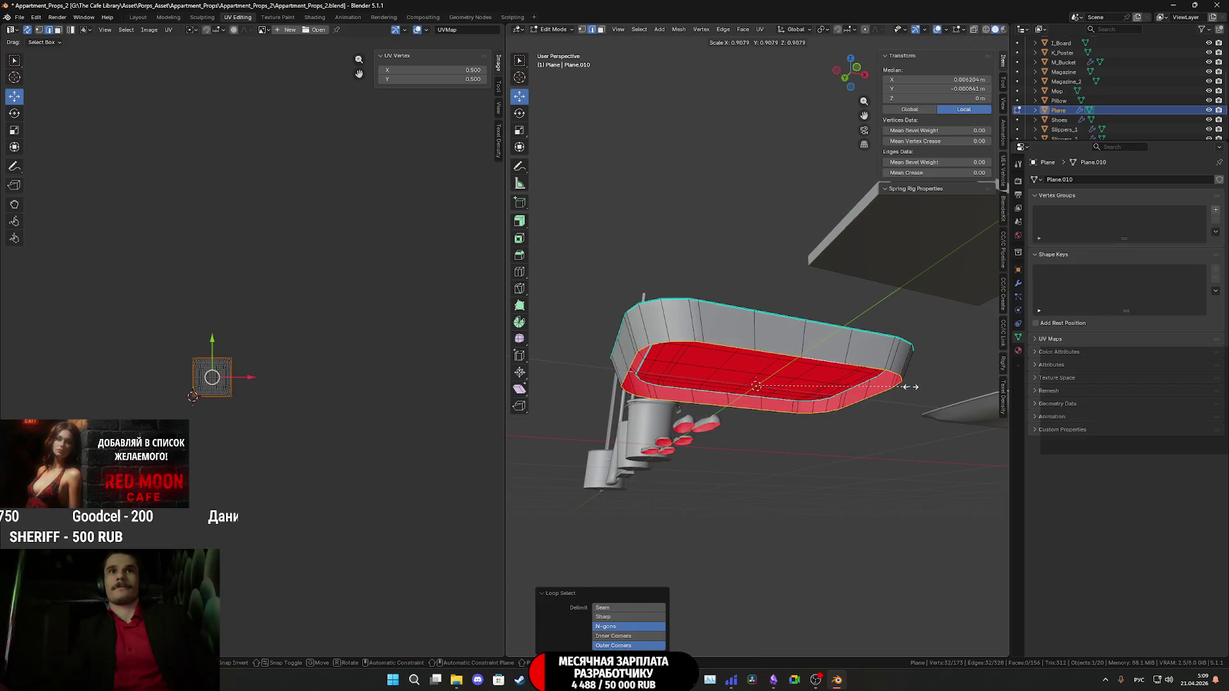
pyautogui.click(912, 387)
# Mark the tray's top rim loop as a seam.
pyautogui.moveTo(912, 387)
pyautogui.mouseDown(button='middle')
pyautogui.moveTo(819, 427)
pyautogui.moveTo(731, 426)
pyautogui.mouseUp(button='middle')
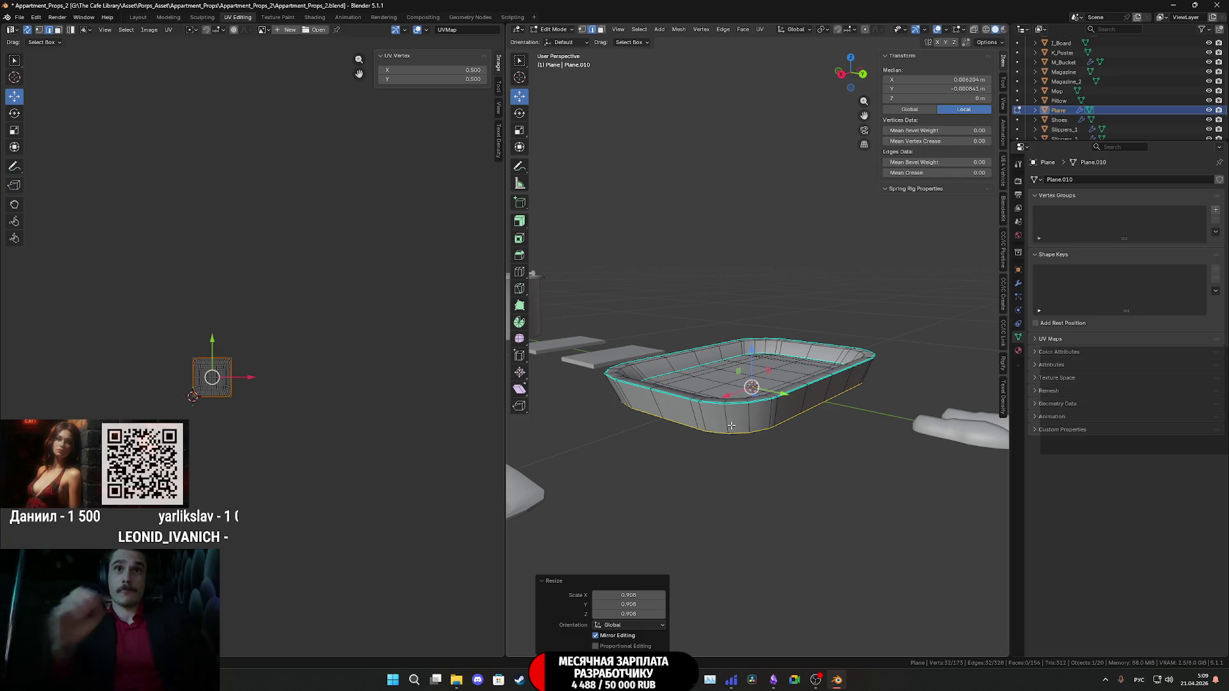
pyautogui.moveTo(731, 425)
pyautogui.mouseDown(button='middle')
pyautogui.moveTo(727, 473)
pyautogui.moveTo(707, 404)
pyautogui.moveTo(666, 386)
pyautogui.moveTo(667, 358)
pyautogui.mouseUp(button='middle')
pyautogui.keyDown('alt'); pyautogui.click(689, 399); pyautogui.keyUp('alt')
pyautogui.rightClick(688, 398)
pyautogui.click(666, 386)
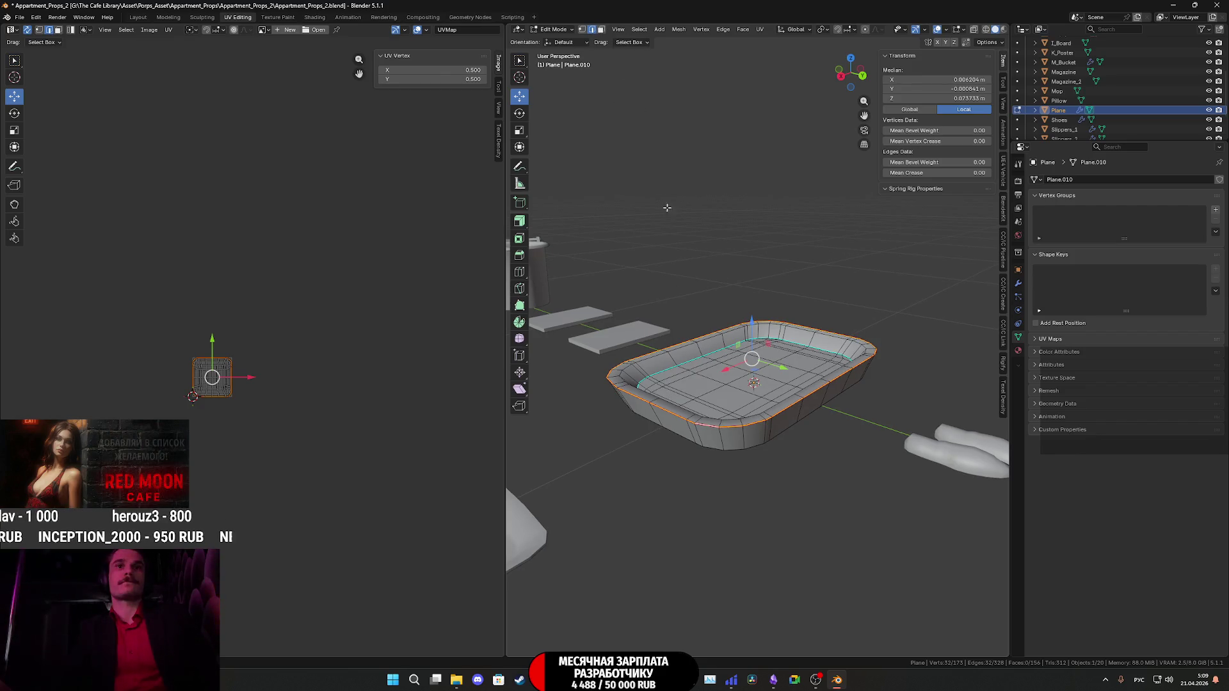
# Select the vertical corner edges on the tray's outer wall for a new seam.
pyautogui.moveTo(667, 208)
pyautogui.mouseDown(button='middle')
pyautogui.moveTo(723, 288)
pyautogui.moveTo(799, 211)
pyautogui.moveTo(765, 200)
pyautogui.moveTo(804, 432)
pyautogui.moveTo(860, 436)
pyautogui.moveTo(867, 416)
pyautogui.mouseUp(button='middle')
pyautogui.click(775, 429)
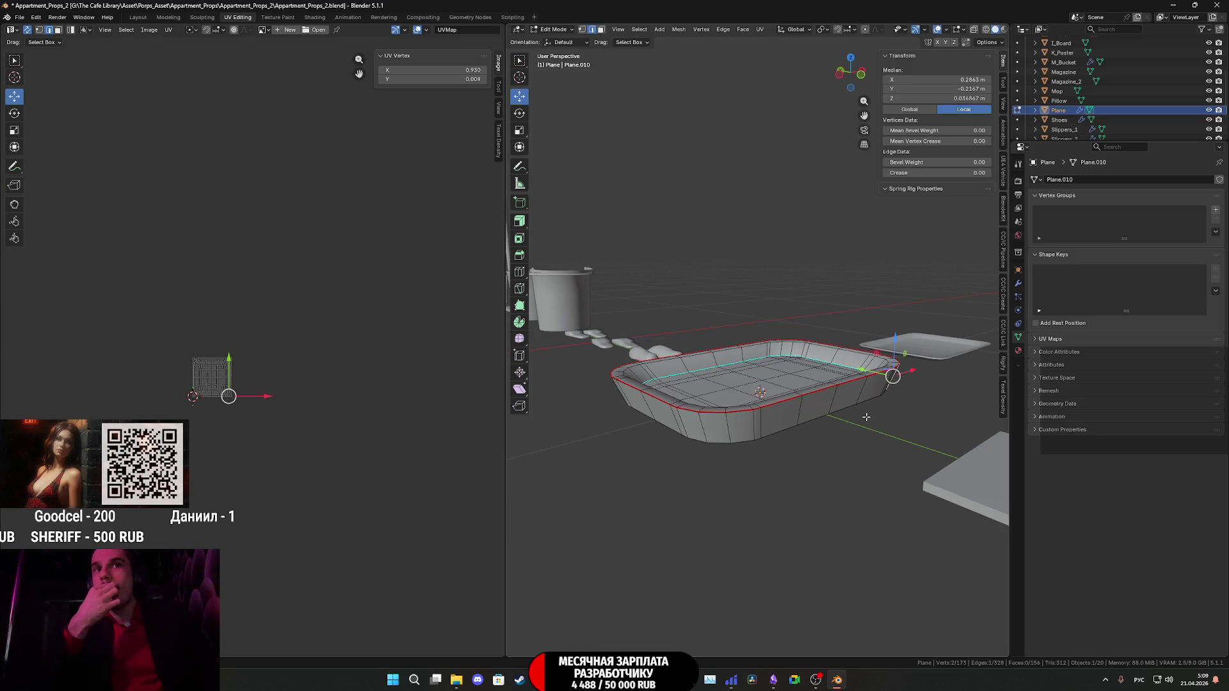
pyautogui.moveTo(767, 433)
pyautogui.mouseDown(button='middle')
pyautogui.moveTo(769, 491)
pyautogui.moveTo(797, 488)
pyautogui.moveTo(787, 491)
pyautogui.mouseUp(button='middle')
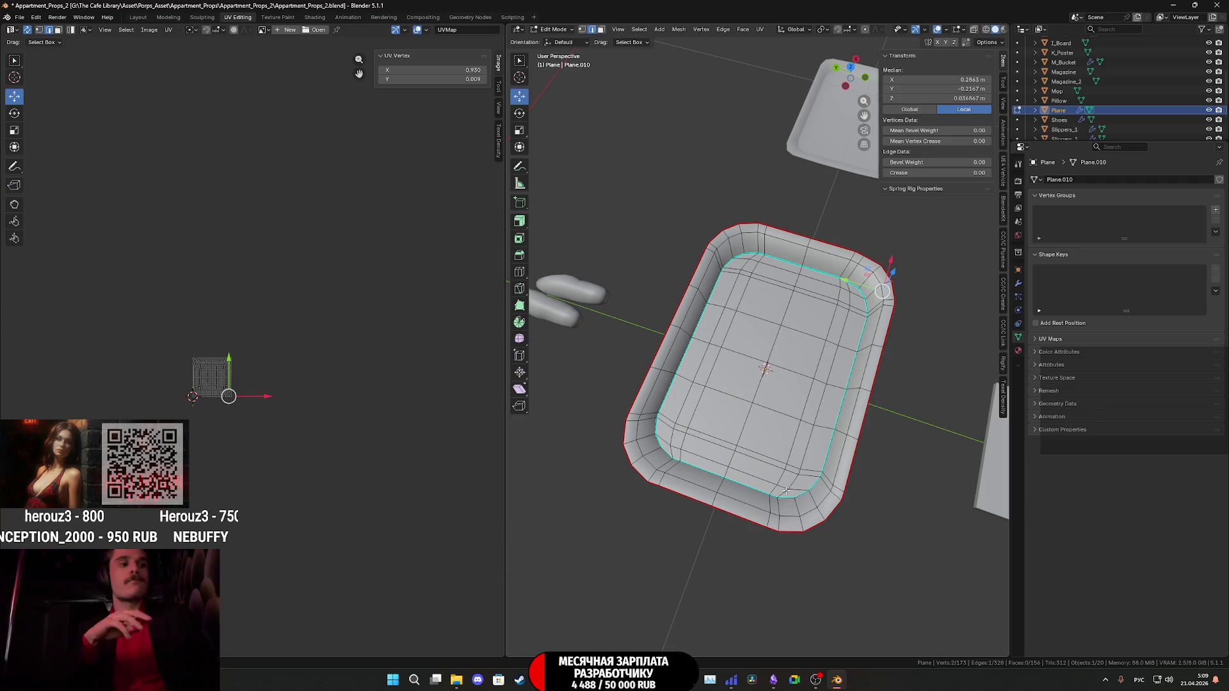
pyautogui.moveTo(785, 489)
pyautogui.mouseDown(button='middle')
pyautogui.moveTo(698, 384)
pyautogui.moveTo(705, 397)
pyautogui.moveTo(830, 410)
pyautogui.moveTo(797, 448)
pyautogui.mouseUp(button='middle')
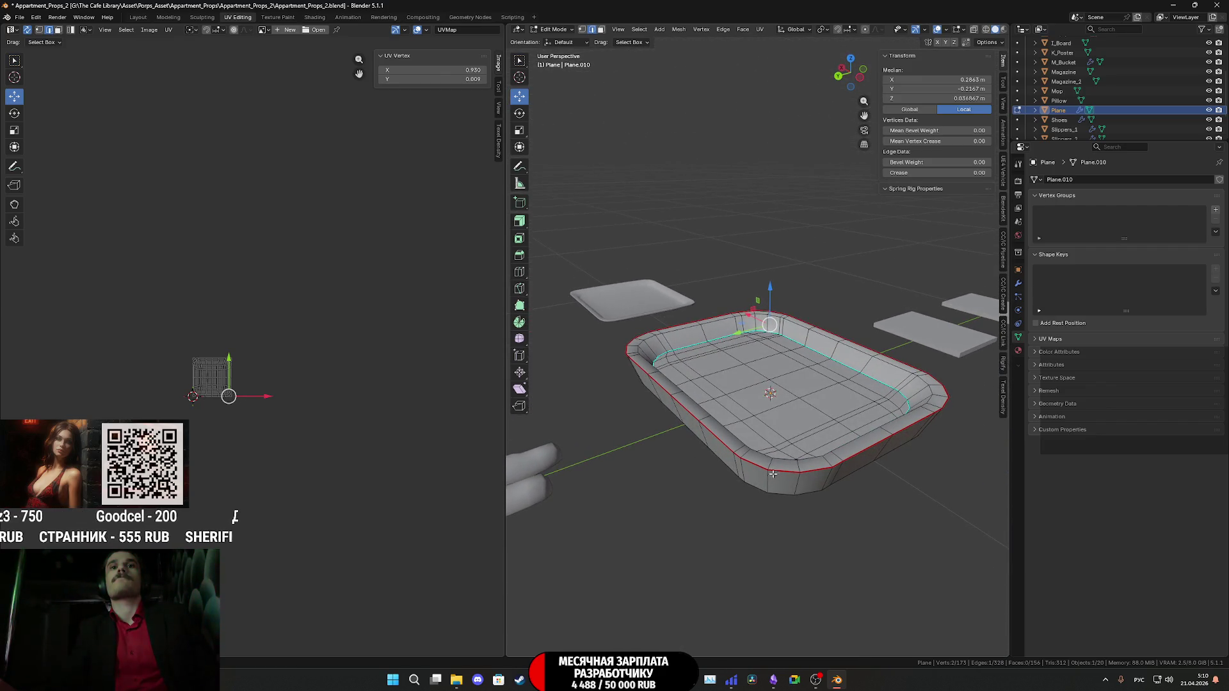
pyautogui.keyDown('shift'); pyautogui.click(769, 481); pyautogui.keyUp('shift')
pyautogui.rightClick(769, 484)
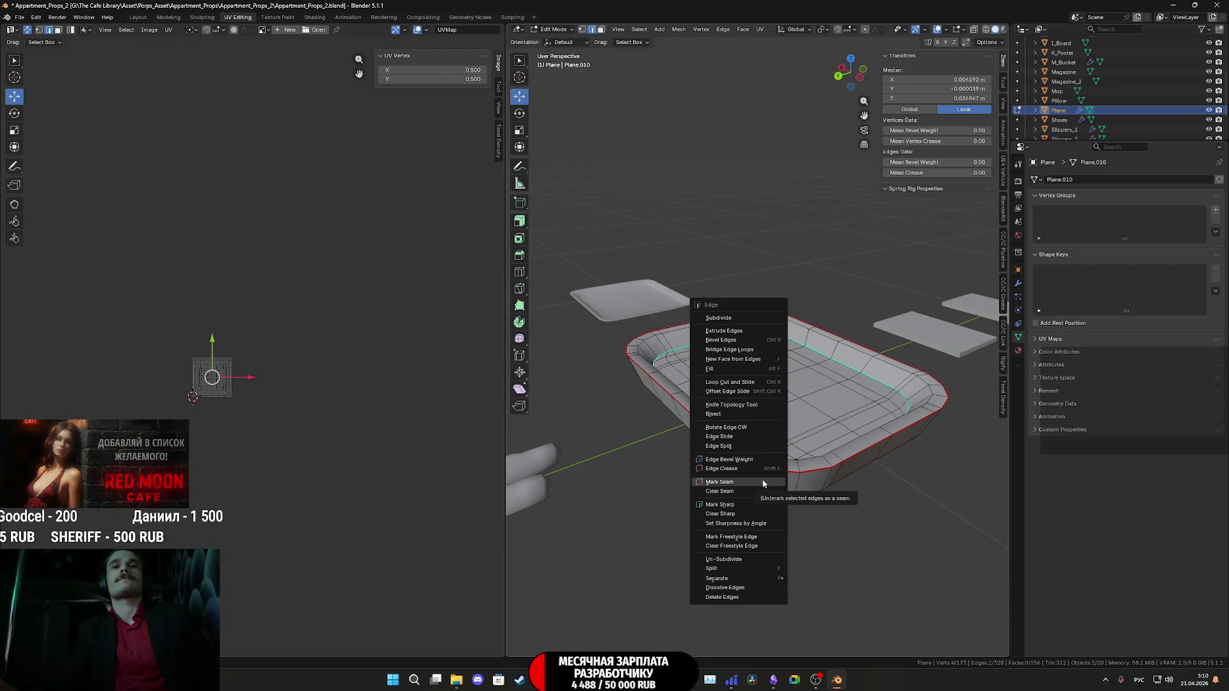
# Seam the corner edges and project the tray's inner region from Top view into a separate island.
pyautogui.click(754, 482)
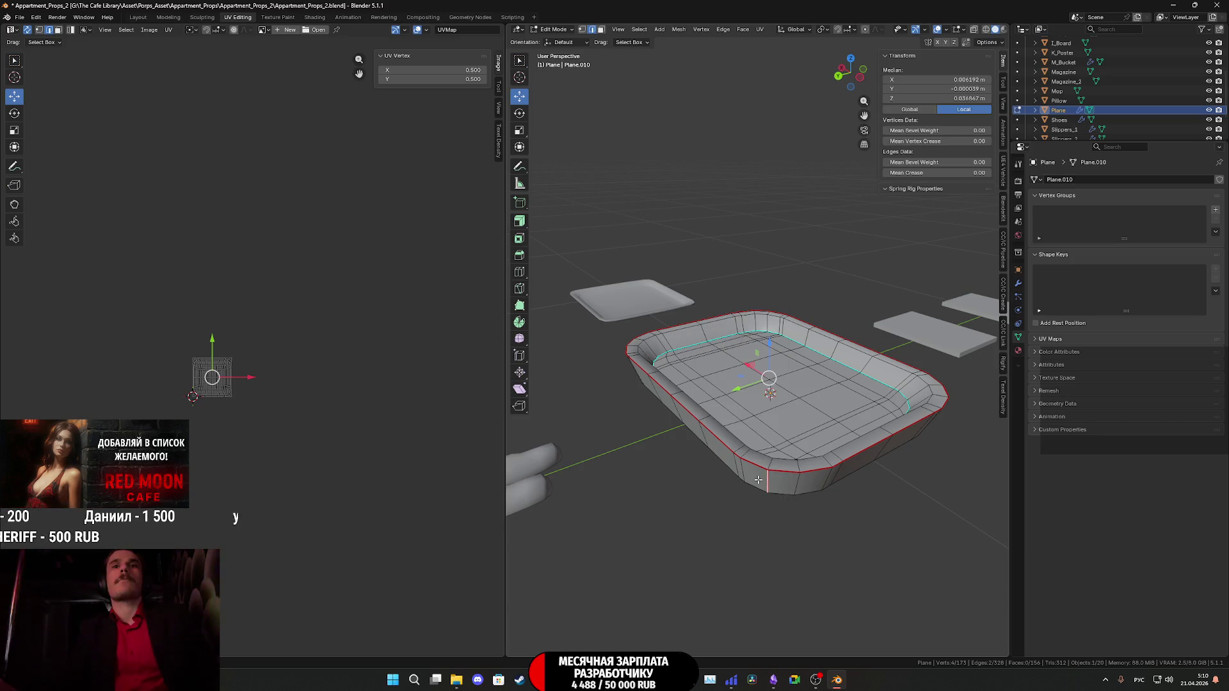
pyautogui.click(602, 30)
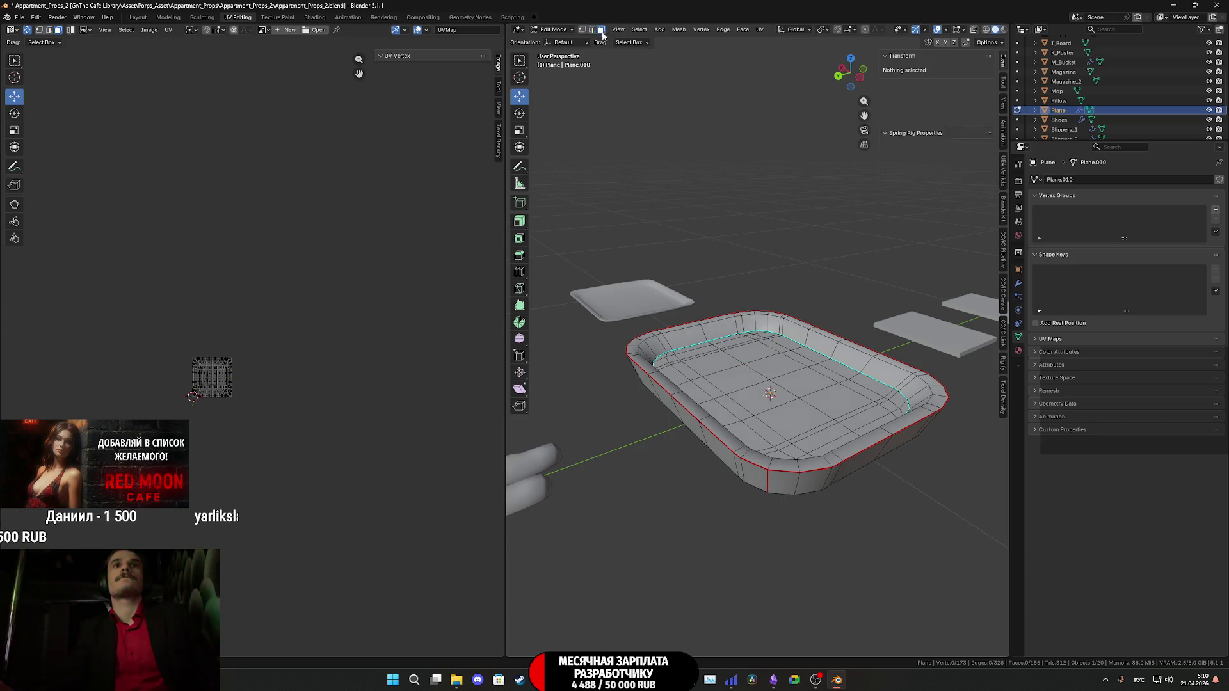
pyautogui.click(793, 388)
pyautogui.press('l')
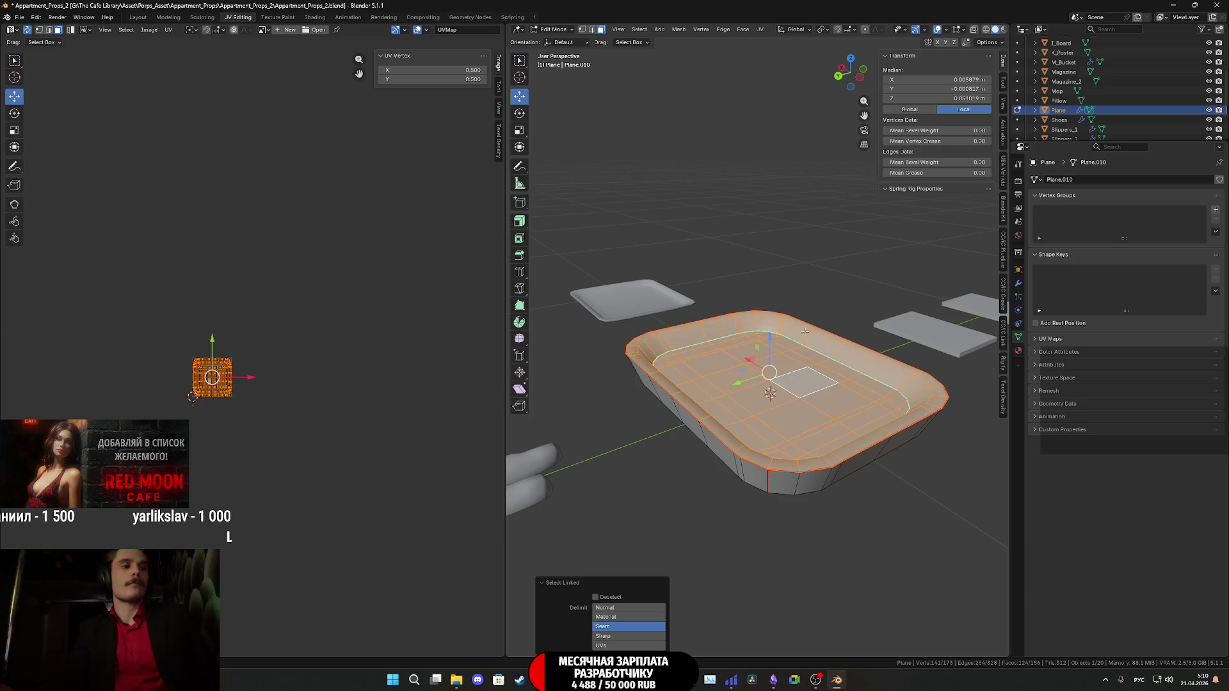
pyautogui.click(851, 58)
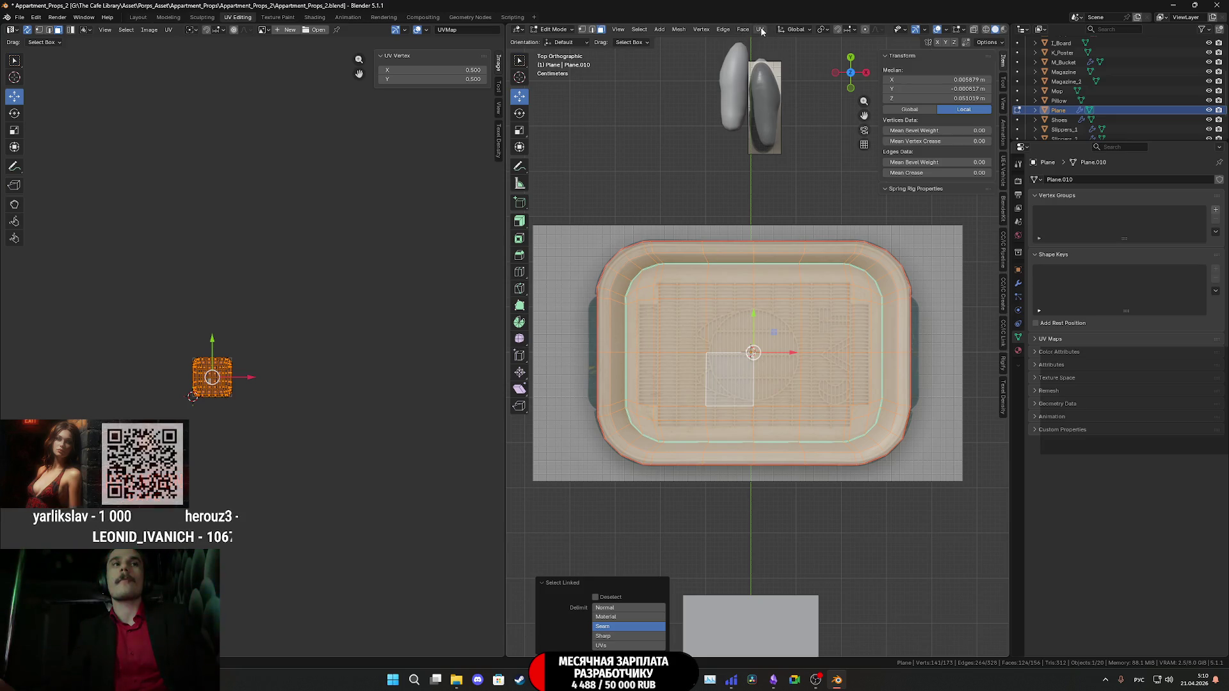
pyautogui.click(761, 30)
pyautogui.click(793, 137)
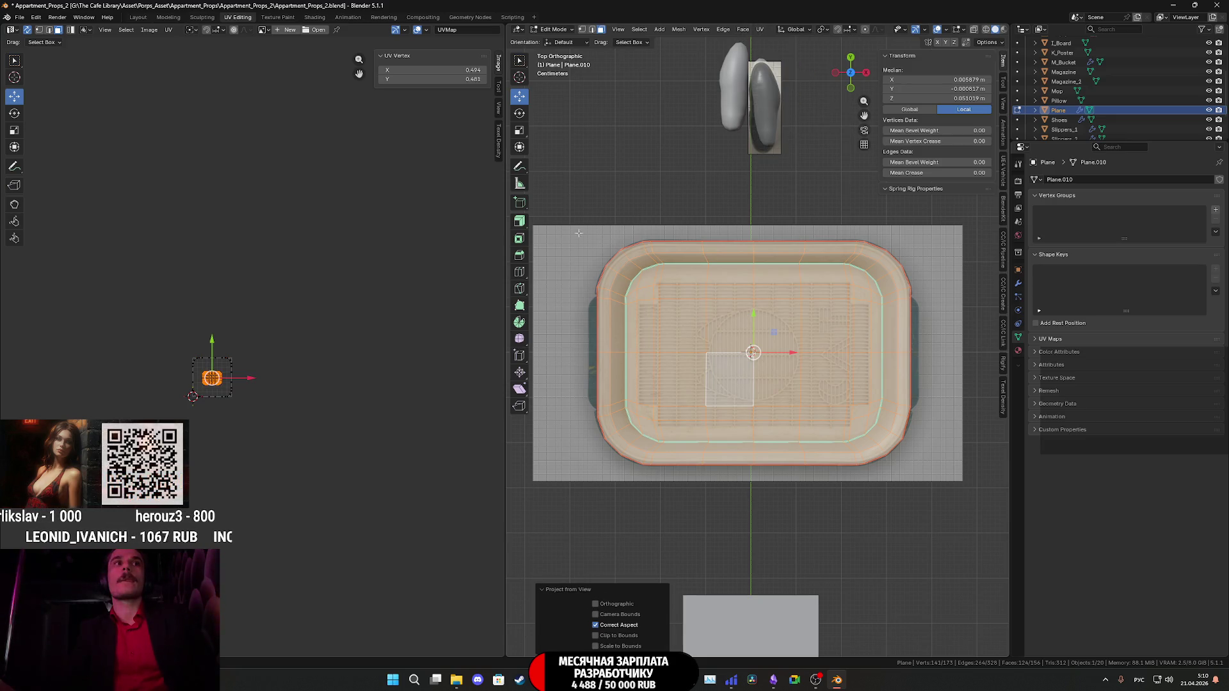
pyautogui.moveTo(238, 436); pyautogui.dragTo(372, 435)
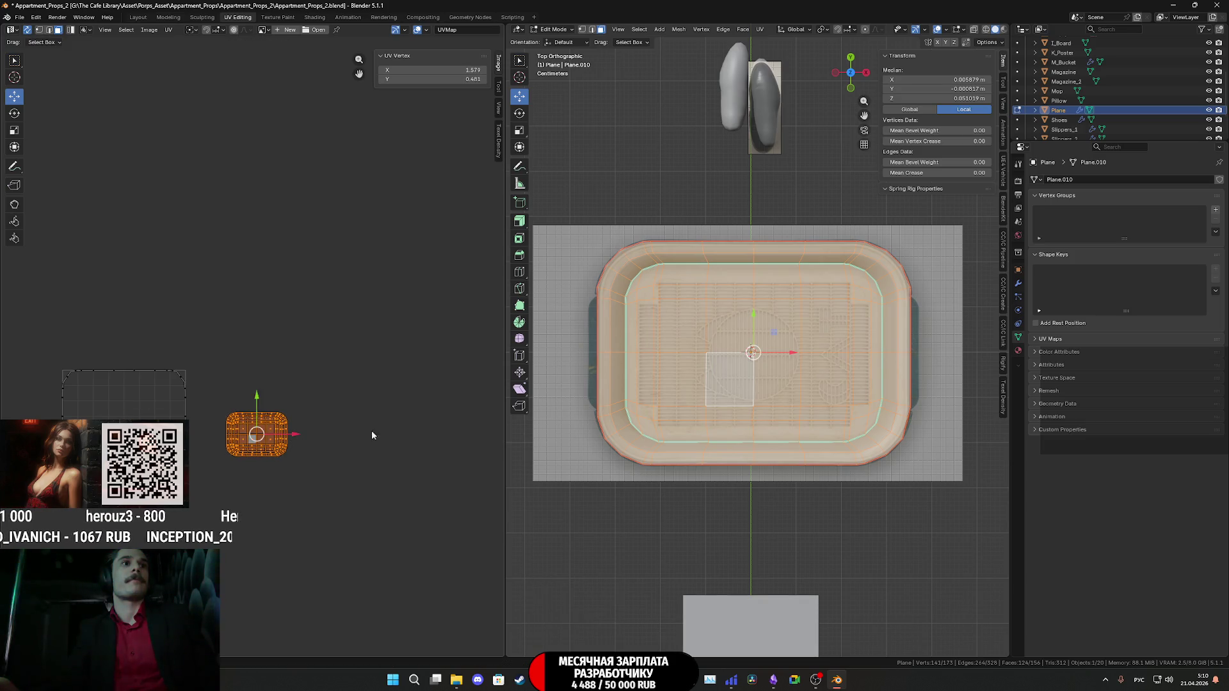
# Select the seam-bounded outer wall strip of the tray.
pyautogui.moveTo(851, 387)
pyautogui.mouseDown(button='middle')
pyautogui.moveTo(794, 429)
pyautogui.moveTo(756, 384)
pyautogui.mouseUp(button='middle')
pyautogui.click(788, 432)
pyautogui.hotkey('ctrl', 'l')
# Unwrap the selected outer wall with the standard Unwrap option.
pyautogui.press('u')
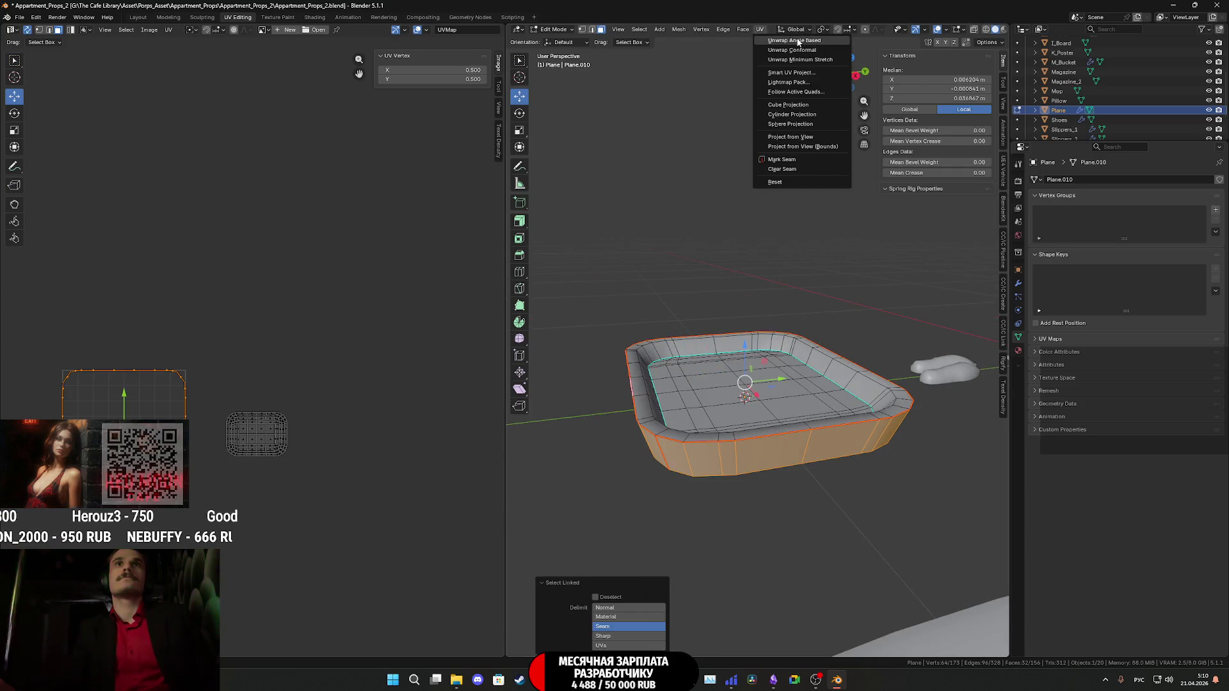
pyautogui.click(794, 40)
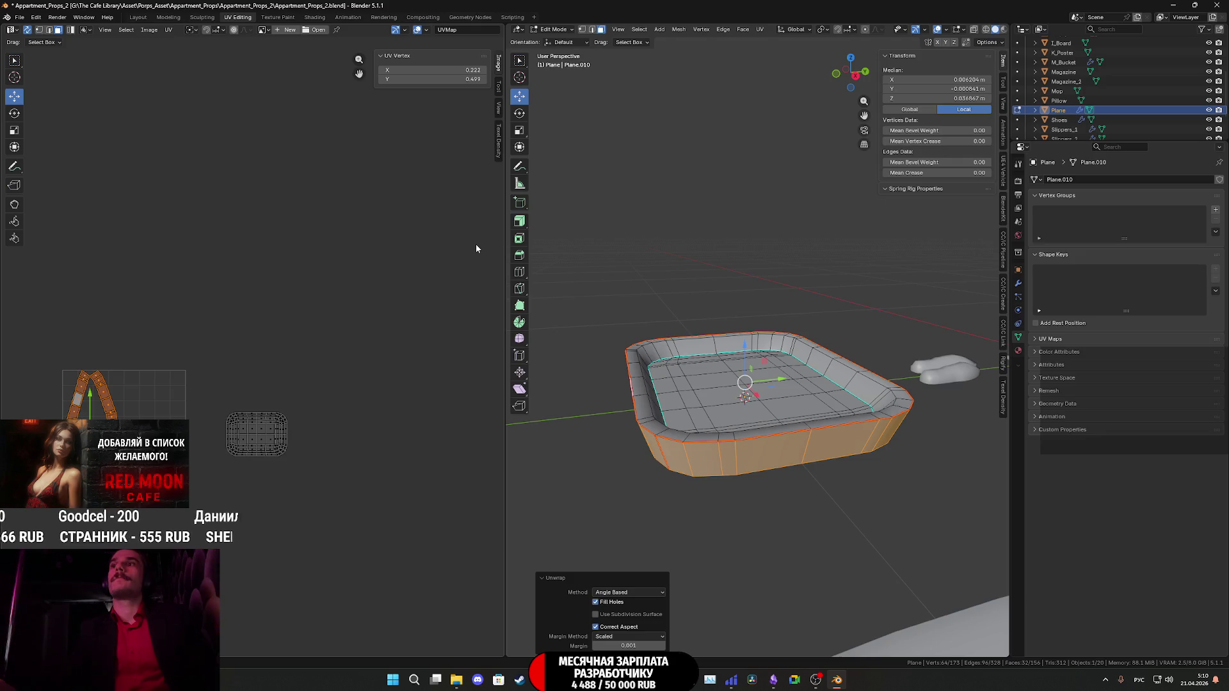
pyautogui.moveTo(704, 294)
pyautogui.mouseDown(button='middle')
pyautogui.moveTo(751, 302)
pyautogui.moveTo(732, 314)
pyautogui.mouseUp(button='middle')
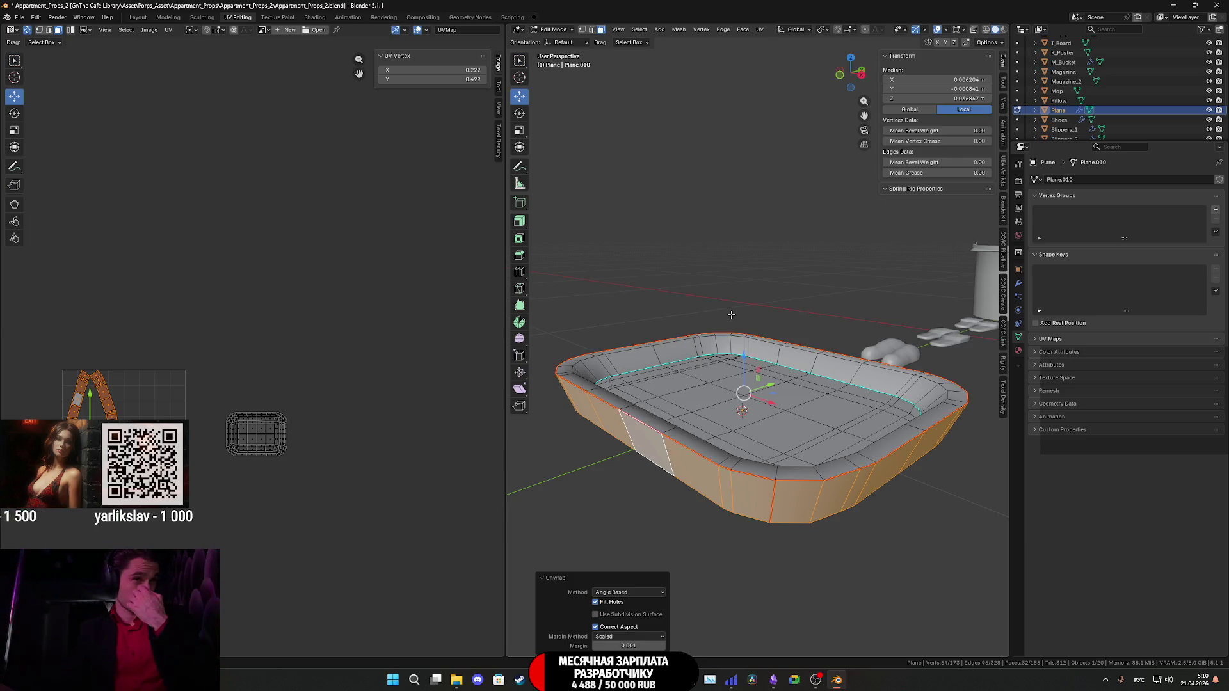
pyautogui.scroll(2, 731, 314)
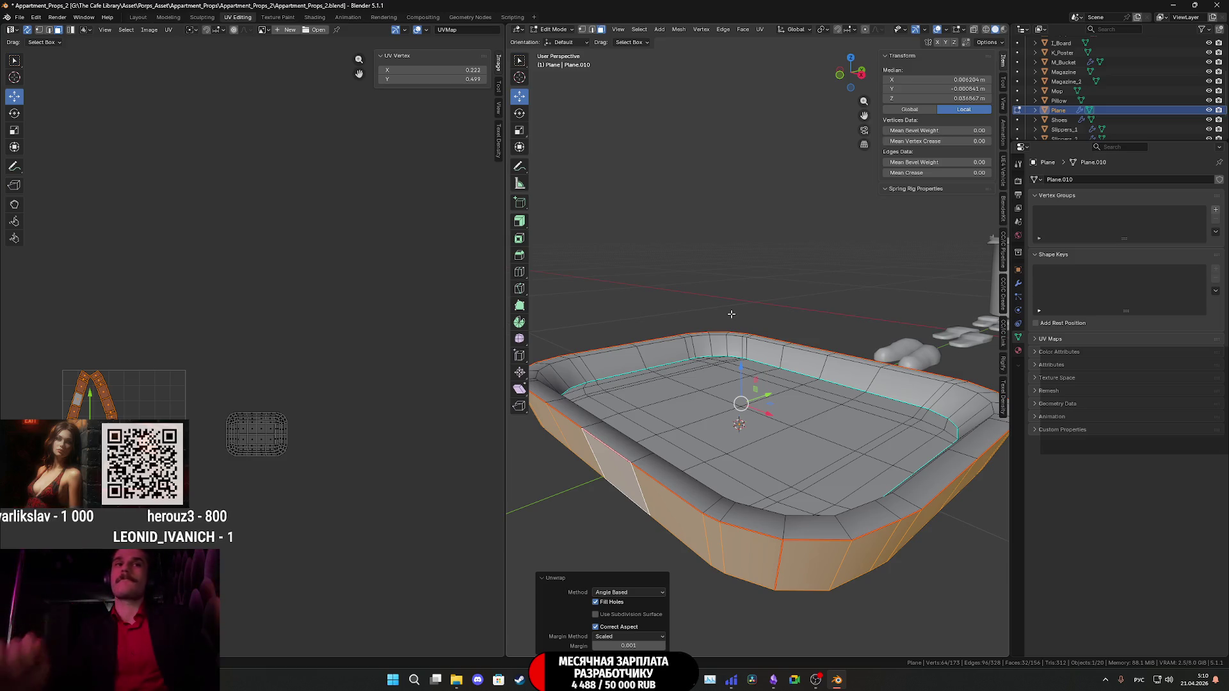
# Re-project the wall from view, then cube-project it at cube size 0.693 into a long horizontal strip.
pyautogui.click(760, 30)
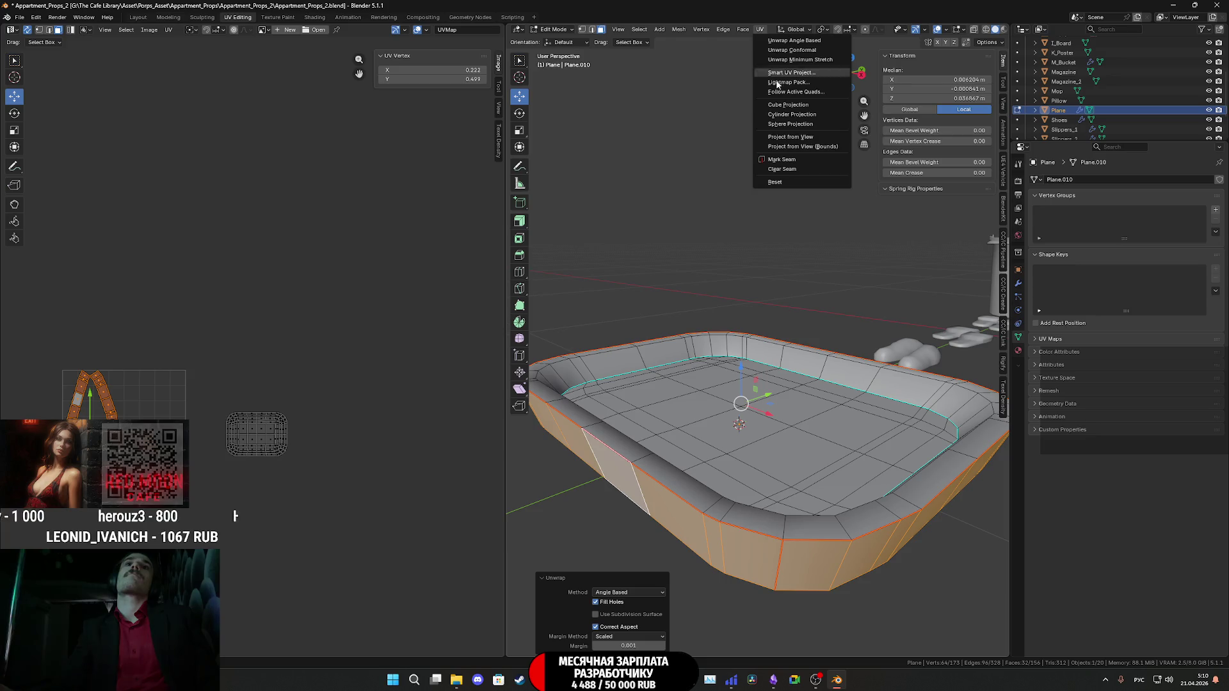
pyautogui.click(791, 136)
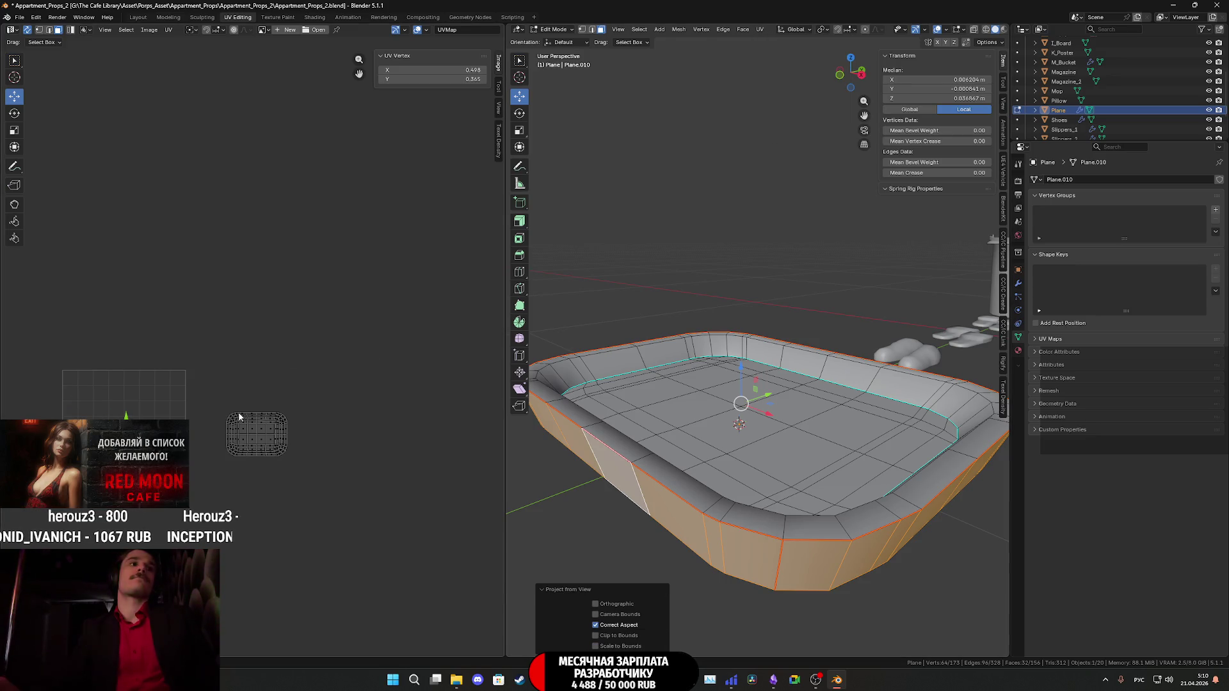
pyautogui.click(760, 29)
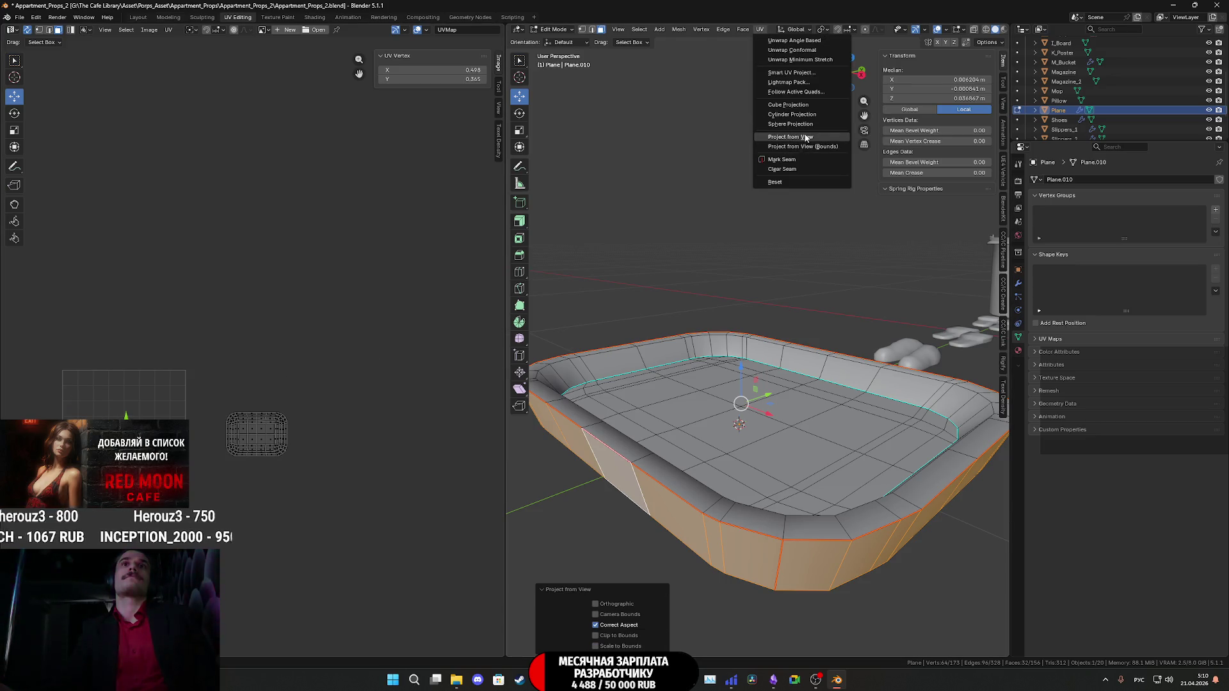
pyautogui.click(790, 105)
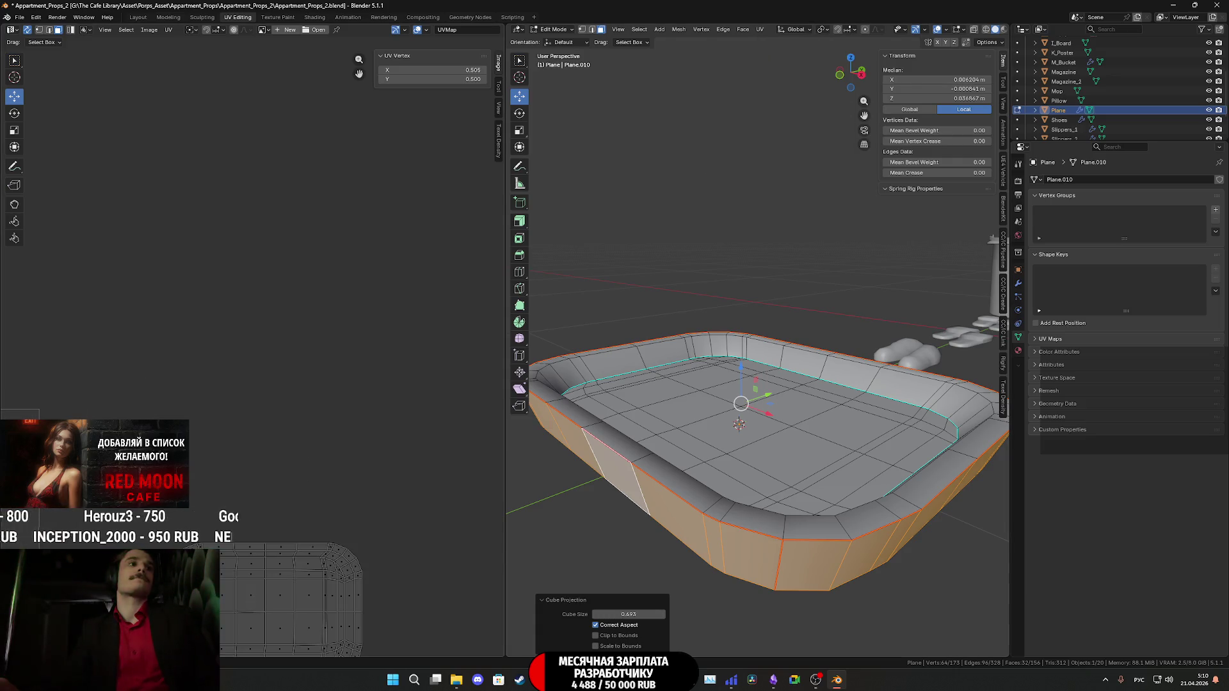
pyautogui.scroll(5, 320, 397)
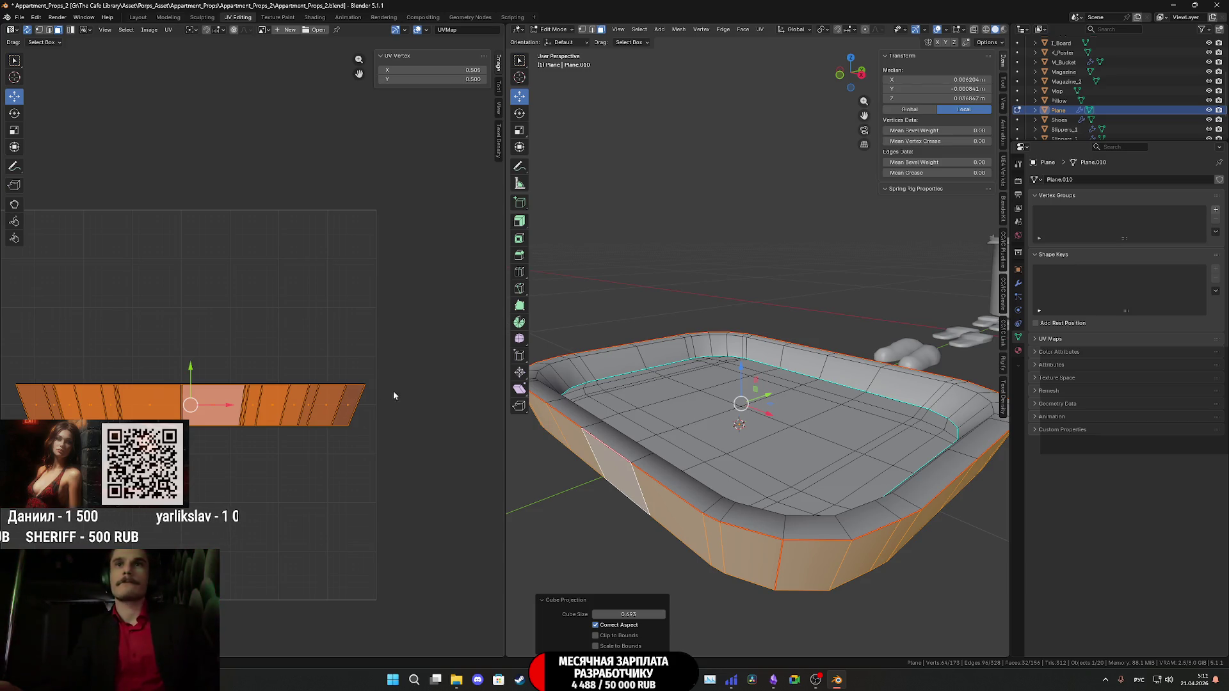
pyautogui.moveTo(819, 448); pyautogui.dragTo(822, 404, button='middle')
# Switch the viewport to Material Preview and assign the TD_Checker material to the tray.
pyautogui.press('z')
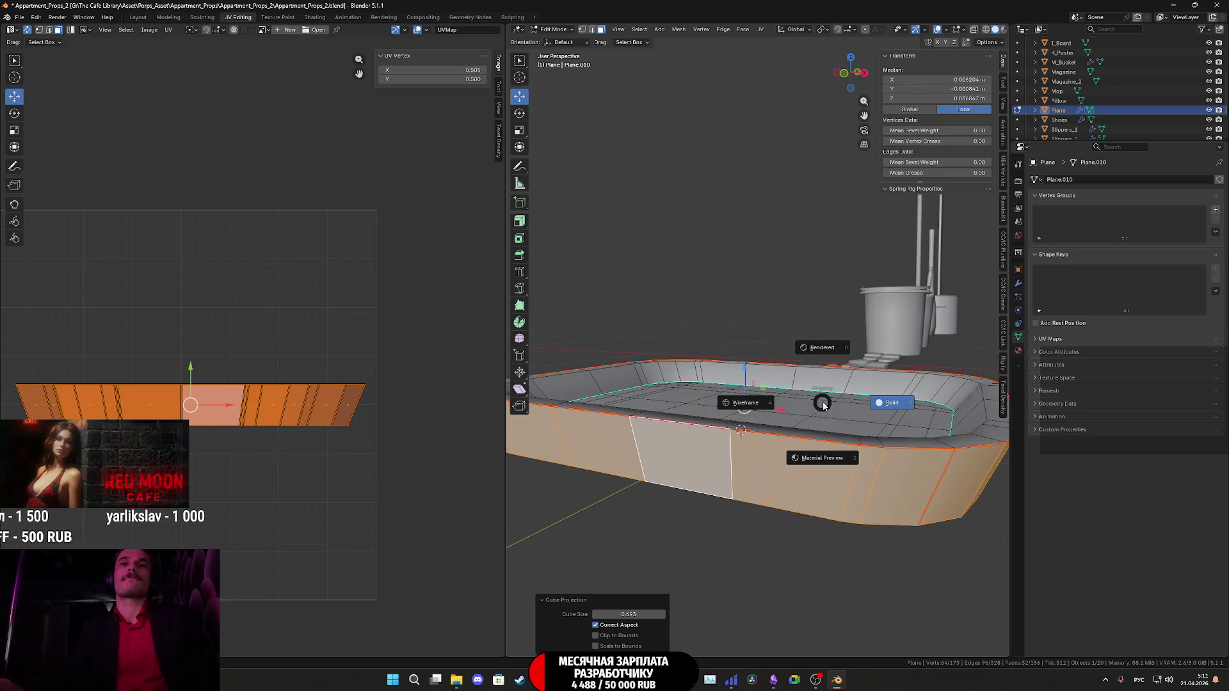
pyautogui.click(826, 458)
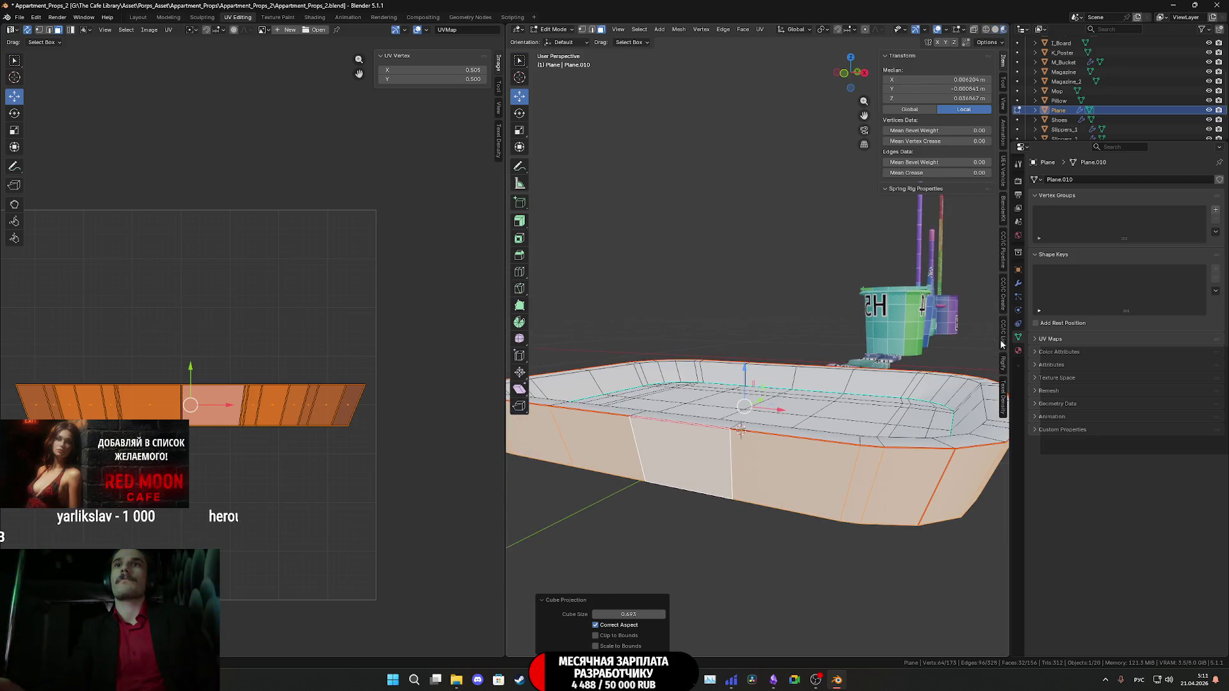
pyautogui.click(1019, 351)
pyautogui.click(1035, 220)
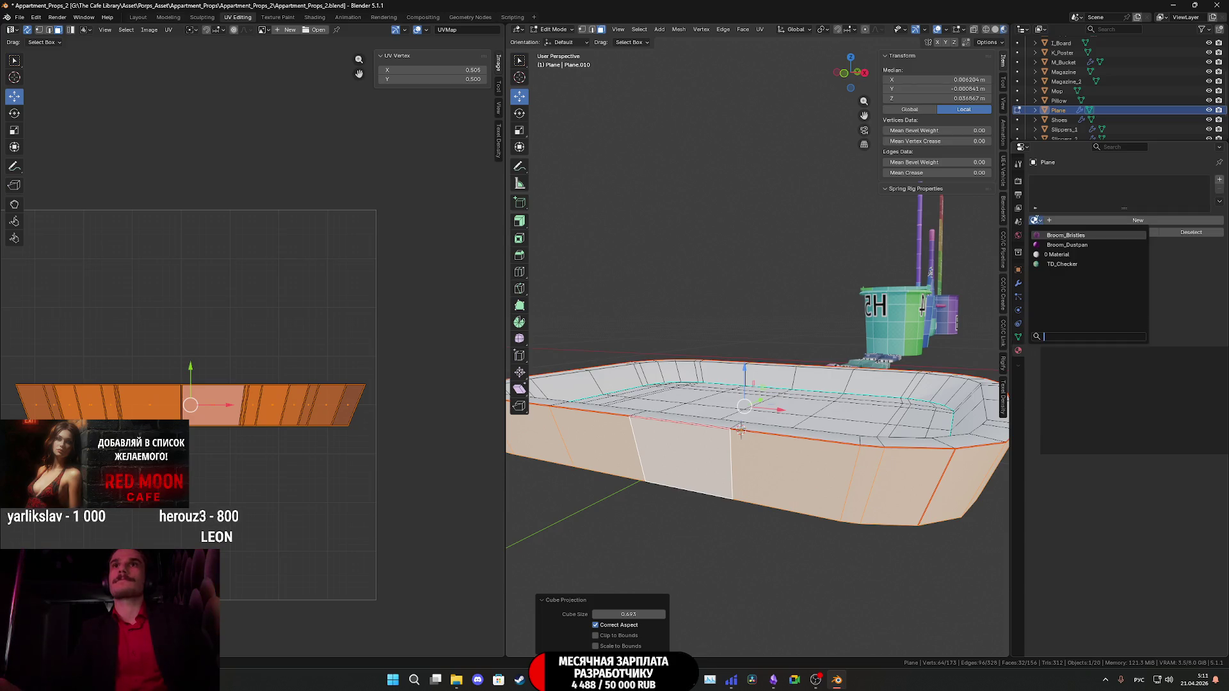
pyautogui.click(1062, 263)
# Toggle out of and back into Edit Mode and select a wall face to see its UVs over the Color Grid.
pyautogui.moveTo(896, 410)
pyautogui.mouseDown(button='middle')
pyautogui.moveTo(883, 390)
pyautogui.moveTo(847, 387)
pyautogui.moveTo(516, 406)
pyautogui.moveTo(980, 398)
pyautogui.moveTo(823, 402)
pyautogui.mouseUp(button='middle')
pyautogui.press('Tab')
pyautogui.moveTo(922, 397)
pyautogui.mouseDown(button='middle')
pyautogui.moveTo(937, 402)
pyautogui.moveTo(922, 381)
pyautogui.mouseUp(button='middle')
pyautogui.press('Tab')
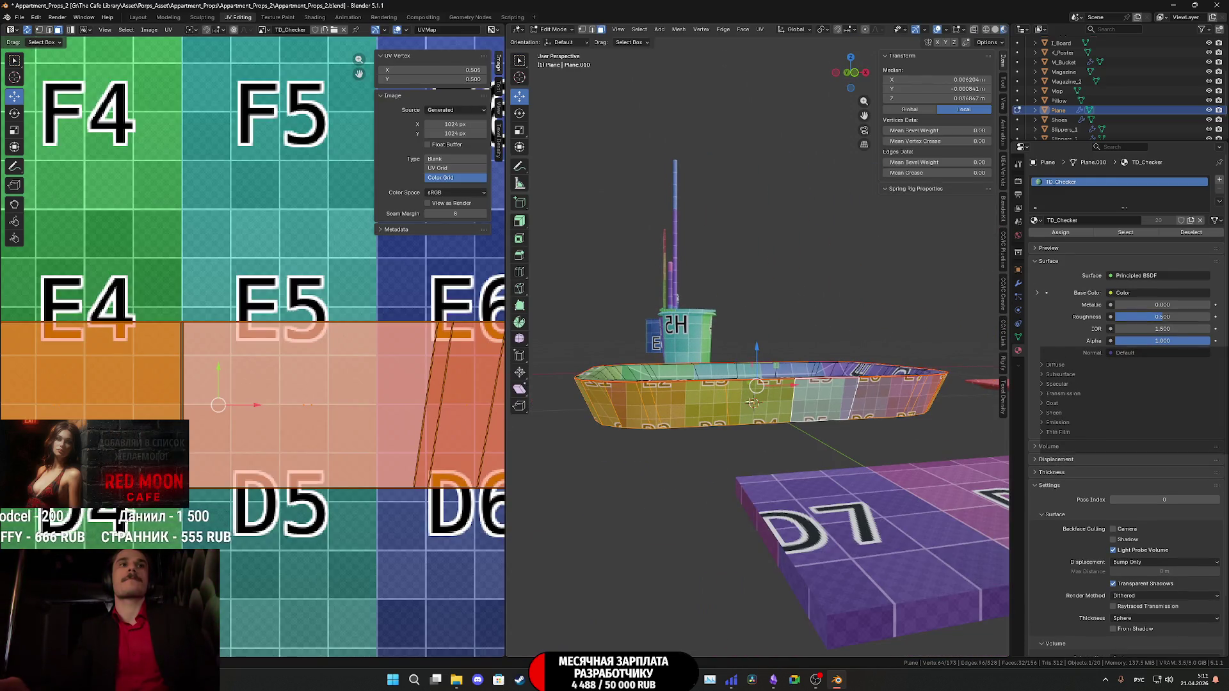
pyautogui.scroll(-5, 362, 409)
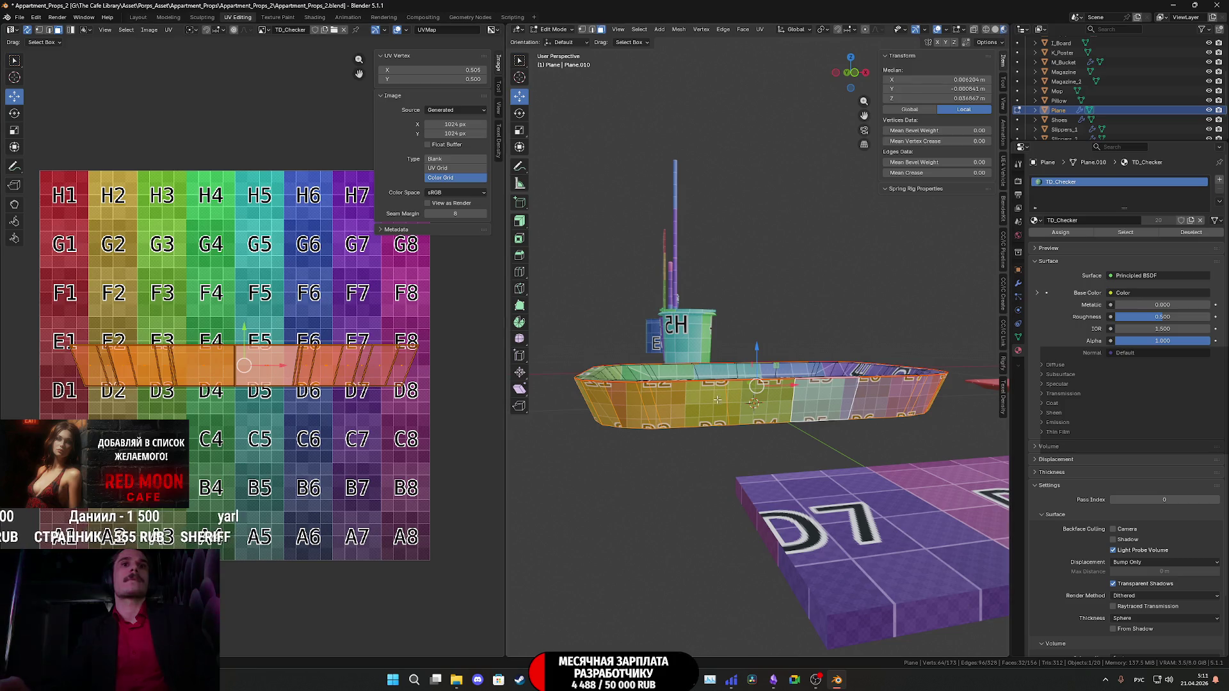
pyautogui.click(707, 405)
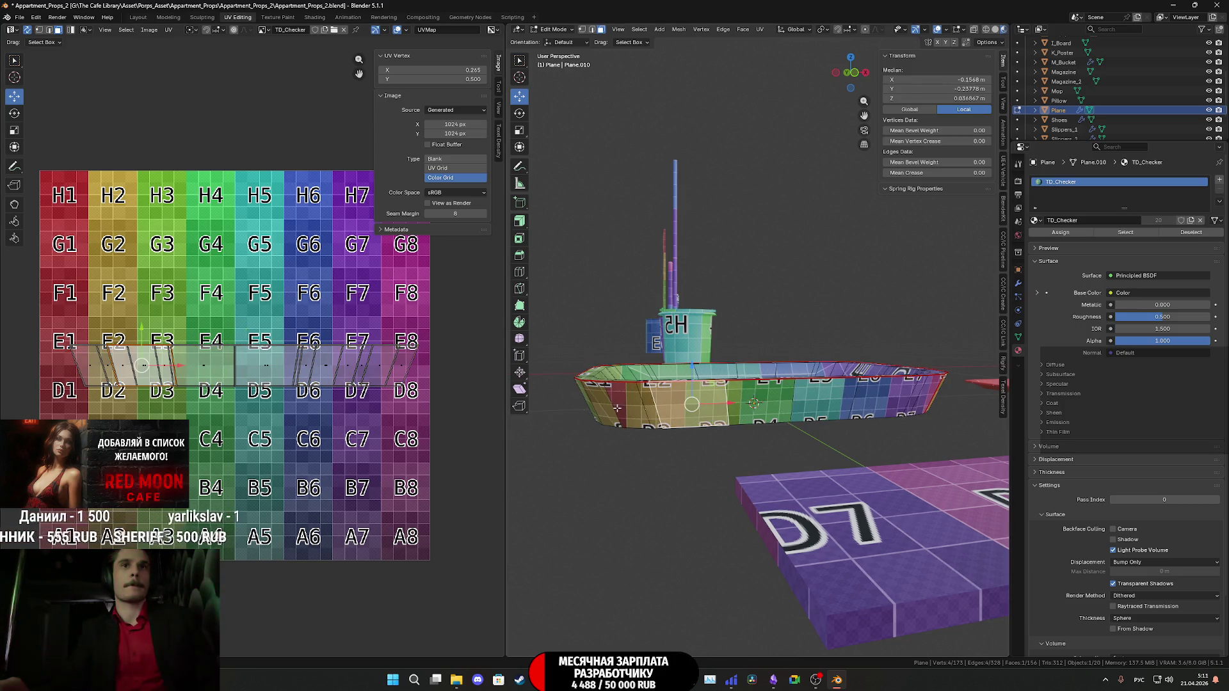
# Select the whole side-wall strip island, limiting linked selection to UV islands.
pyautogui.hotkey('ctrl', 'l')
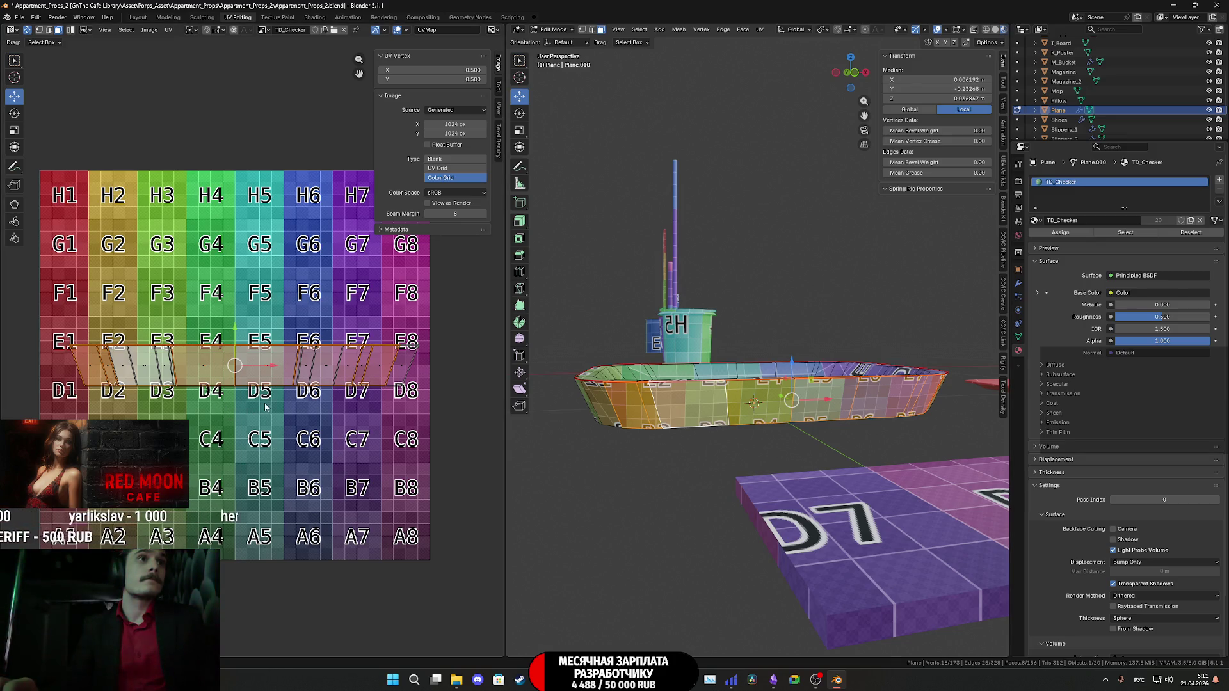
pyautogui.moveTo(658, 417)
pyautogui.mouseDown(button='middle')
pyautogui.moveTo(708, 406)
pyautogui.moveTo(719, 419)
pyautogui.mouseUp(button='middle')
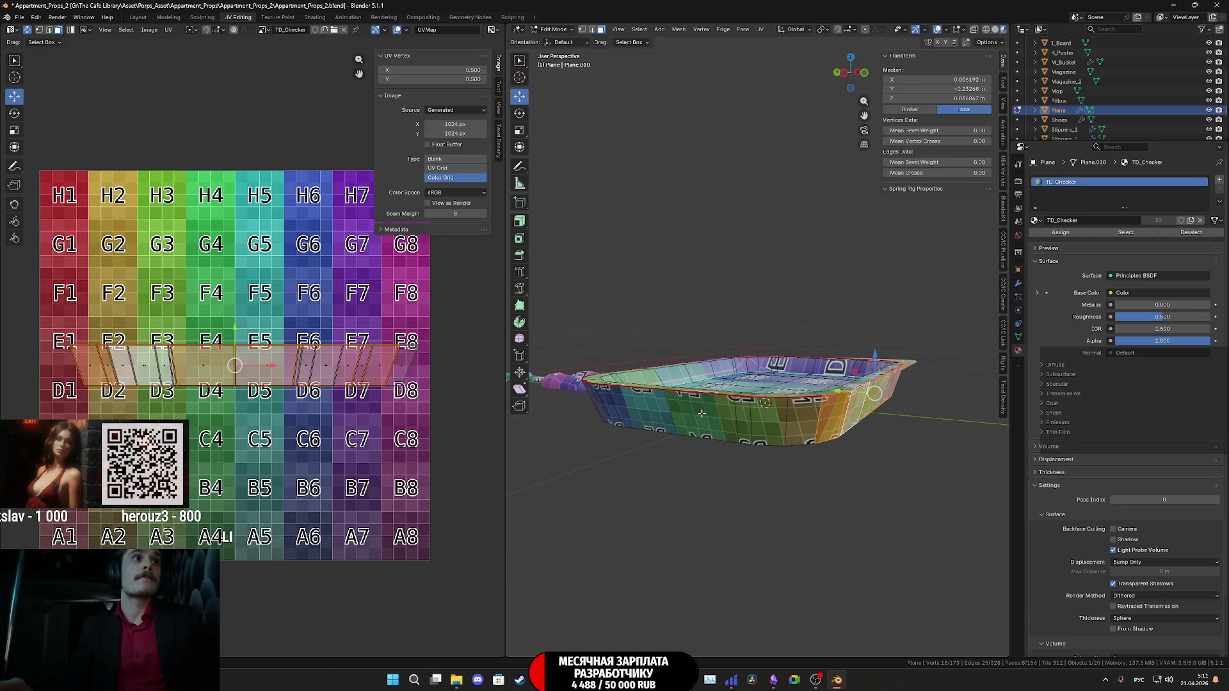
pyautogui.click(701, 415)
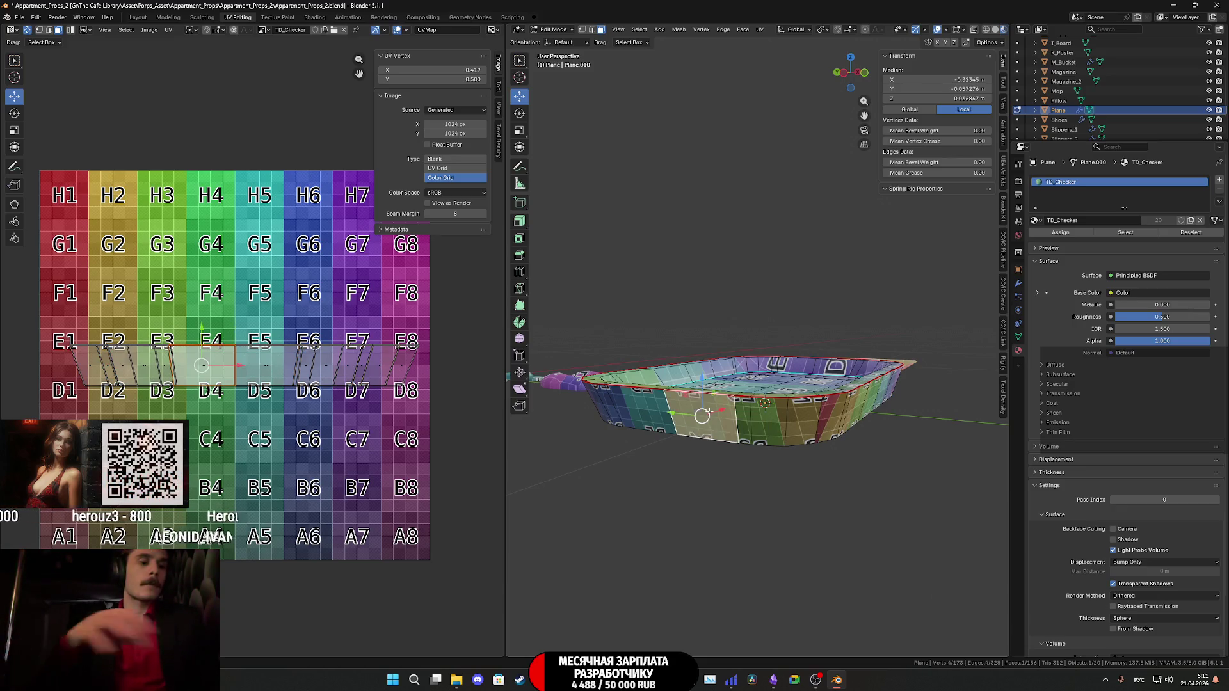
pyautogui.hotkey('ctrl', 'l')
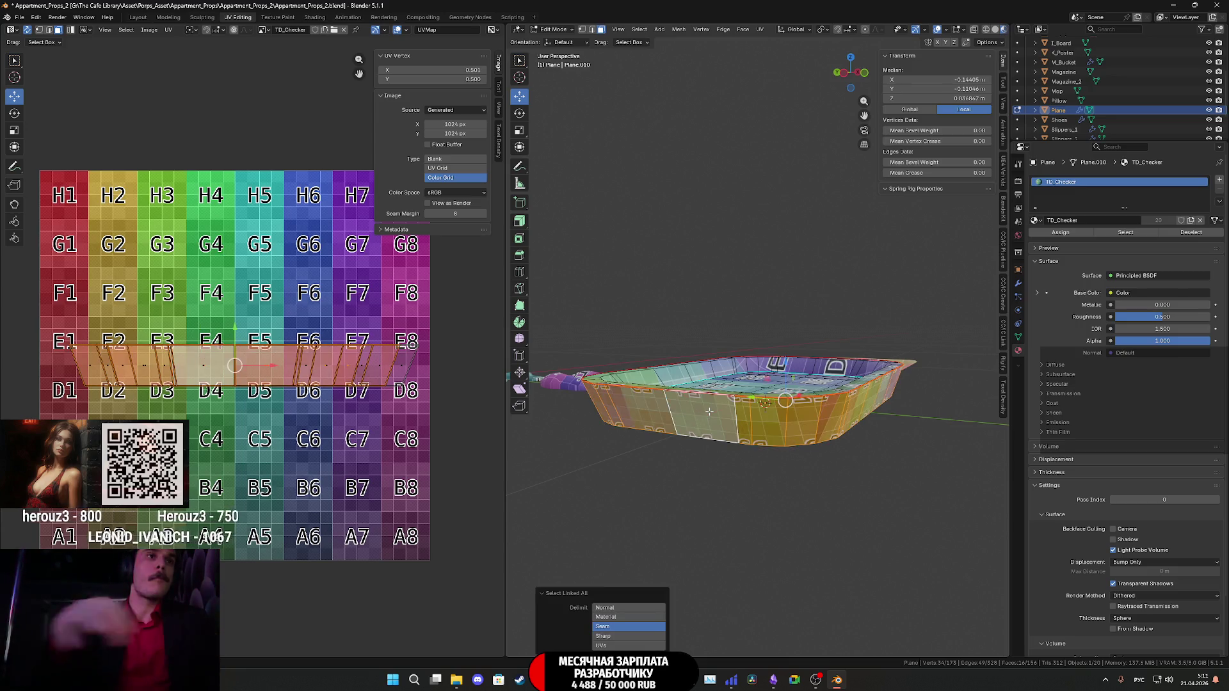
pyautogui.click(621, 646)
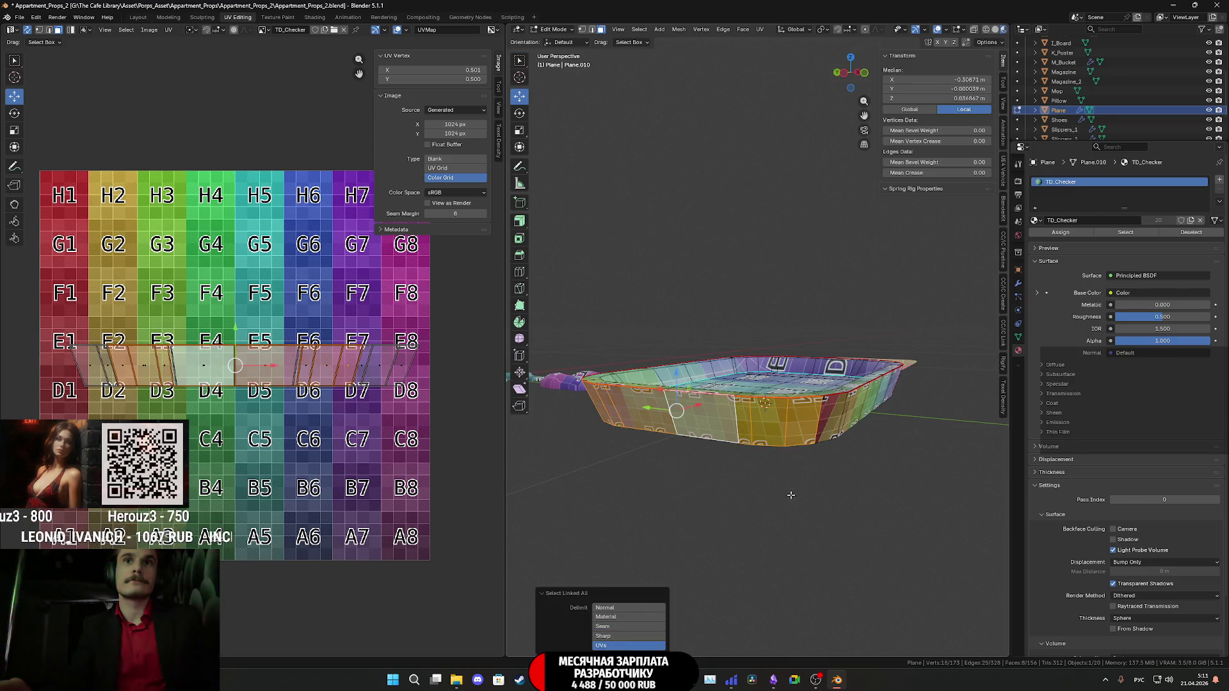
pyautogui.moveTo(791, 495)
pyautogui.mouseDown(button='middle')
pyautogui.moveTo(650, 491)
pyautogui.moveTo(801, 419)
pyautogui.mouseUp(button='middle')
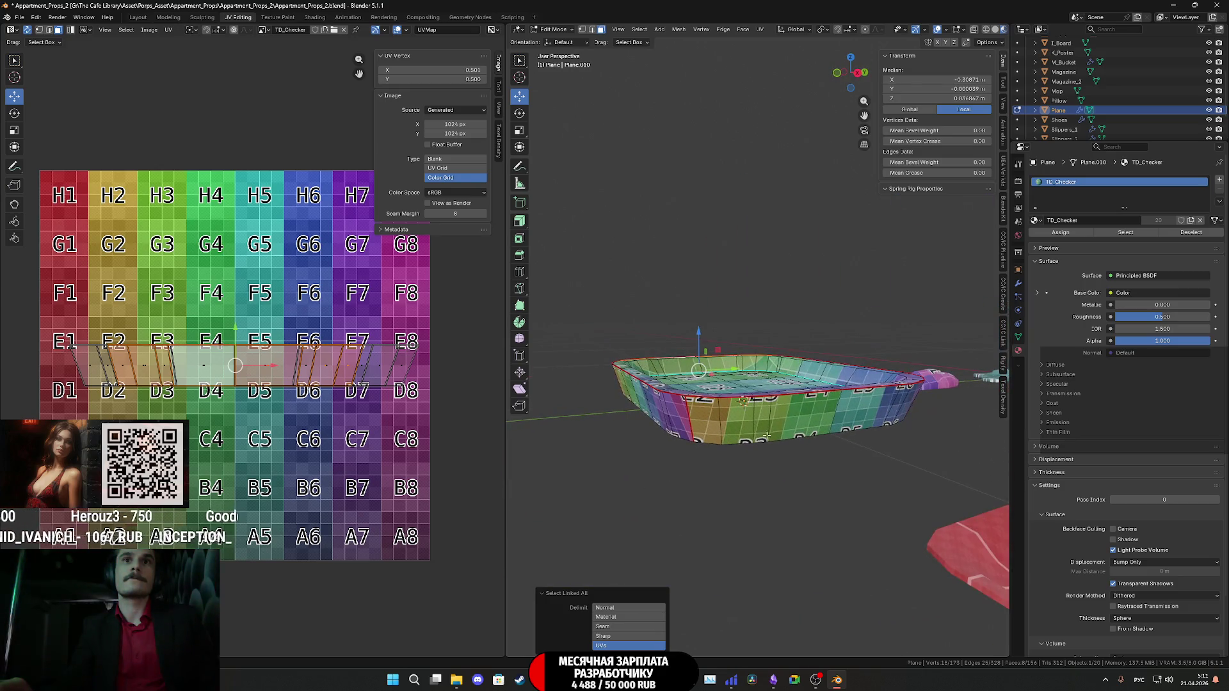
pyautogui.keyDown('shift'); pyautogui.click(801, 419); pyautogui.keyUp('shift')
pyautogui.hotkey('ctrl', 'l')
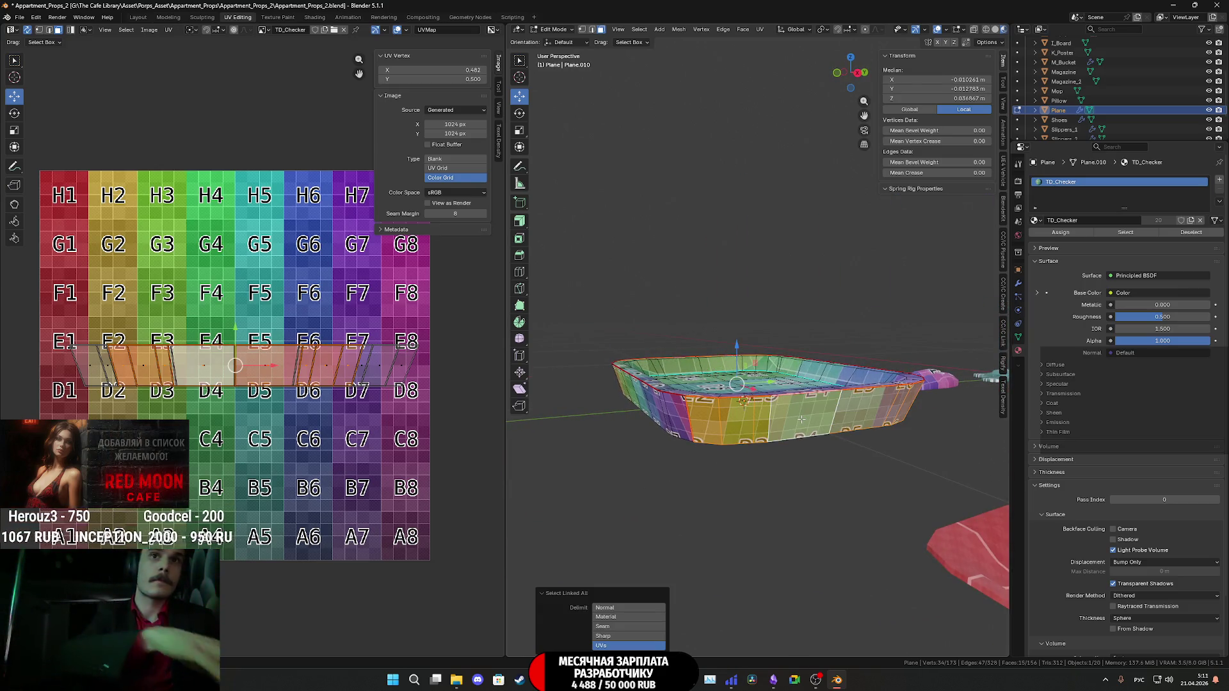
pyautogui.moveTo(767, 452)
pyautogui.mouseDown(button='middle')
pyautogui.moveTo(939, 450)
pyautogui.moveTo(704, 448)
pyautogui.mouseUp(button='middle')
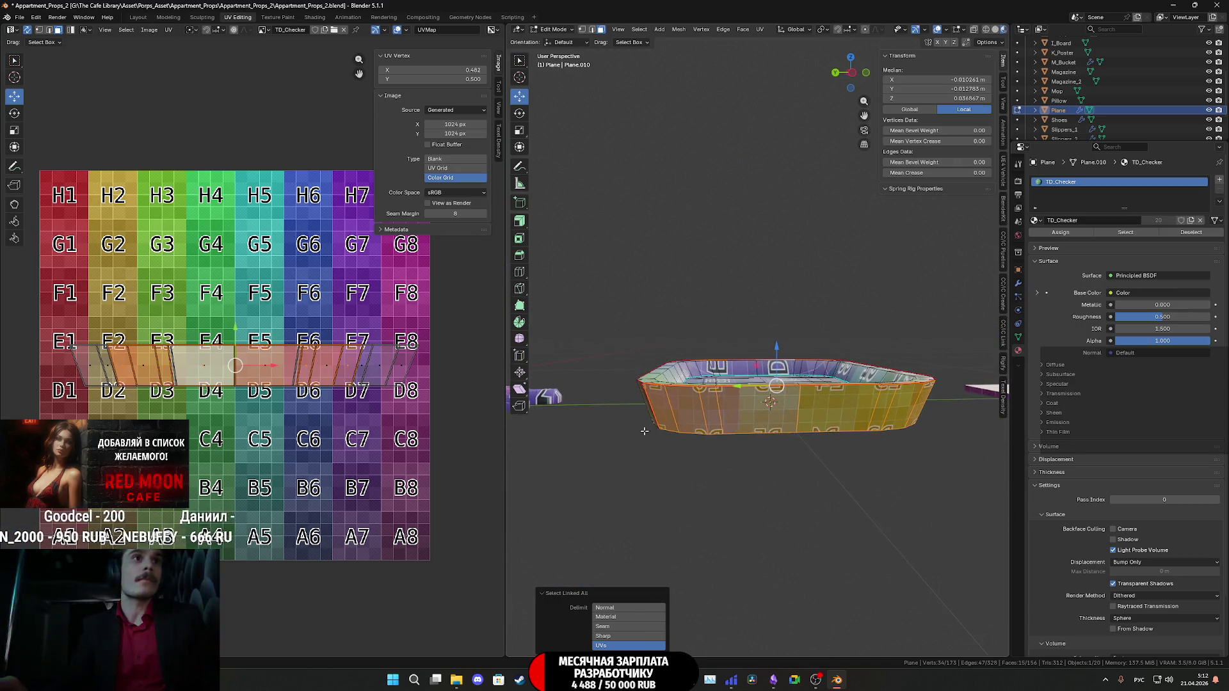
pyautogui.scroll(4, 314, 413)
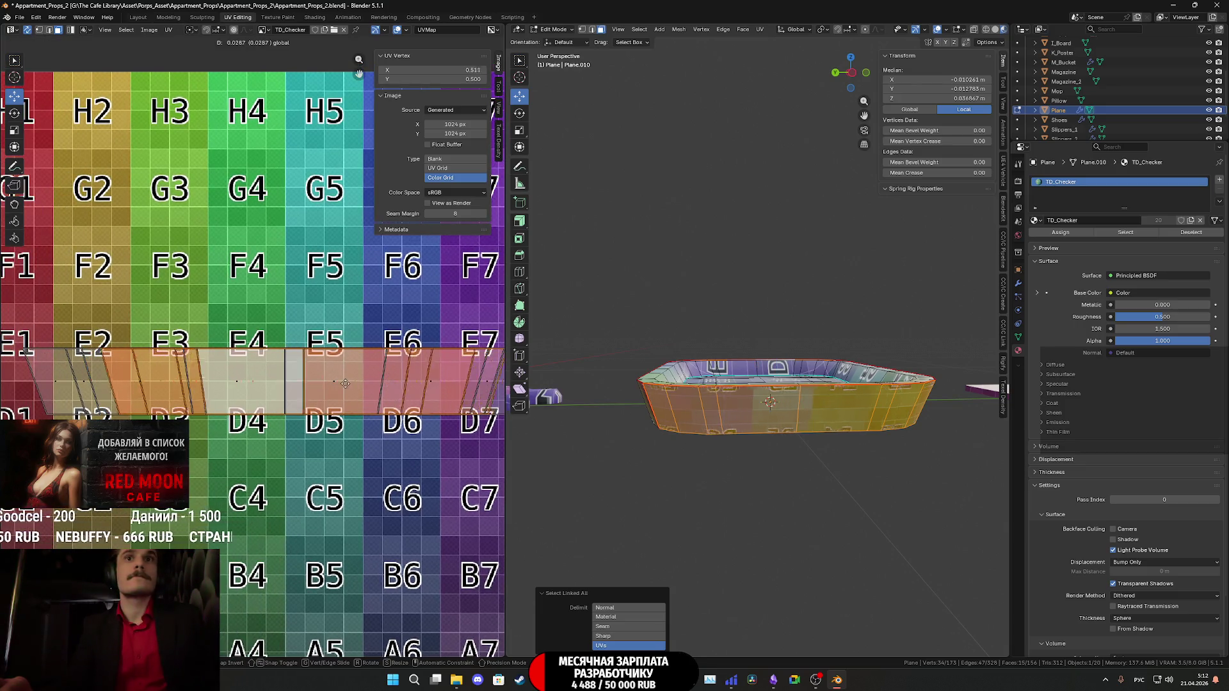
# Slide the strip along the checker grid right, then back left, and return to Object Mode.
pyautogui.click(386, 384)
pyautogui.moveTo(386, 384); pyautogui.dragTo(213, 386, button='middle')
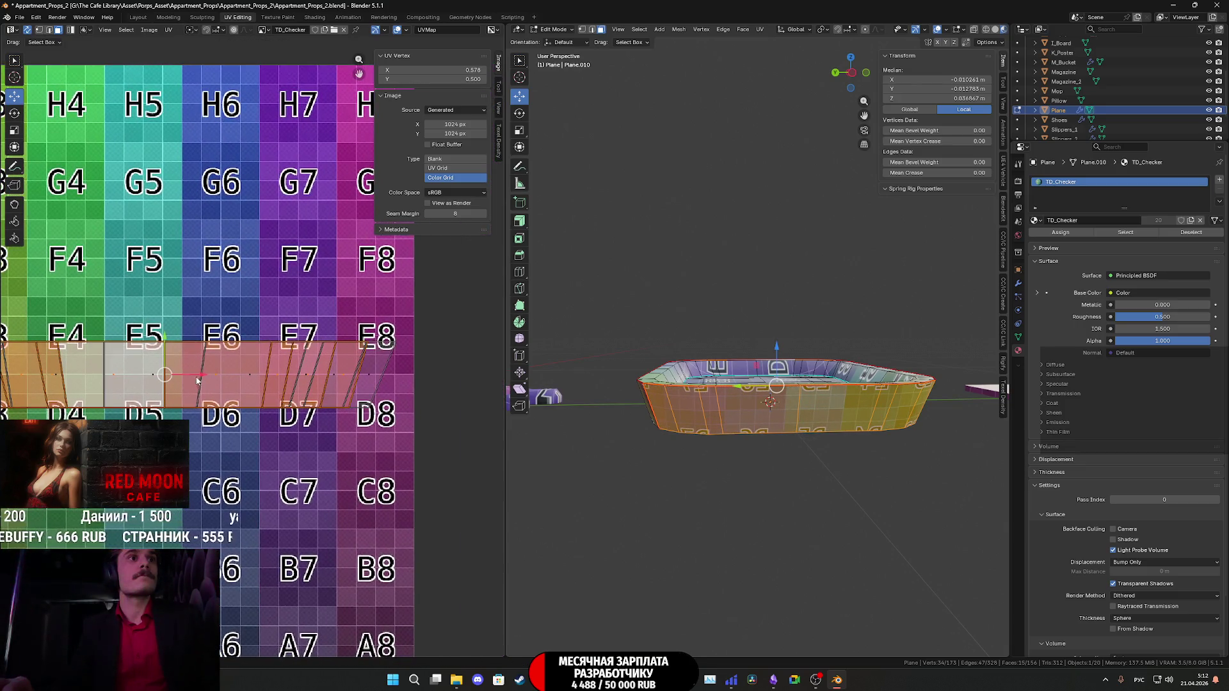
pyautogui.press('g')
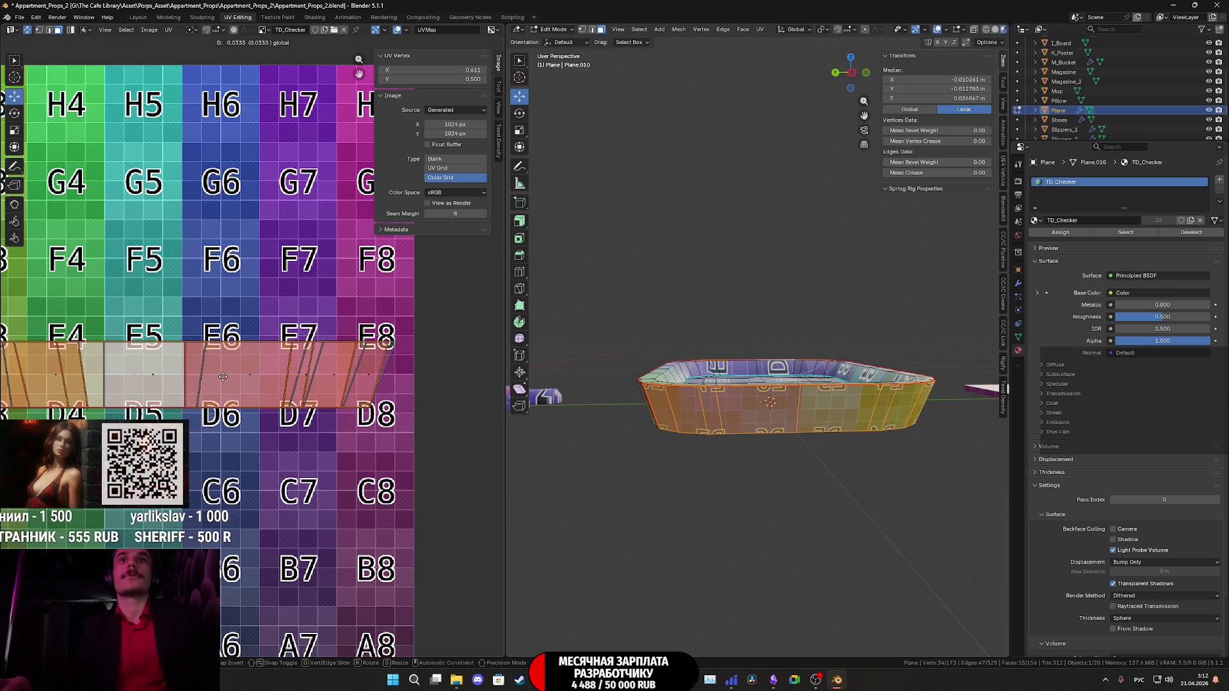
pyautogui.click(223, 377)
pyautogui.moveTo(223, 377); pyautogui.dragTo(503, 388, button='middle')
pyautogui.press('g')
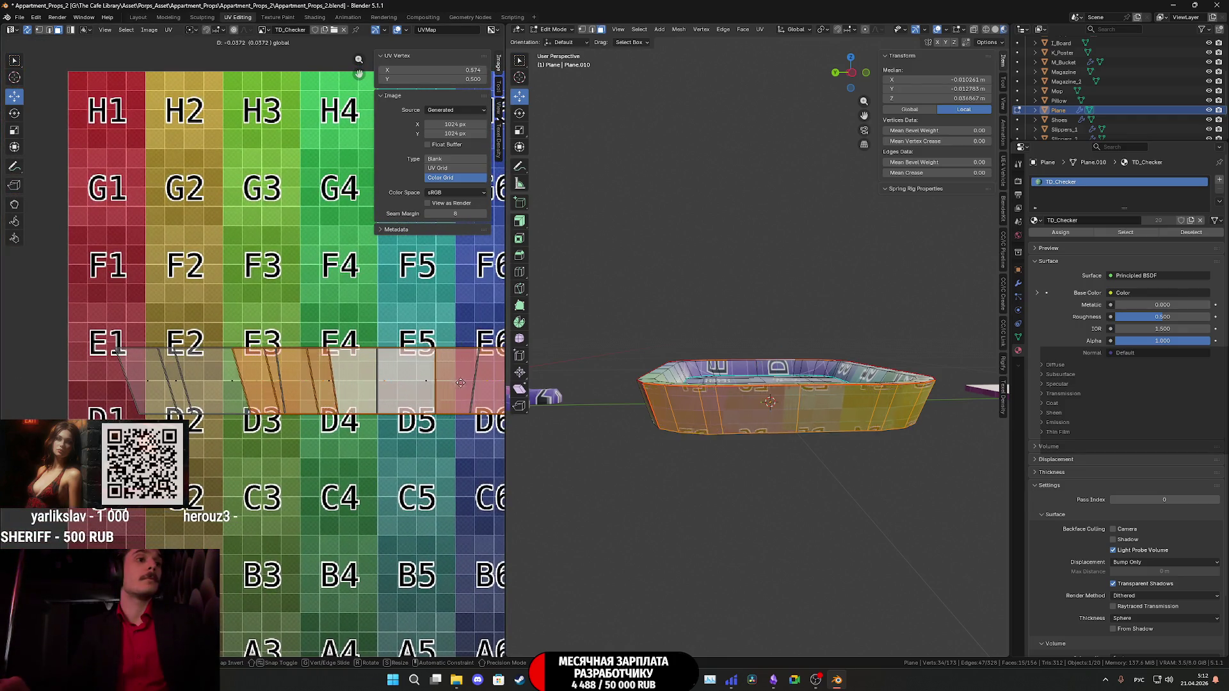
pyautogui.click(353, 385)
pyautogui.moveTo(753, 409)
pyautogui.mouseDown(button='middle')
pyautogui.moveTo(759, 384)
pyautogui.moveTo(750, 406)
pyautogui.moveTo(774, 397)
pyautogui.moveTo(742, 423)
pyautogui.moveTo(767, 464)
pyautogui.mouseUp(button='middle')
pyautogui.press('Tab')
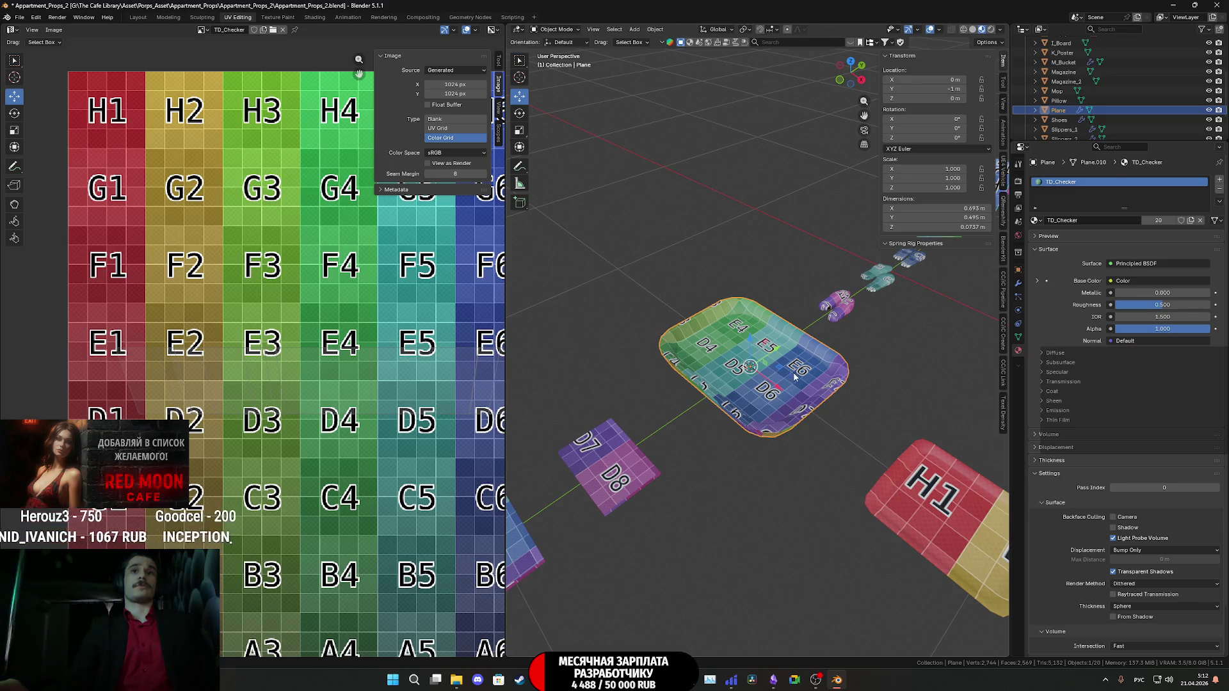
# Select every prop and enter Edit Mode on all of them together.
pyautogui.moveTo(794, 377)
pyautogui.mouseDown(button='middle')
pyautogui.moveTo(779, 375)
pyautogui.moveTo(781, 389)
pyautogui.moveTo(804, 370)
pyautogui.mouseUp(button='middle')
pyautogui.scroll(-3, 799, 400)
pyautogui.press('a')
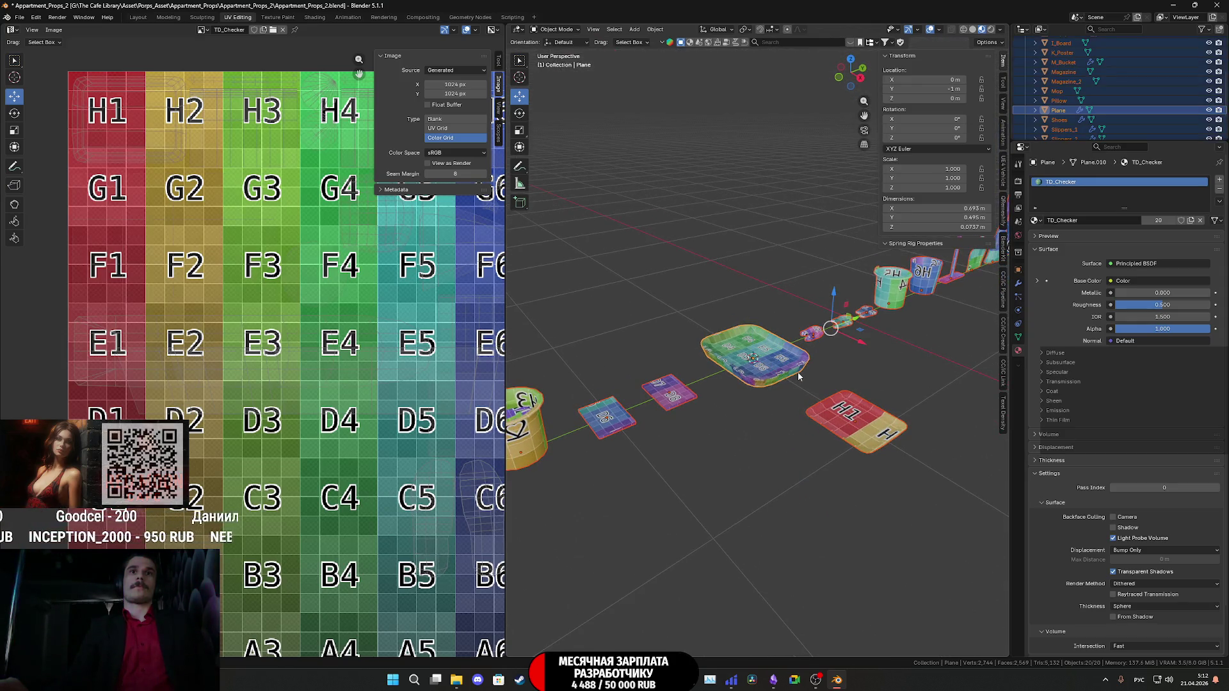
pyautogui.press('Tab')
# Select the tray's linked mesh and move its UV islands out to the right of the layout.
pyautogui.scroll(-2, 407, 396)
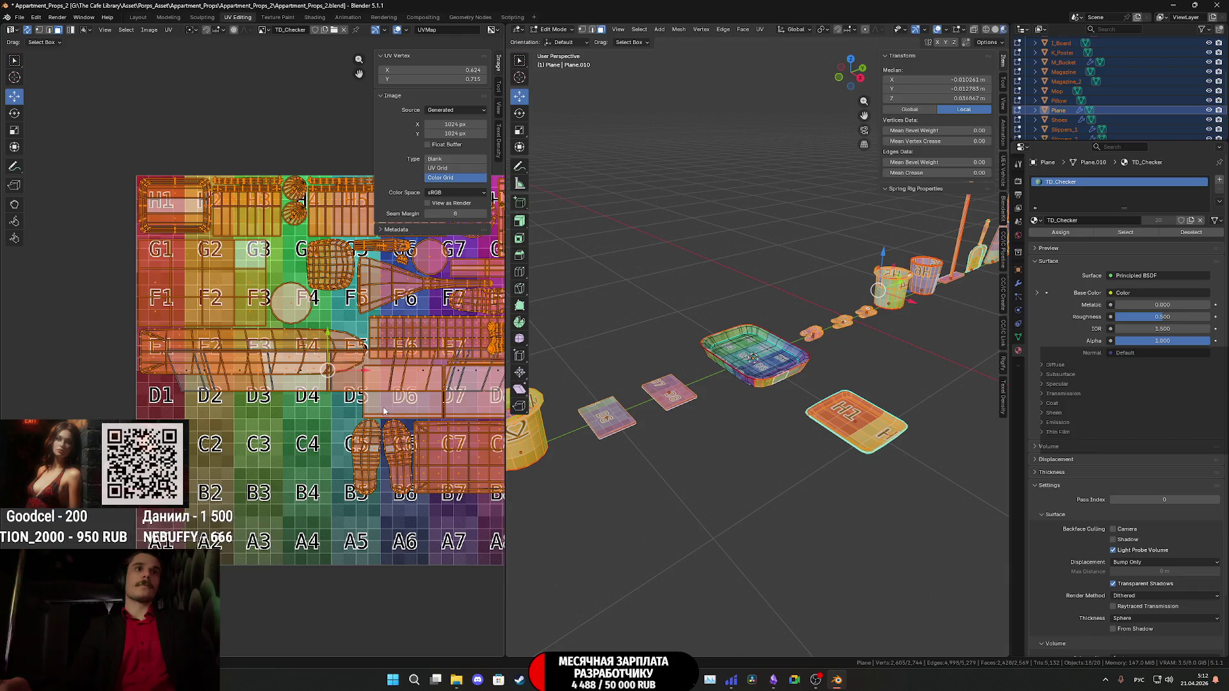
pyautogui.click(767, 356)
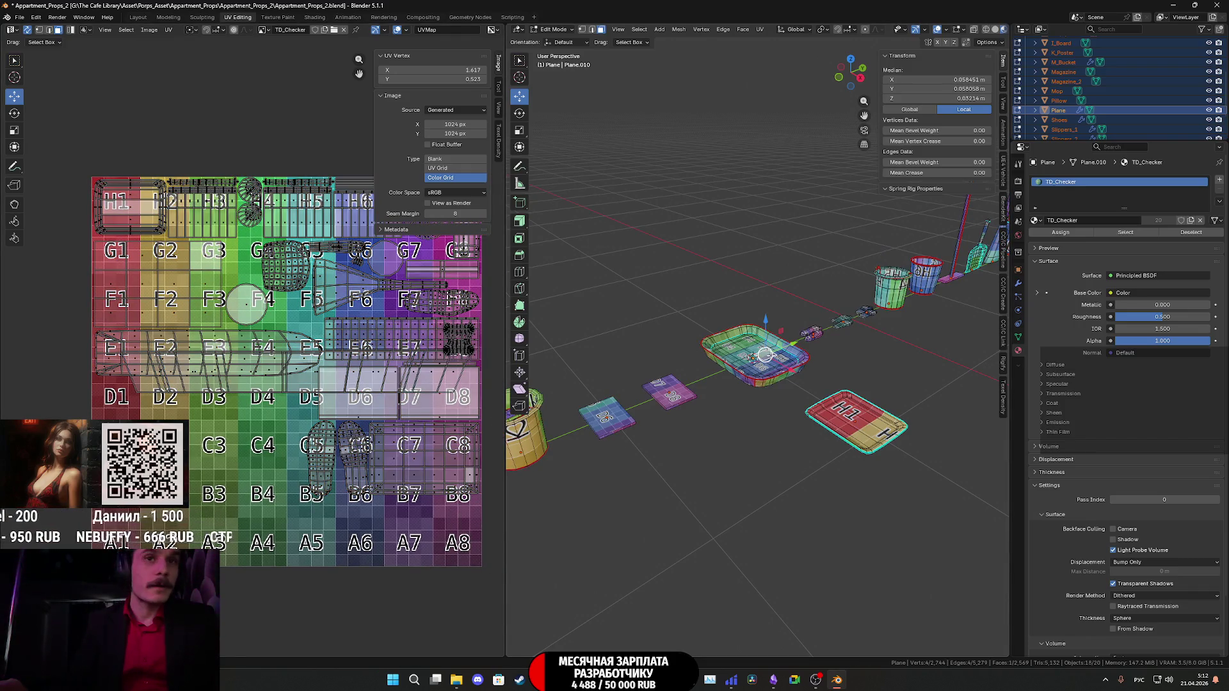
pyautogui.press('l')
pyautogui.moveTo(747, 379); pyautogui.dragTo(746, 363, button='middle')
pyautogui.press('l')
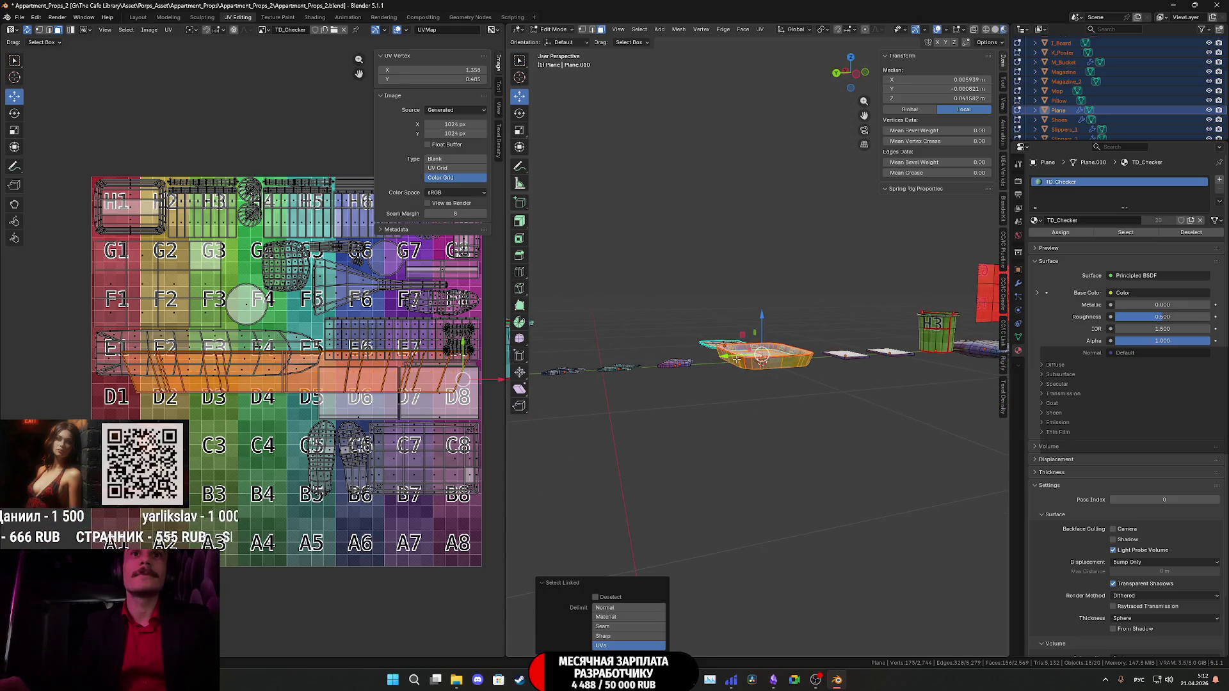
pyautogui.press('g')
pyautogui.scroll(-3, 415, 389)
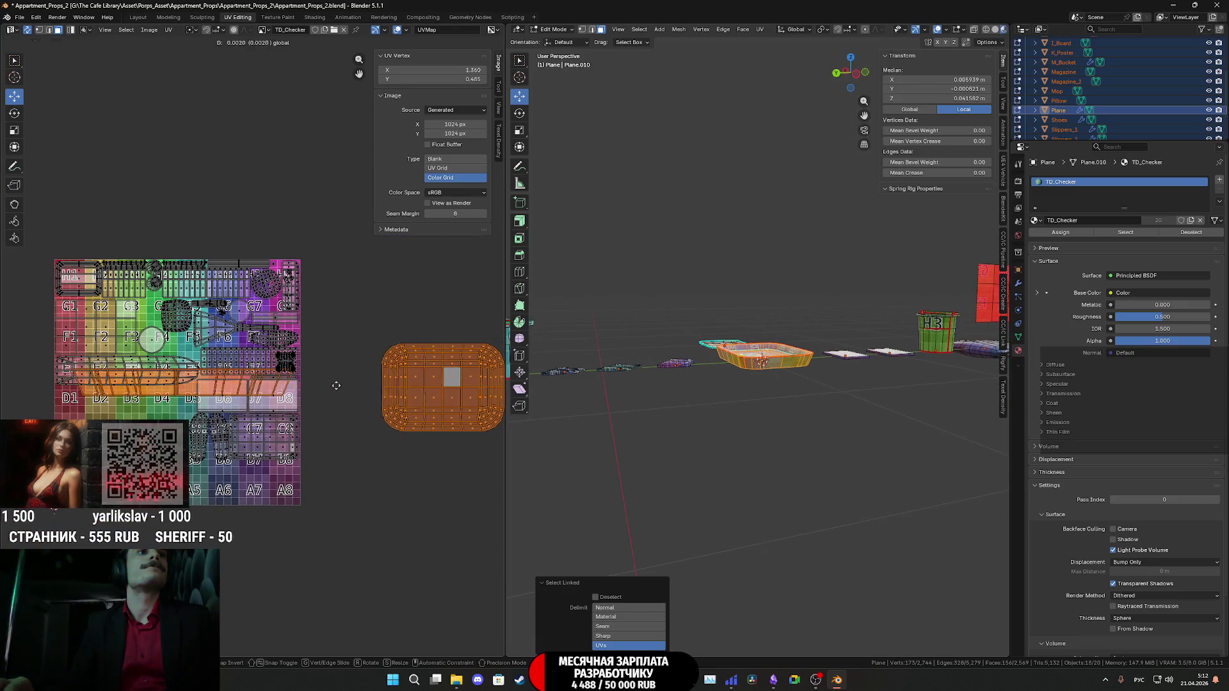
pyautogui.click(415, 389)
# Switch to Back Orthographic view and box-select the tray's side-strip UV island.
pyautogui.moveTo(672, 256); pyautogui.dragTo(768, 192, button='middle')
pyautogui.click(837, 75)
pyautogui.scroll(8, 793, 407)
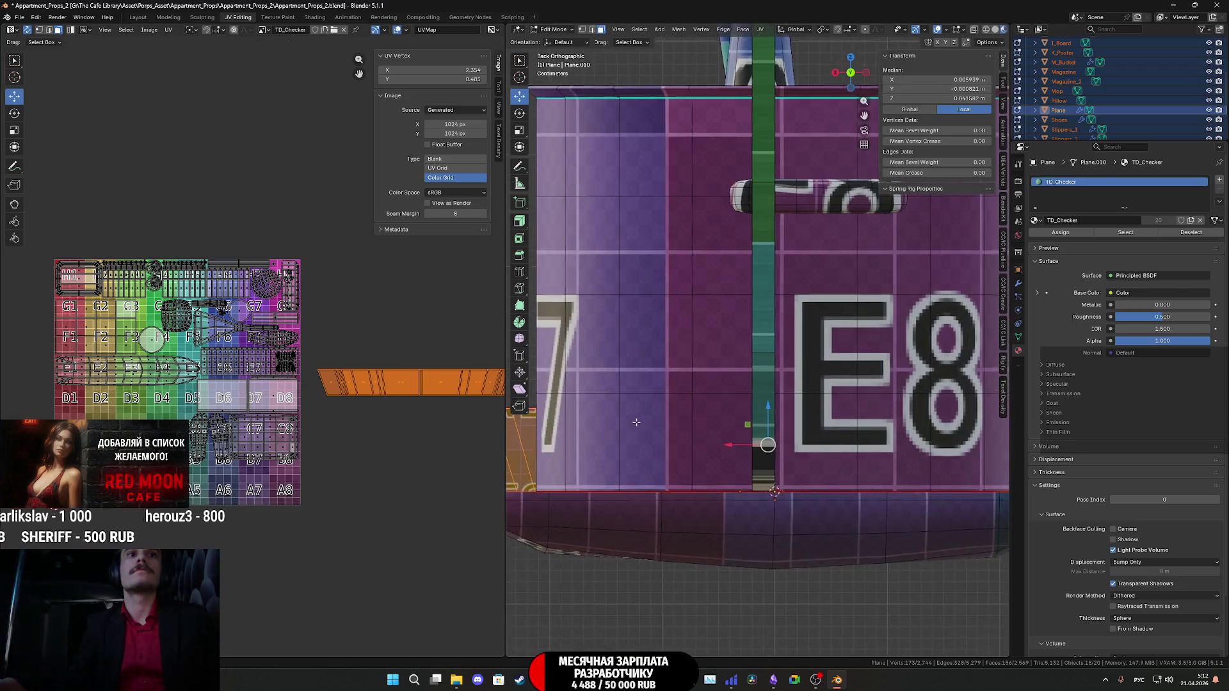
pyautogui.moveTo(444, 416); pyautogui.dragTo(398, 433, button='middle')
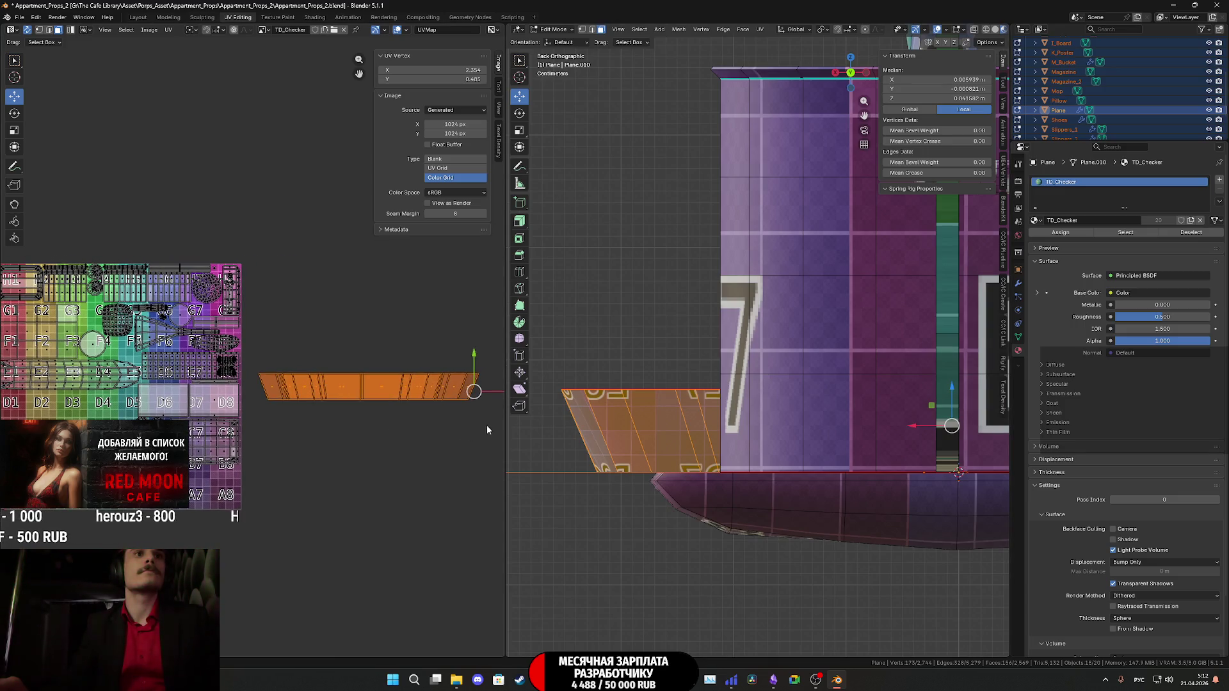
pyautogui.moveTo(487, 430); pyautogui.dragTo(258, 342)
# Scale the strip down to about 0.43 and move it into the layout near cell D4.
pyautogui.press('s')
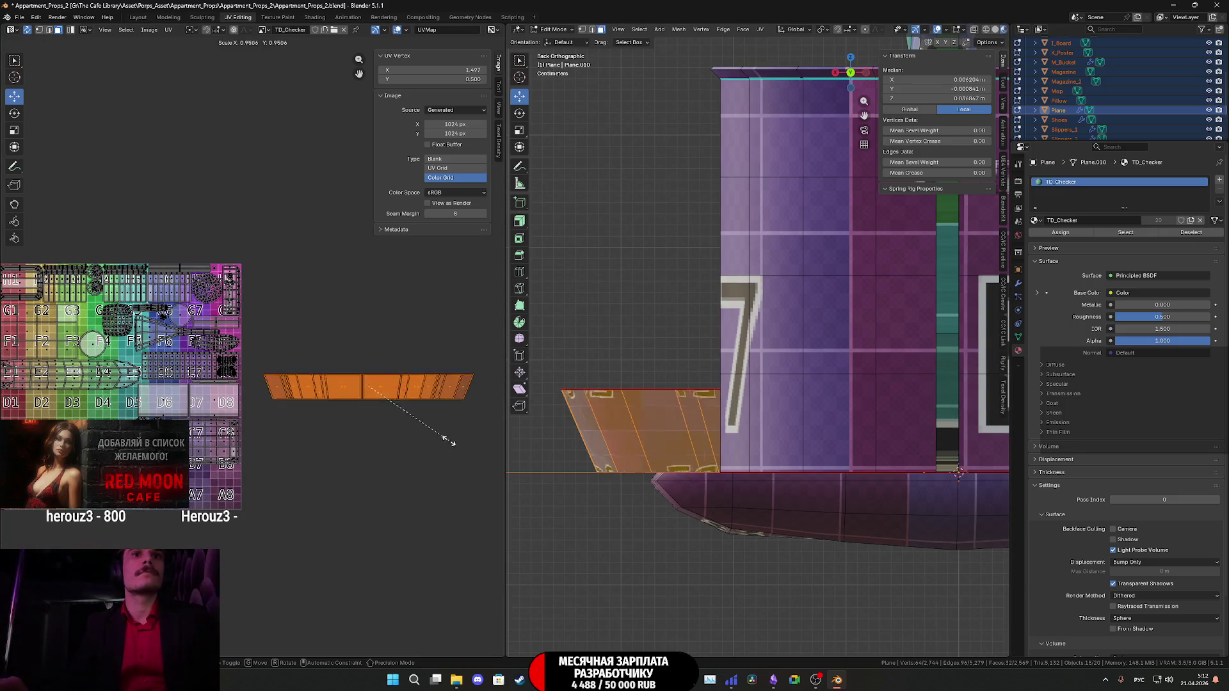
pyautogui.click(384, 413)
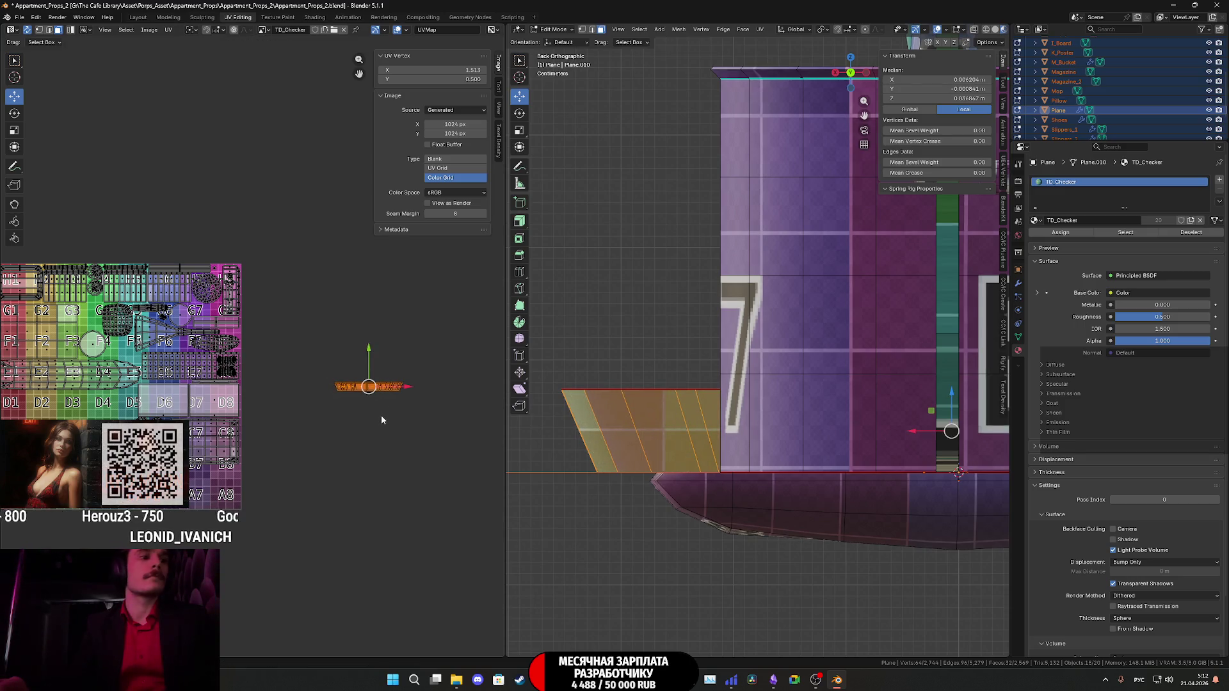
pyautogui.moveTo(382, 420); pyautogui.dragTo(394, 427, button='middle')
pyautogui.press('g')
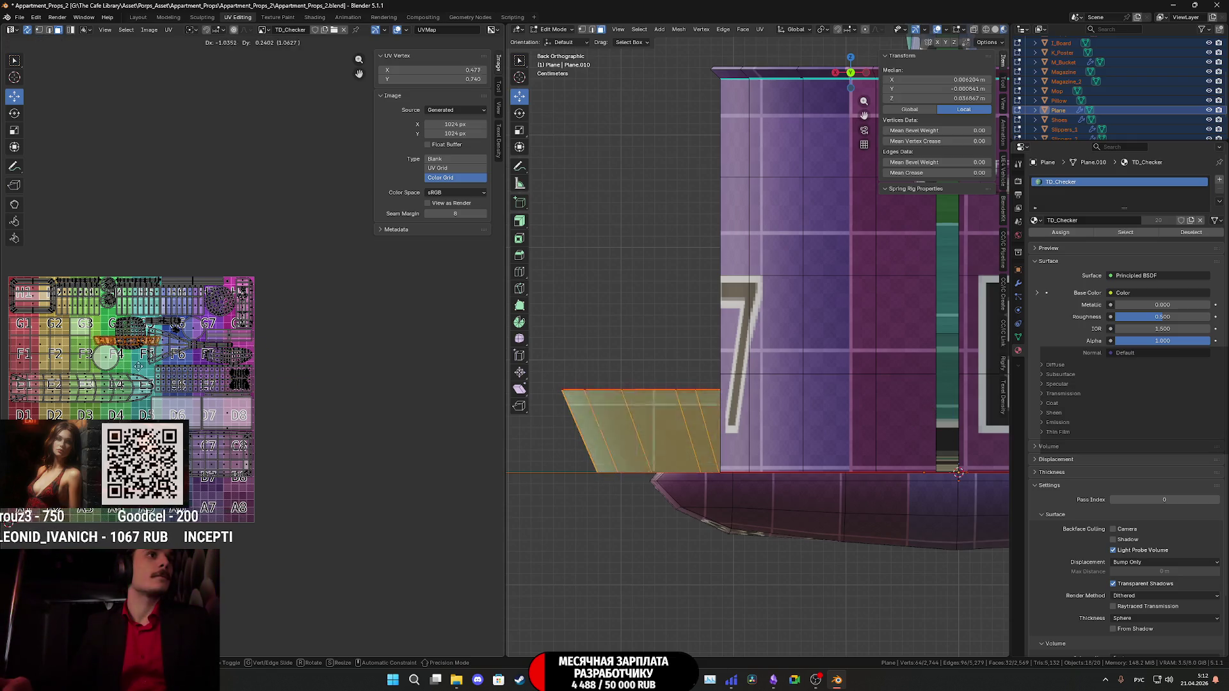
pyautogui.press('Return')
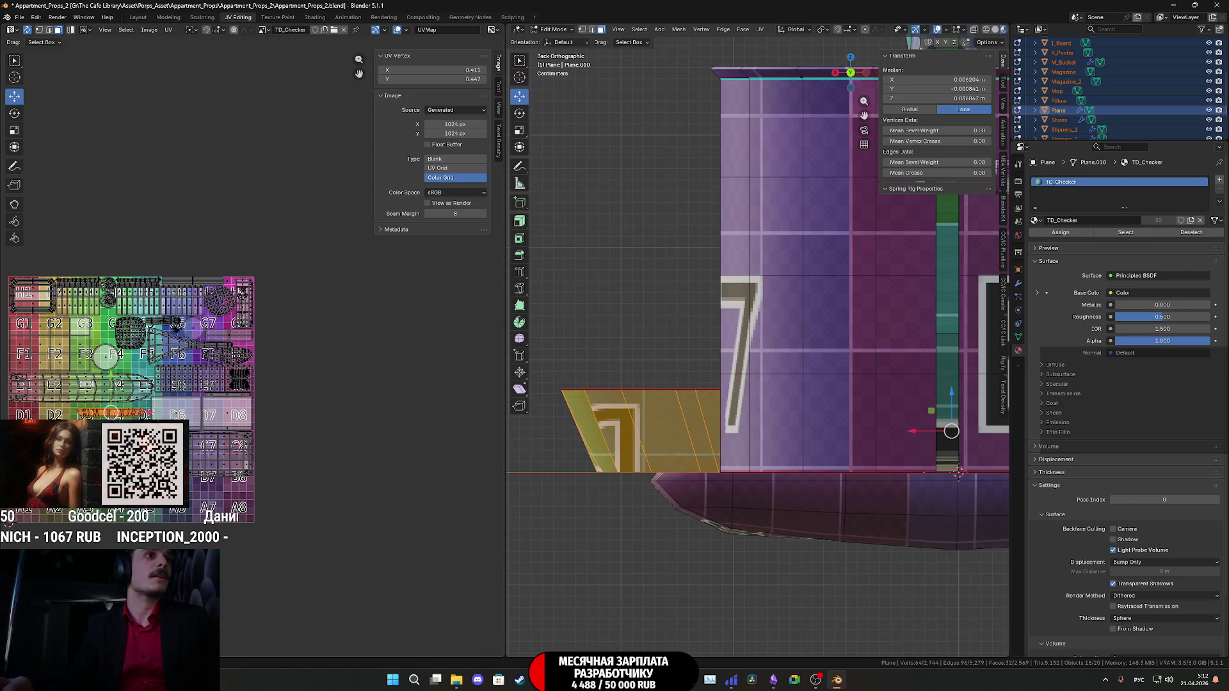
pyautogui.scroll(4, 233, 416)
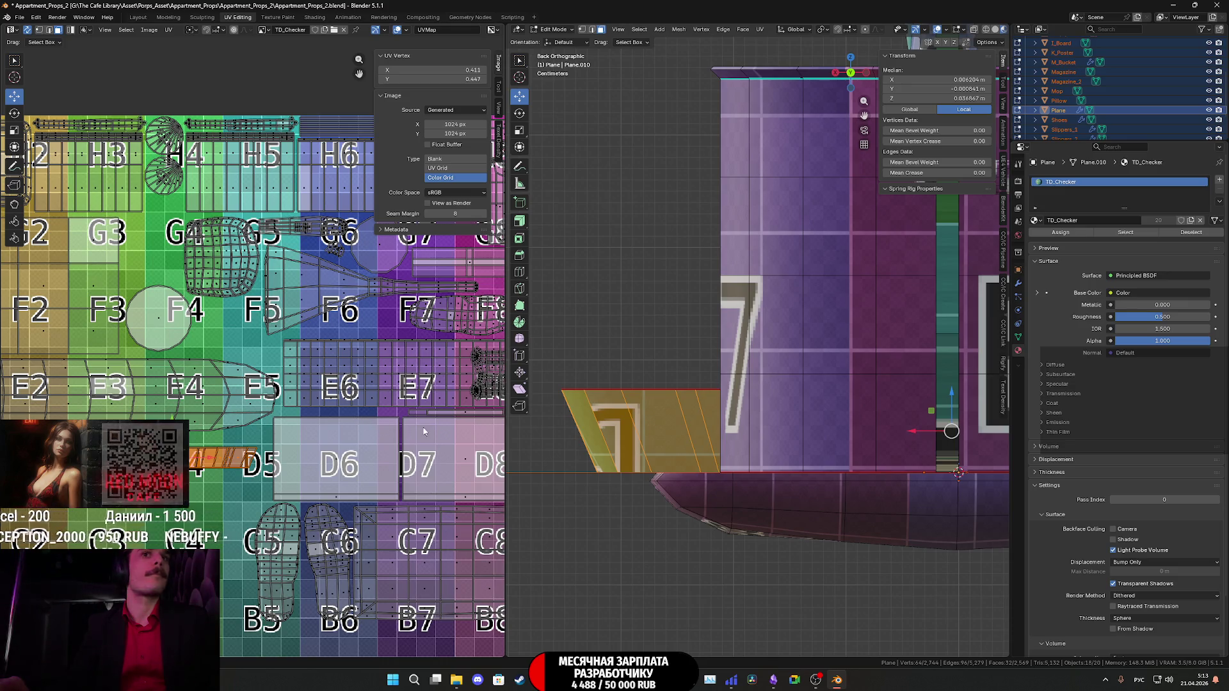
pyautogui.moveTo(717, 448)
pyautogui.mouseDown(button='middle')
pyautogui.moveTo(746, 428)
pyautogui.moveTo(749, 468)
pyautogui.mouseUp(button='middle')
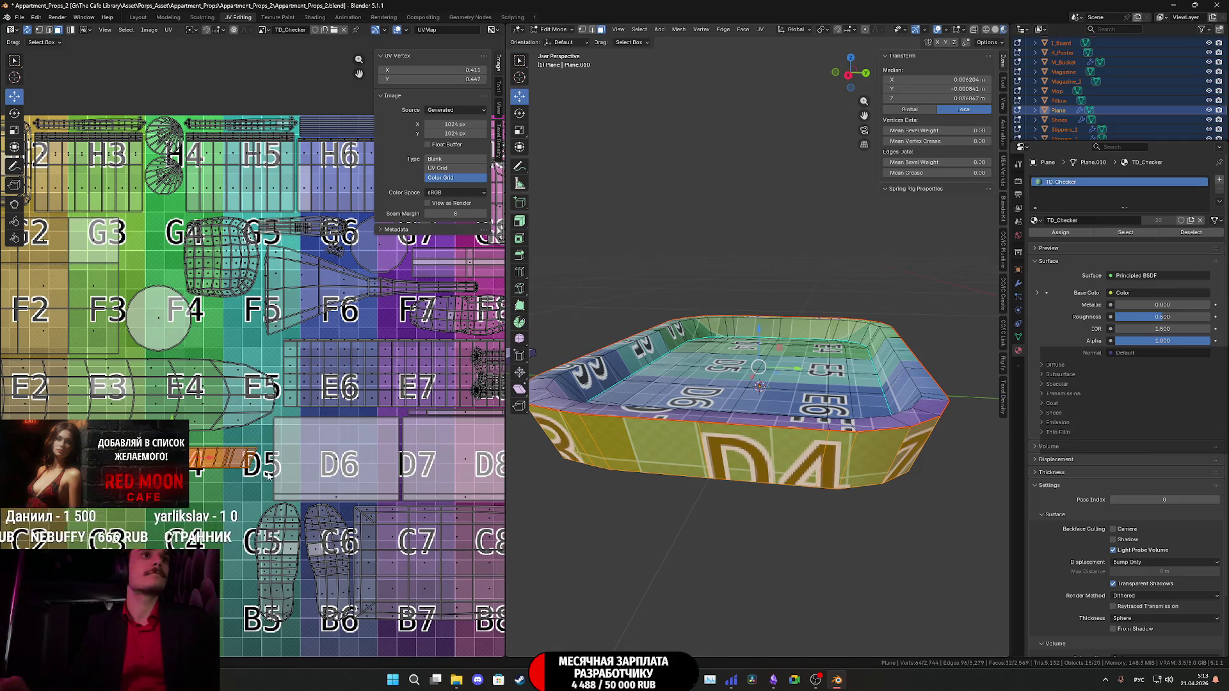
# Nudge the side strip up and right on the checker grid.
pyautogui.press('g')
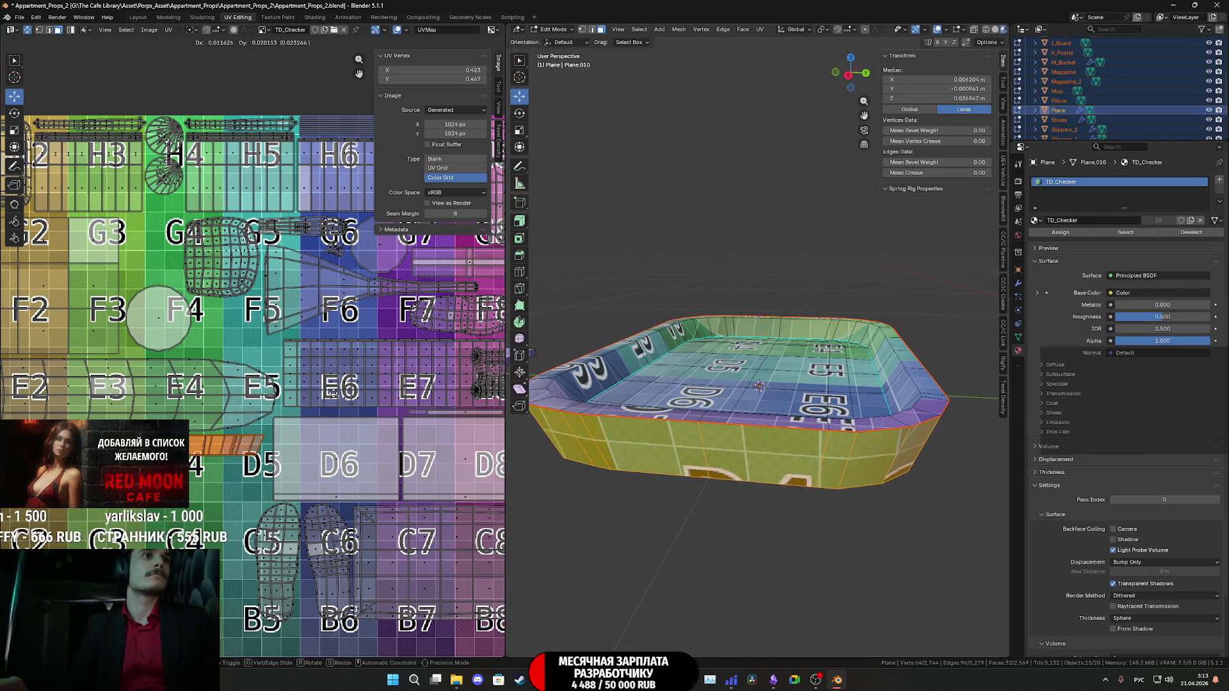
pyautogui.click(343, 405)
pyautogui.moveTo(769, 384)
pyautogui.mouseDown(button='middle')
pyautogui.moveTo(826, 374)
pyautogui.moveTo(741, 364)
pyautogui.mouseUp(button='middle')
pyautogui.scroll(-4, 801, 378)
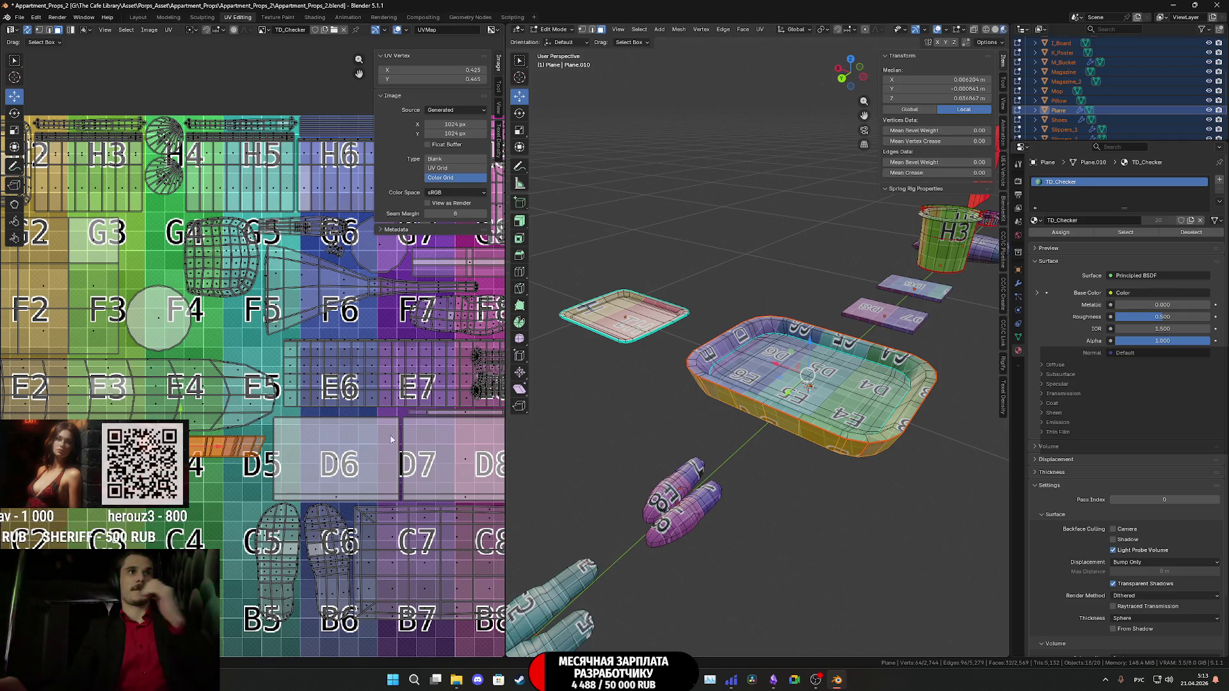
# Move the strip slightly right along the D row to about X 0.438, then pick a tray face.
pyautogui.moveTo(337, 468)
pyautogui.mouseDown(button='middle')
pyautogui.moveTo(256, 473)
pyautogui.moveTo(295, 576)
pyautogui.moveTo(263, 522)
pyautogui.moveTo(440, 362)
pyautogui.mouseUp(button='middle')
pyautogui.scroll(1, 367, 376)
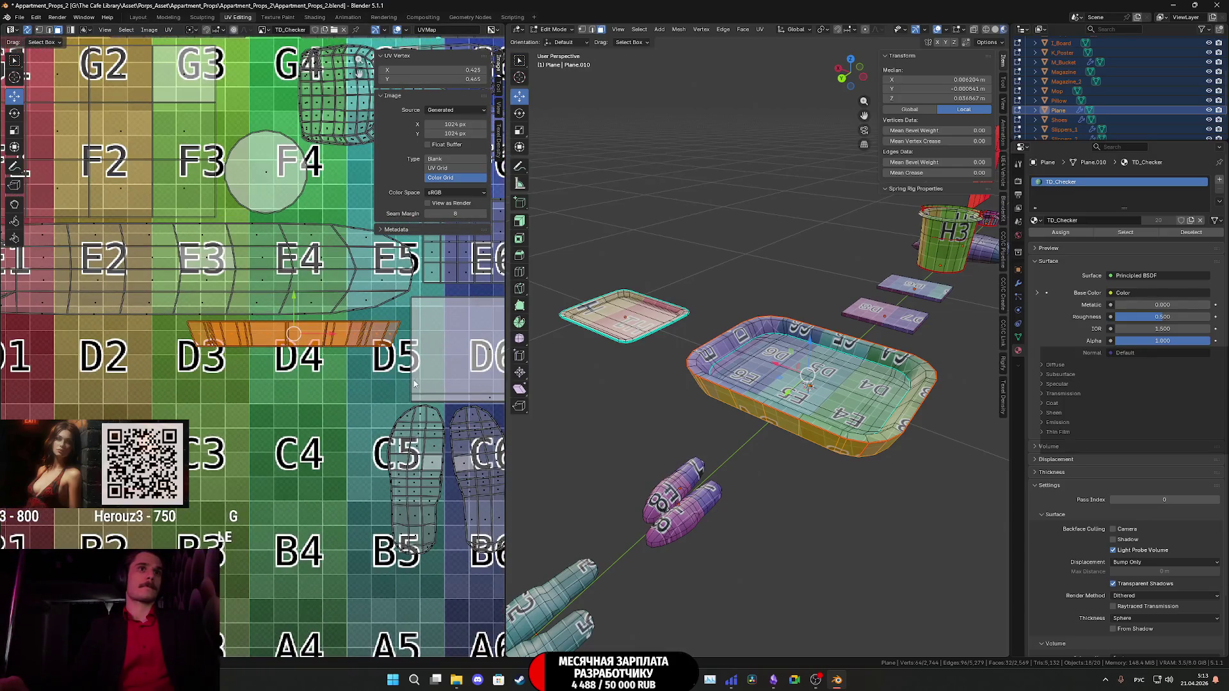
pyautogui.press('s')
pyautogui.press('Escape')
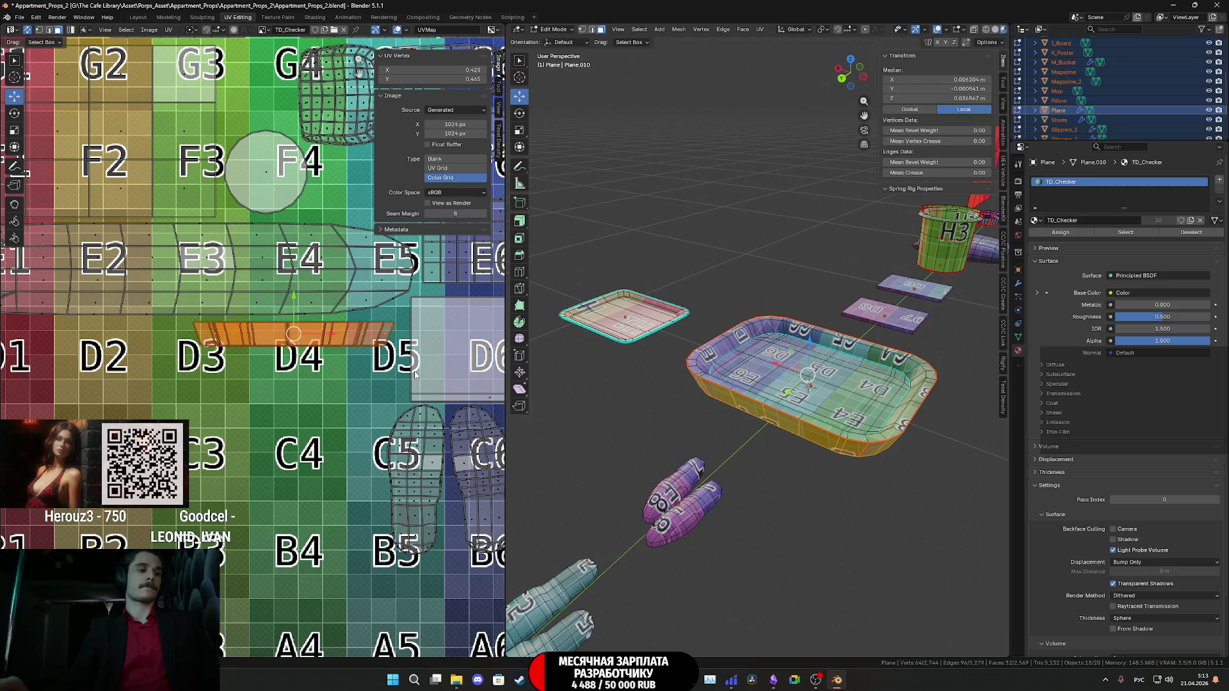
pyautogui.press('g')
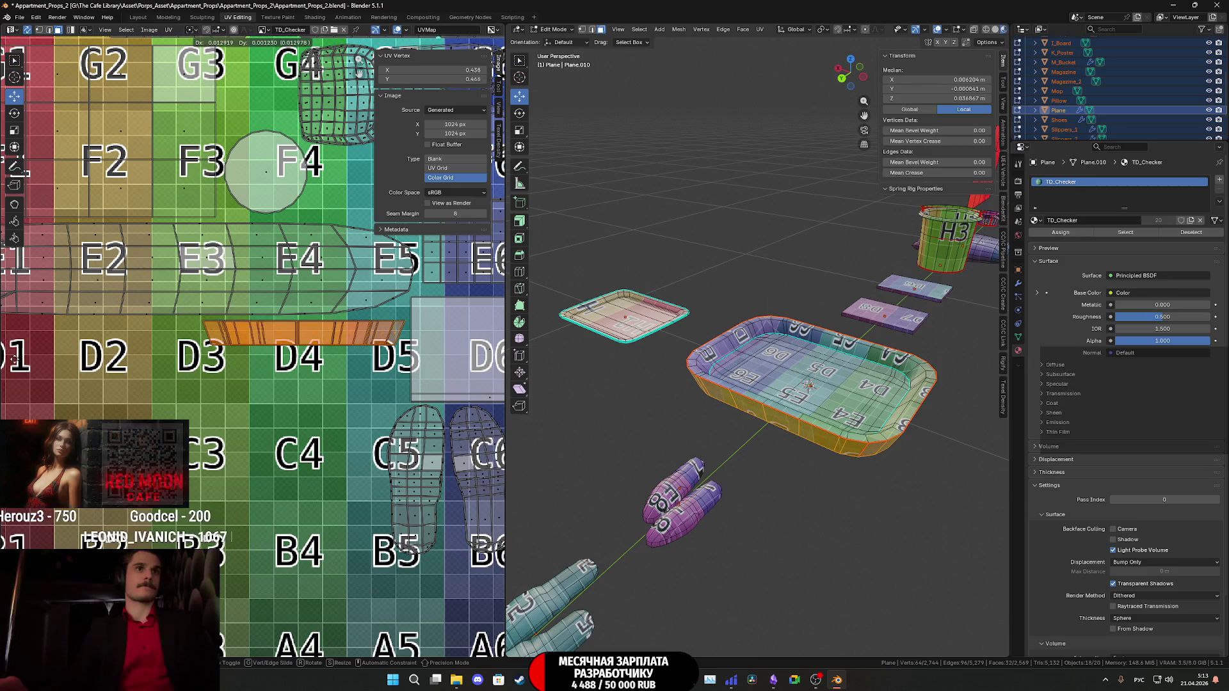
pyautogui.click(14, 379)
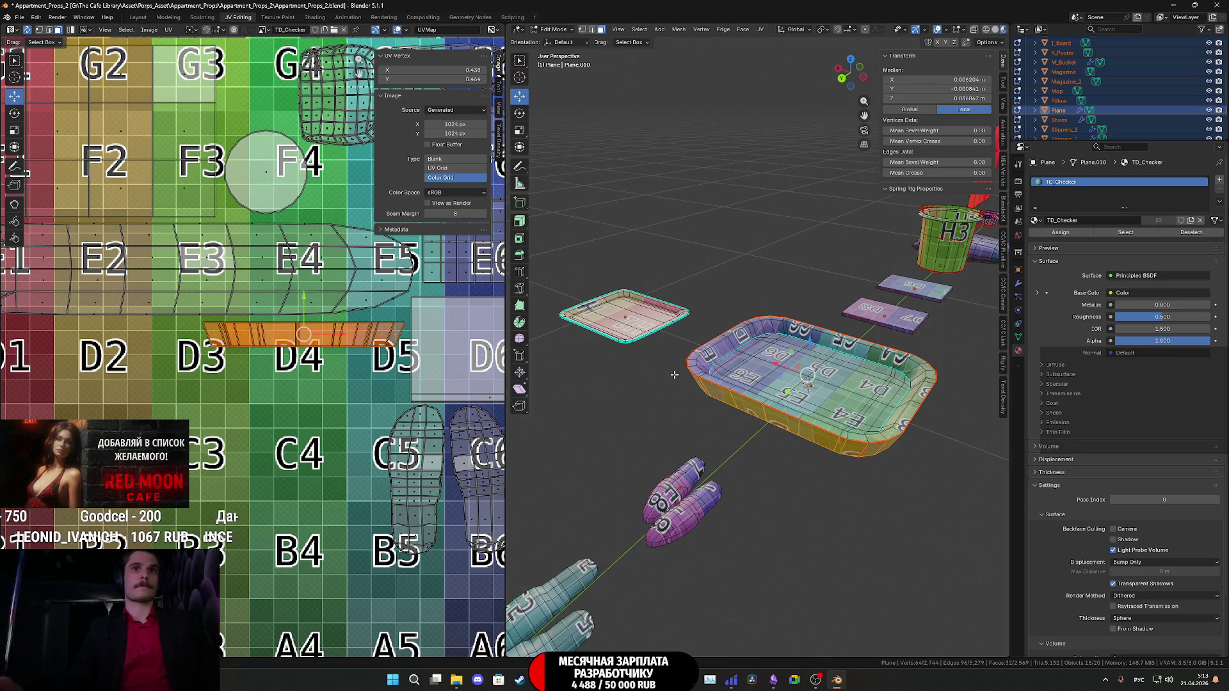
pyautogui.scroll(-3, 674, 375)
pyautogui.click(815, 369)
# In Top Orthographic view, select the tray's connected islands and scale them down to about 0.573.
pyautogui.press('l')
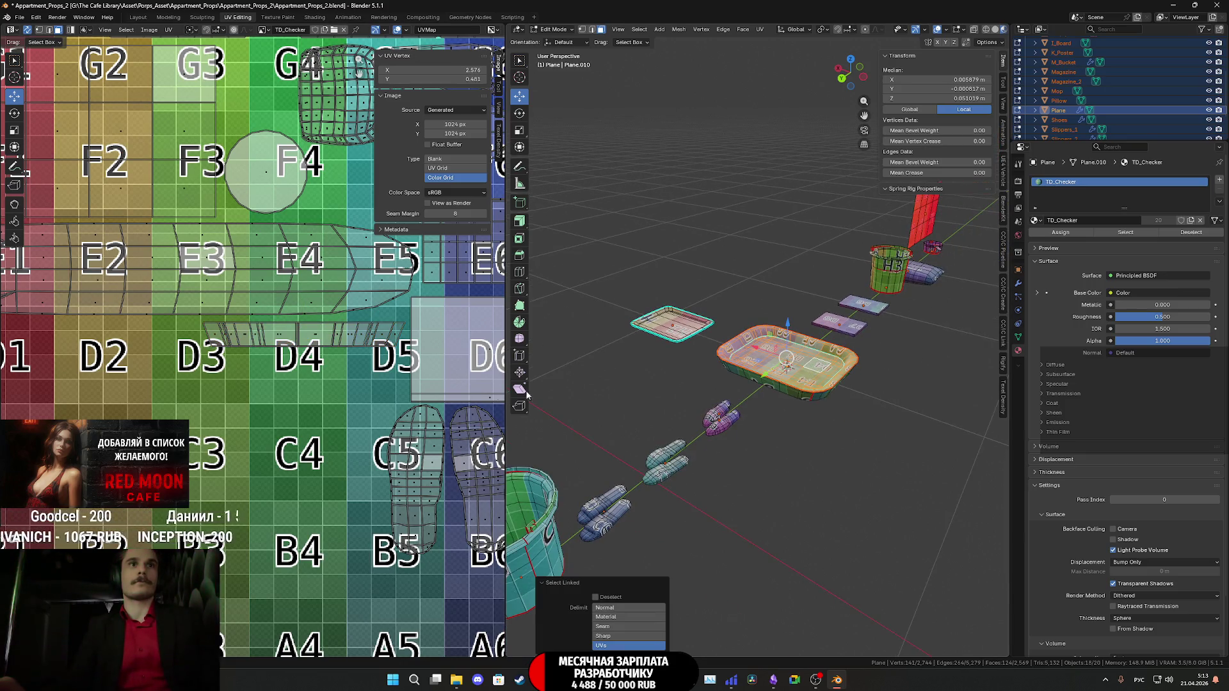
pyautogui.scroll(-2, 256, 395)
pyautogui.moveTo(768, 256); pyautogui.dragTo(824, 162, button='middle')
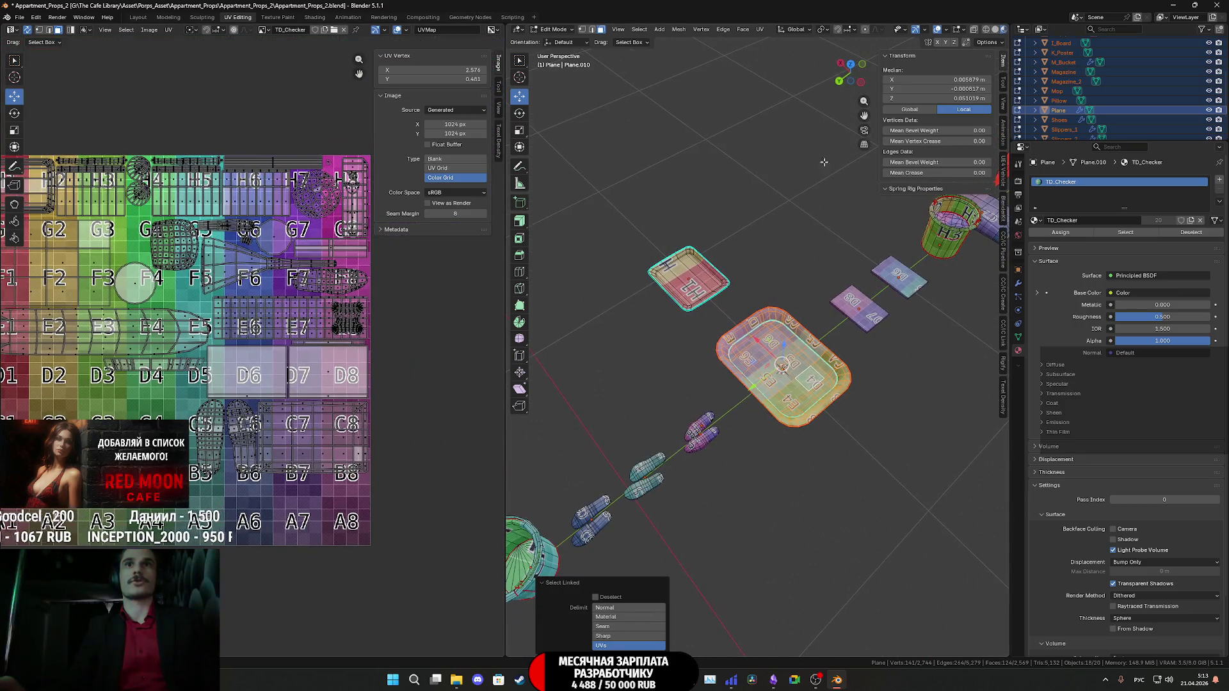
pyautogui.click(851, 64)
pyautogui.scroll(-4, 298, 400)
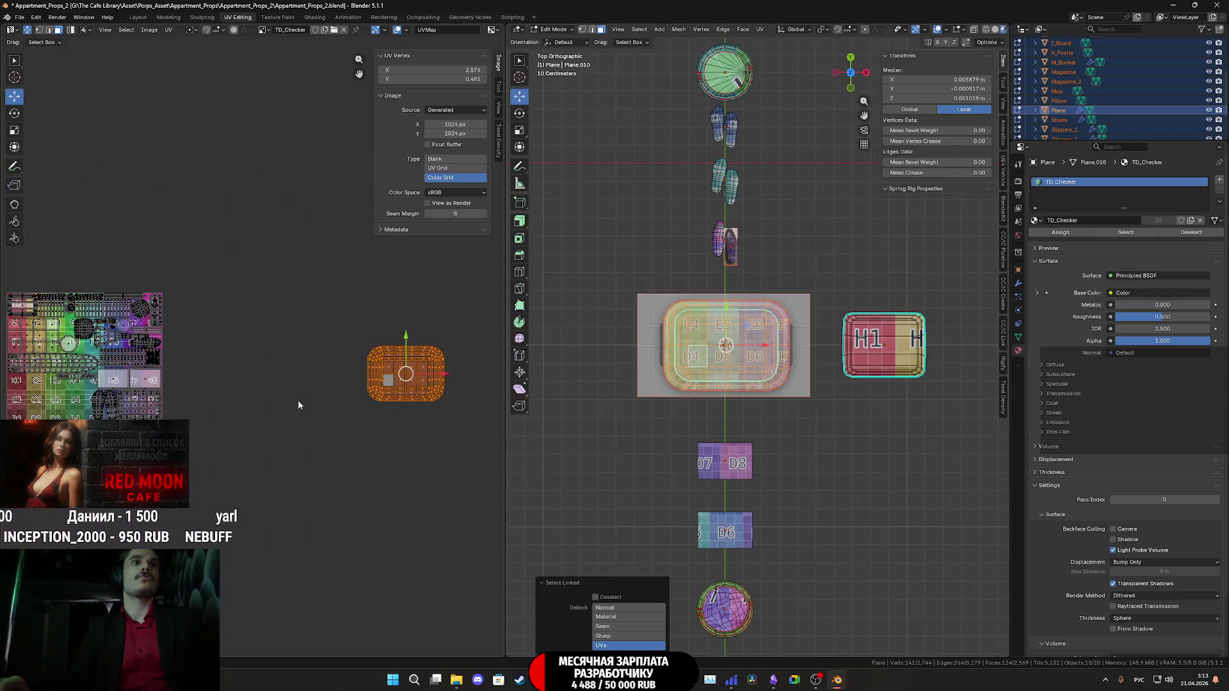
pyautogui.moveTo(298, 404); pyautogui.dragTo(147, 408, button='middle')
pyautogui.press('s')
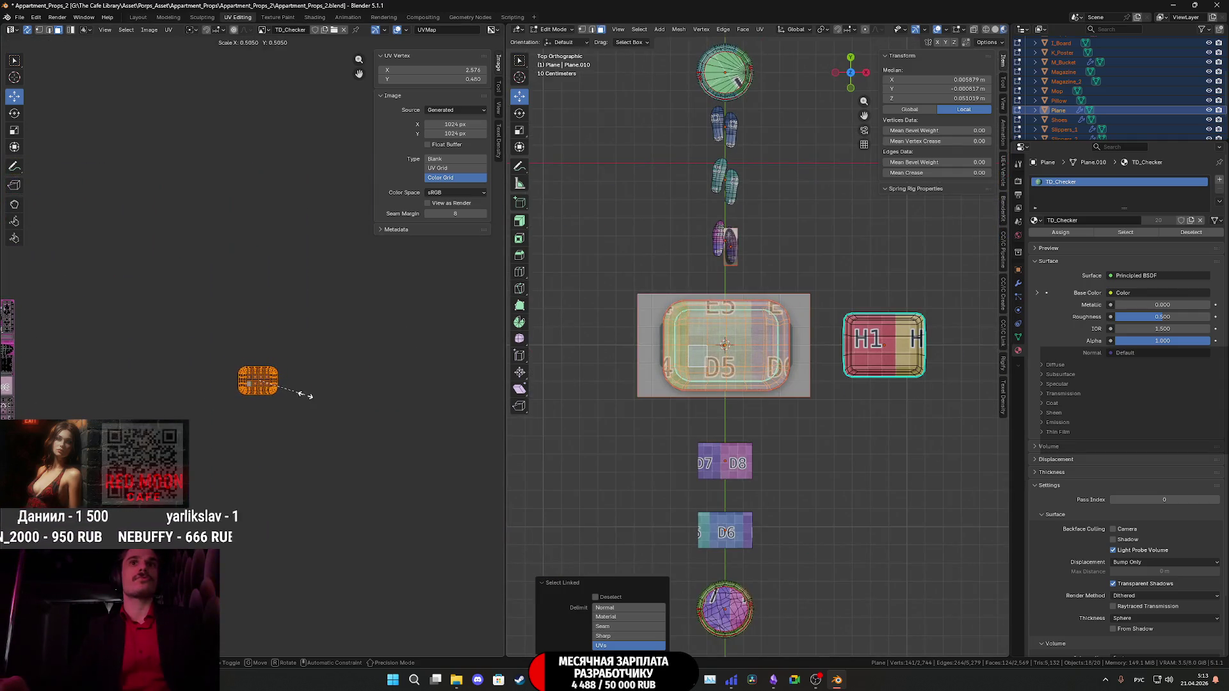
pyautogui.click(310, 397)
pyautogui.moveTo(310, 397); pyautogui.dragTo(405, 396, button='middle')
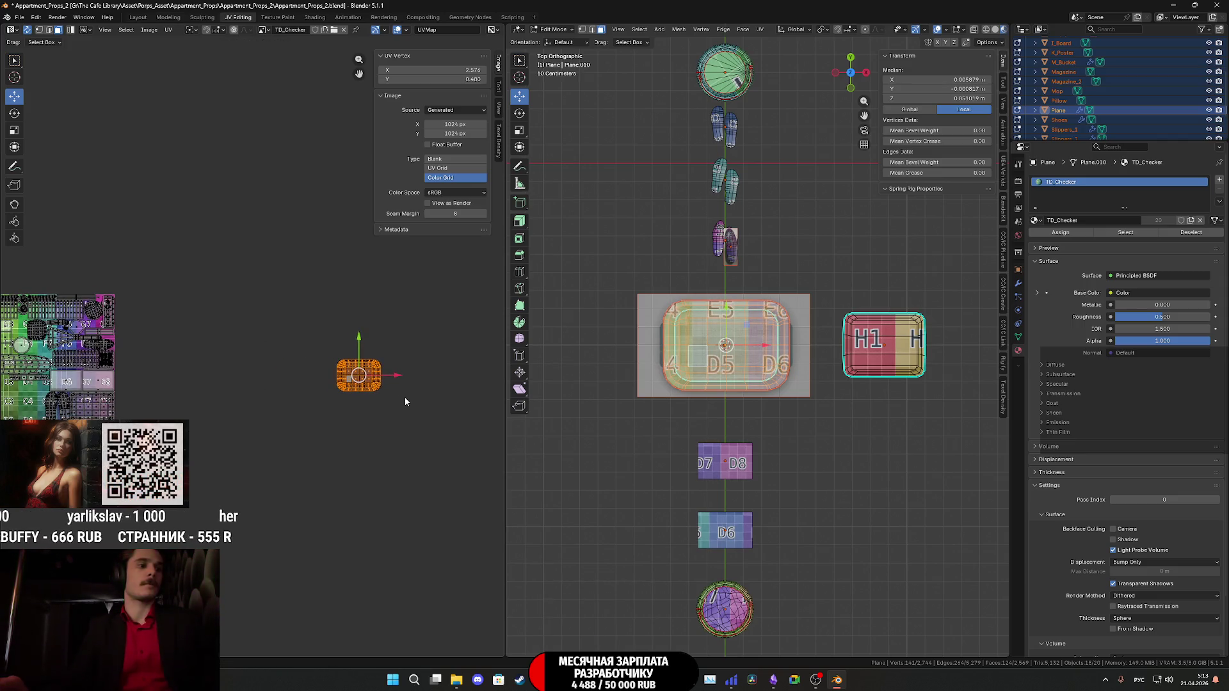
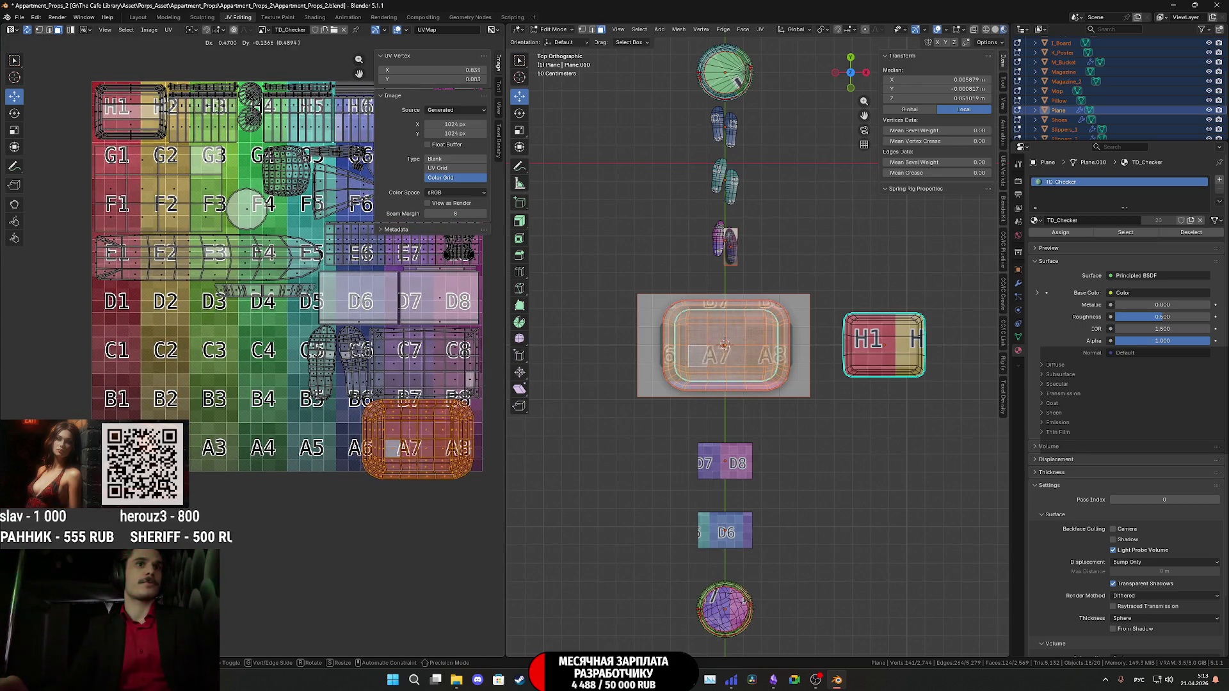
# Move the tray's UV island up so it sits over the C3–C4 checker squares.
pyautogui.click(300, 352)
pyautogui.scroll(4, 307, 353)
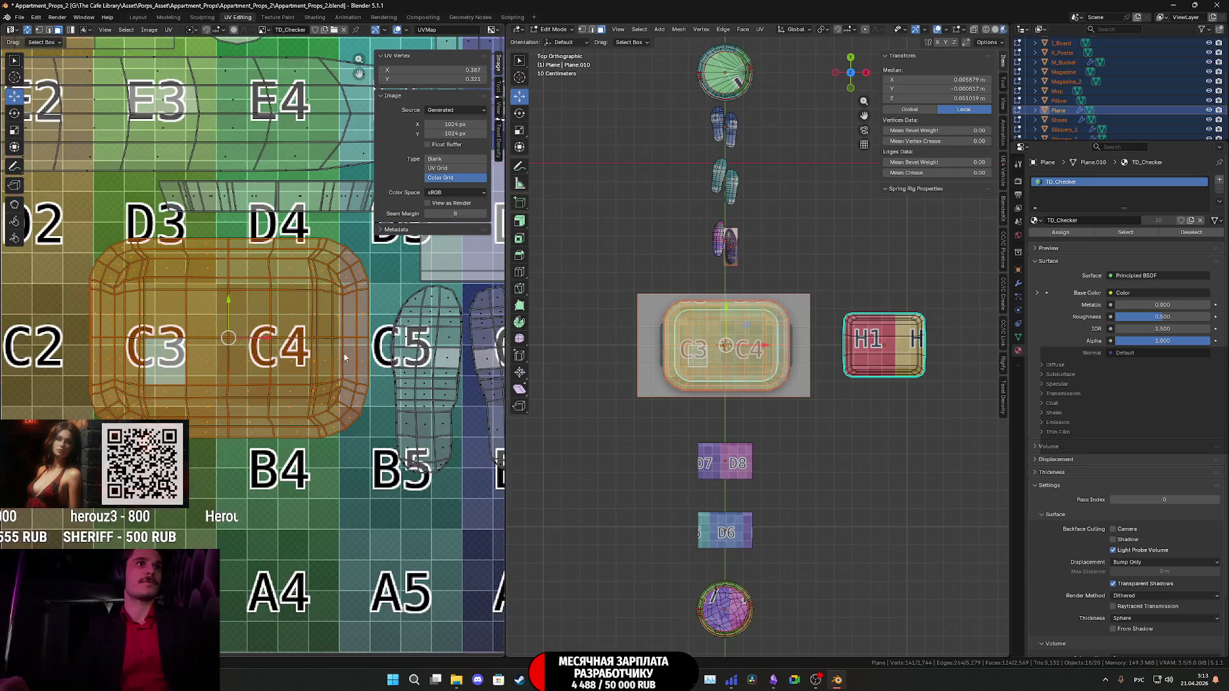
pyautogui.moveTo(262, 365)
pyautogui.mouseDown(button='middle')
pyautogui.moveTo(262, 390)
pyautogui.moveTo(296, 404)
pyautogui.mouseUp(button='middle')
pyautogui.press('g')
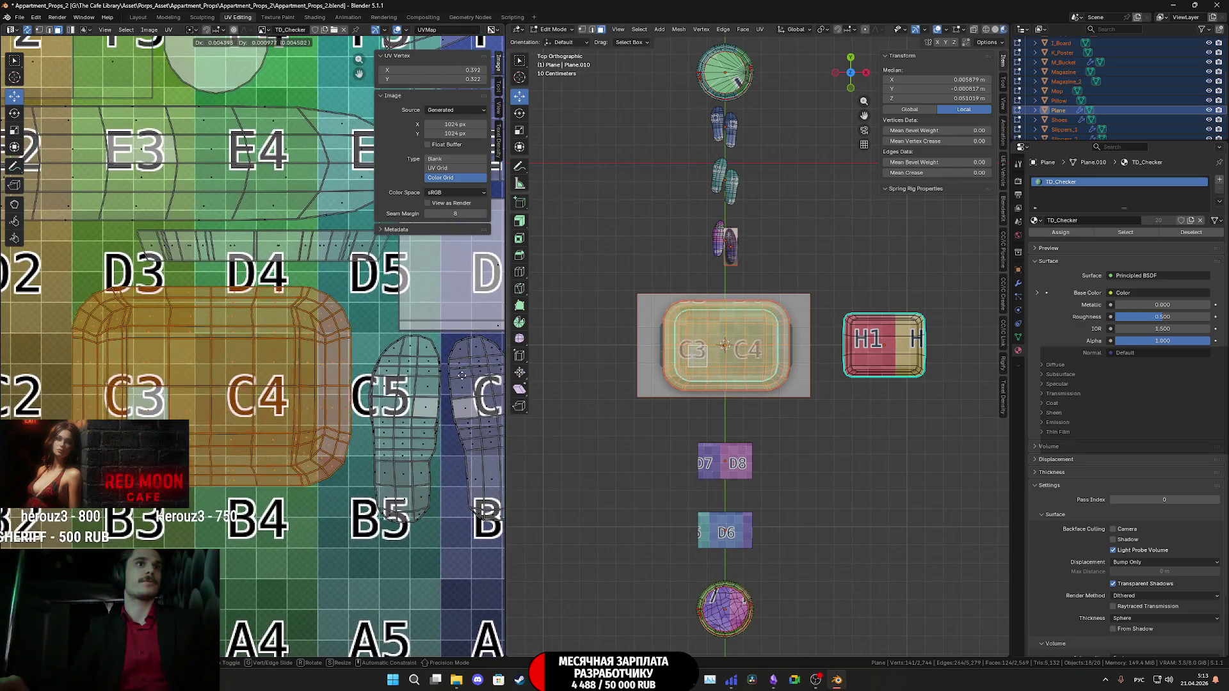
pyautogui.click(68, 247)
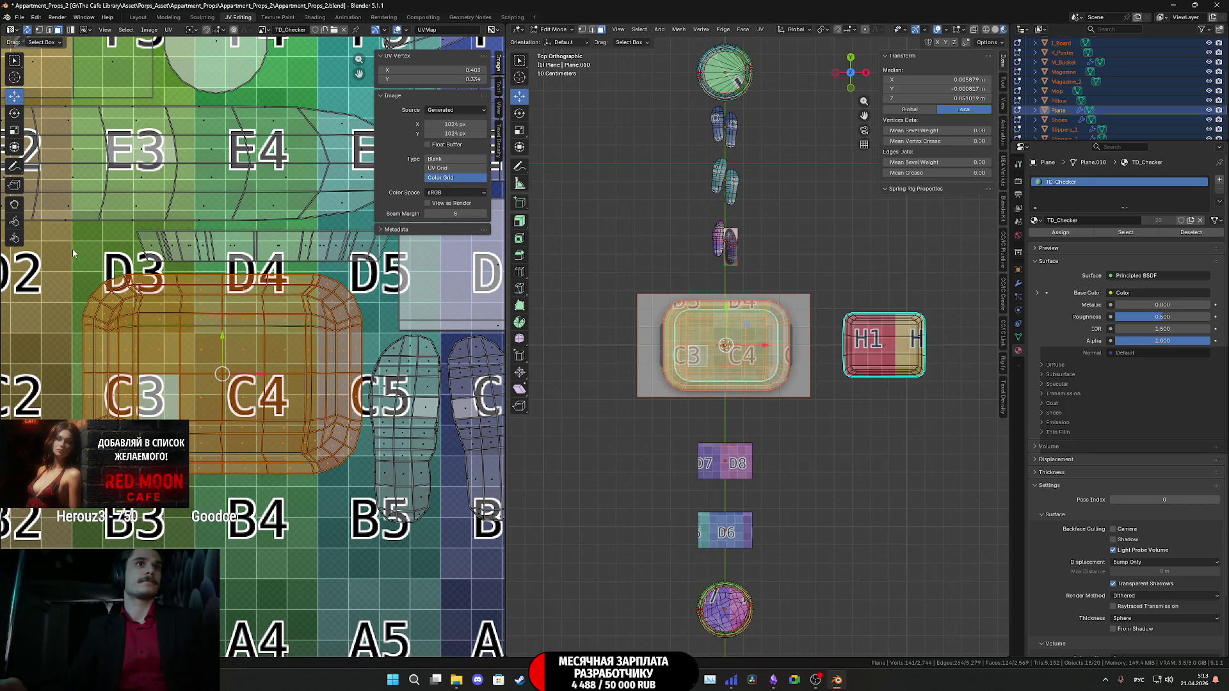
pyautogui.moveTo(222, 343)
pyautogui.mouseDown()
pyautogui.moveTo(221, 331)
pyautogui.moveTo(253, 371)
pyautogui.mouseUp()
pyautogui.scroll(-5, 390, 412)
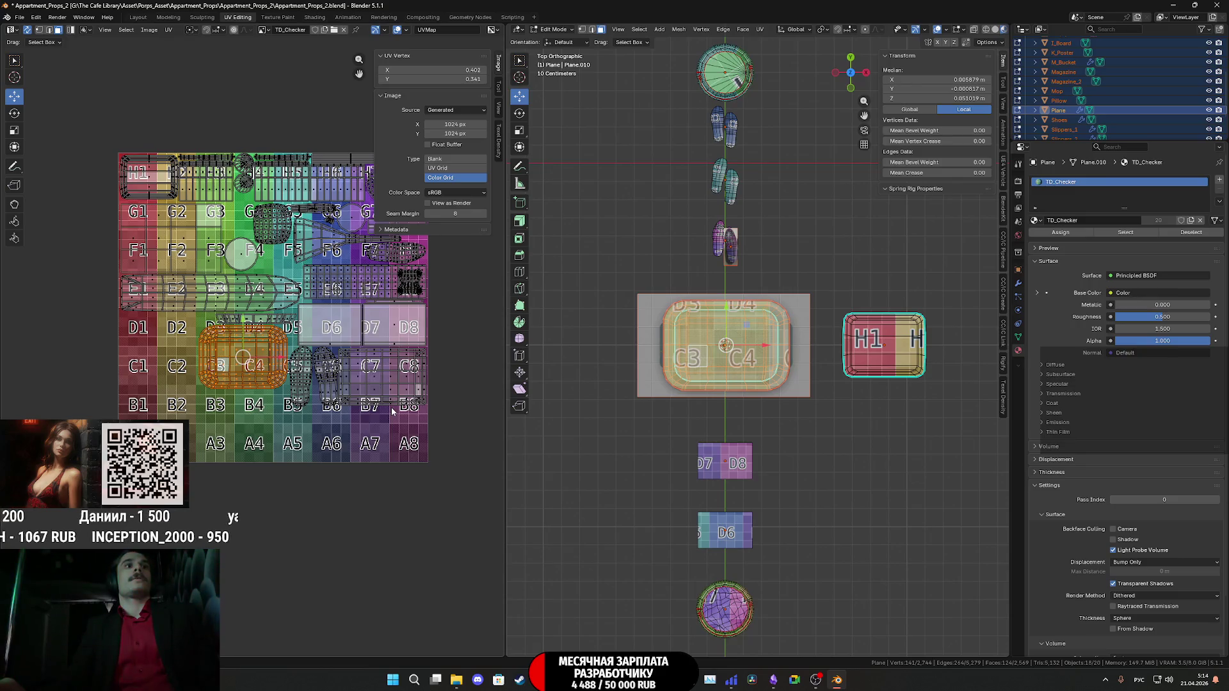
# Select all, return to Object Mode and select only the Plane object.
pyautogui.press('a')
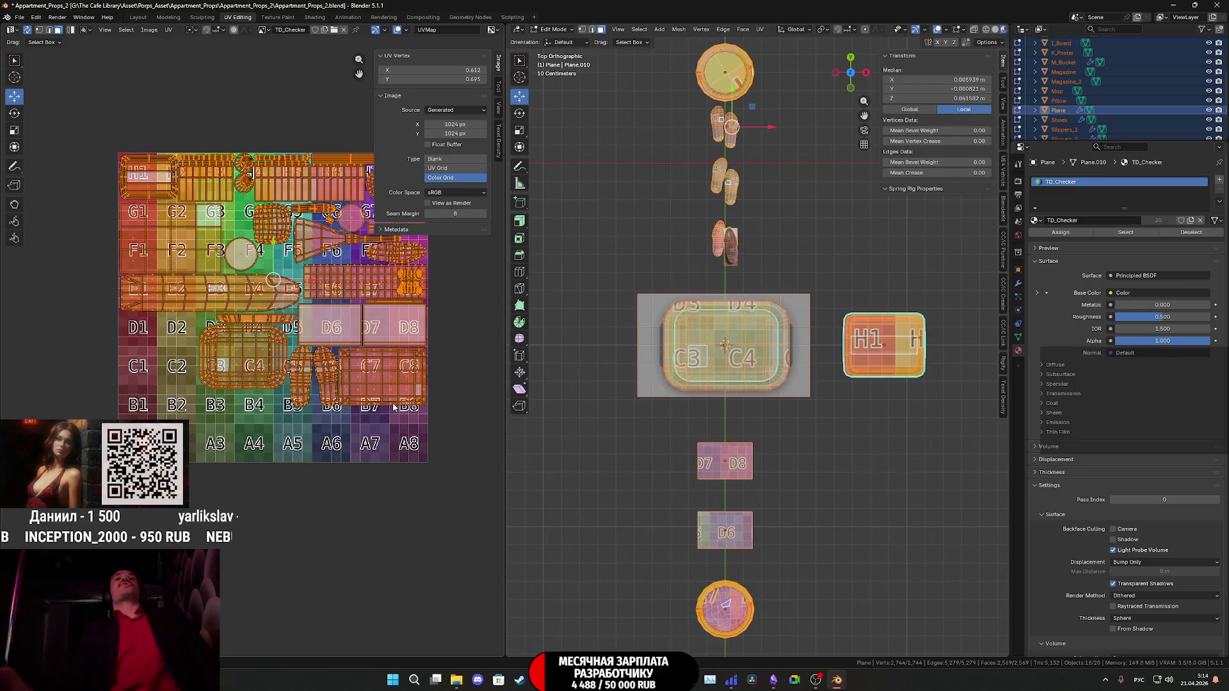
pyautogui.press('Tab')
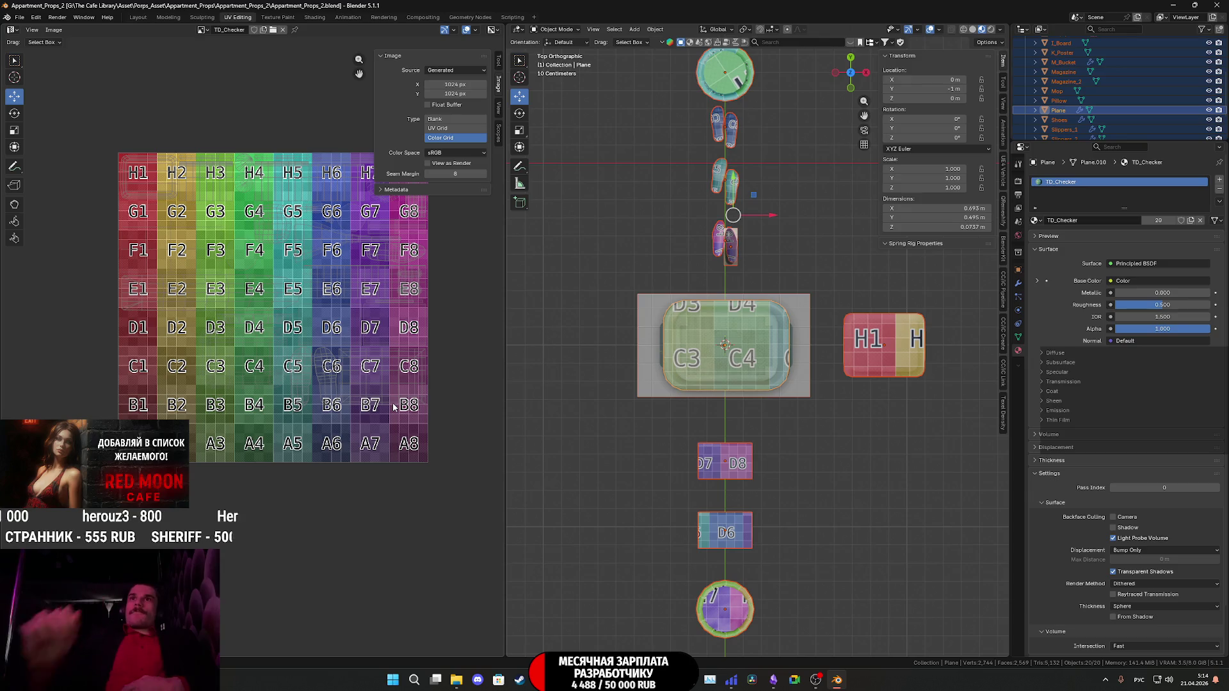
pyautogui.click(1032, 112)
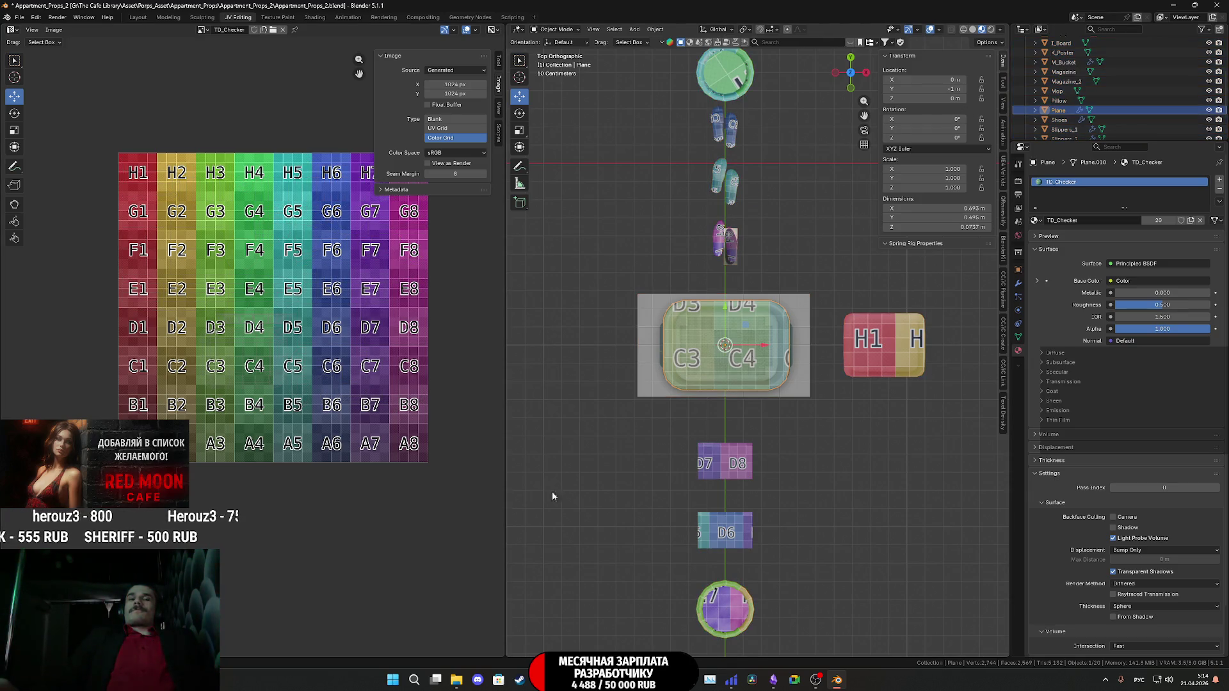
# Browse the Grok, OZON, Google Images and translator tabs for litter-box references, then switch to Obsidian.
pyautogui.moveTo(539, 680)
pyautogui.click(540, 631)
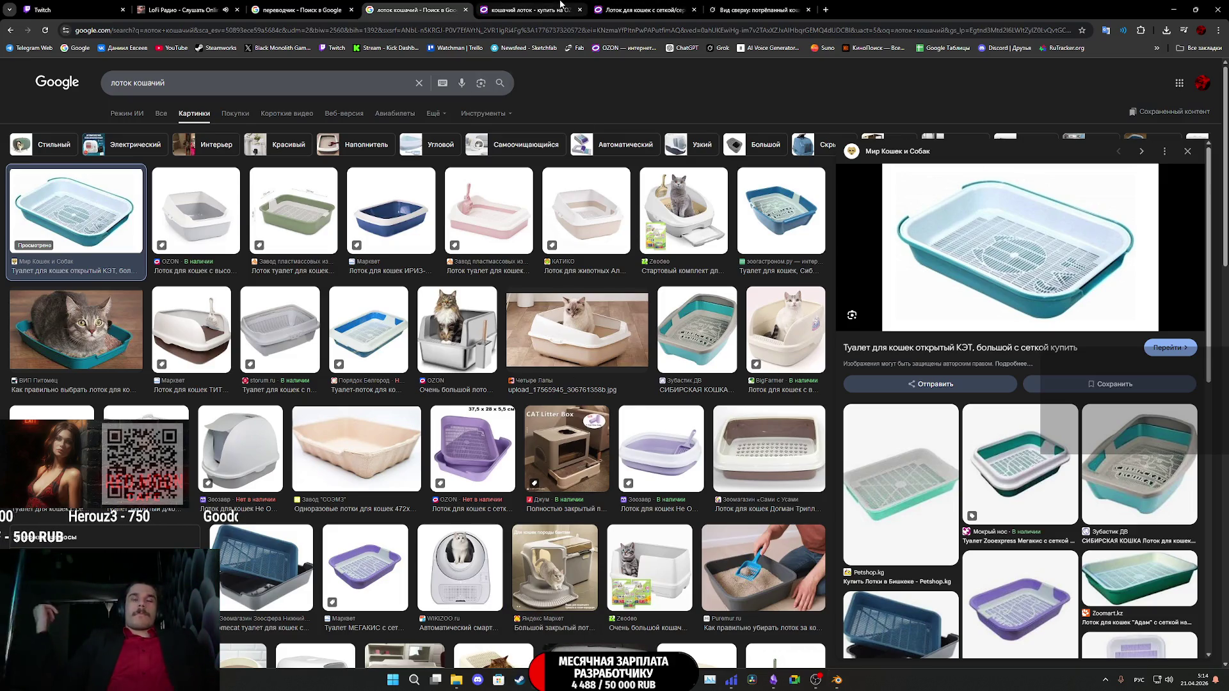
pyautogui.click(776, 4)
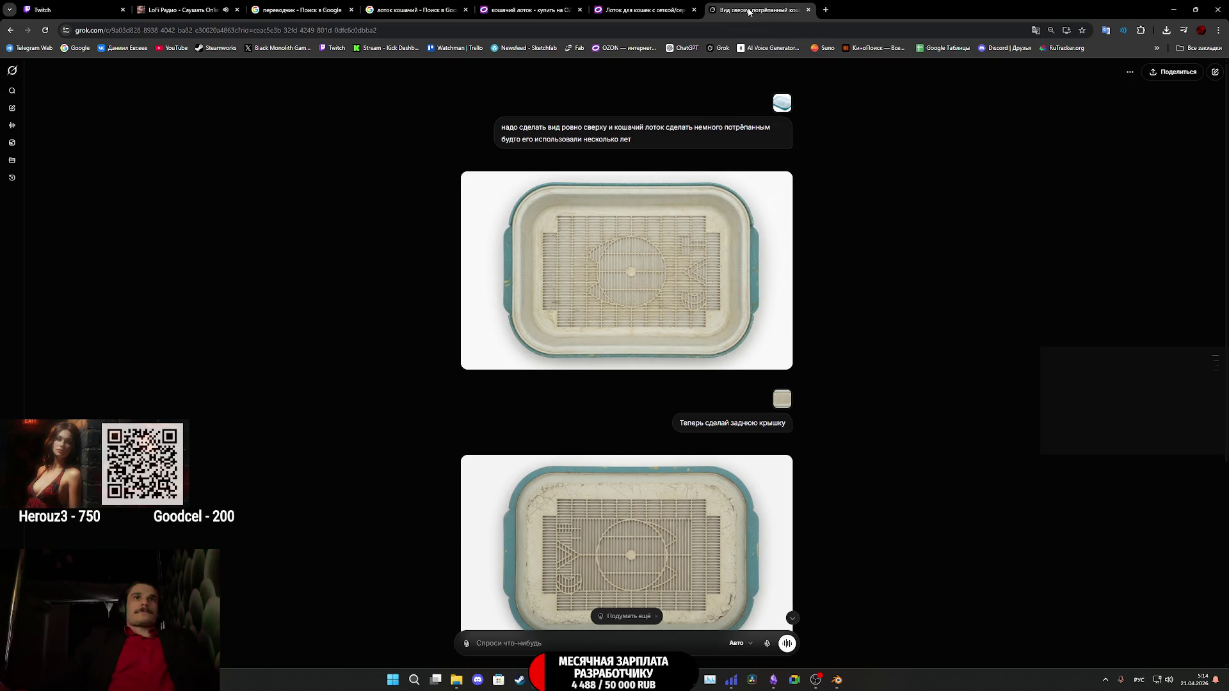
pyautogui.click(641, 8)
pyautogui.click(416, 7)
pyautogui.click(314, 6)
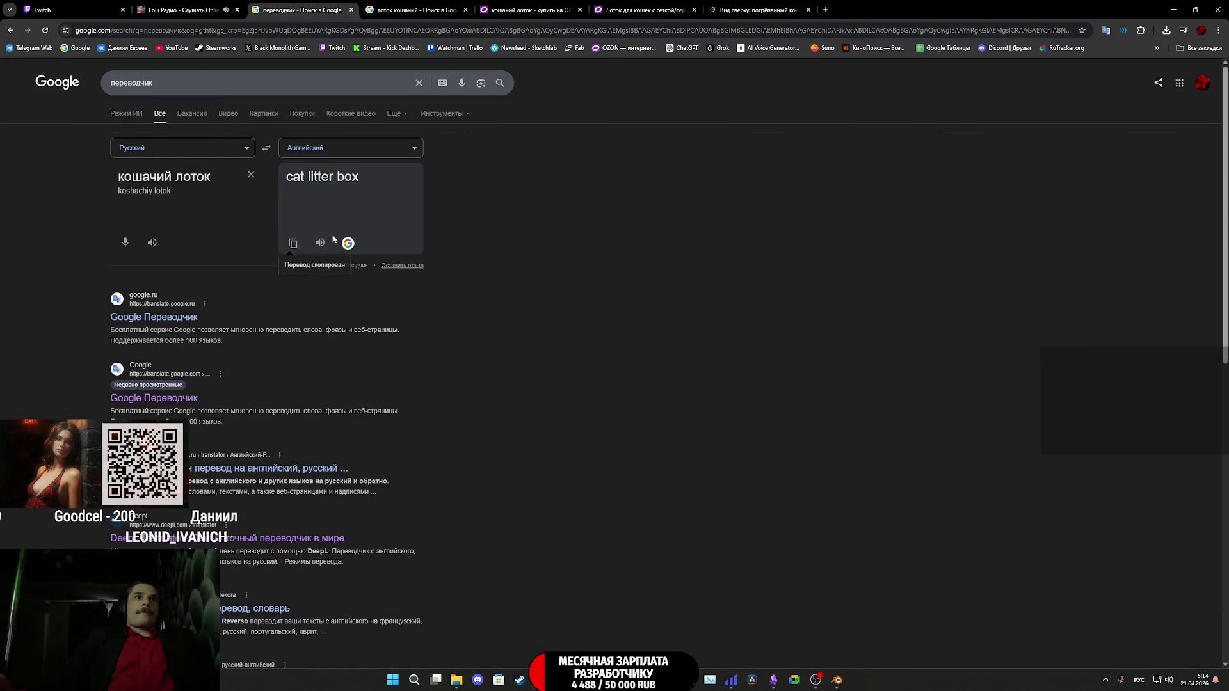
pyautogui.click(773, 682)
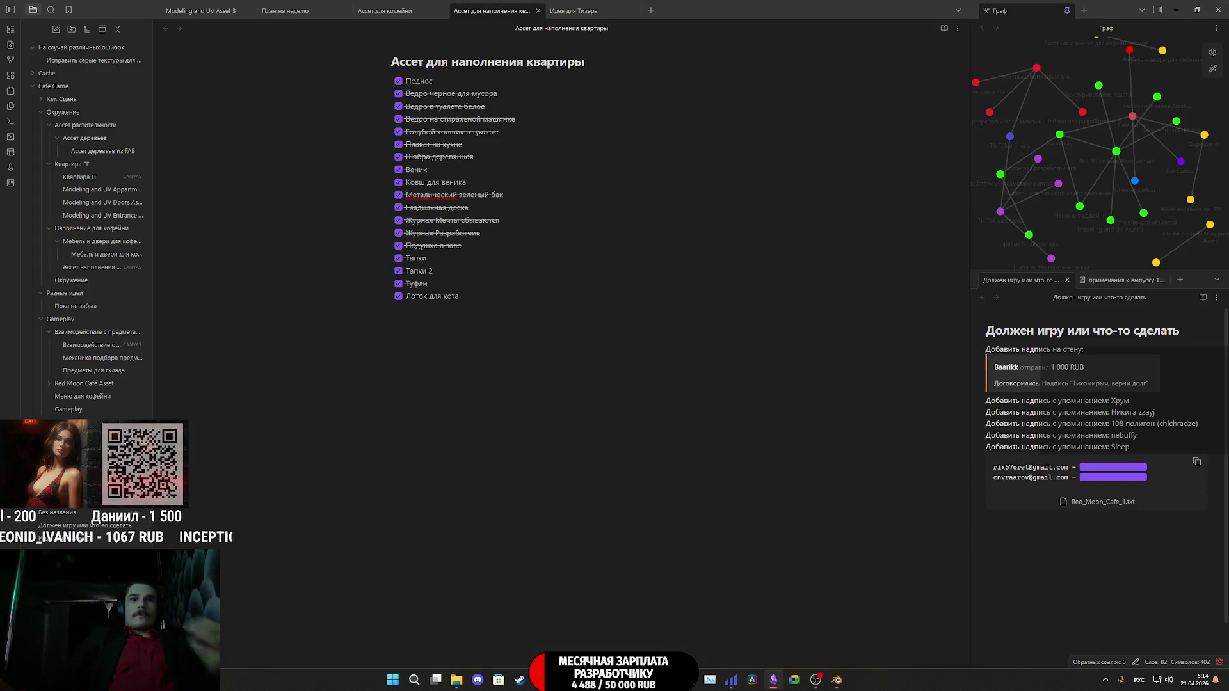
# Read the 'Ассет для наполнения квартиры' checklist, then go back to Blender.
pyautogui.moveTo(731, 686)
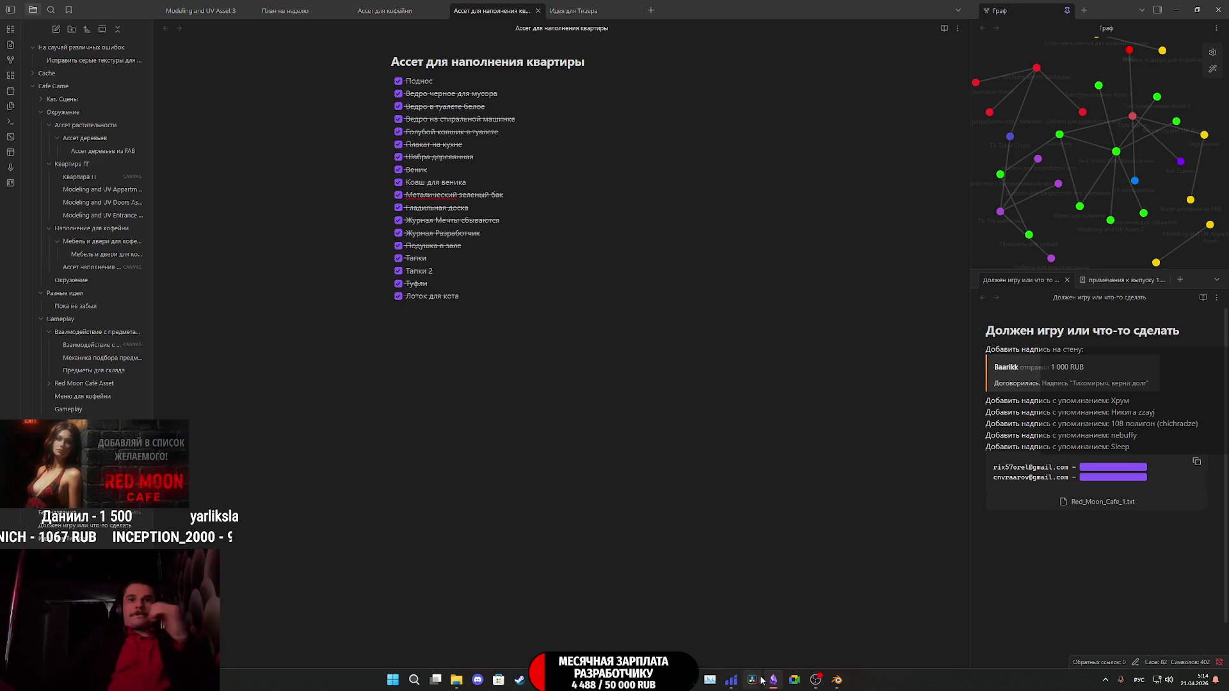
pyautogui.click(837, 680)
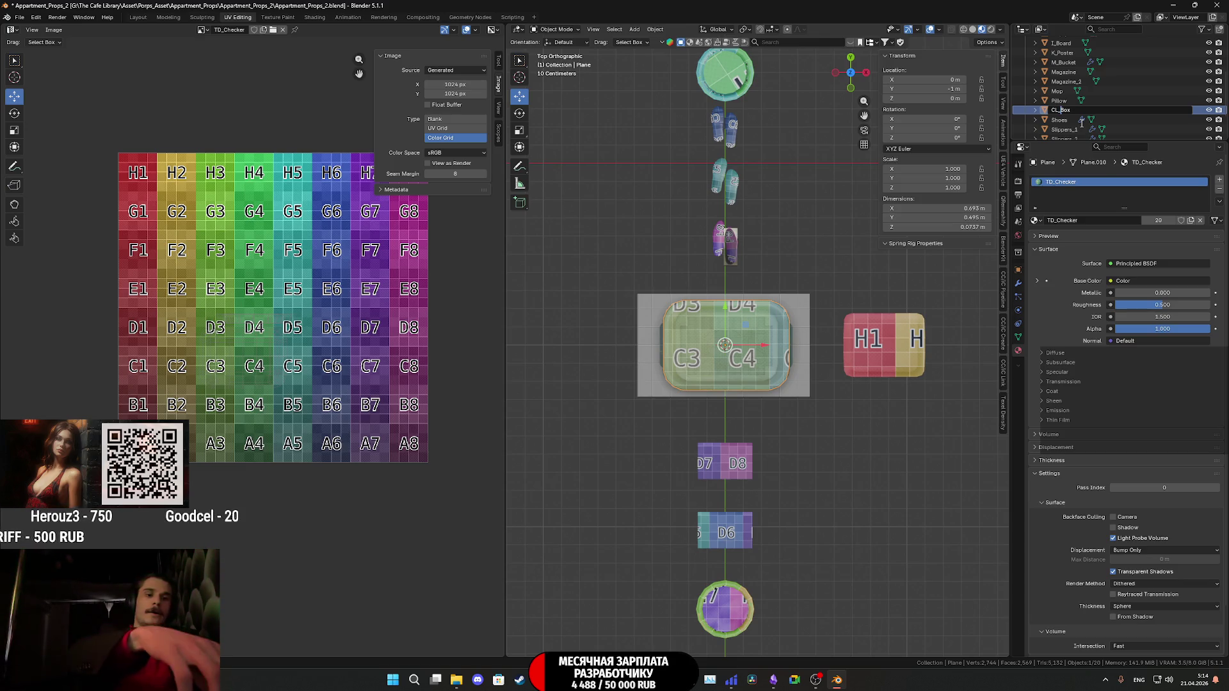
# Confirm the object name CL_Box and deselect it.
pyautogui.press('Return')
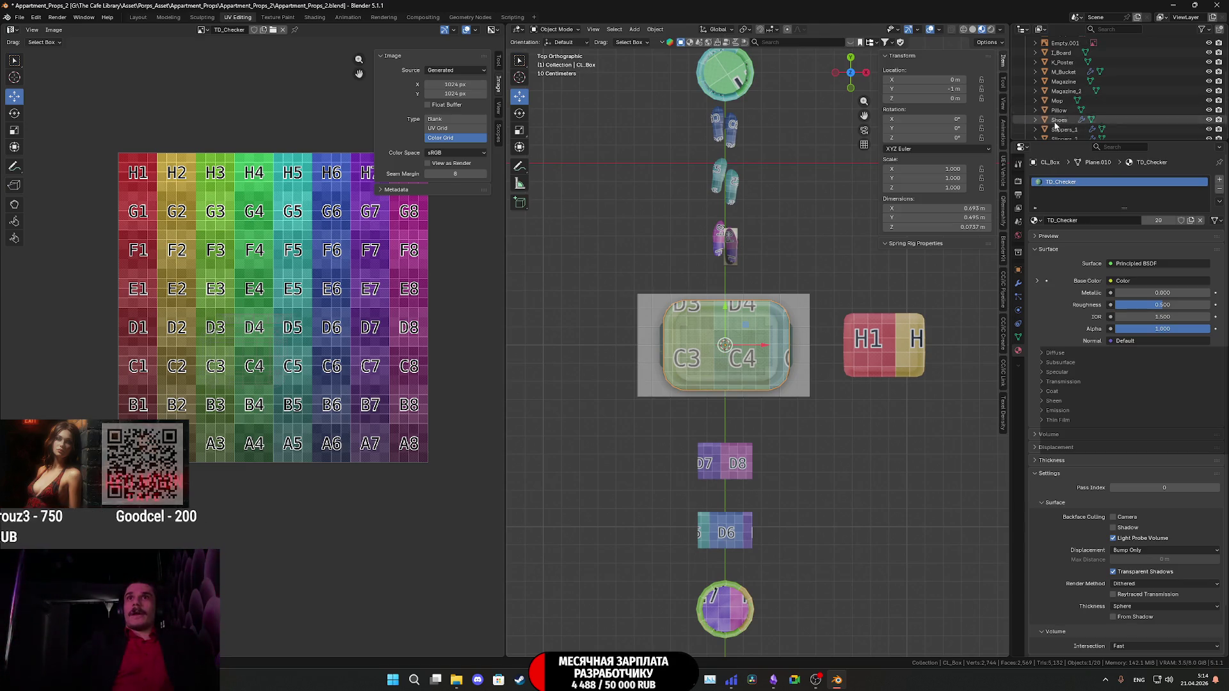
pyautogui.scroll(-1, 1067, 54)
pyautogui.click(839, 318)
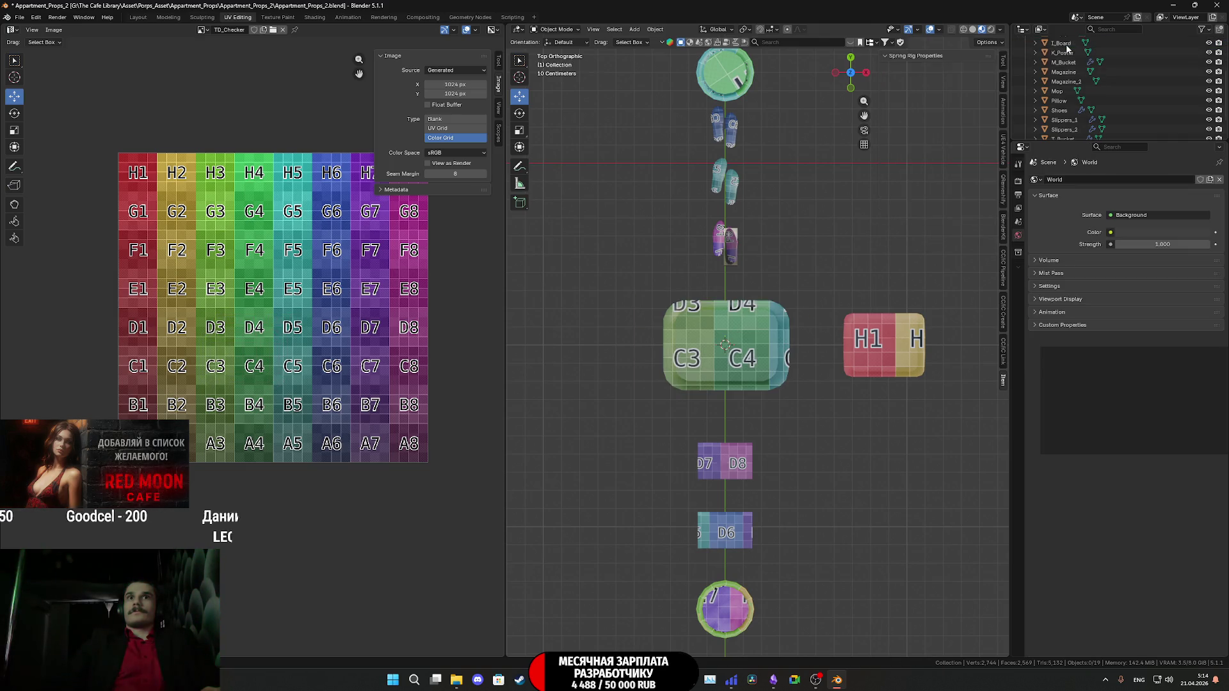
pyautogui.scroll(-2, 839, 318)
pyautogui.moveTo(839, 318)
pyautogui.mouseDown(button='middle')
pyautogui.moveTo(717, 276)
pyautogui.moveTo(688, 293)
pyautogui.moveTo(749, 314)
pyautogui.mouseUp(button='middle')
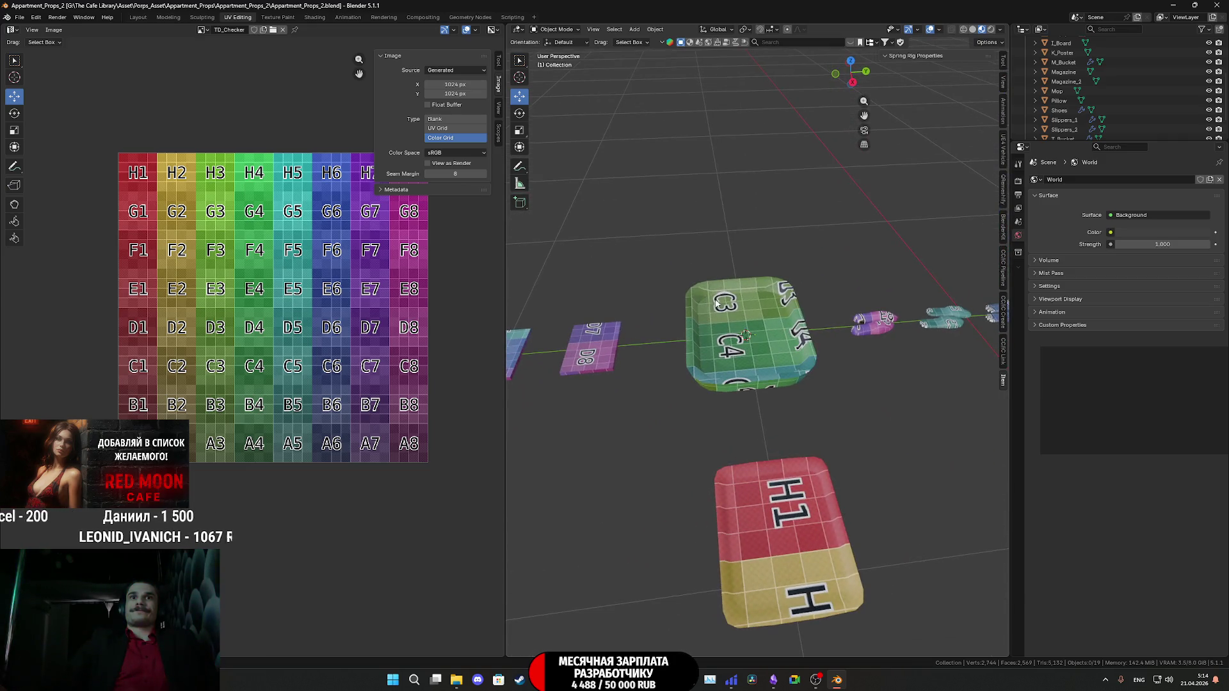
# Switch the viewport to Solid shading and frame the whole row of props.
pyautogui.press('z')
pyautogui.click(825, 318)
pyautogui.moveTo(826, 319)
pyautogui.mouseDown(button='middle')
pyautogui.moveTo(790, 374)
pyautogui.moveTo(896, 324)
pyautogui.moveTo(965, 334)
pyautogui.mouseUp(button='middle')
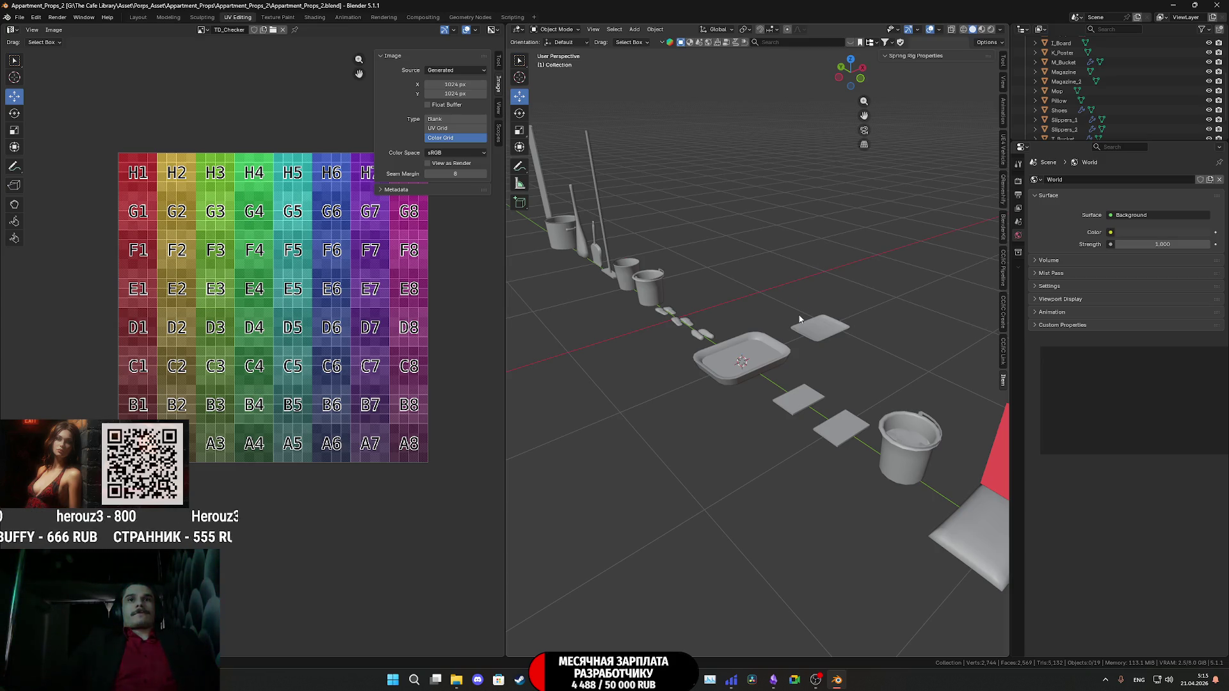
pyautogui.moveTo(801, 320); pyautogui.dragTo(828, 355, button='middle')
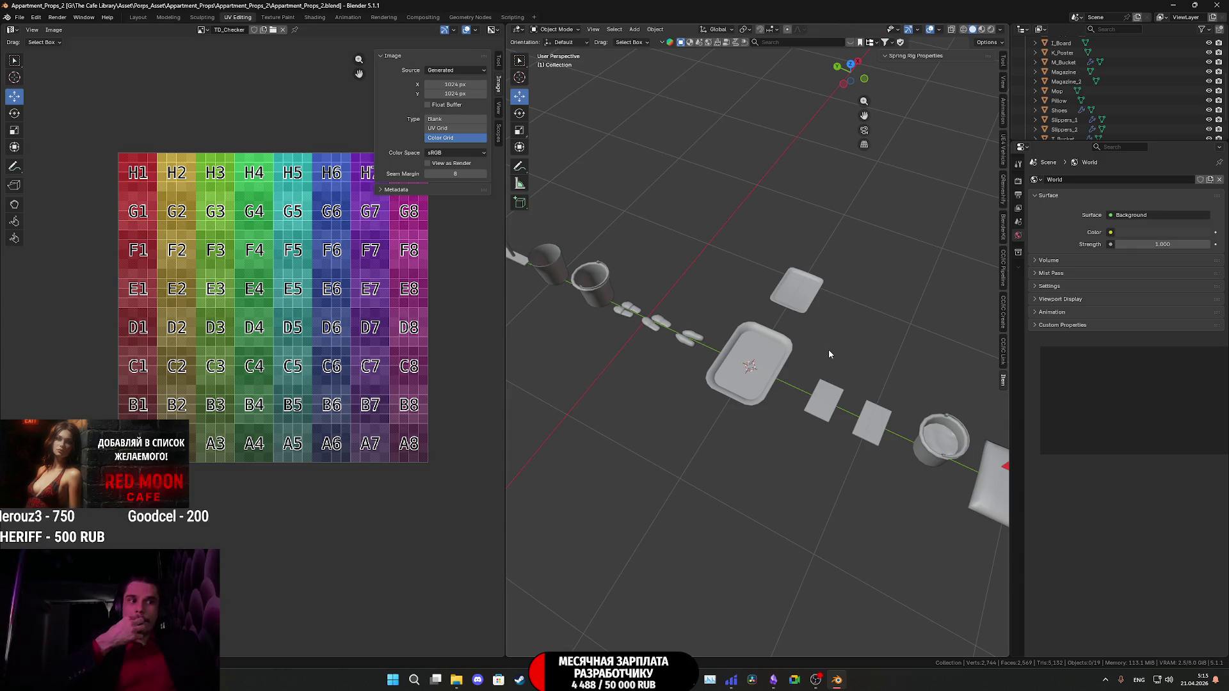
pyautogui.scroll(-4, 831, 354)
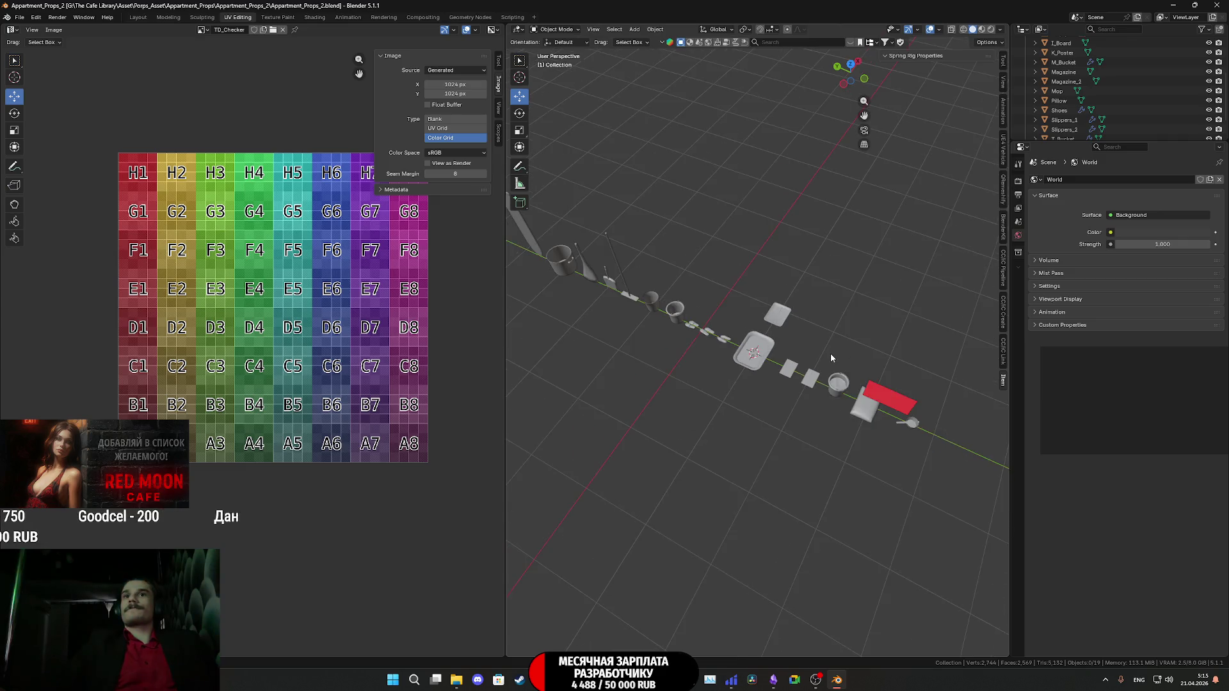
pyautogui.scroll(8, 836, 352)
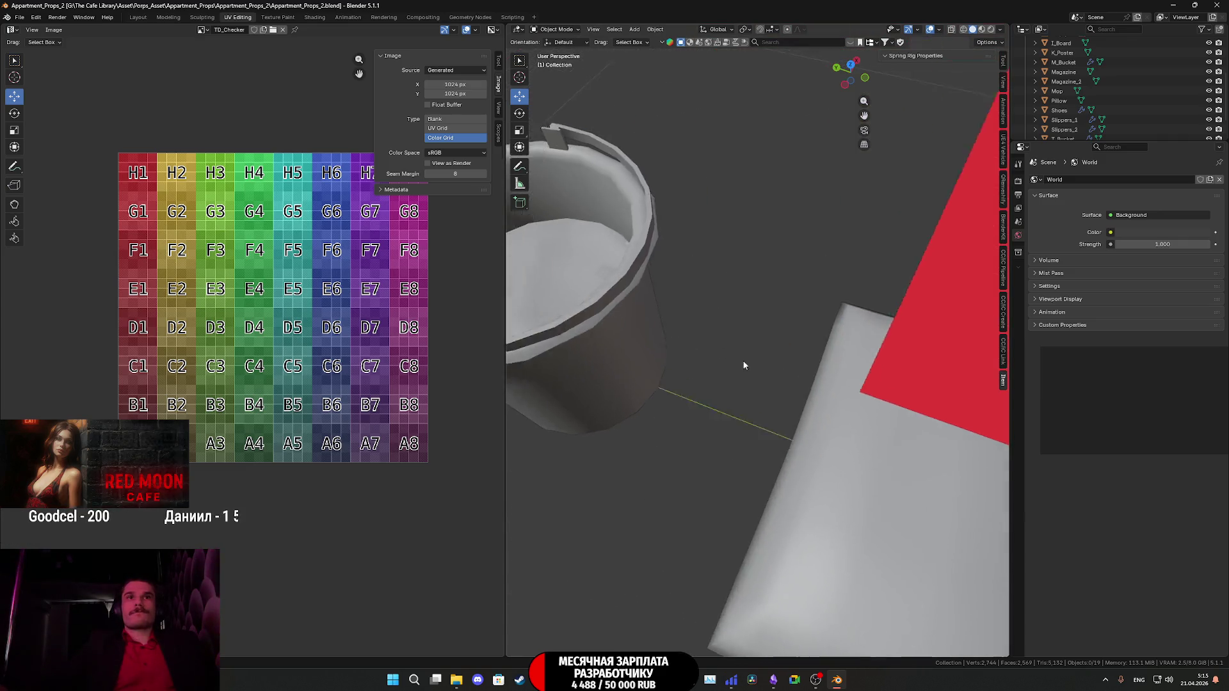
pyautogui.scroll(-8, 793, 426)
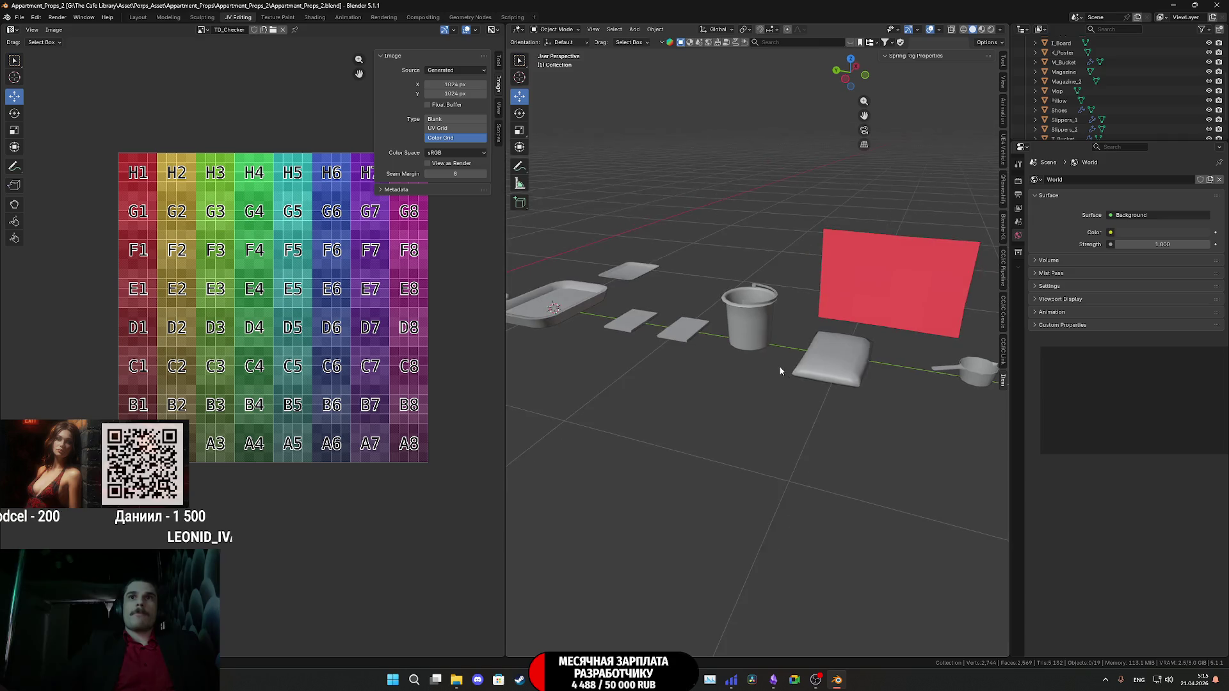
pyautogui.moveTo(856, 419)
pyautogui.mouseDown(button='middle')
pyautogui.moveTo(744, 440)
pyautogui.moveTo(841, 424)
pyautogui.mouseUp(button='middle')
# Place the Tray at Location X 0 m and Y -4 m, at the start of the prop row.
pyautogui.click(897, 381)
pyautogui.moveTo(895, 379); pyautogui.dragTo(826, 377, button='middle')
pyautogui.click(930, 80)
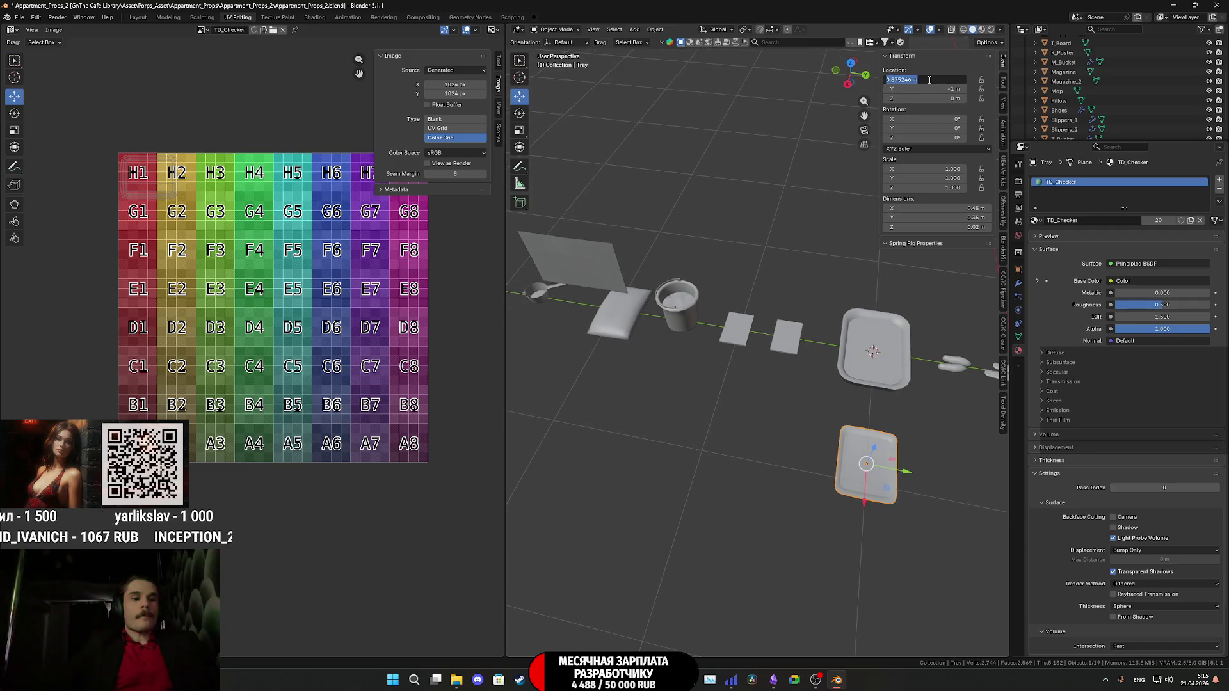
pyautogui.write('0')
pyautogui.press('Return')
pyautogui.scroll(-3, 878, 357)
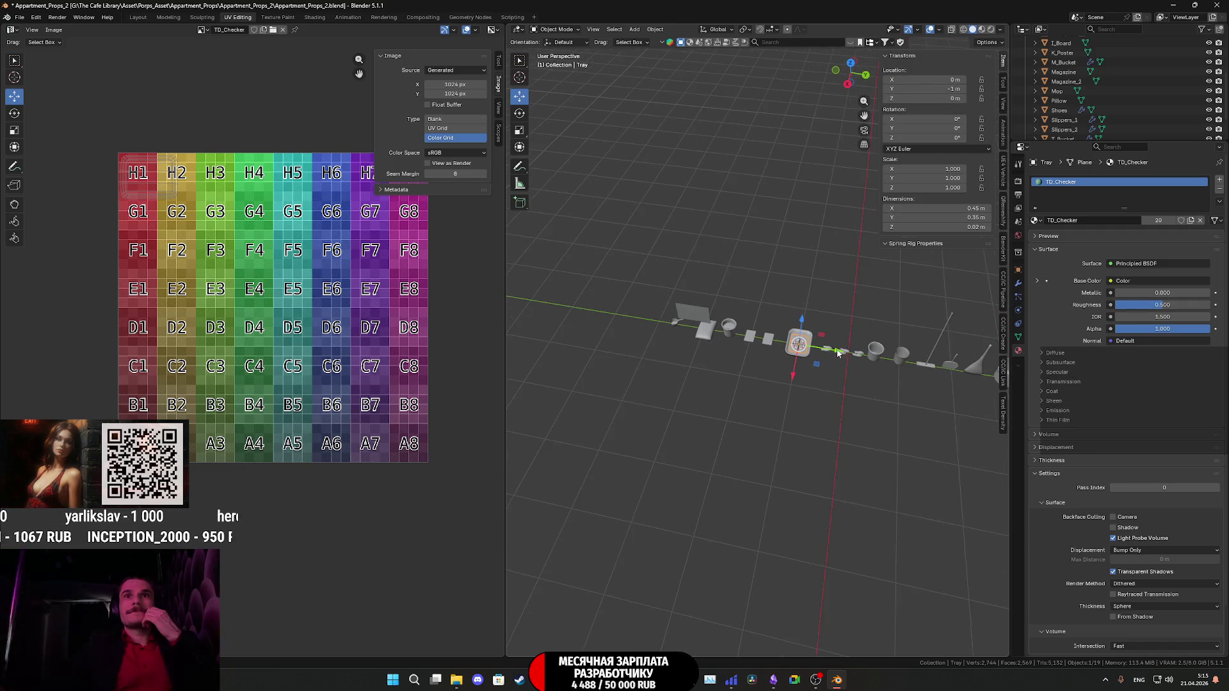
pyautogui.moveTo(840, 354)
pyautogui.mouseDown()
pyautogui.moveTo(676, 338)
pyautogui.moveTo(688, 340)
pyautogui.mouseUp()
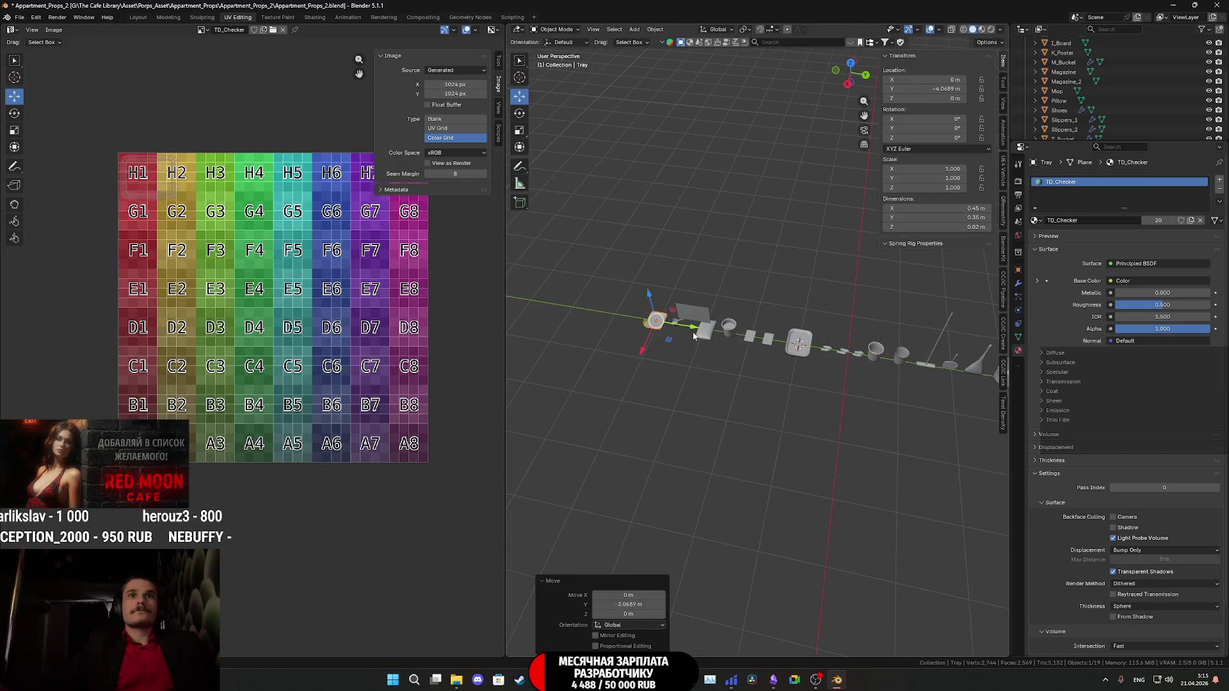
pyautogui.click(931, 89)
pyautogui.write('-4')
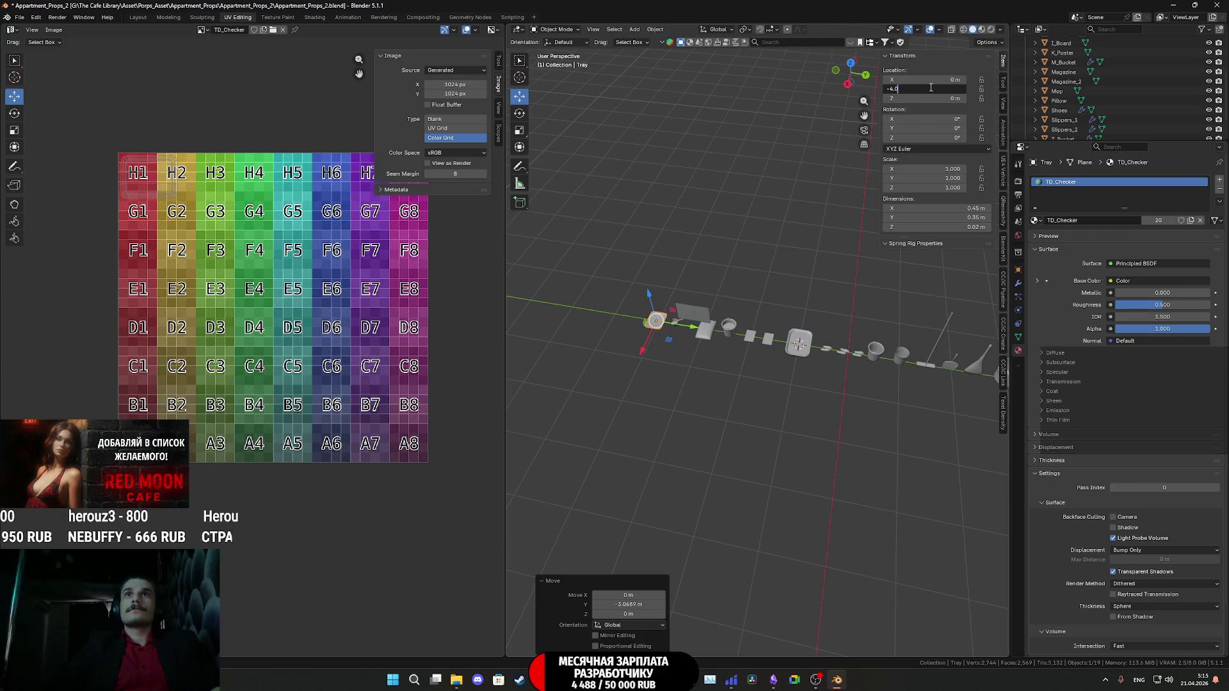
pyautogui.press('Return')
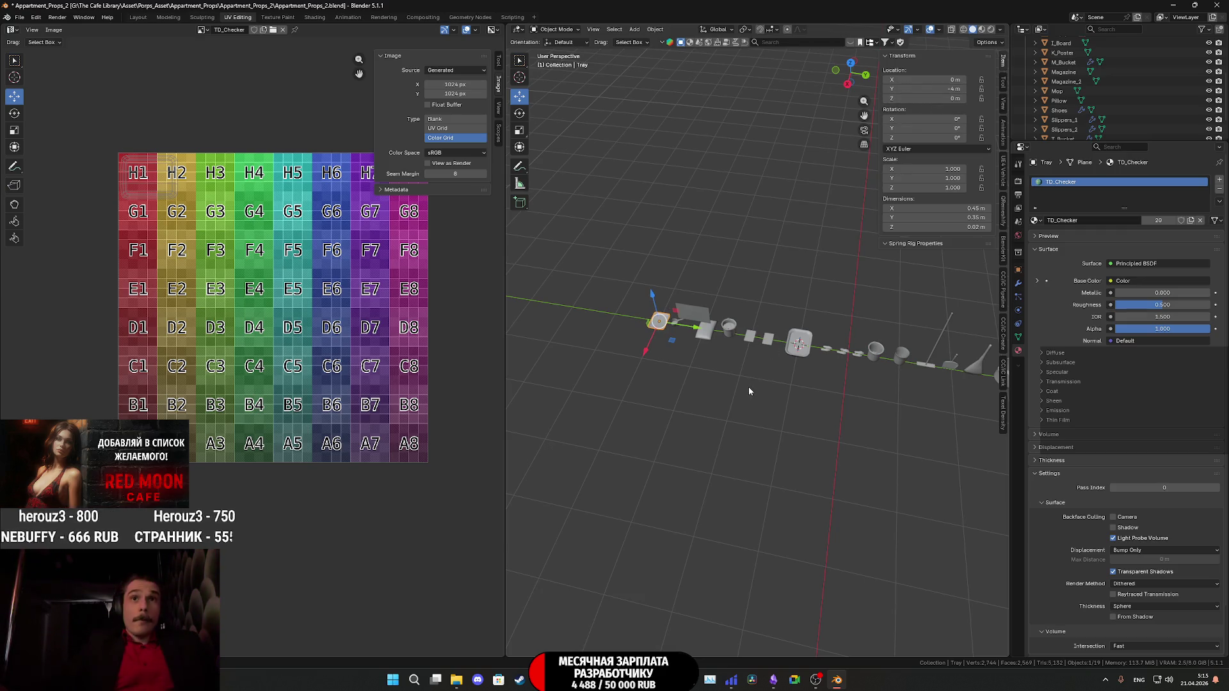
pyautogui.scroll(5, 751, 385)
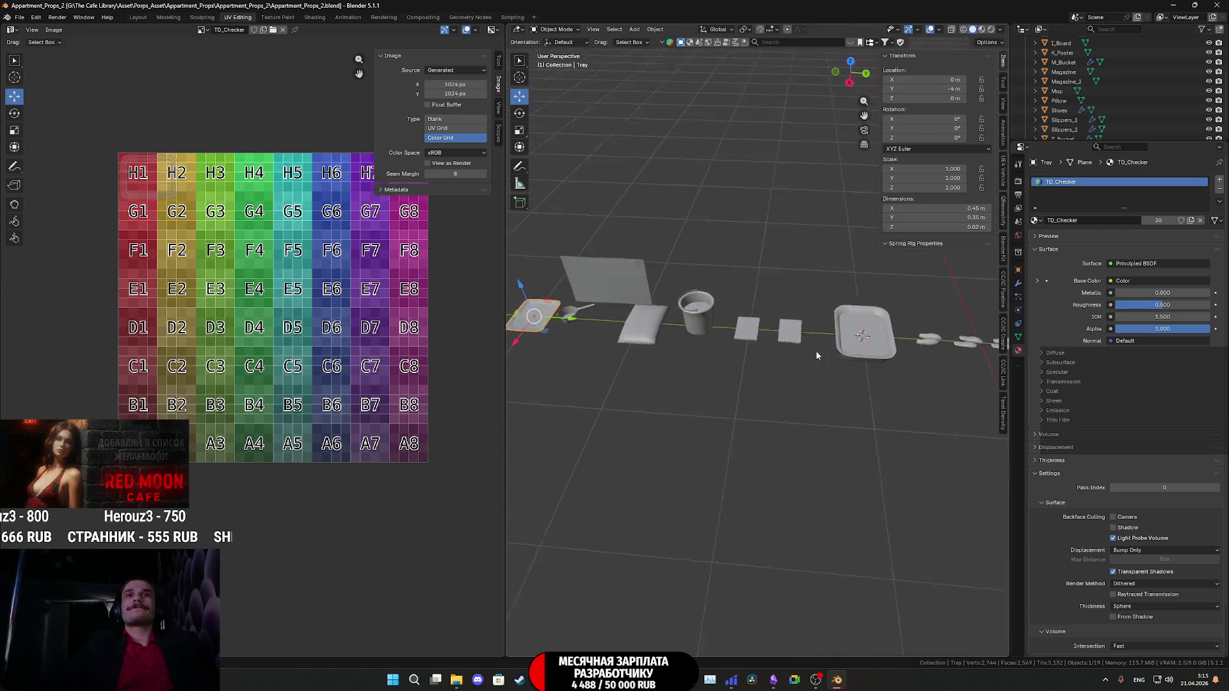
pyautogui.scroll(2, 819, 343)
# Select all props, inspect them in Edit Mode, then return to Object Mode.
pyautogui.press('a')
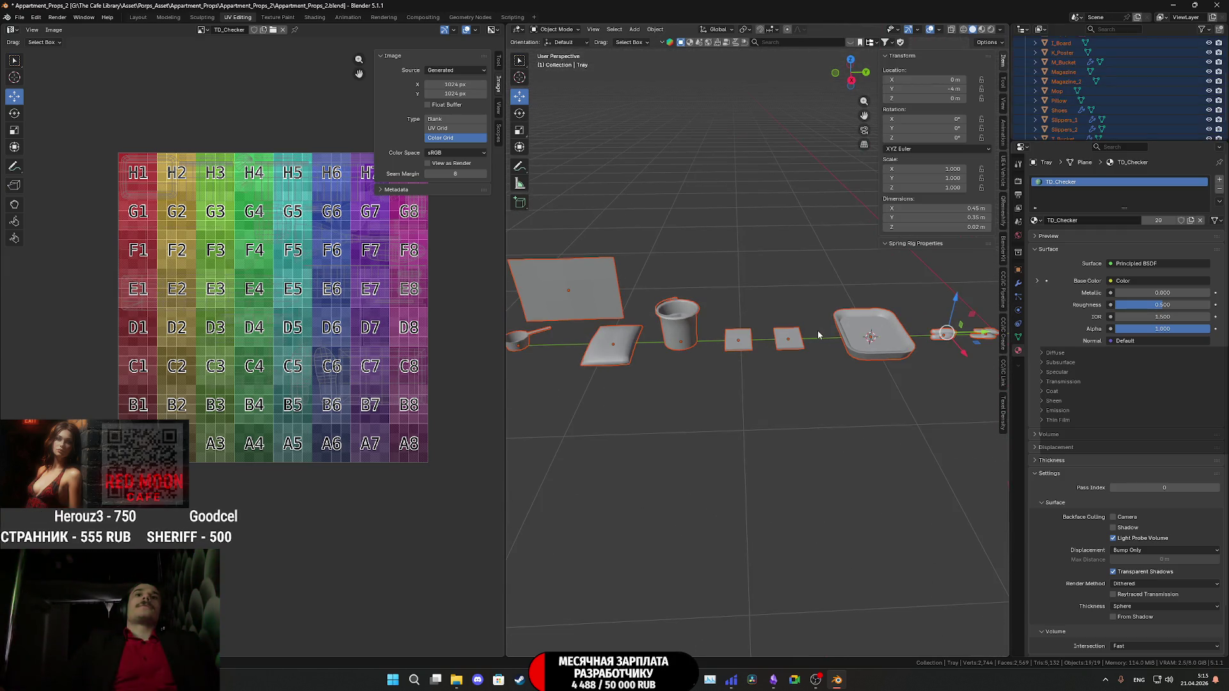
pyautogui.press('Tab')
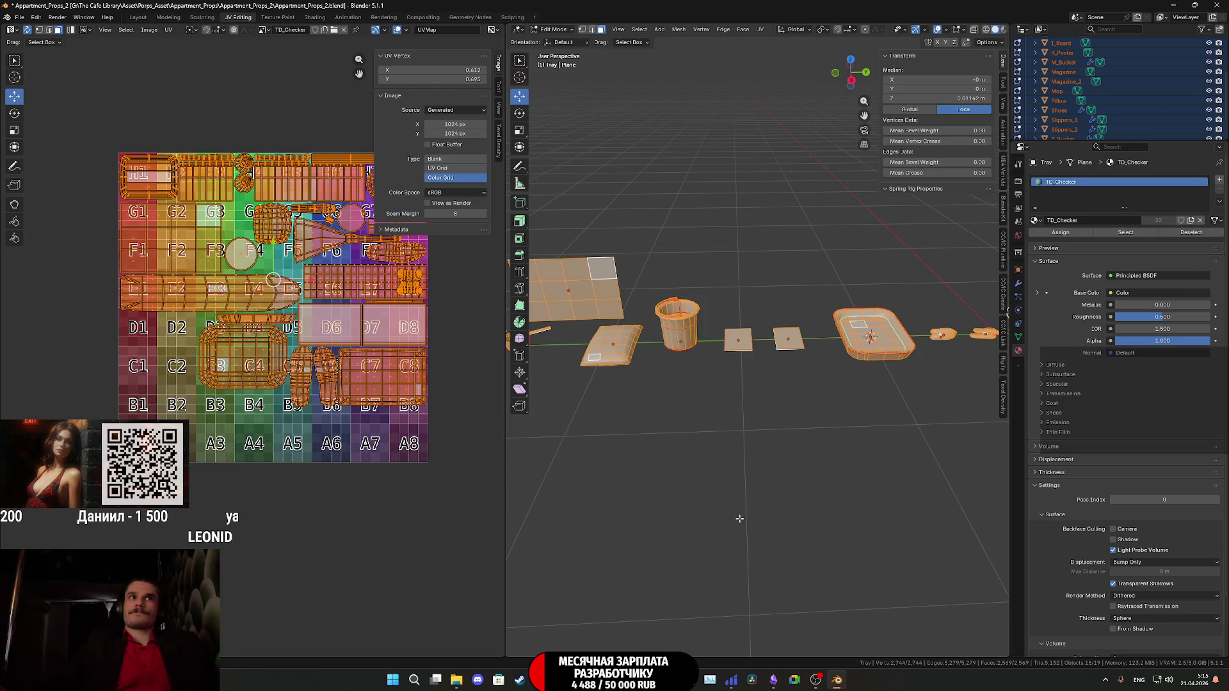
pyautogui.scroll(6, 289, 320)
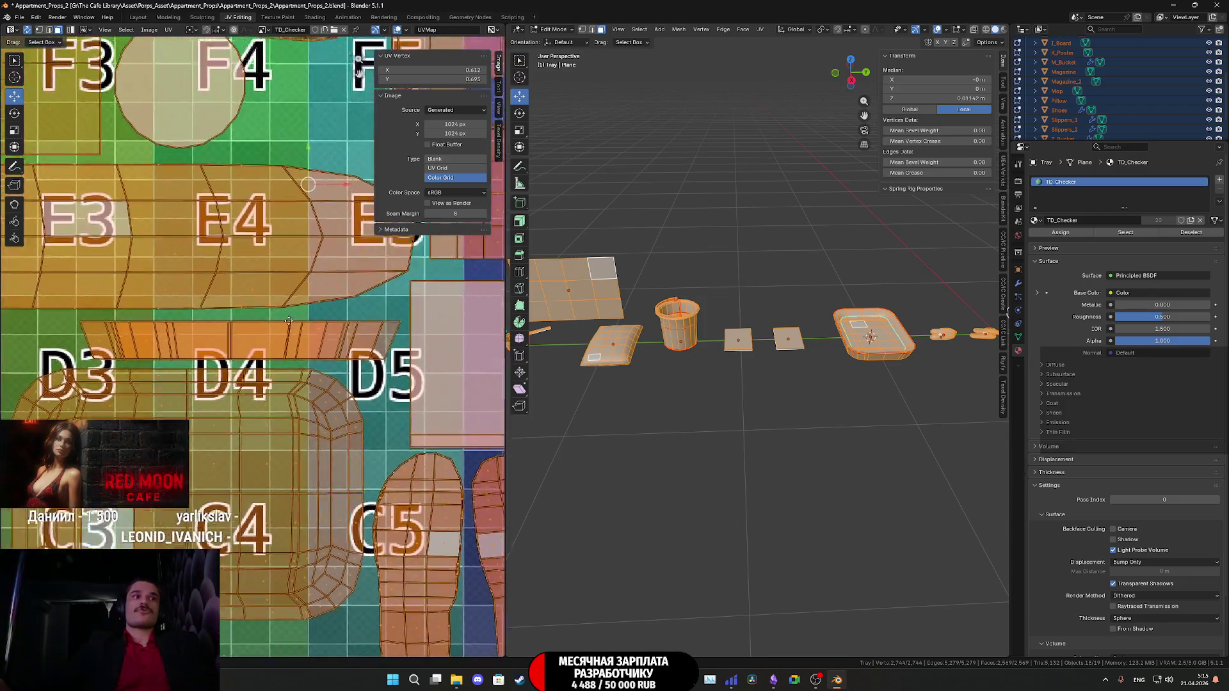
pyautogui.scroll(-3, 289, 320)
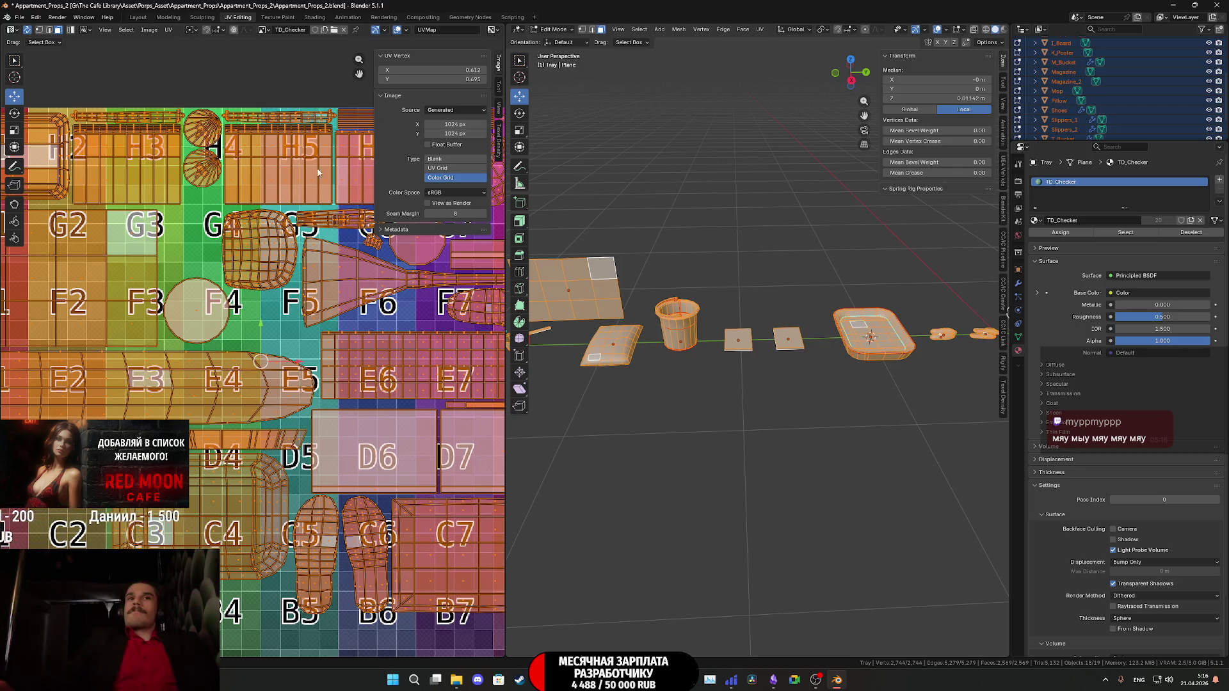
pyautogui.moveTo(711, 355)
pyautogui.mouseDown(button='middle')
pyautogui.moveTo(736, 358)
pyautogui.moveTo(695, 375)
pyautogui.mouseUp(button='middle')
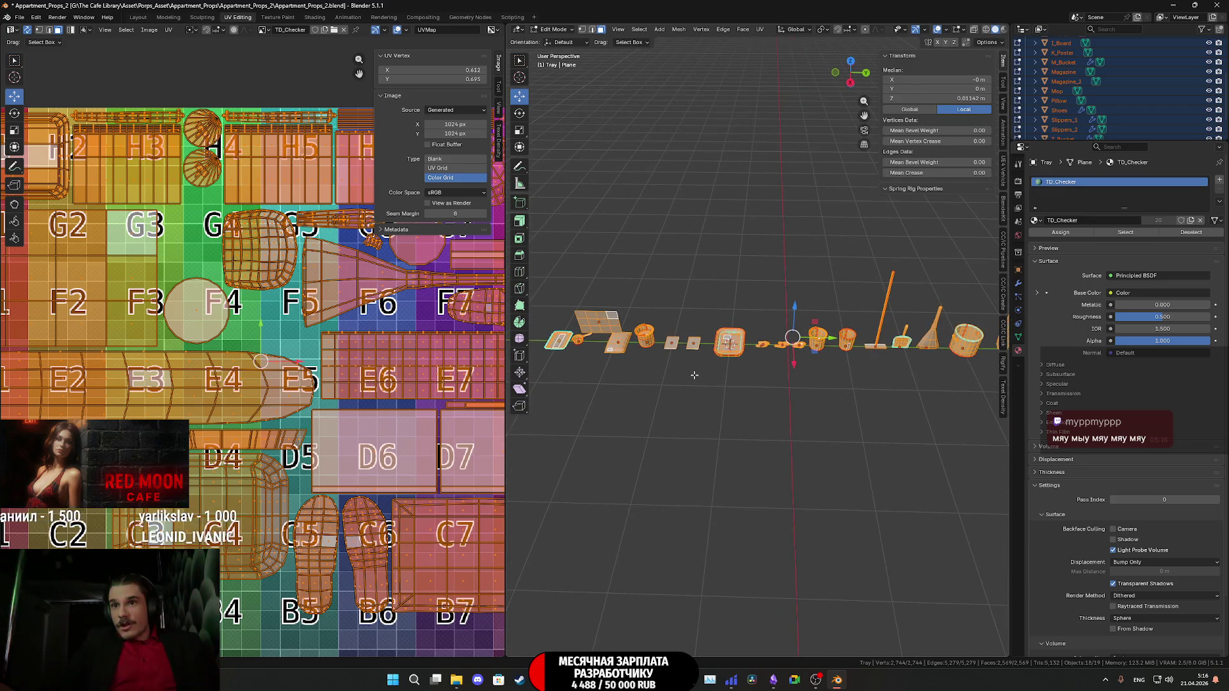
pyautogui.press('Tab')
pyautogui.scroll(4, 1128, 103)
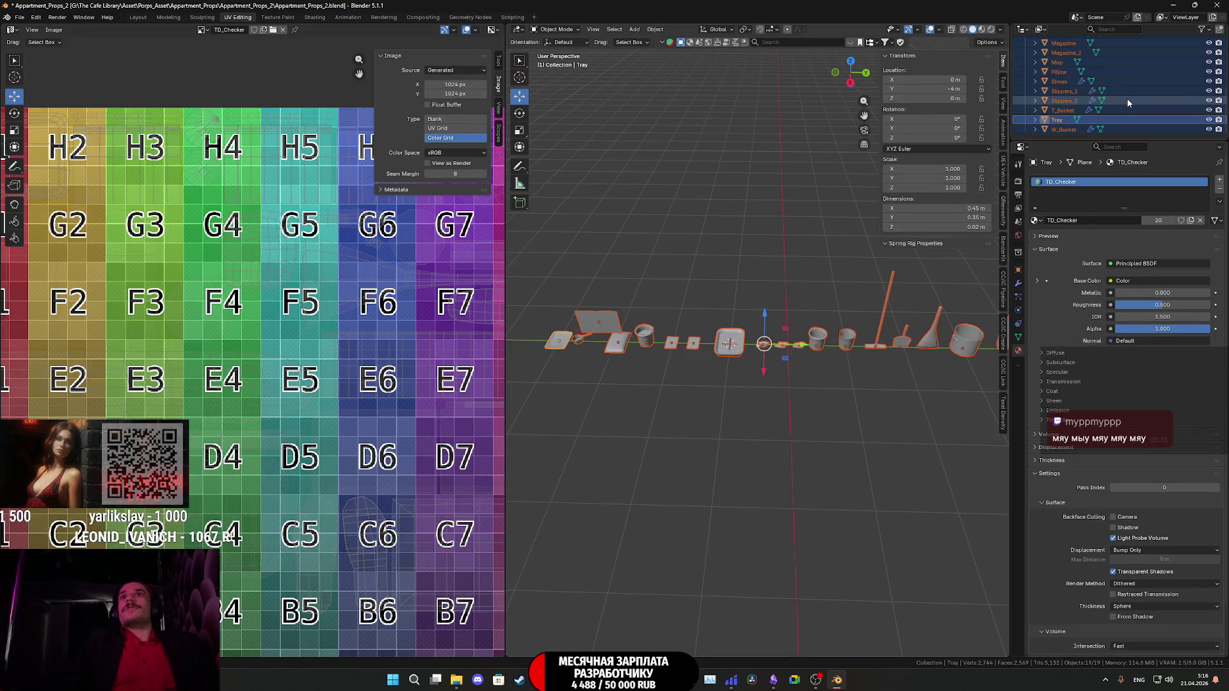
# Deselect all objects and save the props file with Ctrl+S.
pyautogui.scroll(-5, 1128, 103)
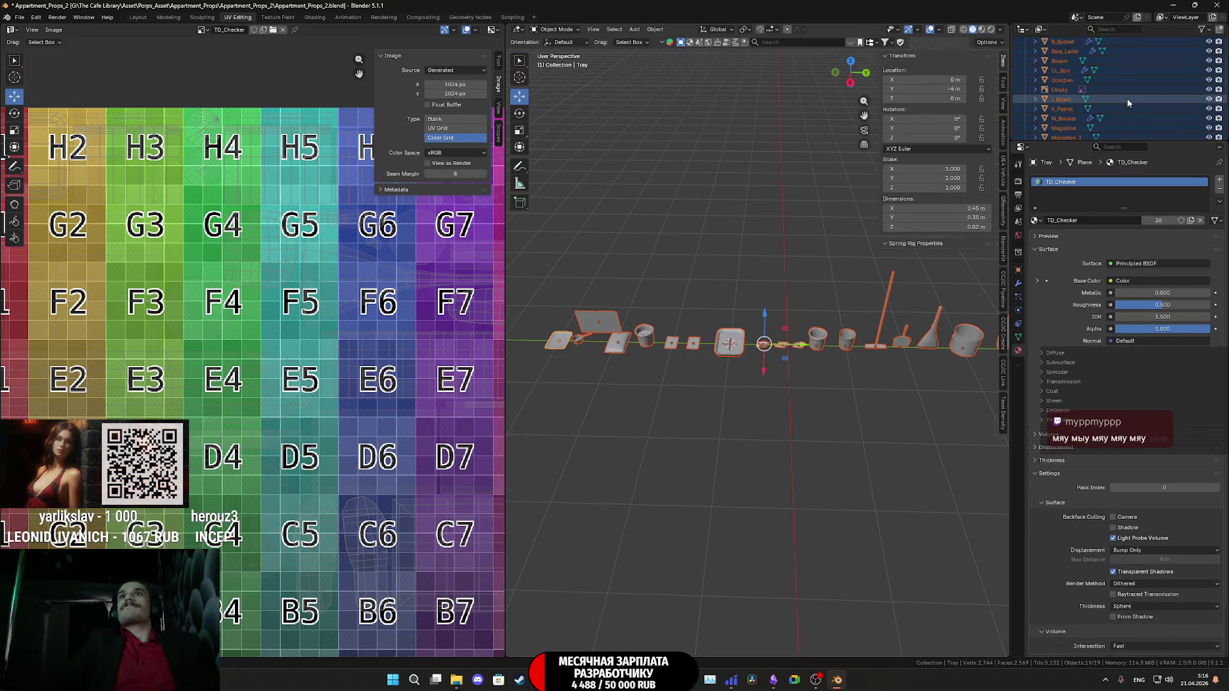
pyautogui.click(832, 416)
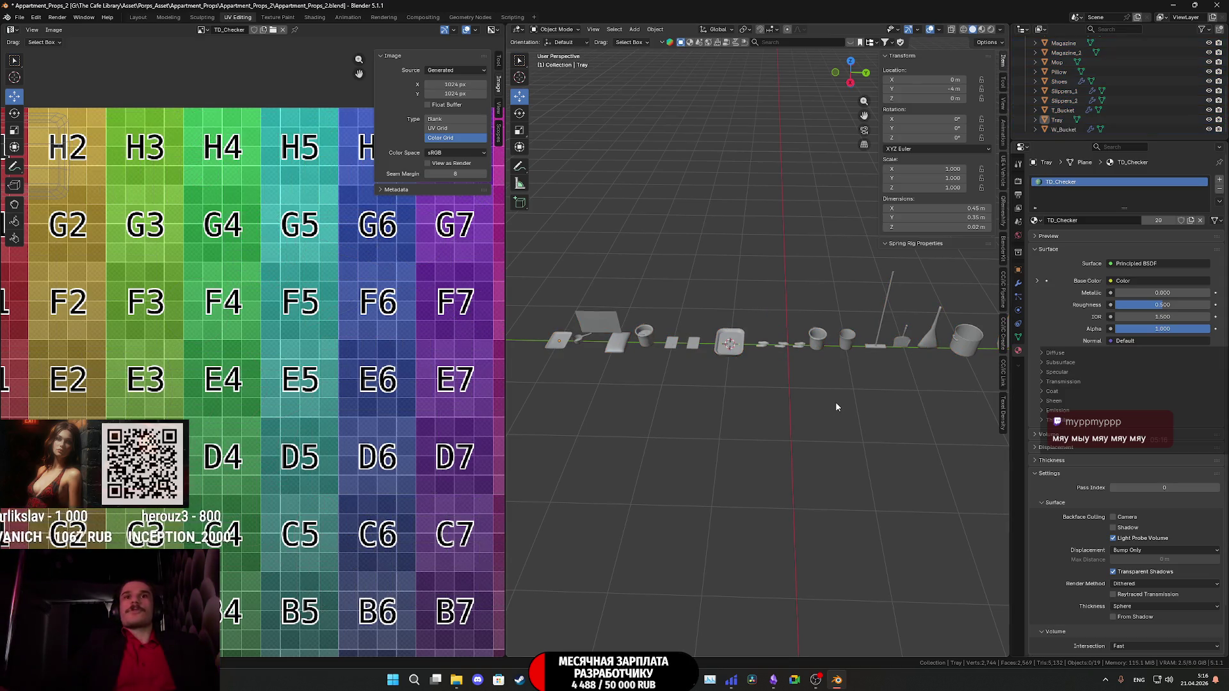
pyautogui.hotkey('ctrl', 's')
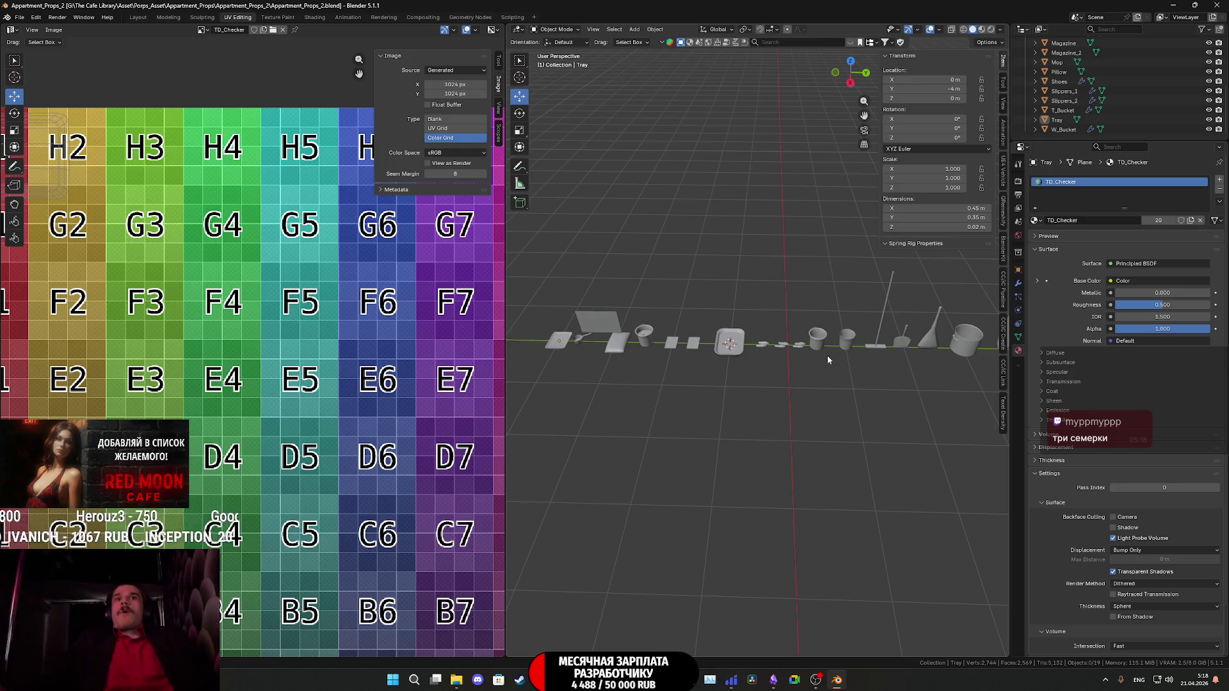
# Zoom in and pan along the prop row from the tray to the bucket and slippers.
pyautogui.scroll(5, 783, 320)
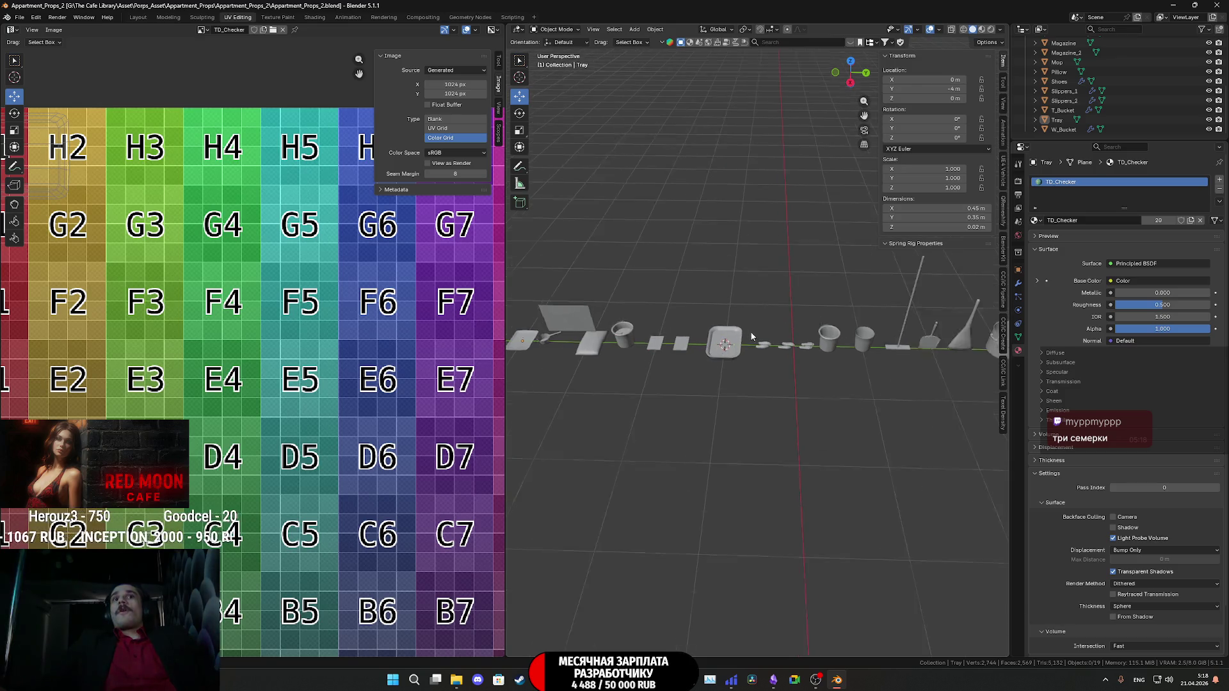
pyautogui.moveTo(762, 363)
pyautogui.keyDown('shift'); pyautogui.mouseDown(button='middle')
pyautogui.moveTo(986, 425)
pyautogui.moveTo(645, 425)
pyautogui.moveTo(878, 402)
pyautogui.moveTo(631, 384)
pyautogui.moveTo(635, 451)
pyautogui.mouseUp(button='middle'); pyautogui.keyUp('shift')
pyautogui.scroll(-4, 635, 452)
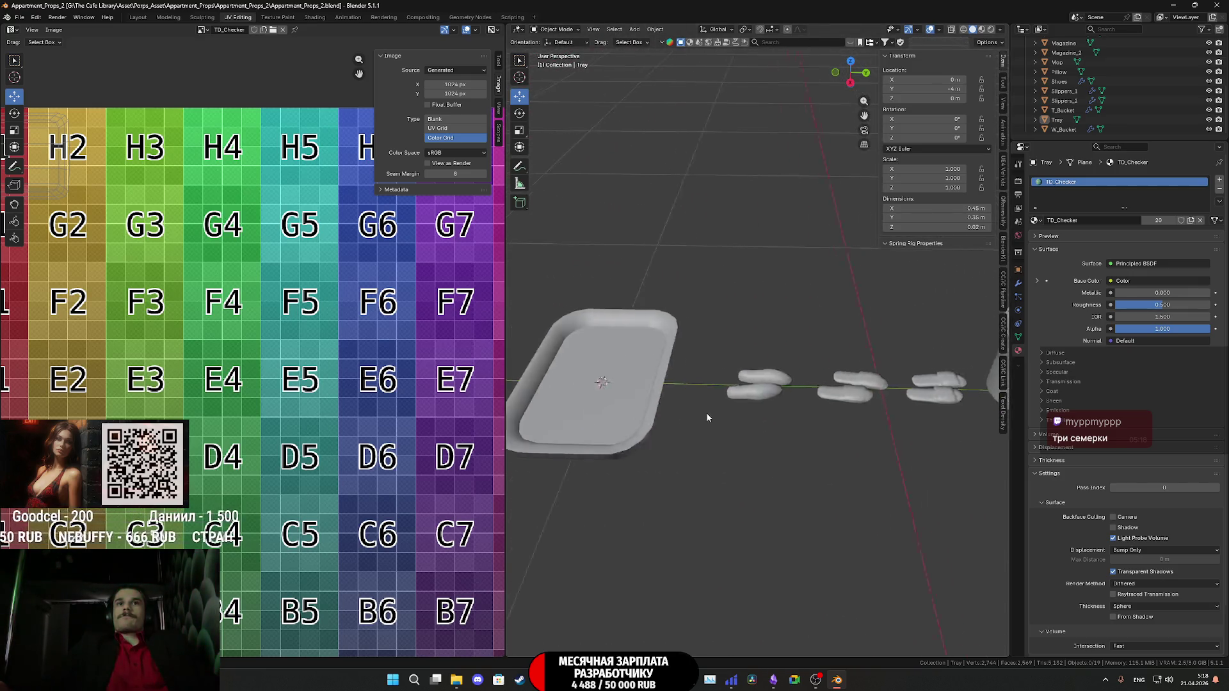
pyautogui.moveTo(708, 412)
pyautogui.keyDown('shift'); pyautogui.mouseDown(button='middle')
pyautogui.moveTo(626, 417)
pyautogui.moveTo(905, 404)
pyautogui.moveTo(921, 367)
pyautogui.moveTo(912, 392)
pyautogui.mouseUp(button='middle'); pyautogui.keyUp('shift')
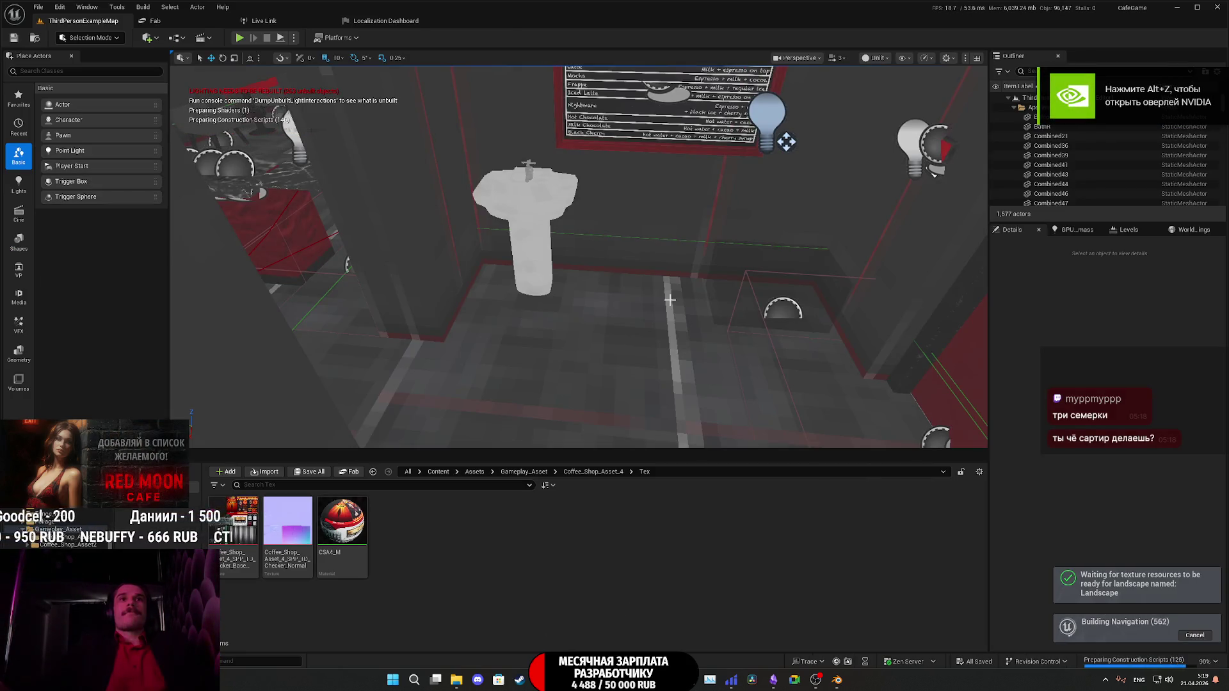
# Fly the camera past the menu wall and street to the bathtub and wall shelves.
pyautogui.moveTo(617, 256); pyautogui.dragTo(617, 246, button='right')
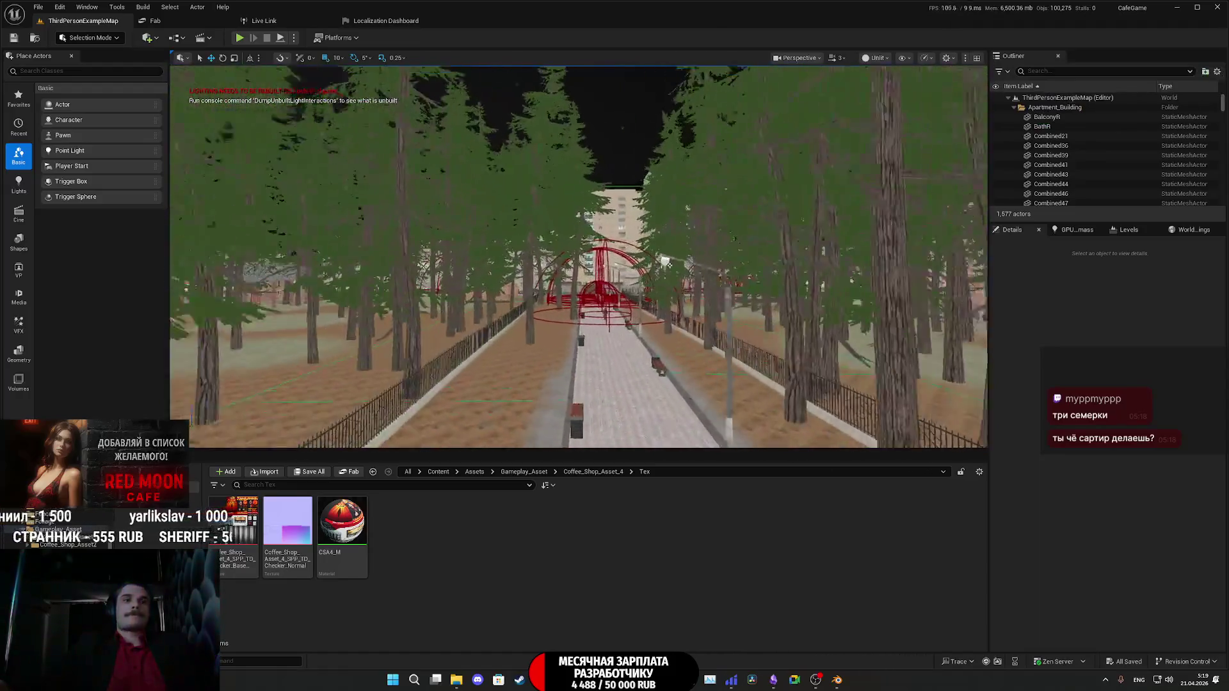
pyautogui.moveTo(618, 246); pyautogui.dragTo(617, 246, button='right')
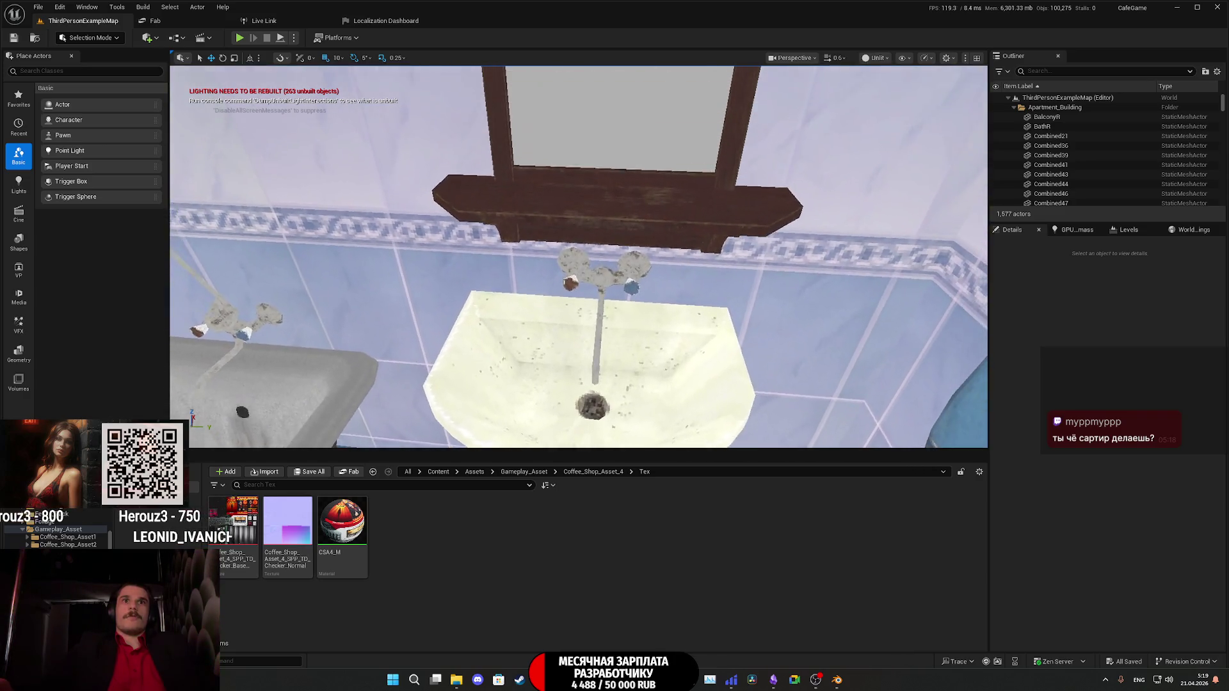
pyautogui.moveTo(576, 256)
pyautogui.mouseDown(button='right')
pyautogui.moveTo(435, 256)
pyautogui.moveTo(544, 272)
pyautogui.moveTo(522, 265)
pyautogui.mouseUp(button='right')
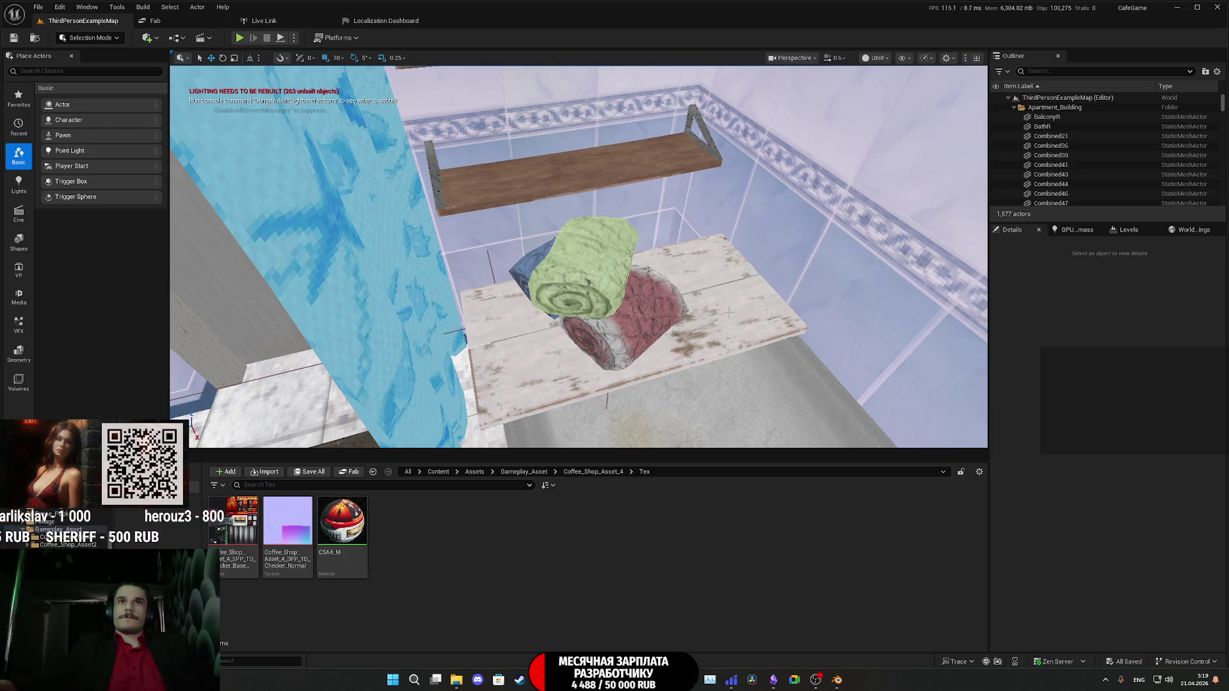
pyautogui.moveTo(728, 312)
pyautogui.mouseDown(button='right')
pyautogui.moveTo(730, 350)
pyautogui.moveTo(690, 344)
pyautogui.moveTo(666, 390)
pyautogui.mouseUp(button='right')
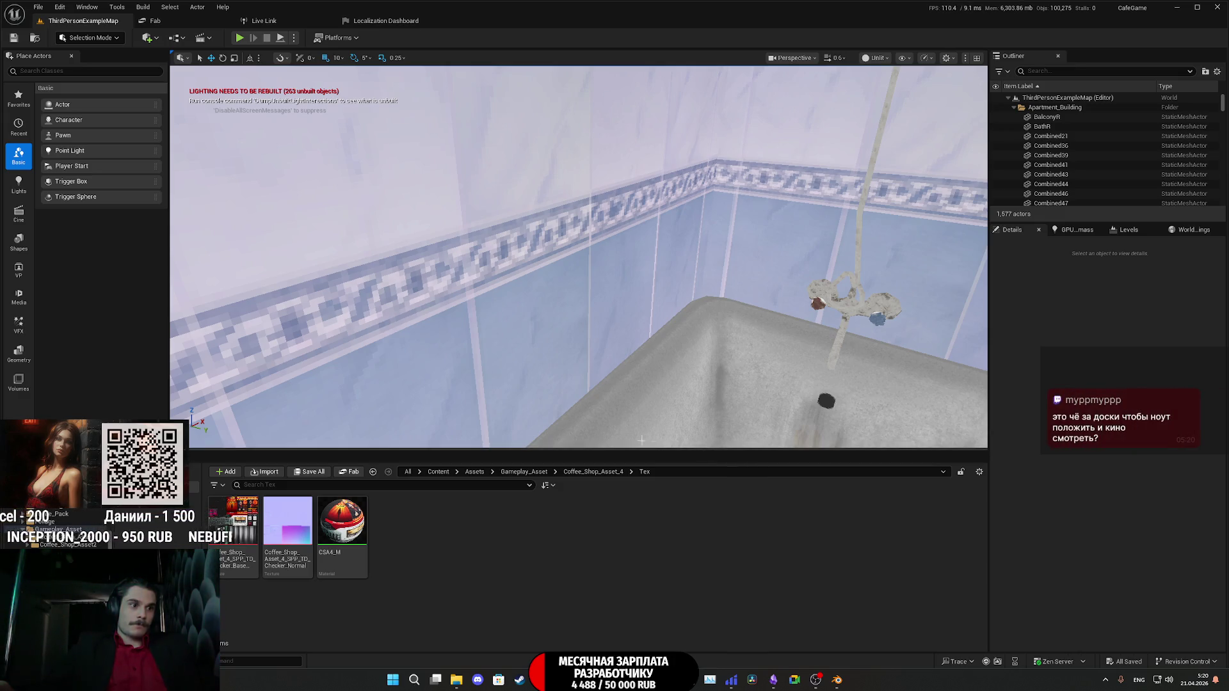
pyautogui.moveTo(684, 415); pyautogui.dragTo(691, 365, button='right')
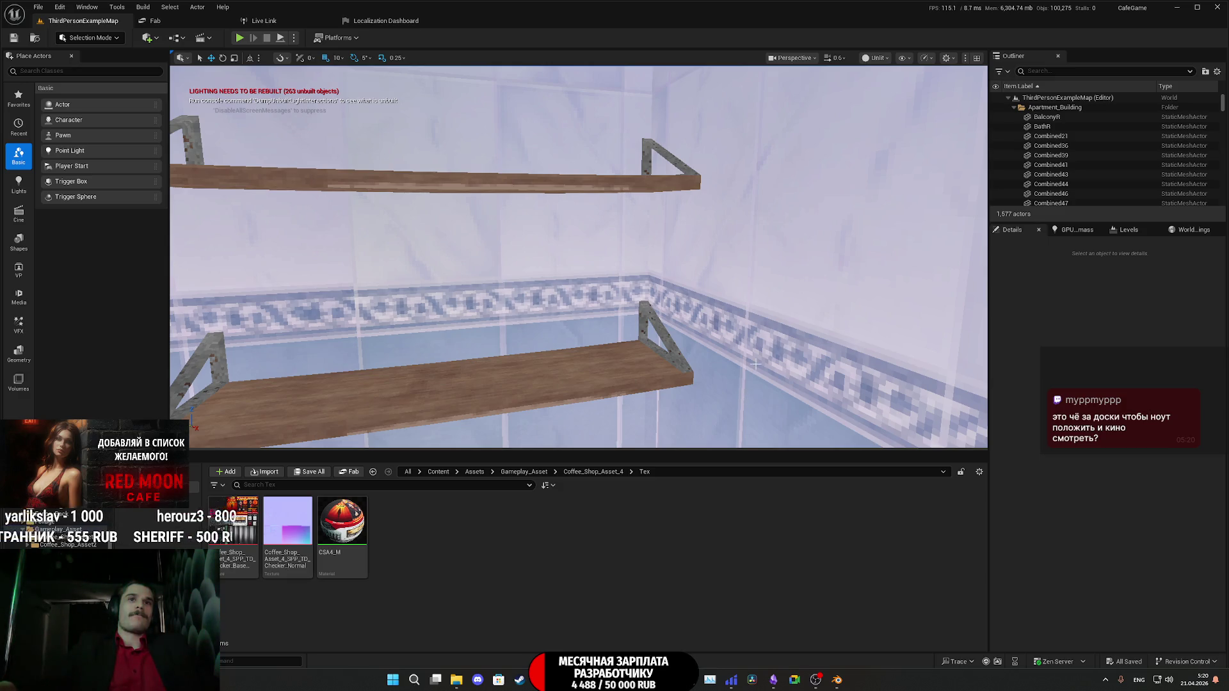
# Fly to the sink and towel shelf, select the rolled blankets, then back out to tub and sink.
pyautogui.moveTo(755, 363)
pyautogui.mouseDown(button='right')
pyautogui.moveTo(743, 365)
pyautogui.moveTo(948, 368)
pyautogui.mouseUp(button='right')
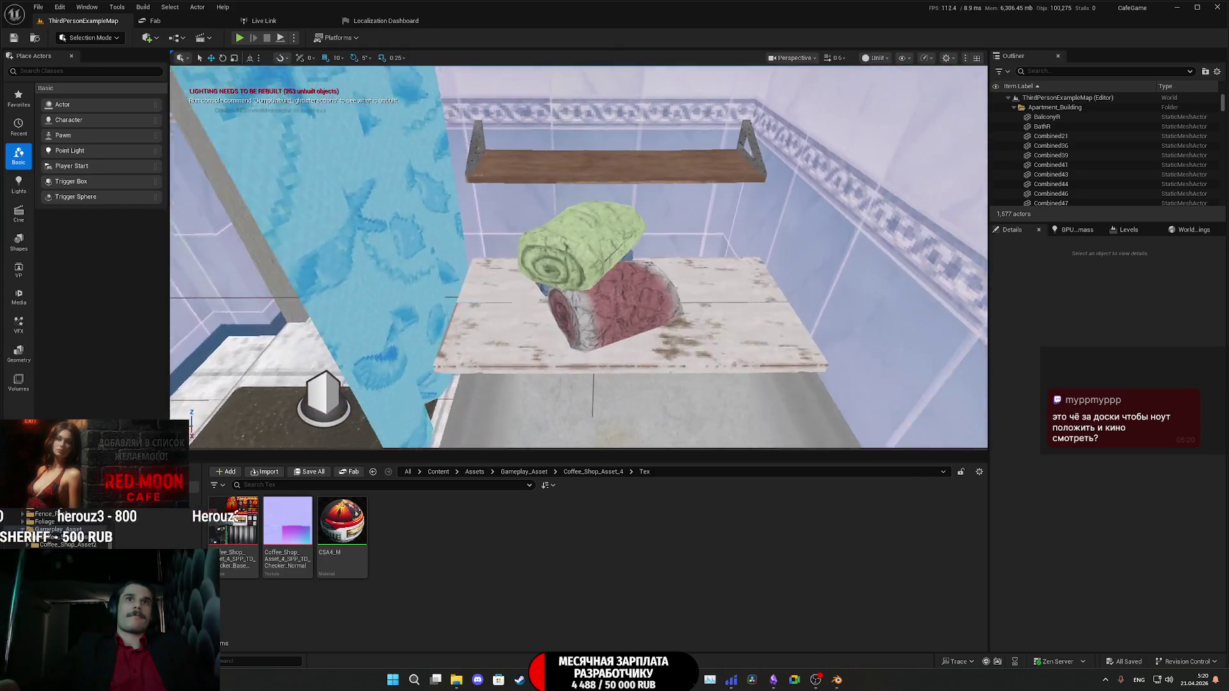
pyautogui.moveTo(648, 286)
pyautogui.mouseDown(button='right')
pyautogui.moveTo(640, 296)
pyautogui.moveTo(648, 286)
pyautogui.mouseUp(button='right')
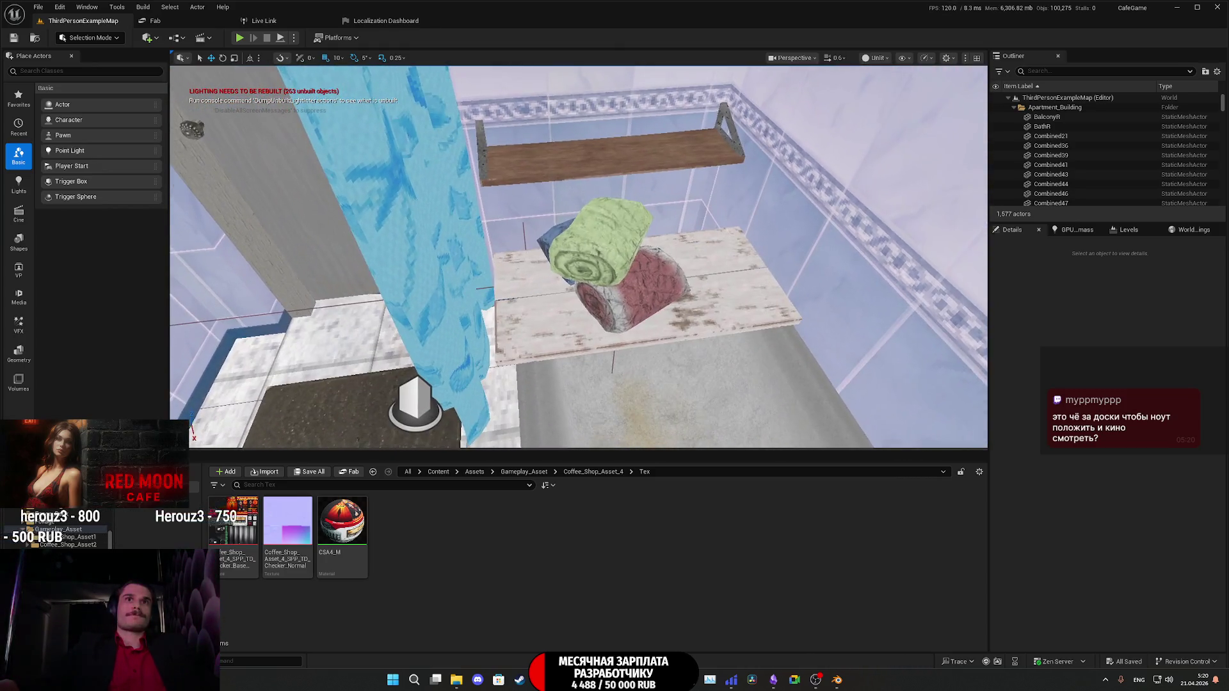
pyautogui.click(647, 286)
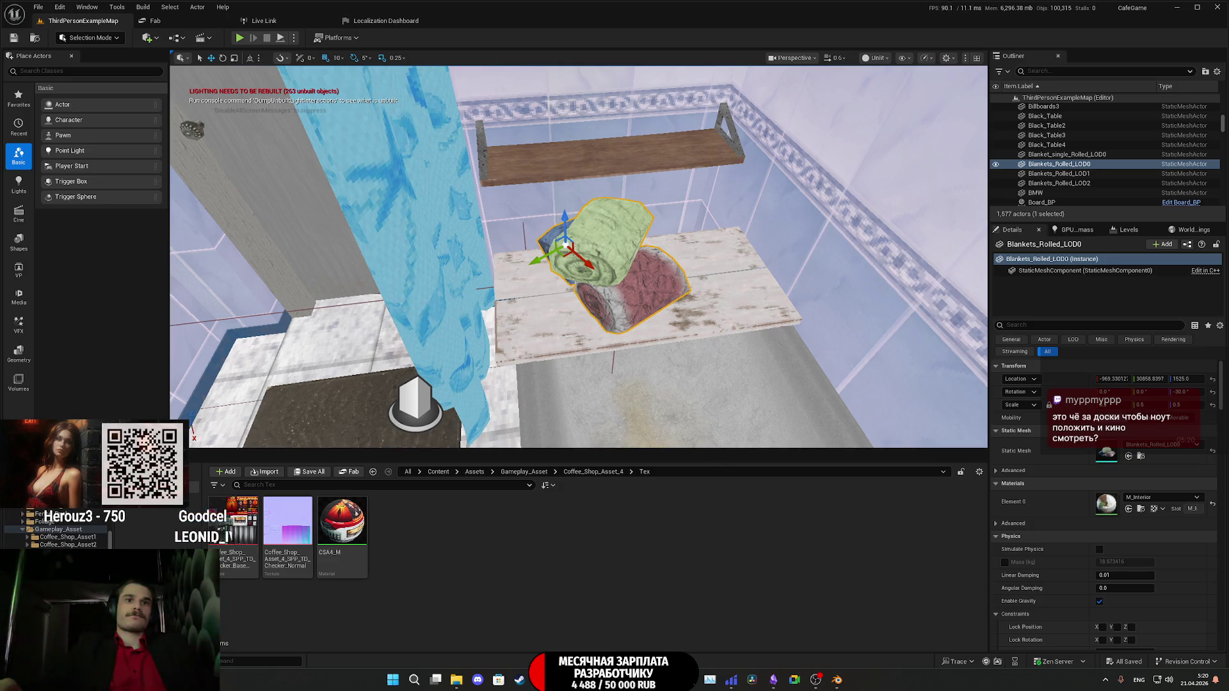
pyautogui.moveTo(541, 680)
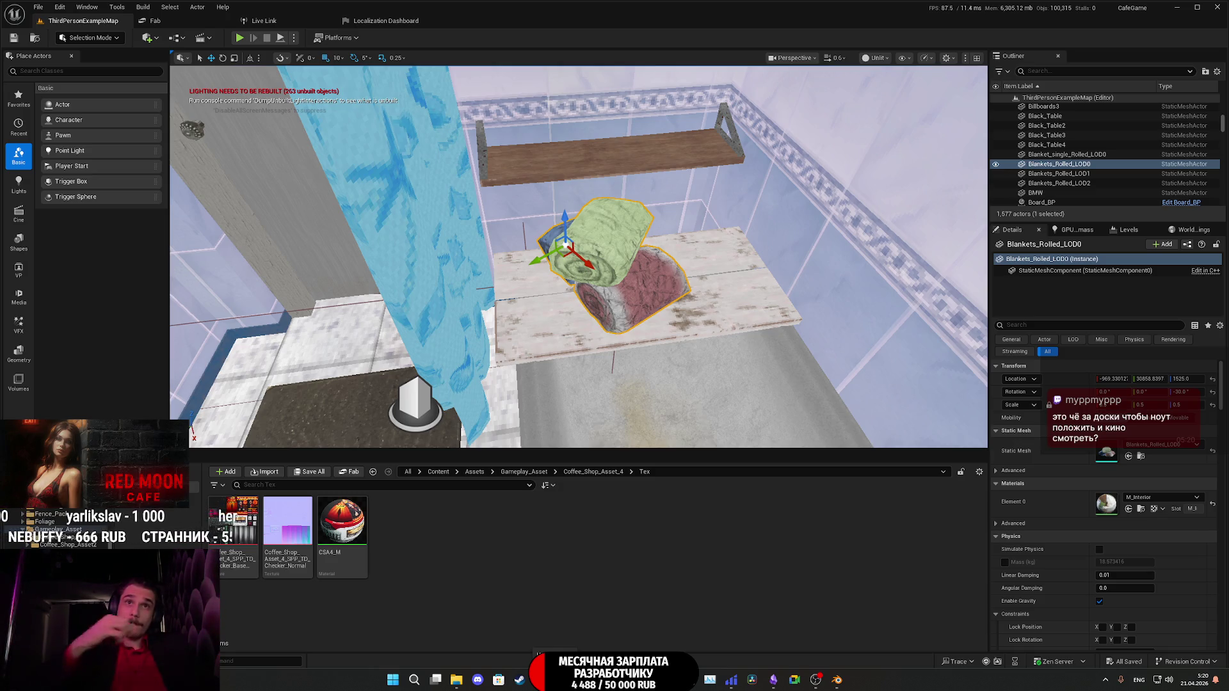
pyautogui.moveTo(640, 384); pyautogui.dragTo(637, 471, button='right')
pyautogui.moveTo(563, 449)
pyautogui.mouseDown(button='right')
pyautogui.moveTo(562, 430)
pyautogui.moveTo(586, 425)
pyautogui.mouseUp(button='right')
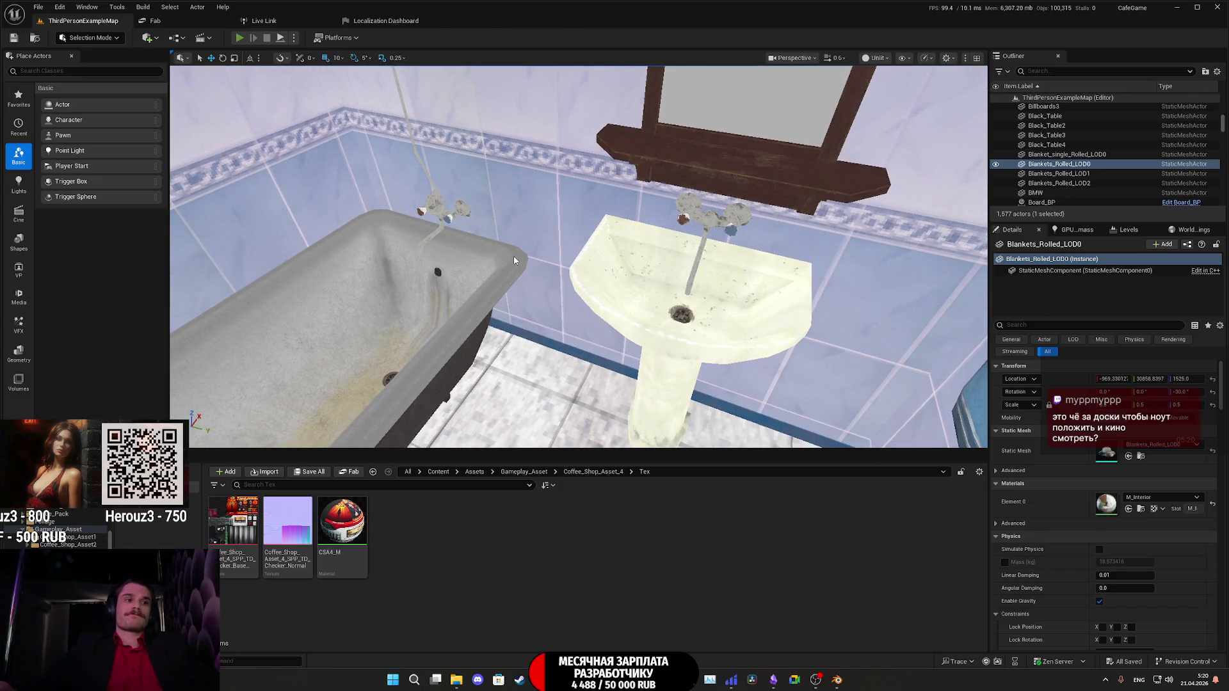
# Play-test fullscreen: walk through the living room, pet the cat, head down the hallway, then stop.
pyautogui.hotkey('alt', 'p')
pyautogui.press('F11')
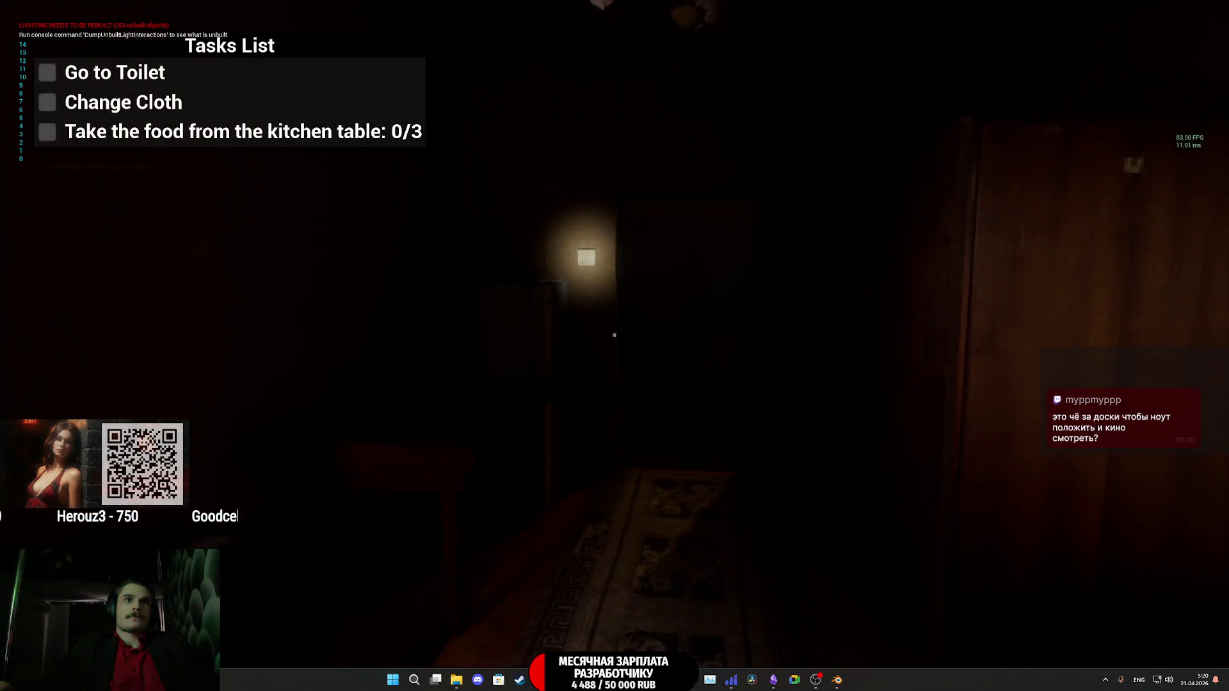
pyautogui.press('w')
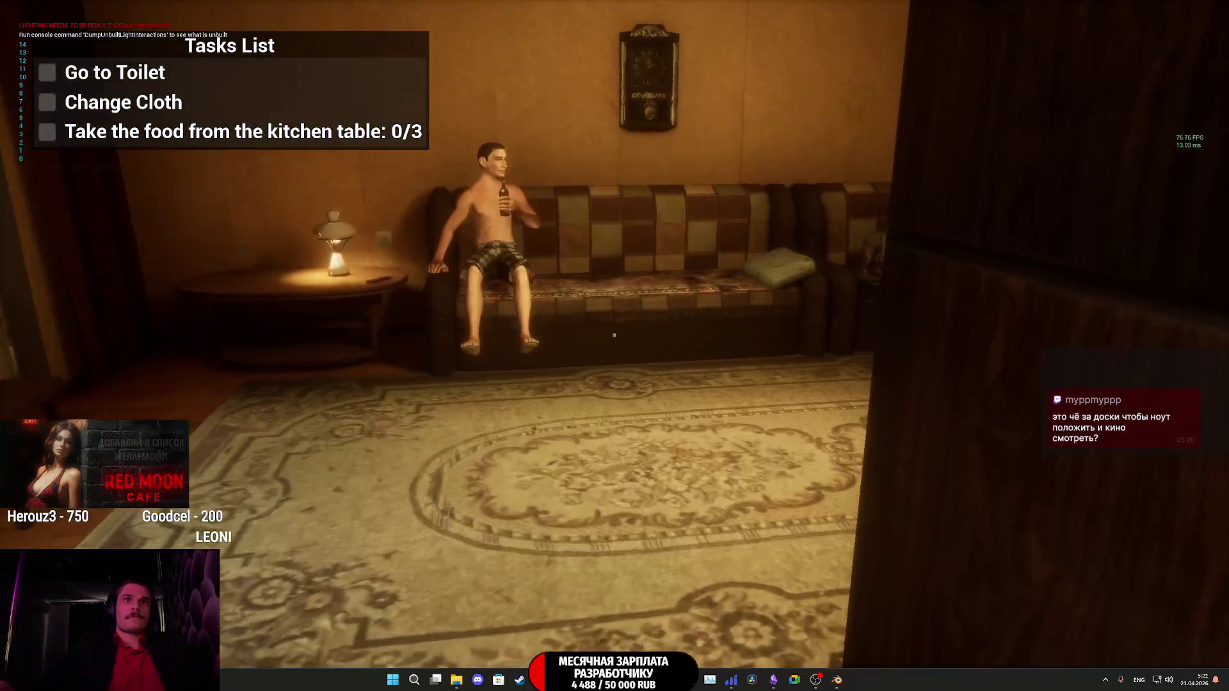
pyautogui.press('w')
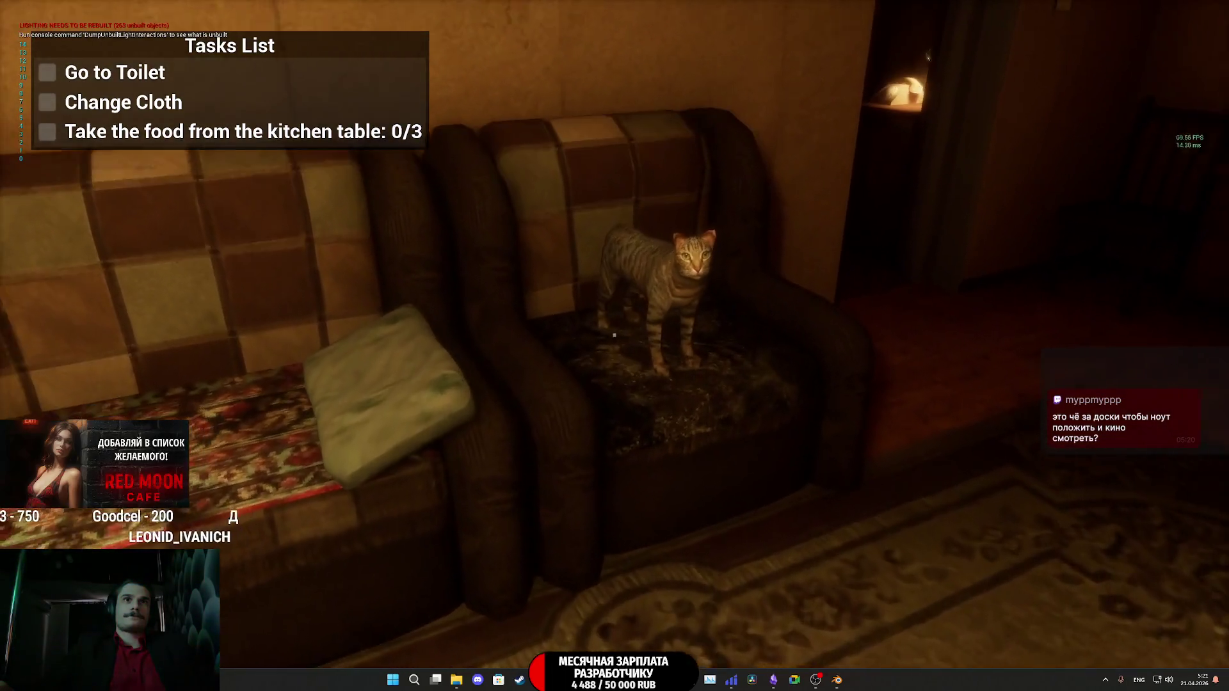
pyautogui.press('e')
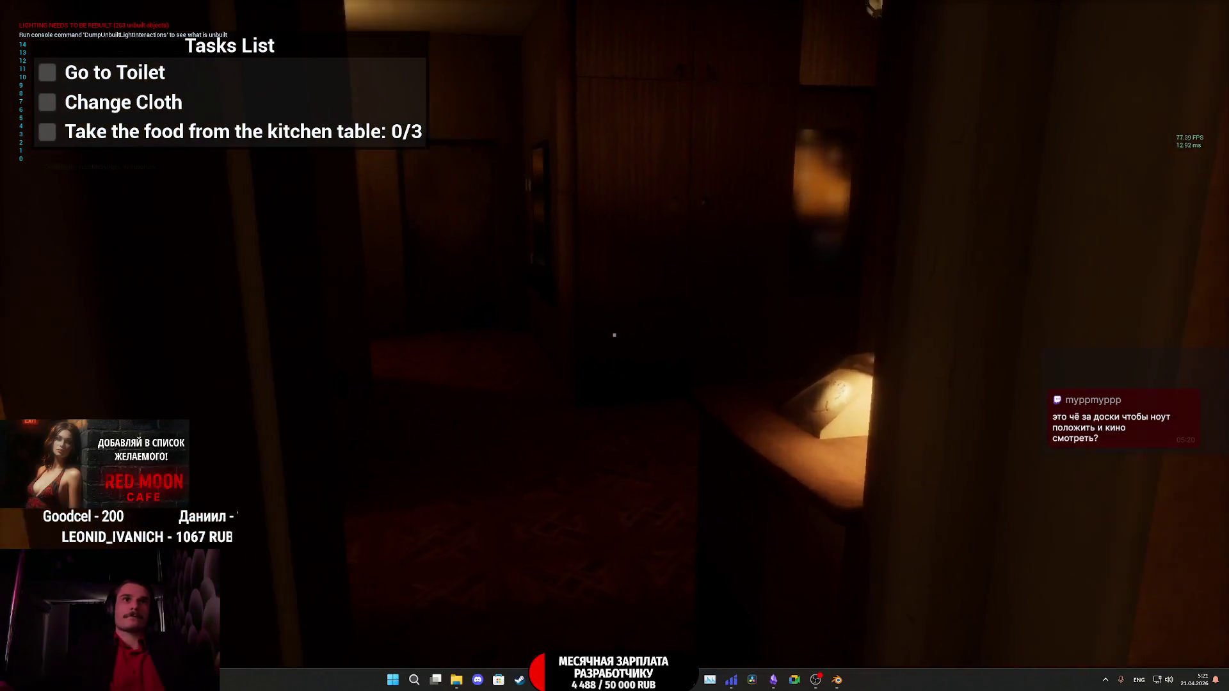
pyautogui.press('w')
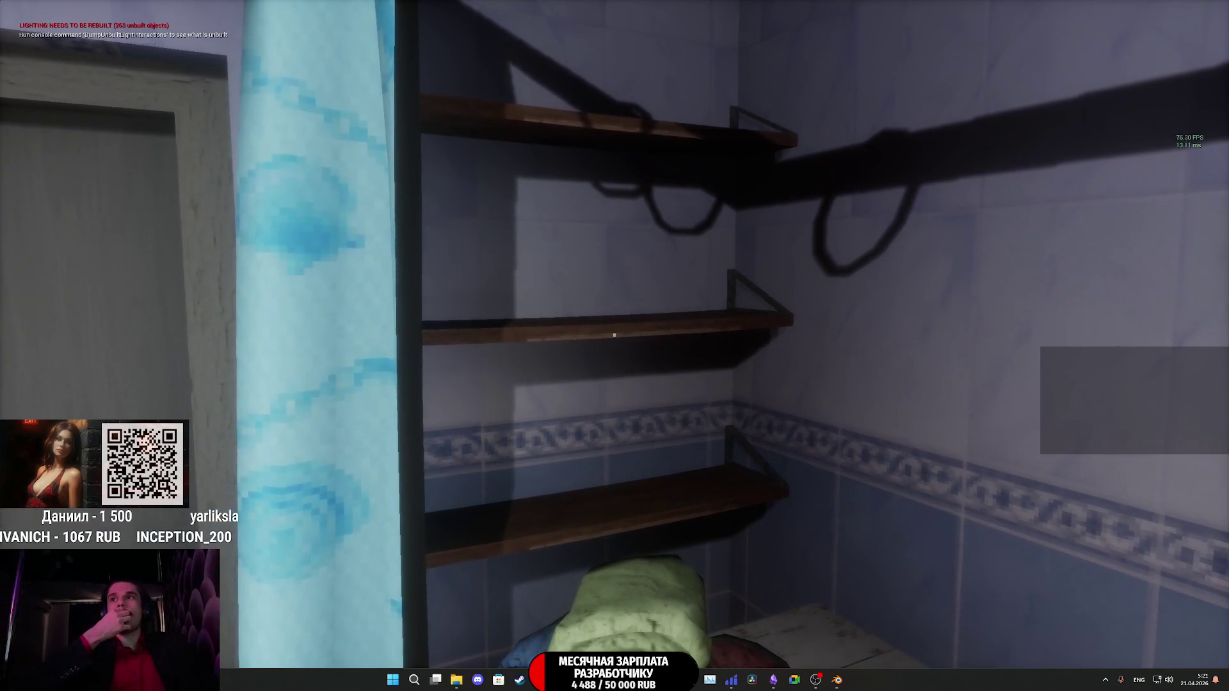
pyautogui.press('Escape')
pyautogui.press('F11')
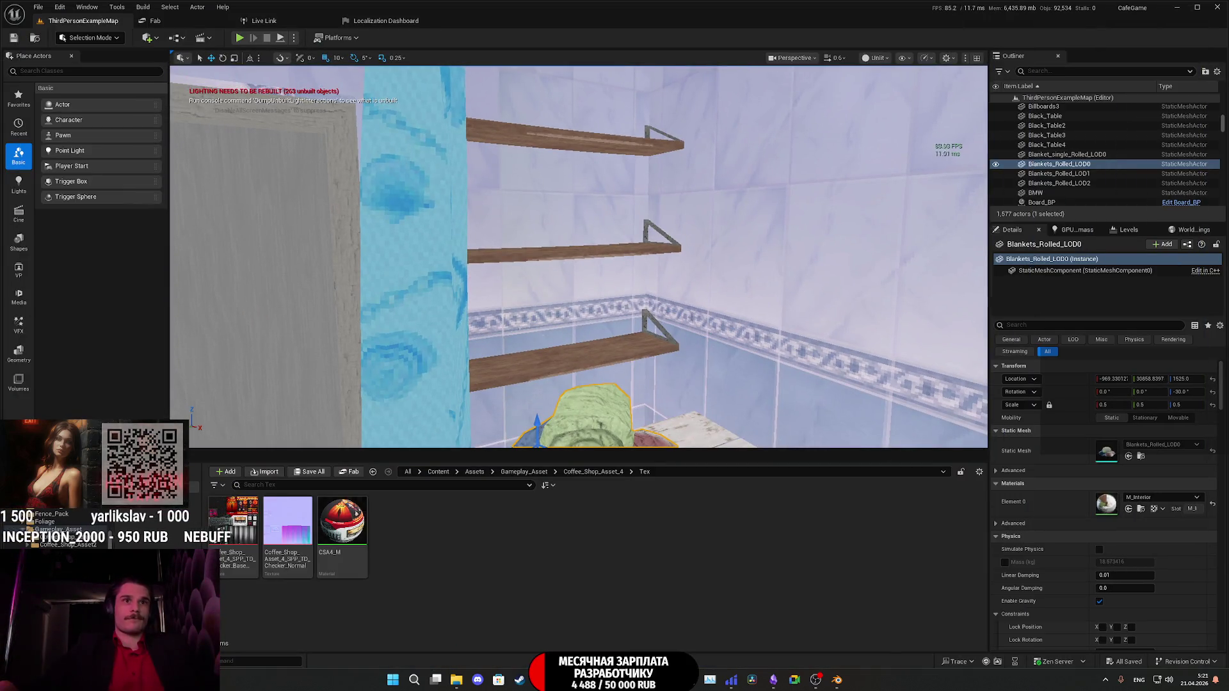
# Browse from Assets to the Inventory_Asset folder to reveal the Detergent, Milk and Nuts meshes.
pyautogui.click(475, 472)
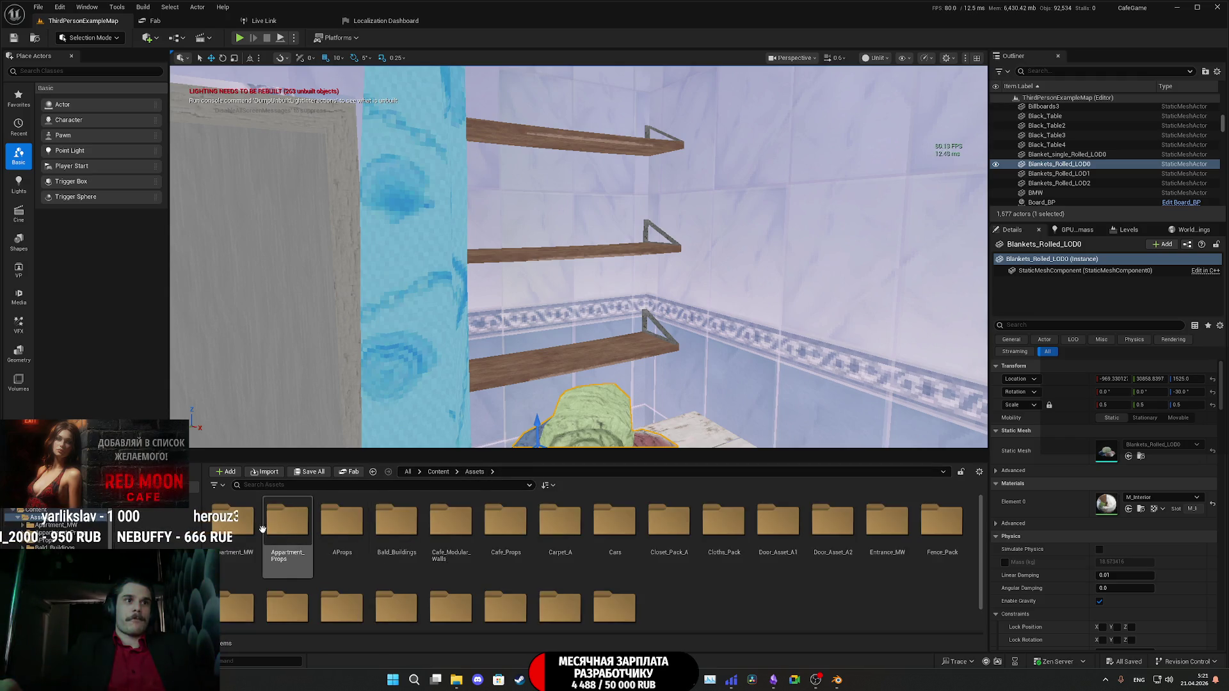
pyautogui.click(238, 522)
pyautogui.doubleClick(288, 530)
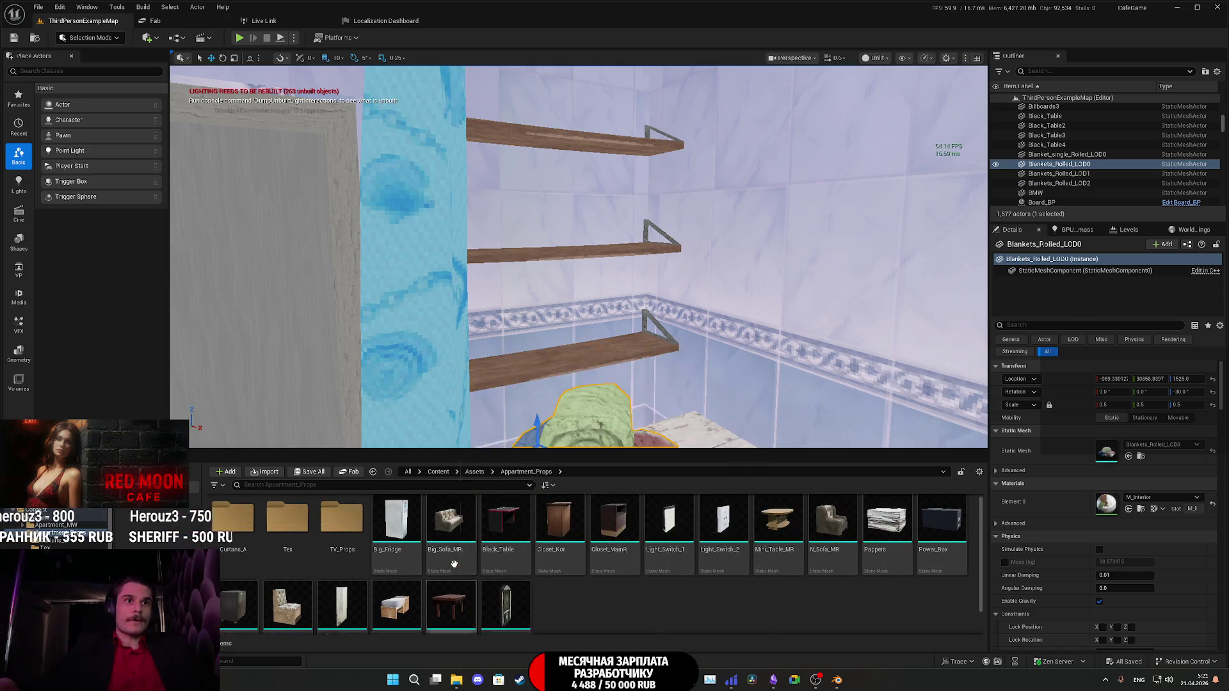
pyautogui.click(475, 471)
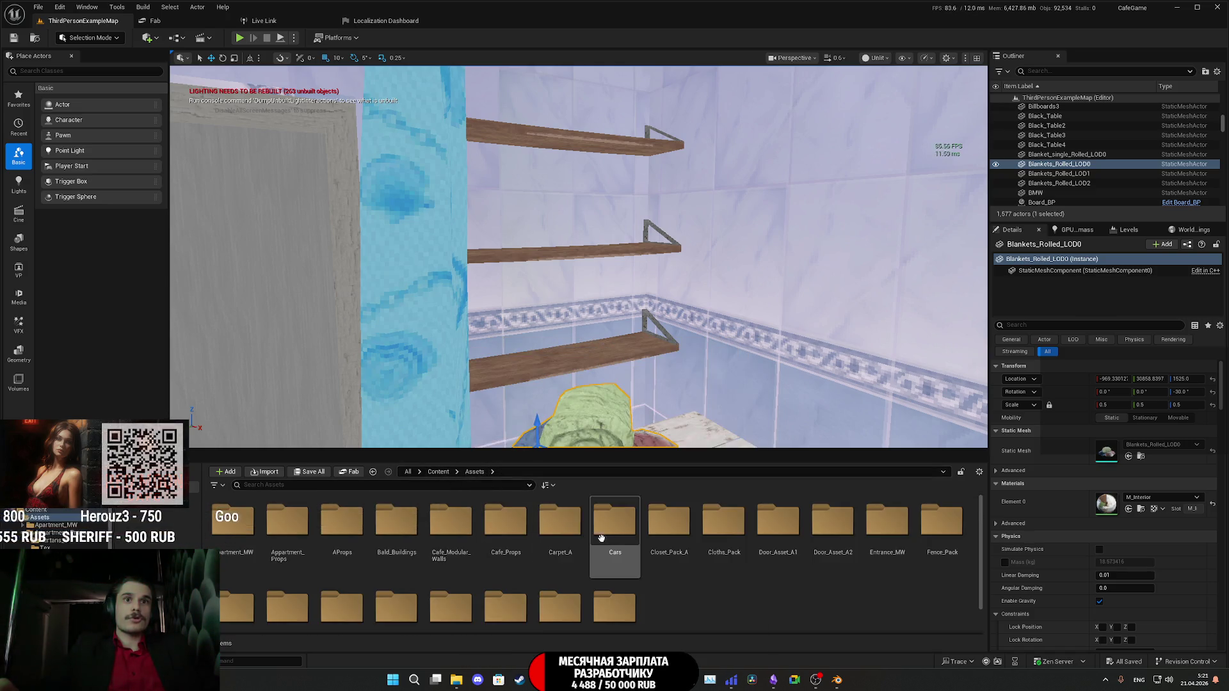
pyautogui.scroll(-1, 650, 571)
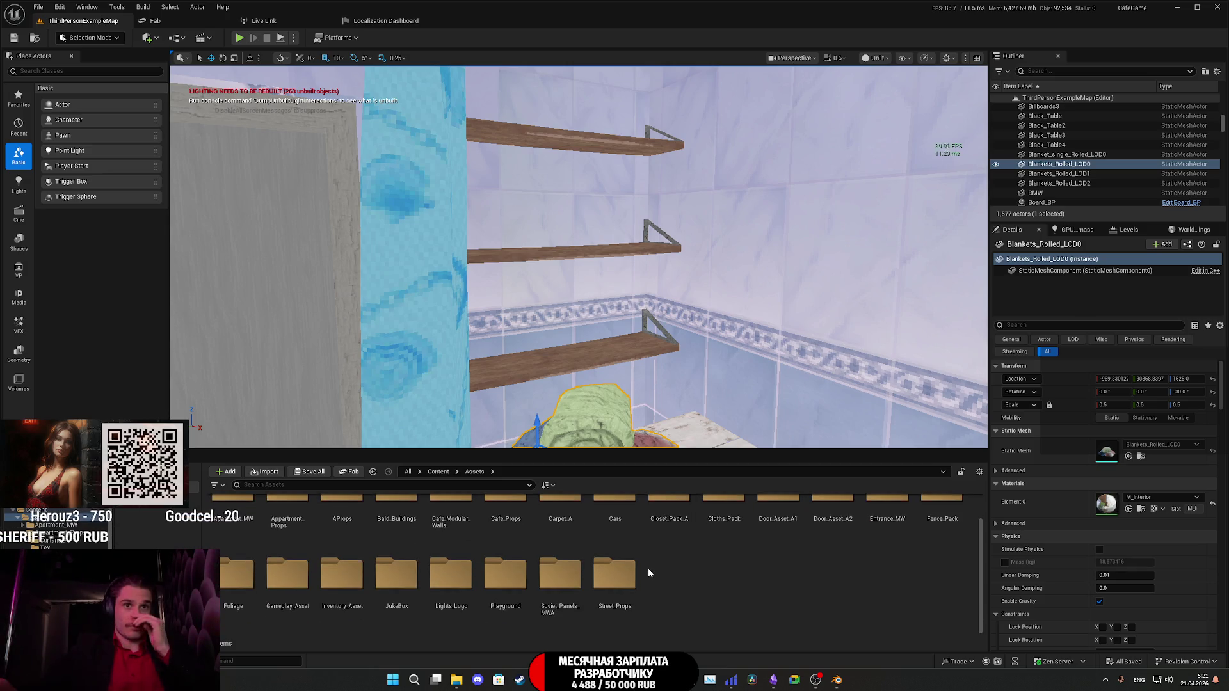
pyautogui.scroll(1, 571, 563)
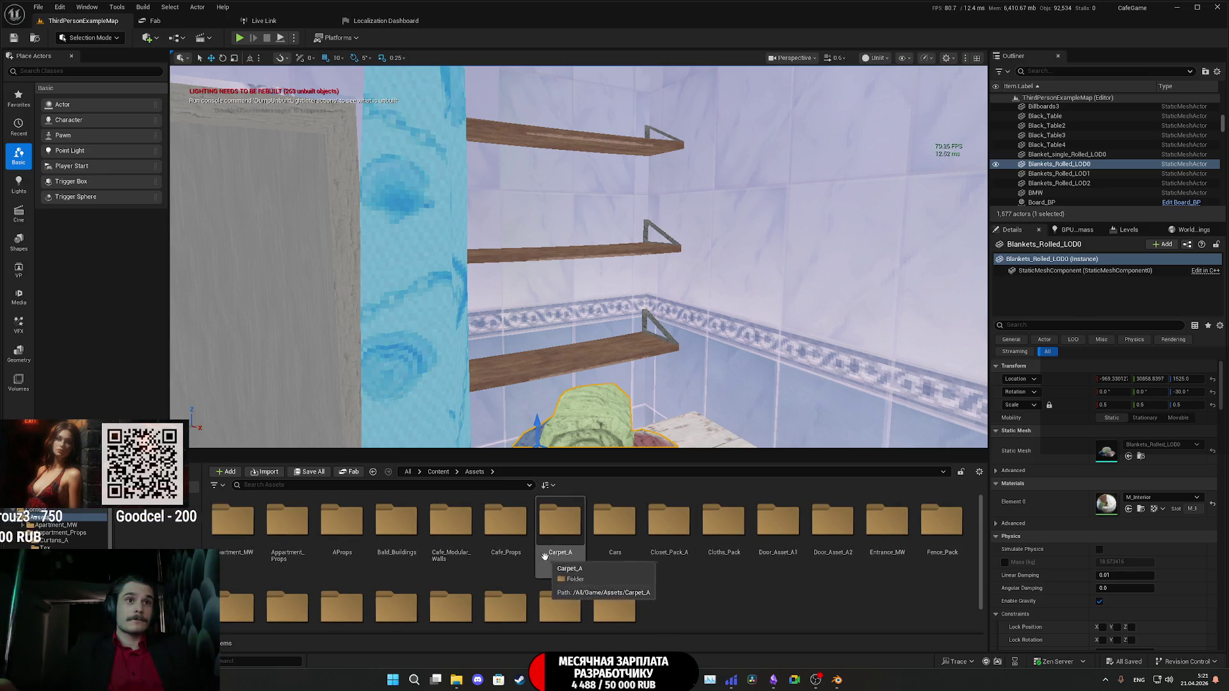
pyautogui.scroll(-2, 678, 559)
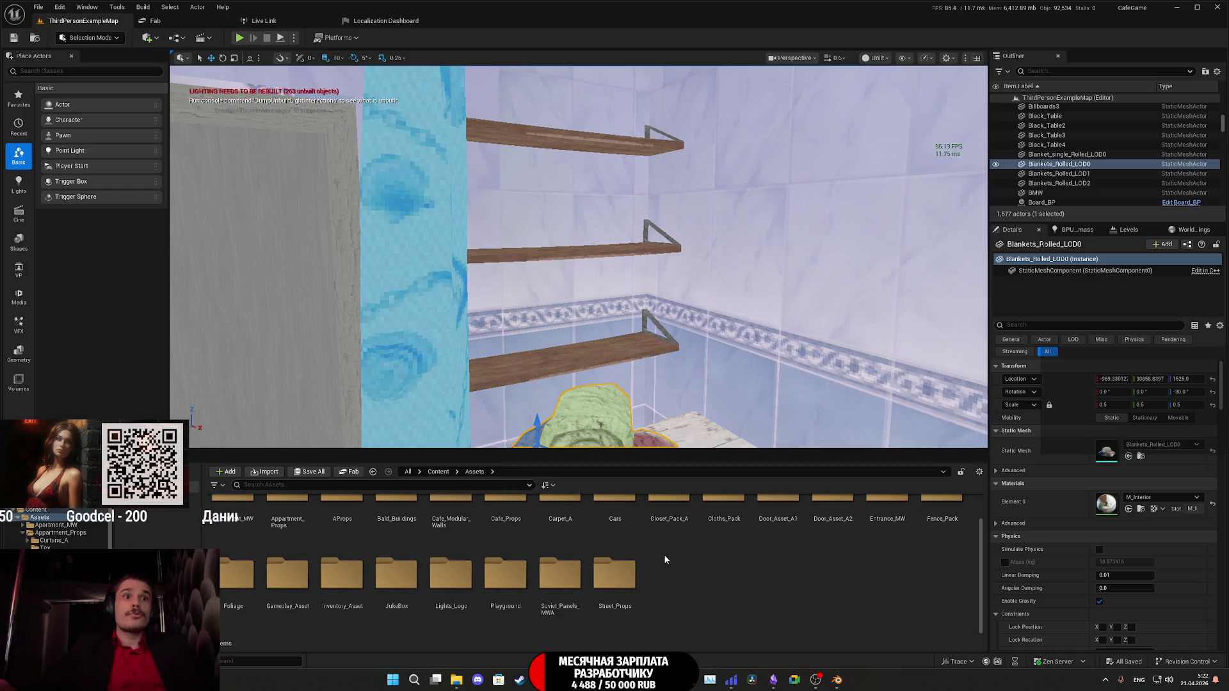
pyautogui.doubleClick(342, 574)
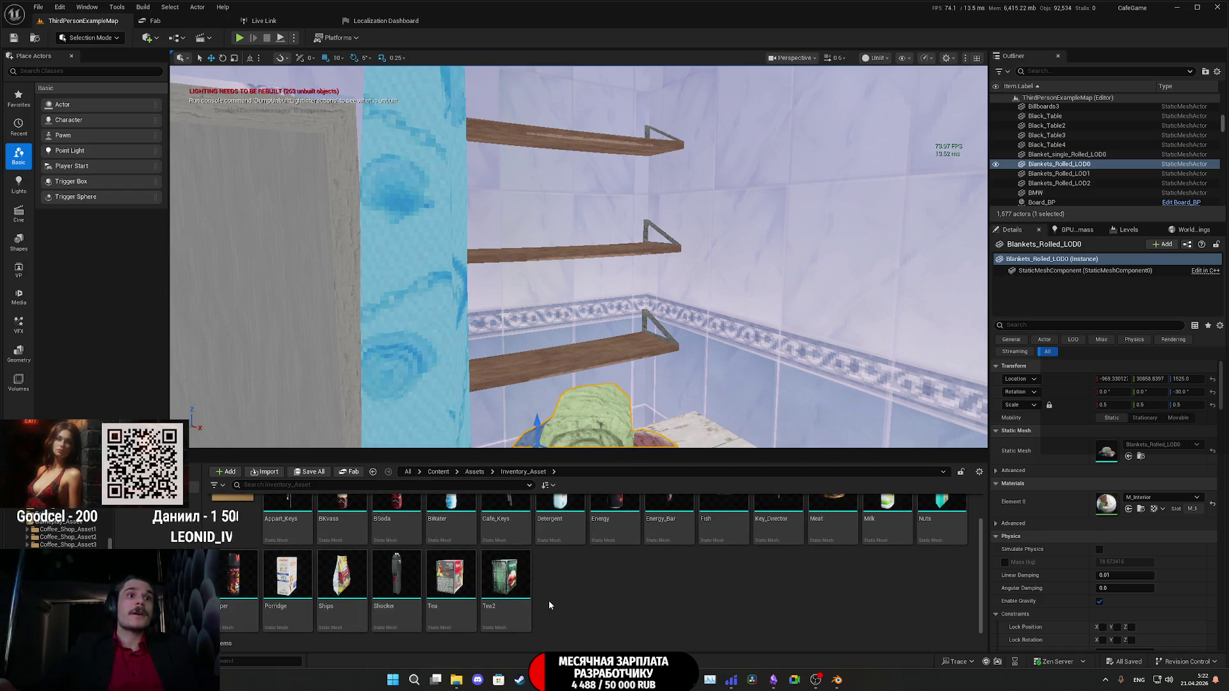
pyautogui.scroll(2, 548, 600)
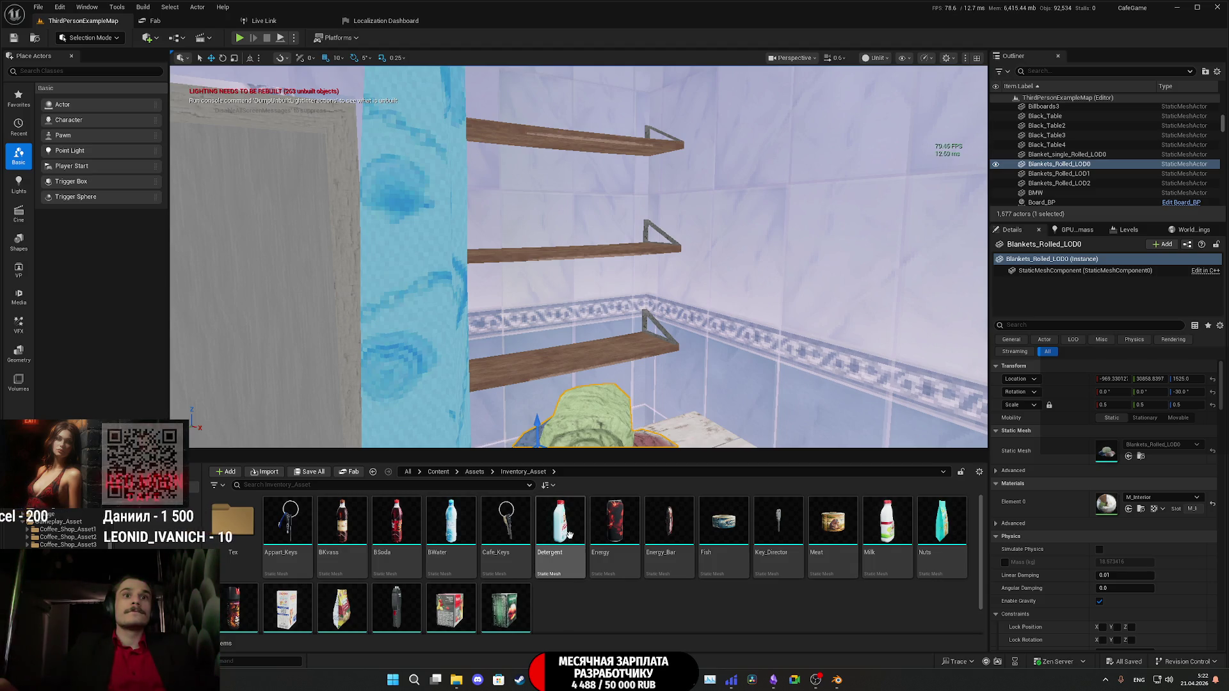
# Drag the Detergent bottle from the Content Browser onto the shelf beside the rolled blankets.
pyautogui.press('f')
pyautogui.moveTo(569, 535); pyautogui.dragTo(631, 257)
pyautogui.press('f')
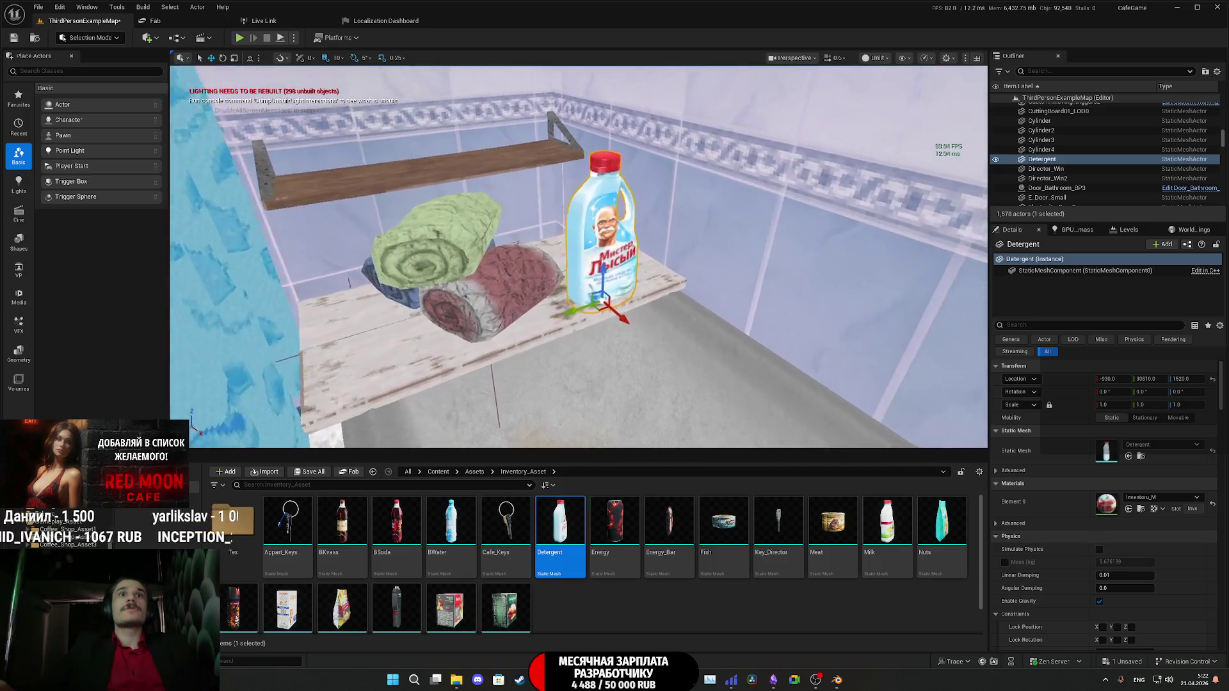
pyautogui.scroll(5, 580, 256)
pyautogui.scroll(-3, 579, 256)
pyautogui.scroll(3, 580, 256)
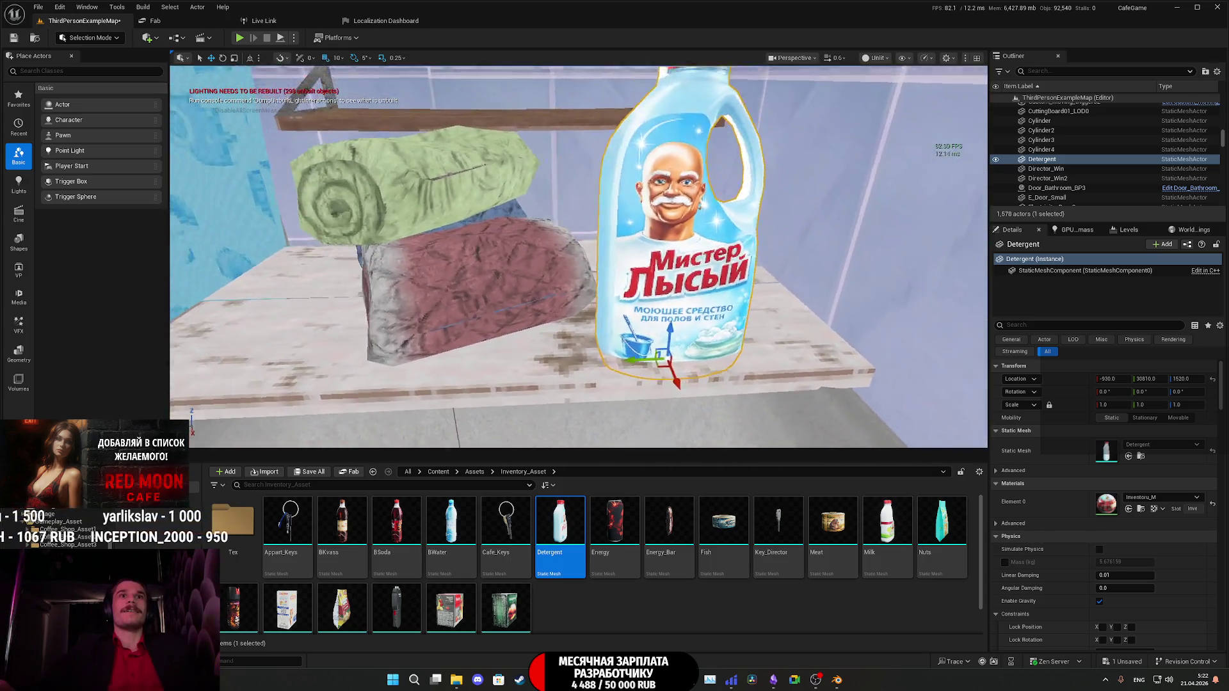
pyautogui.moveTo(579, 256)
pyautogui.mouseDown(button='right')
pyautogui.moveTo(576, 294)
pyautogui.moveTo(557, 269)
pyautogui.mouseUp(button='right')
# Shift the green blanket roll left and slide the Detergent bottle back along the shelf.
pyautogui.click(564, 256)
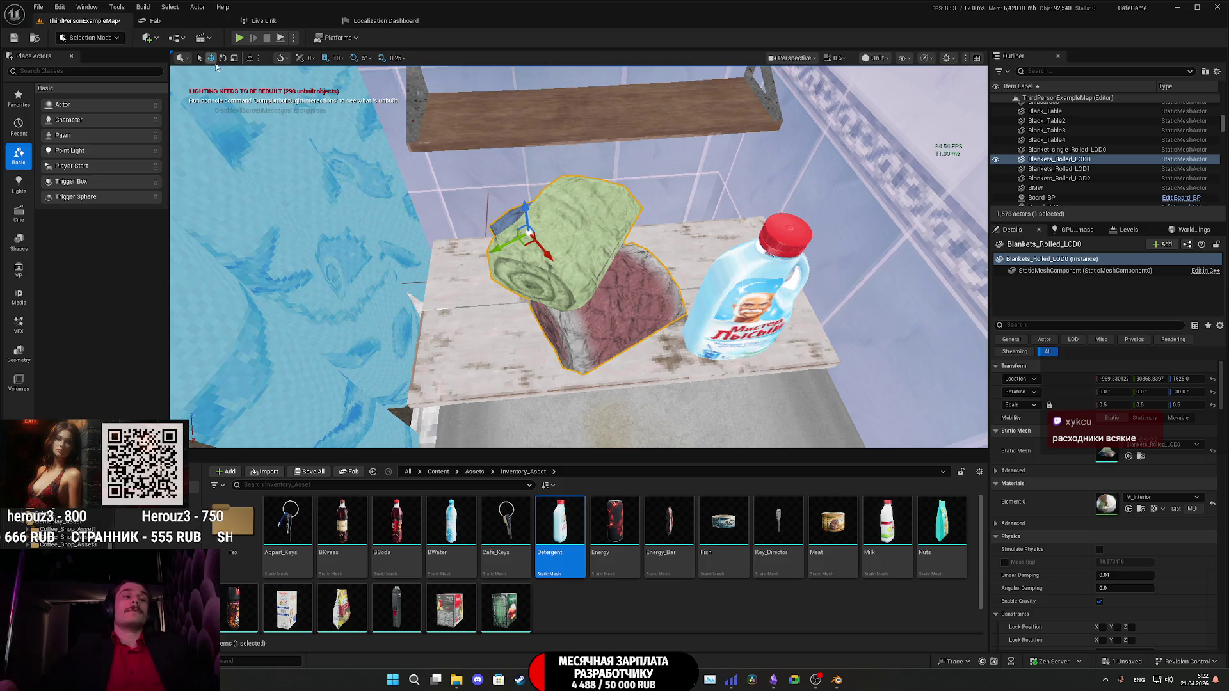
pyautogui.moveTo(381, 211); pyautogui.dragTo(511, 228, button='right')
pyautogui.moveTo(605, 240)
pyautogui.mouseDown()
pyautogui.moveTo(566, 254)
pyautogui.moveTo(599, 251)
pyautogui.mouseUp()
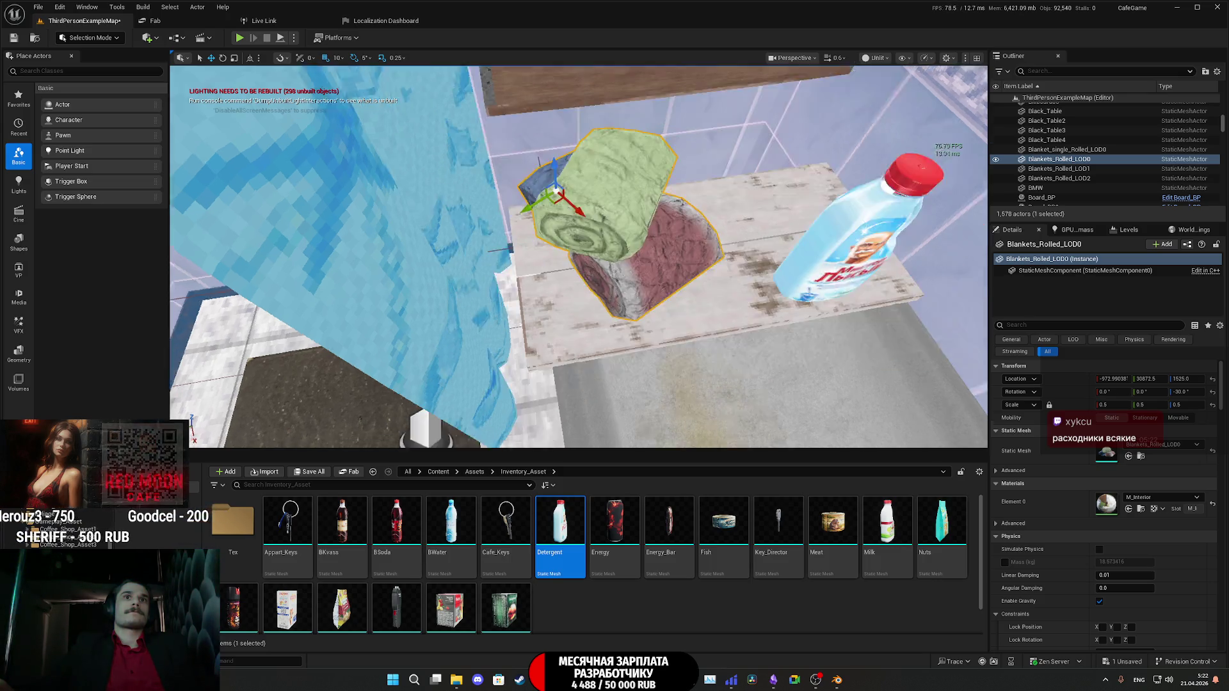
pyautogui.moveTo(558, 192); pyautogui.dragTo(616, 331, button='right')
pyautogui.click(616, 331)
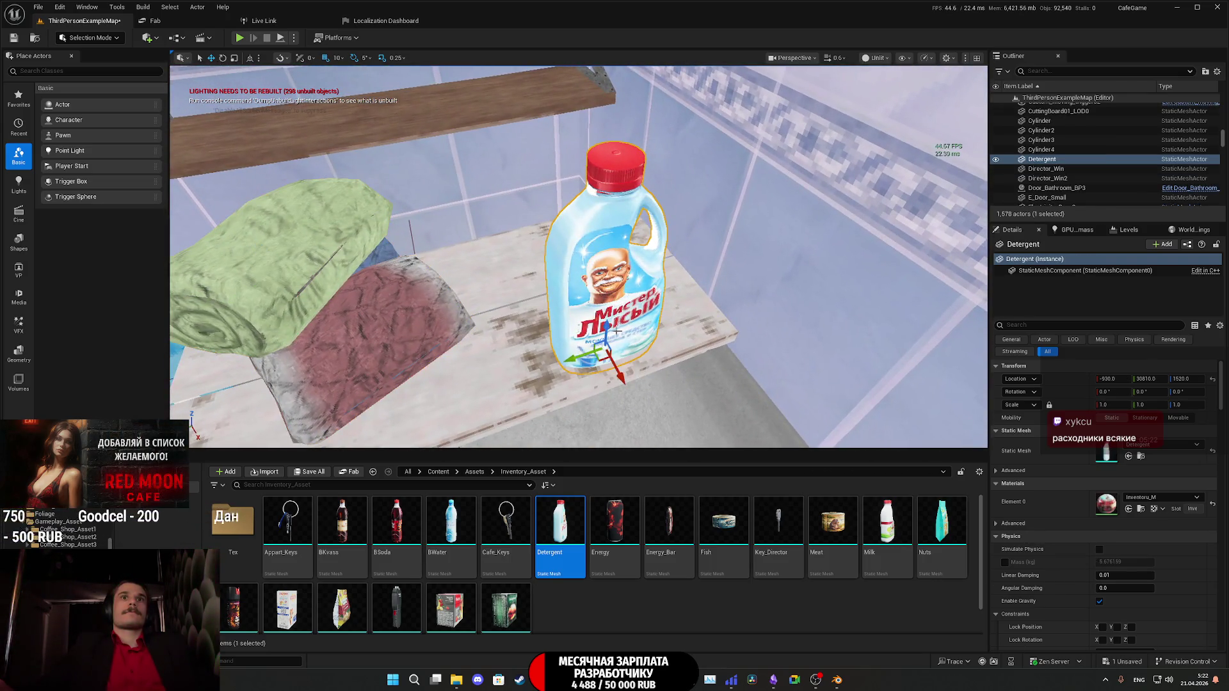
pyautogui.moveTo(599, 357)
pyautogui.mouseDown()
pyautogui.moveTo(587, 291)
pyautogui.moveTo(599, 333)
pyautogui.moveTo(561, 320)
pyautogui.mouseUp()
# Rotate the Detergent bottle 60° in Z and raise it slightly on the shelf.
pyautogui.press('e')
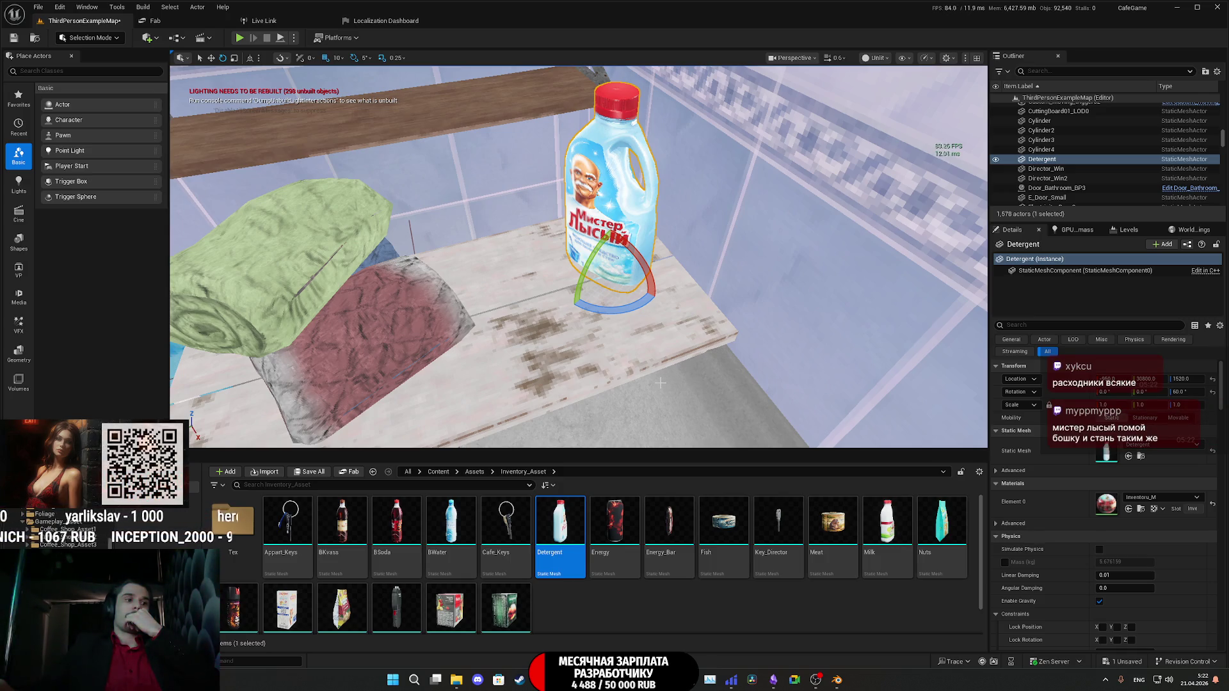
pyautogui.moveTo(578, 256); pyautogui.dragTo(544, 251, button='right')
pyautogui.press('f')
pyautogui.press('w')
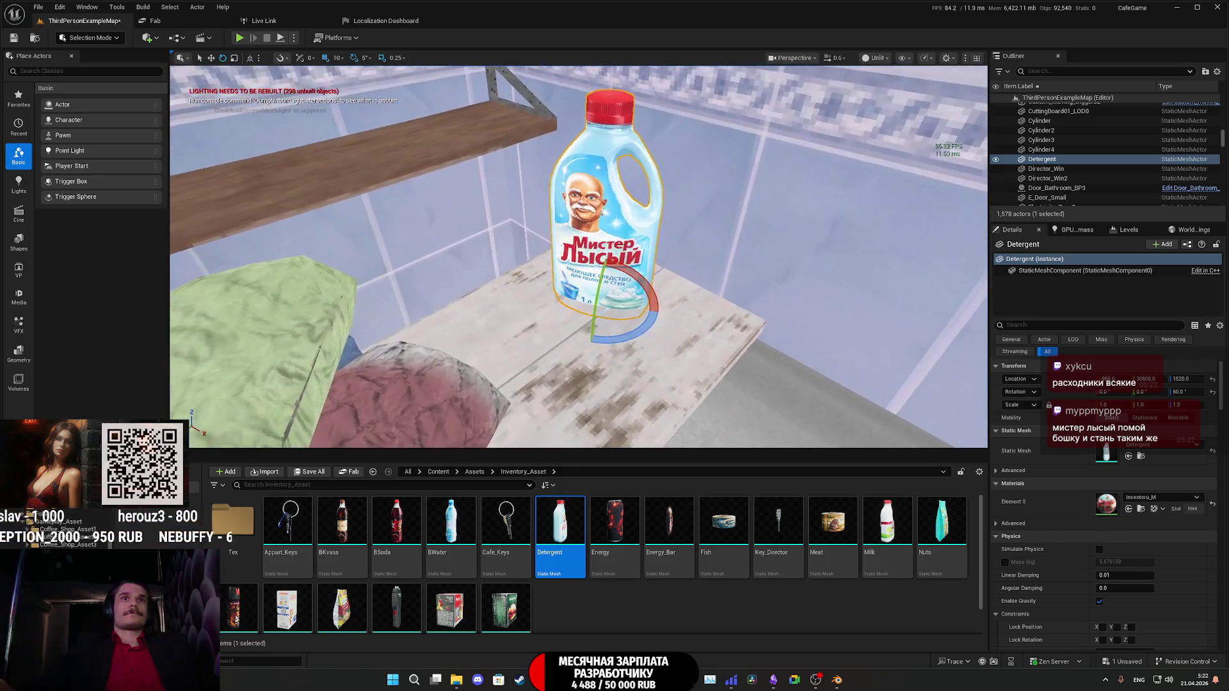
pyautogui.scroll(5, 578, 256)
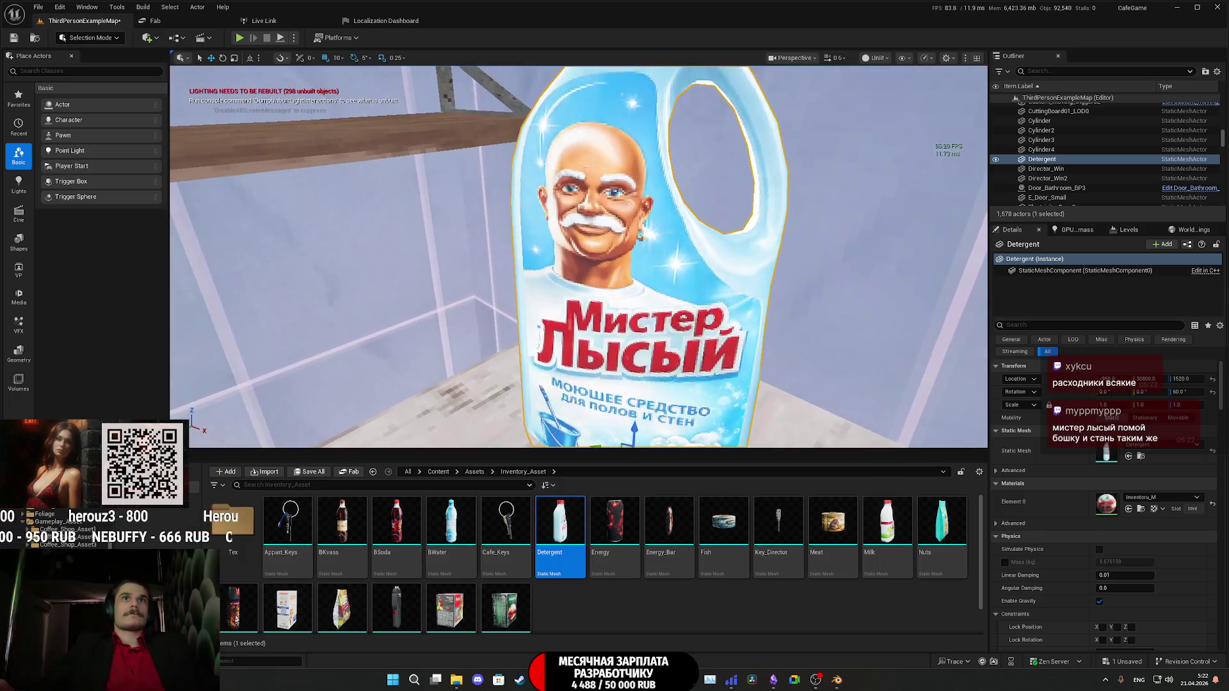
pyautogui.scroll(-5, 579, 256)
pyautogui.moveTo(579, 256)
pyautogui.mouseDown(button='right')
pyautogui.moveTo(615, 250)
pyautogui.moveTo(592, 260)
pyautogui.mouseUp(button='right')
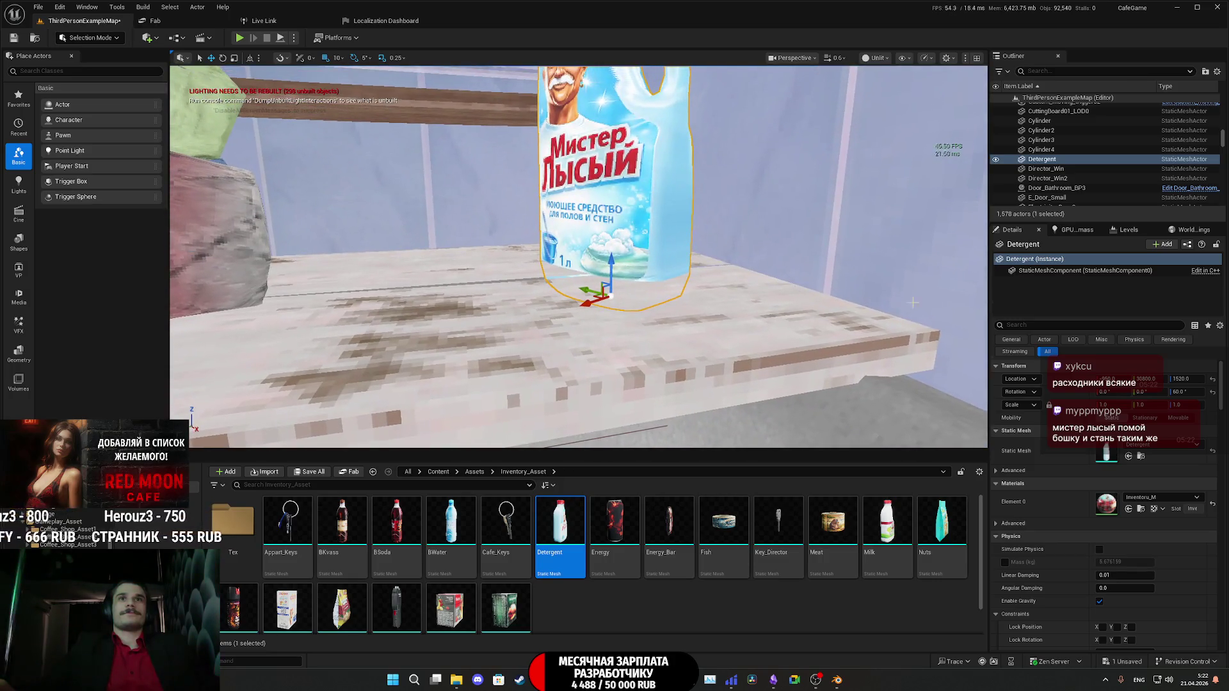
pyautogui.moveTo(1181, 379); pyautogui.dragTo(1191, 379)
# Alt-drag a duplicate, Detergent2, leftward toward the shower curtain.
pyautogui.moveTo(576, 256)
pyautogui.mouseDown(button='right')
pyautogui.moveTo(564, 269)
pyautogui.moveTo(550, 263)
pyautogui.moveTo(576, 253)
pyautogui.moveTo(182, 288)
pyautogui.mouseUp(button='right')
pyautogui.moveTo(678, 239)
pyautogui.keyDown('alt'); pyautogui.mouseDown()
pyautogui.moveTo(428, 317)
pyautogui.moveTo(389, 346)
pyautogui.mouseUp(); pyautogui.keyUp('alt')
pyautogui.moveTo(389, 346); pyautogui.dragTo(422, 358, button='right')
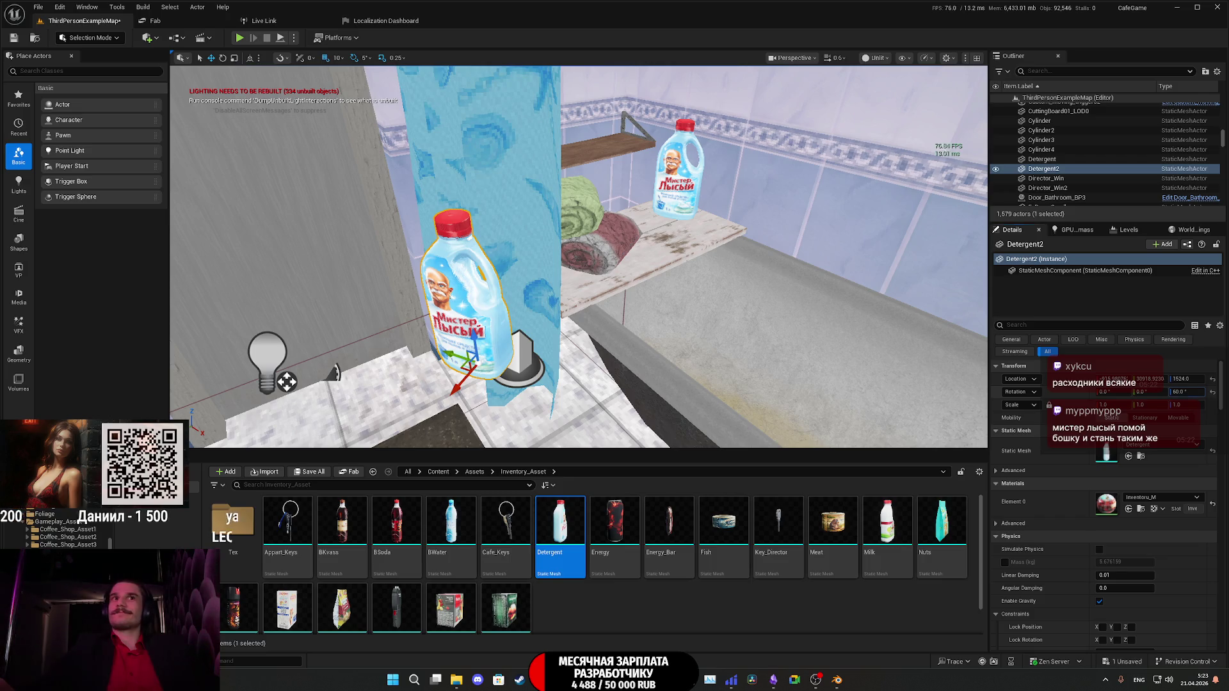
# Tip Detergent2 onto its side by editing its rotation values in the Details panel.
pyautogui.click(1212, 392)
pyautogui.moveTo(1150, 391); pyautogui.dragTo(1191, 392)
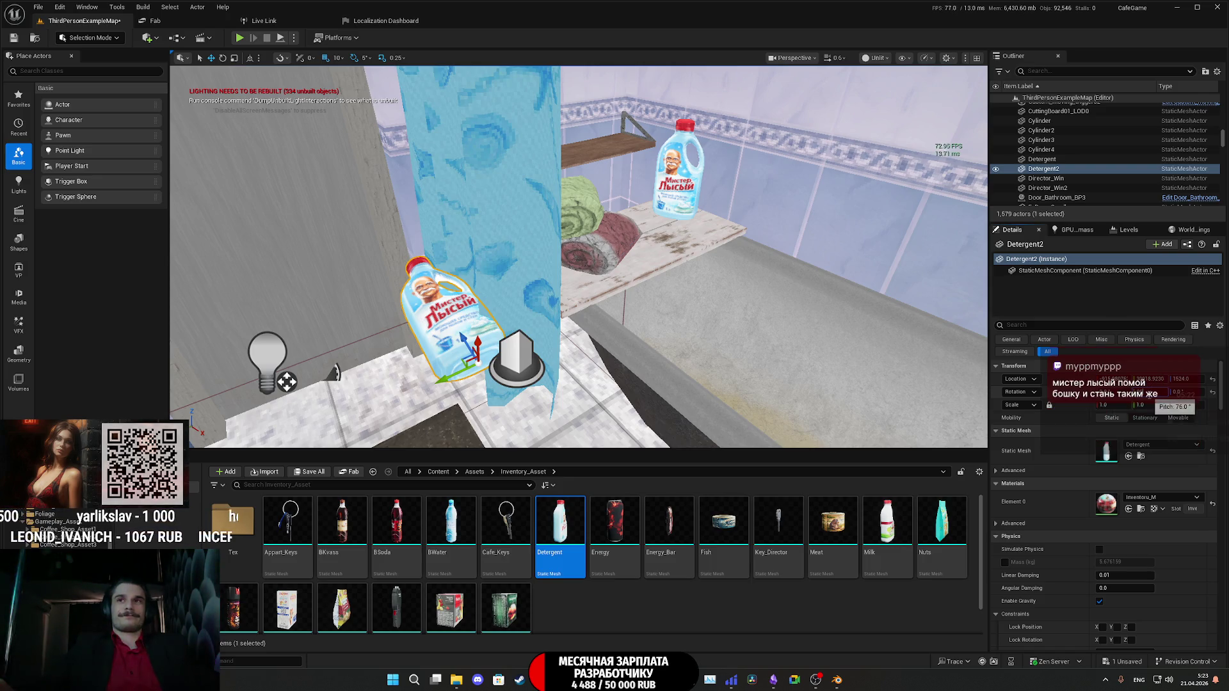
pyautogui.moveTo(1177, 392); pyautogui.dragTo(1203, 392)
# Lower Detergent2 to the floor and slide it near the bathtub and wooden bath mat.
pyautogui.press('f')
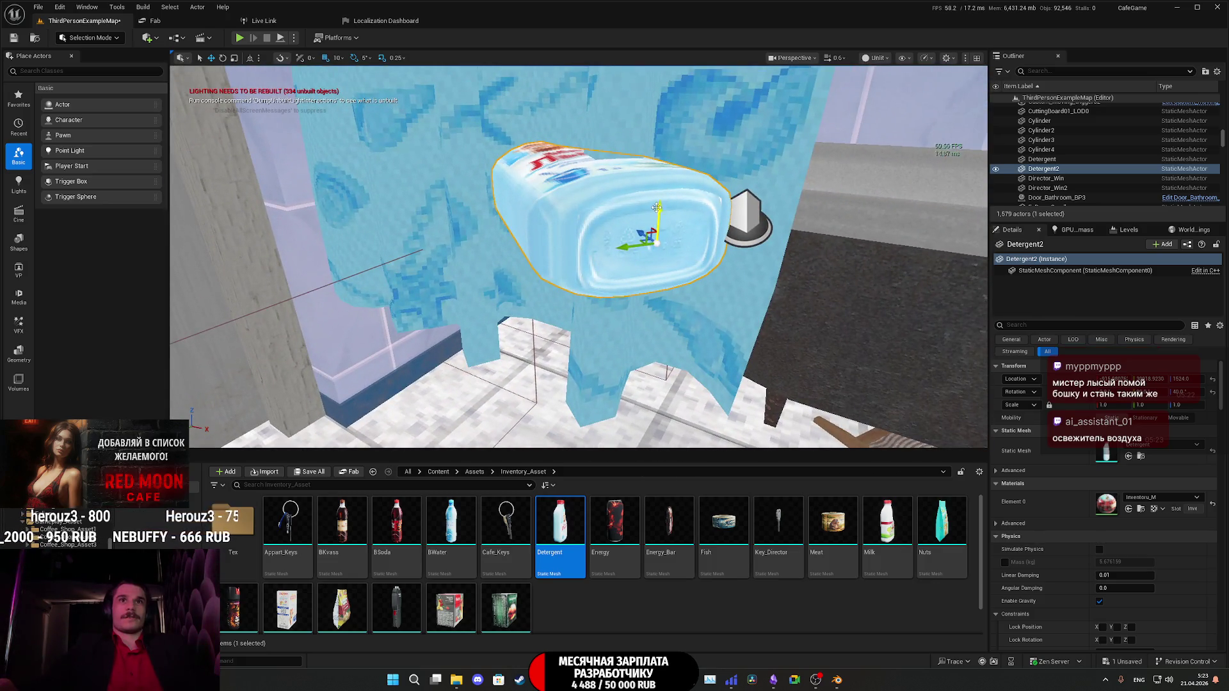
pyautogui.moveTo(656, 208); pyautogui.dragTo(640, 384)
pyautogui.press('f')
pyautogui.press('f')
pyautogui.press('f')
pyautogui.moveTo(635, 289); pyautogui.dragTo(635, 288, button='right')
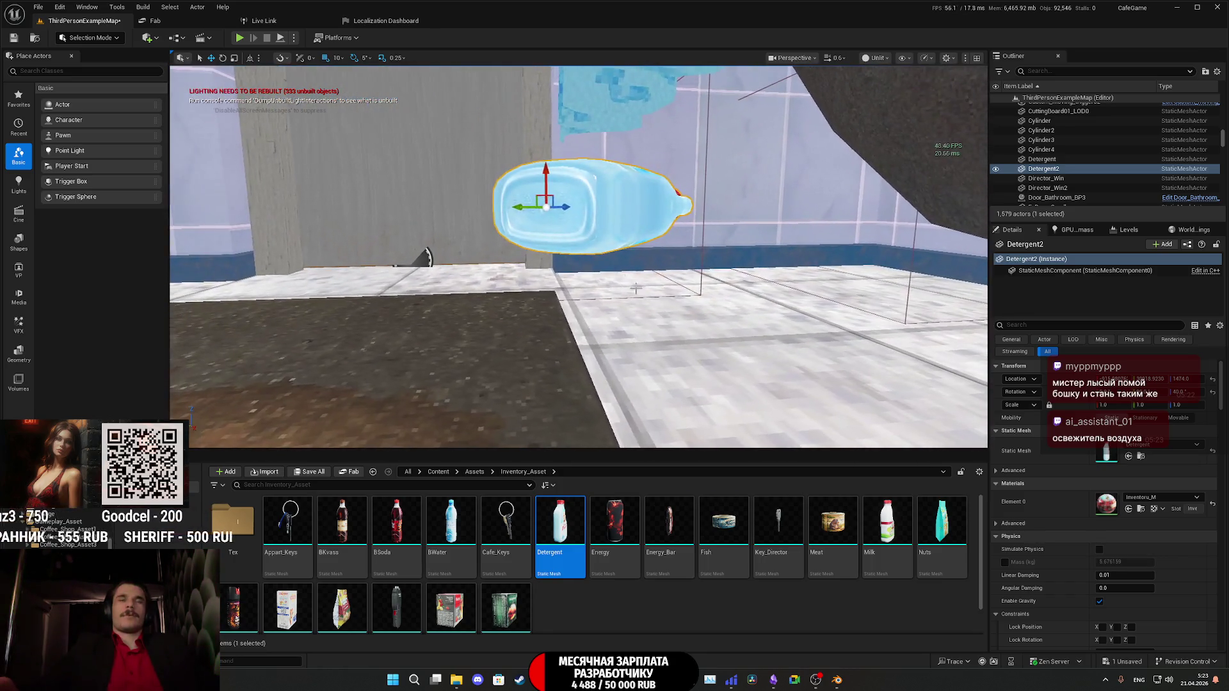
pyautogui.moveTo(545, 169); pyautogui.dragTo(554, 274)
pyautogui.moveTo(564, 349); pyautogui.dragTo(634, 358, button='right')
pyautogui.moveTo(634, 357); pyautogui.dragTo(630, 211)
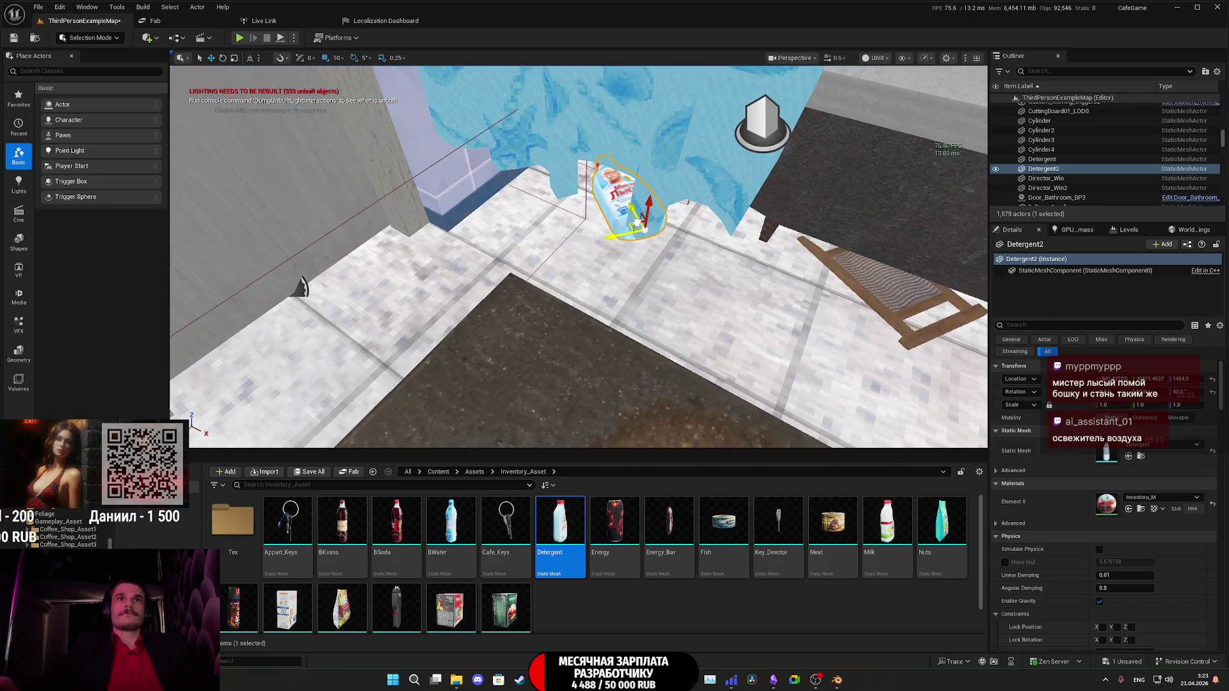
pyautogui.scroll(3, 631, 212)
pyautogui.moveTo(585, 259); pyautogui.dragTo(586, 259, button='right')
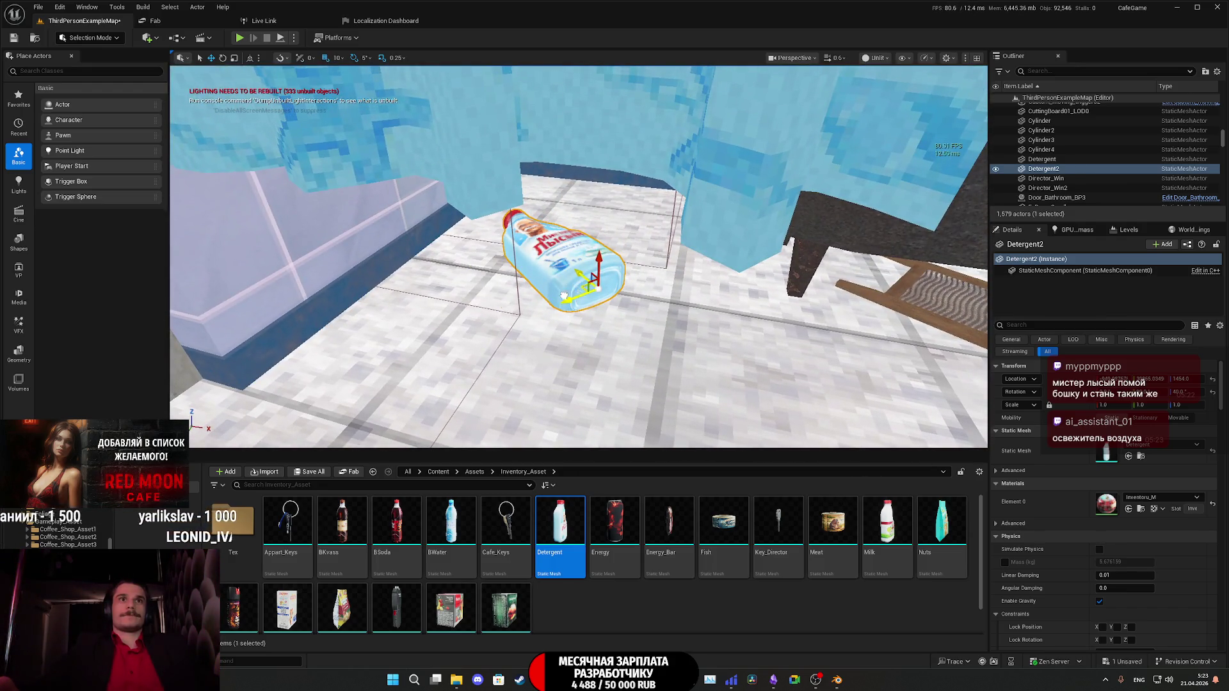
pyautogui.moveTo(564, 297); pyautogui.dragTo(529, 291)
pyautogui.moveTo(560, 295); pyautogui.dragTo(587, 293, button='right')
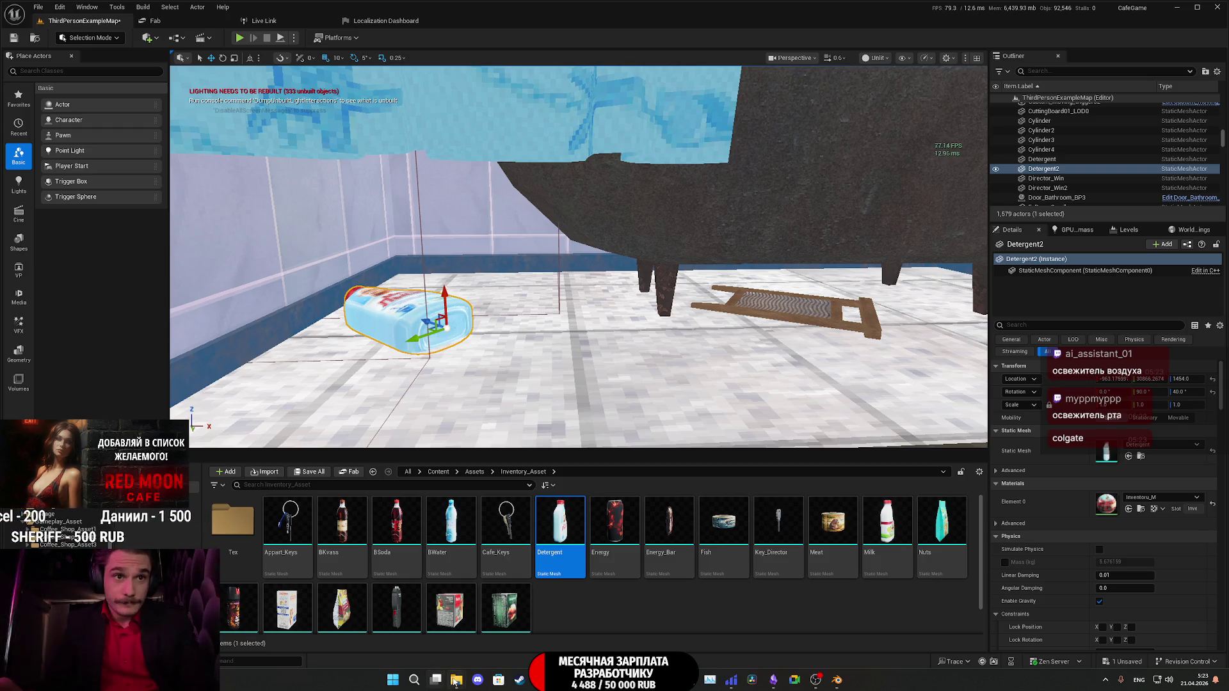
pyautogui.moveTo(458, 677)
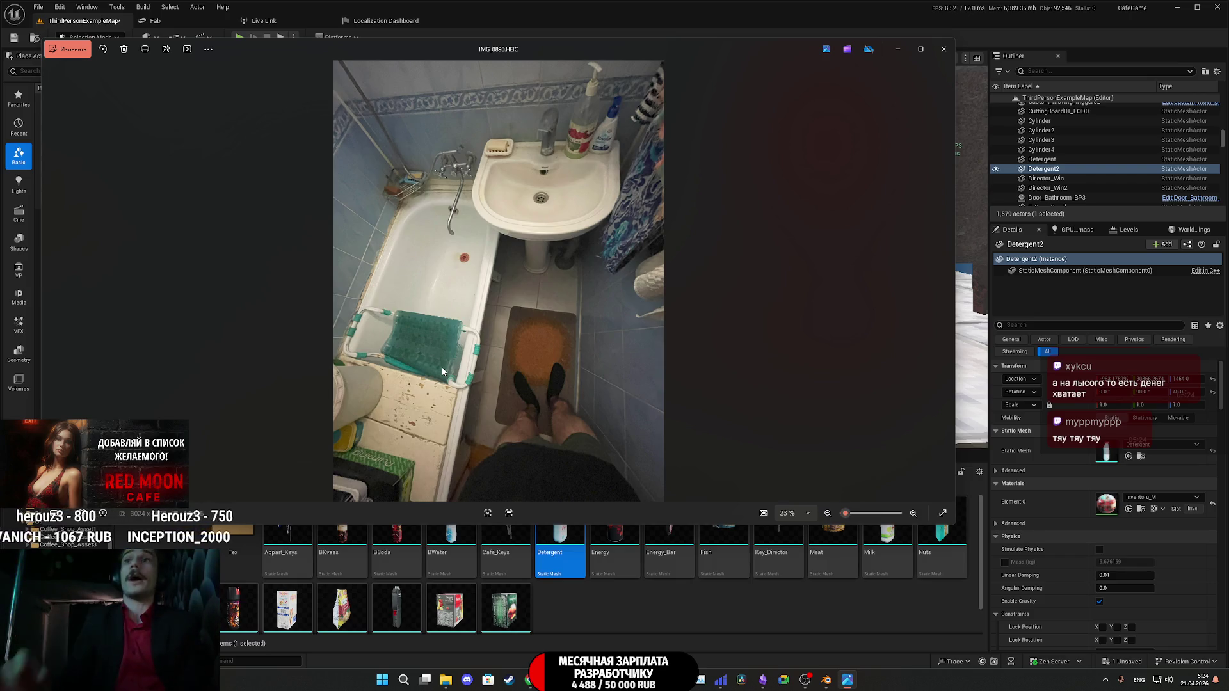
# Zoom into the green bath seat in reference photo IMG_0890.HEIC.
pyautogui.scroll(5, 440, 355)
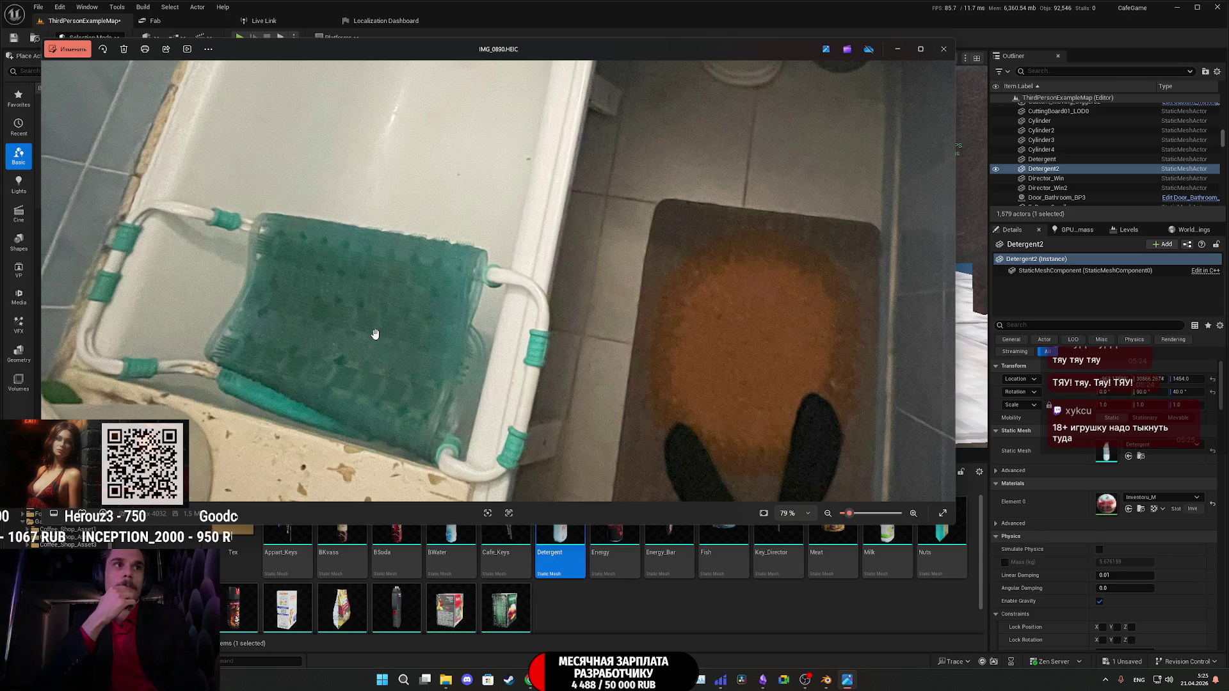
pyautogui.scroll(-4, 388, 324)
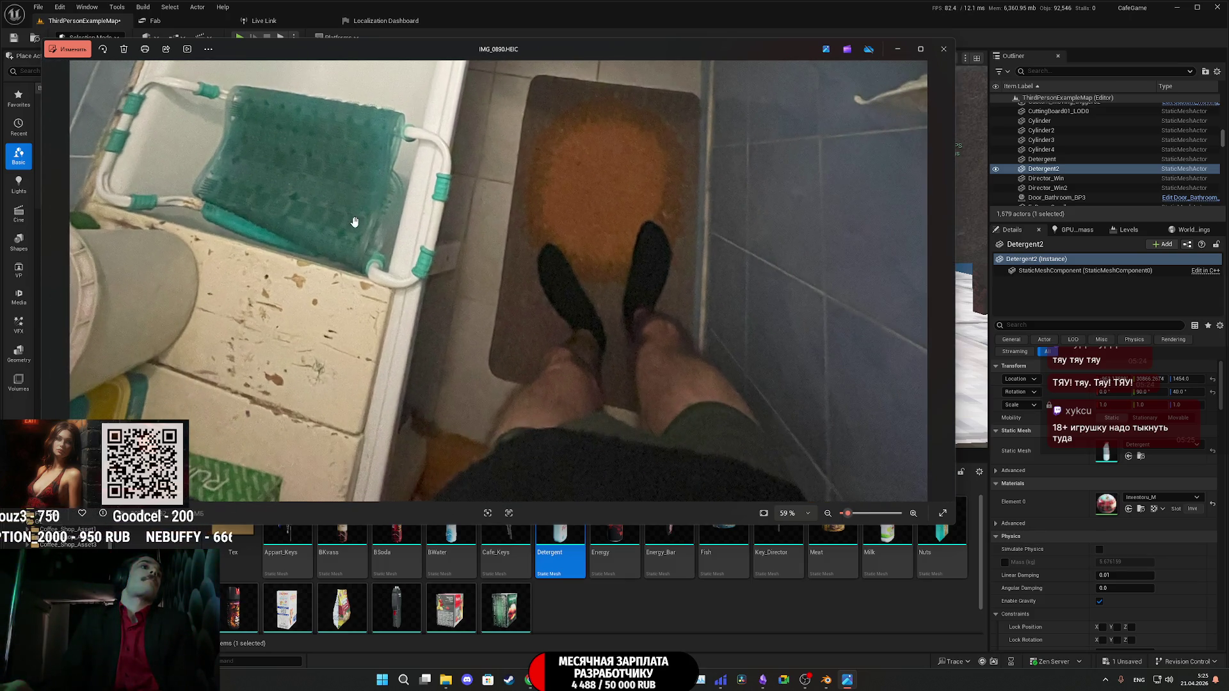
# Pan the photo across the sink, taps, bathtub bottom and floor mat.
pyautogui.moveTo(354, 222)
pyautogui.mouseDown()
pyautogui.moveTo(355, 193)
pyautogui.moveTo(375, 316)
pyautogui.mouseUp()
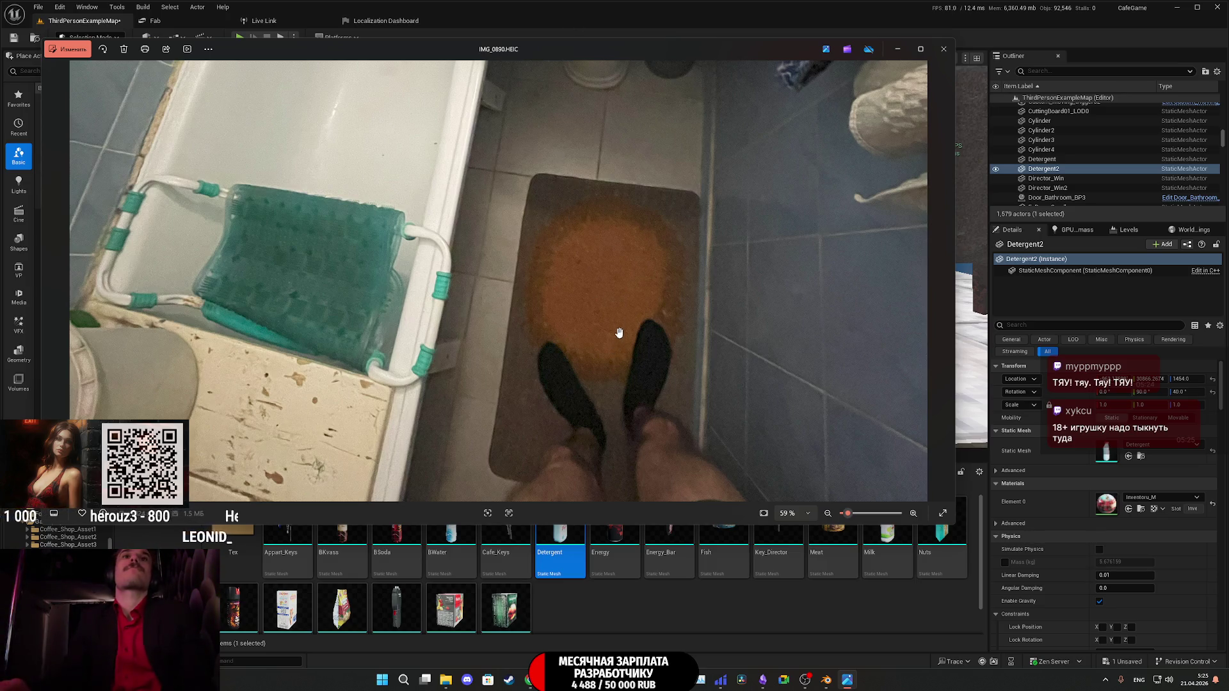
pyautogui.moveTo(619, 333); pyautogui.dragTo(605, 457)
pyautogui.moveTo(624, 301)
pyautogui.mouseDown()
pyautogui.moveTo(595, 416)
pyautogui.moveTo(599, 510)
pyautogui.mouseUp()
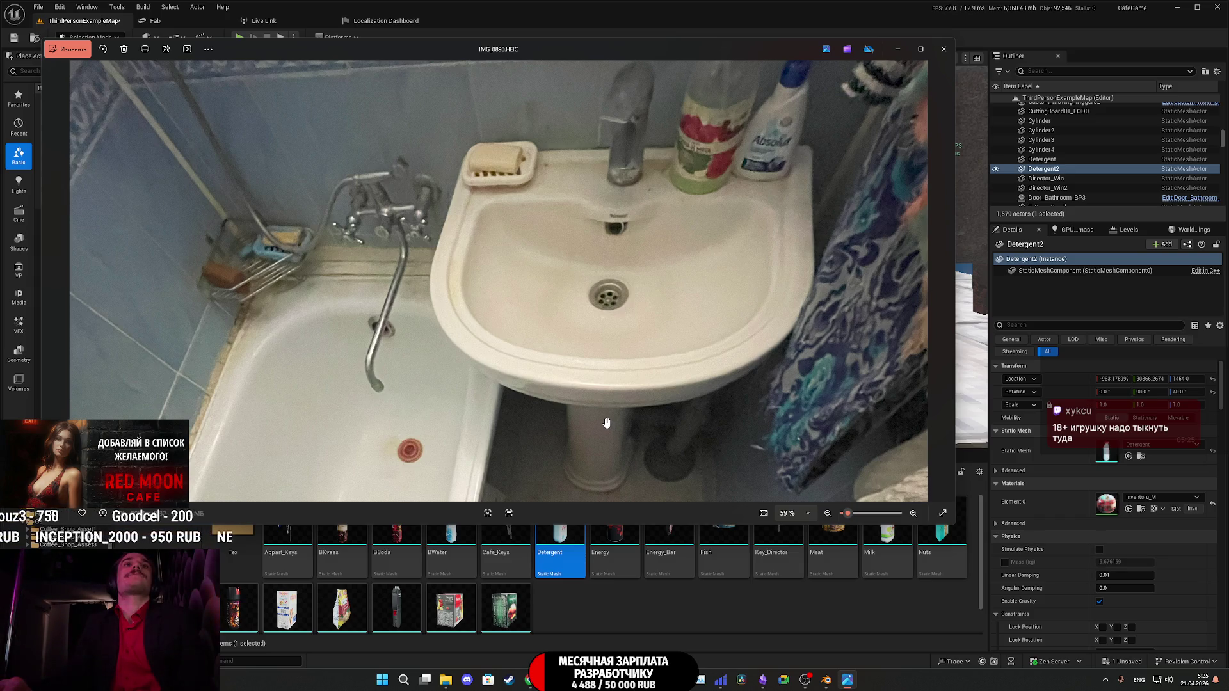
pyautogui.moveTo(680, 358)
pyautogui.mouseDown()
pyautogui.moveTo(685, 474)
pyautogui.moveTo(652, 367)
pyautogui.moveTo(653, 244)
pyautogui.mouseUp()
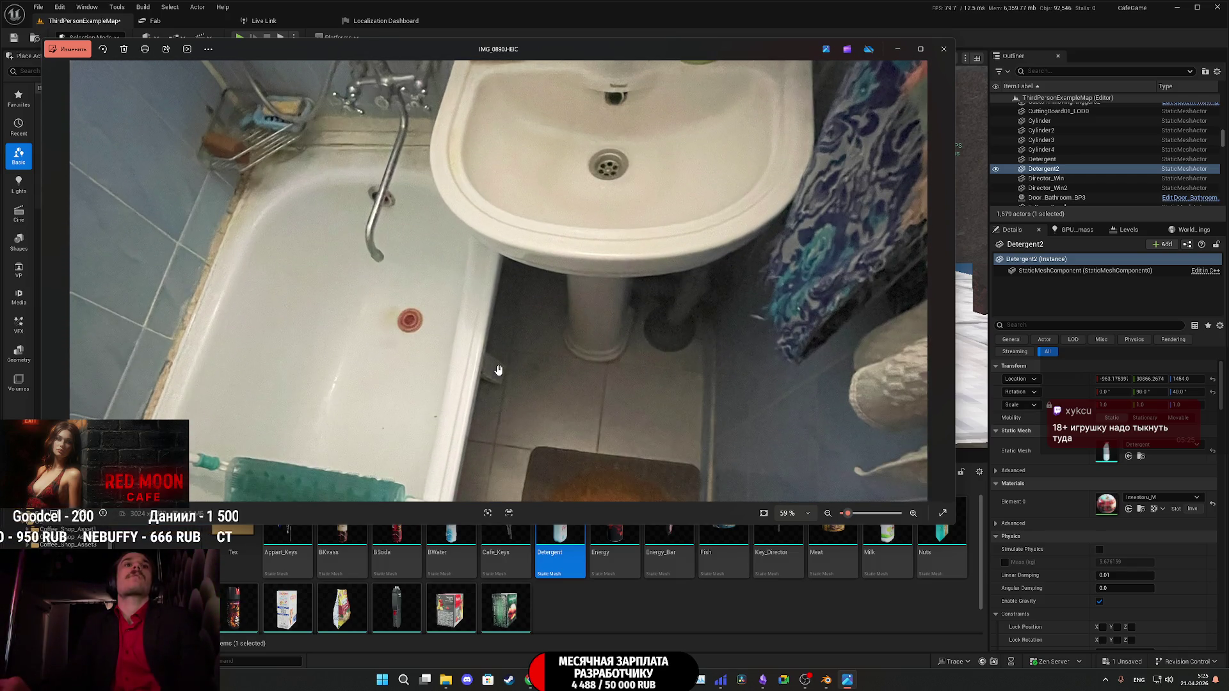
pyautogui.moveTo(497, 365); pyautogui.dragTo(624, 198)
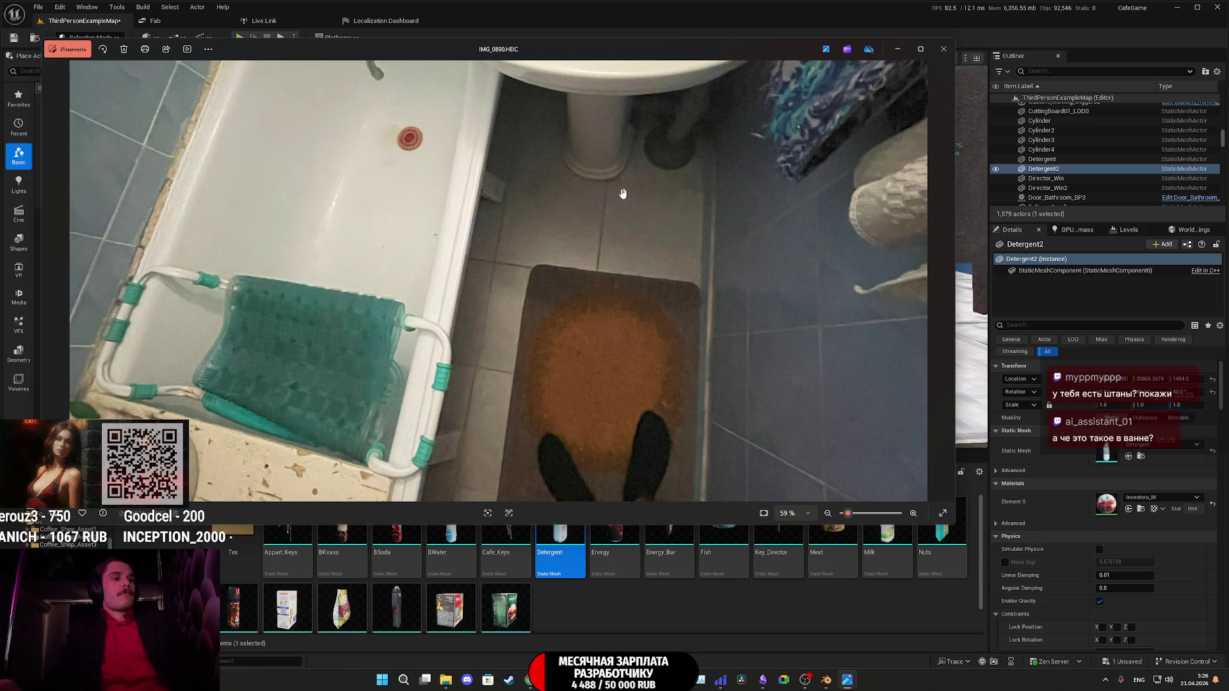
pyautogui.scroll(-2, 504, 203)
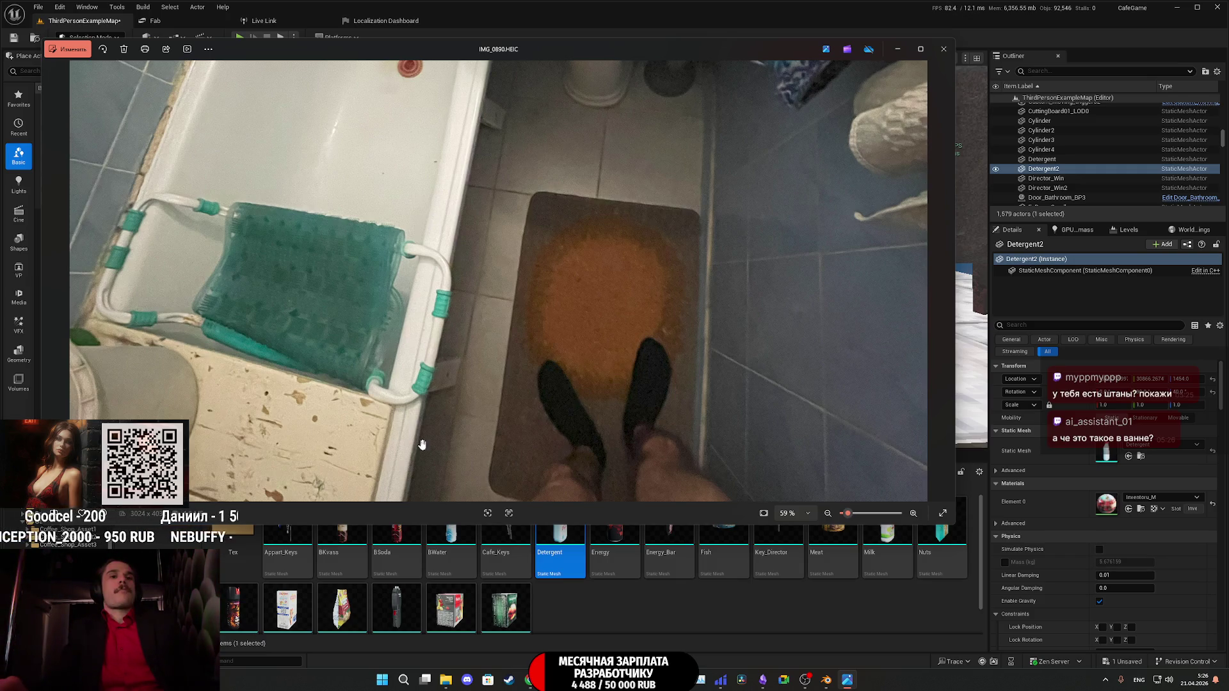
# Bring Chrome forward to the Ozon cat litter box listing.
pyautogui.moveTo(530, 680)
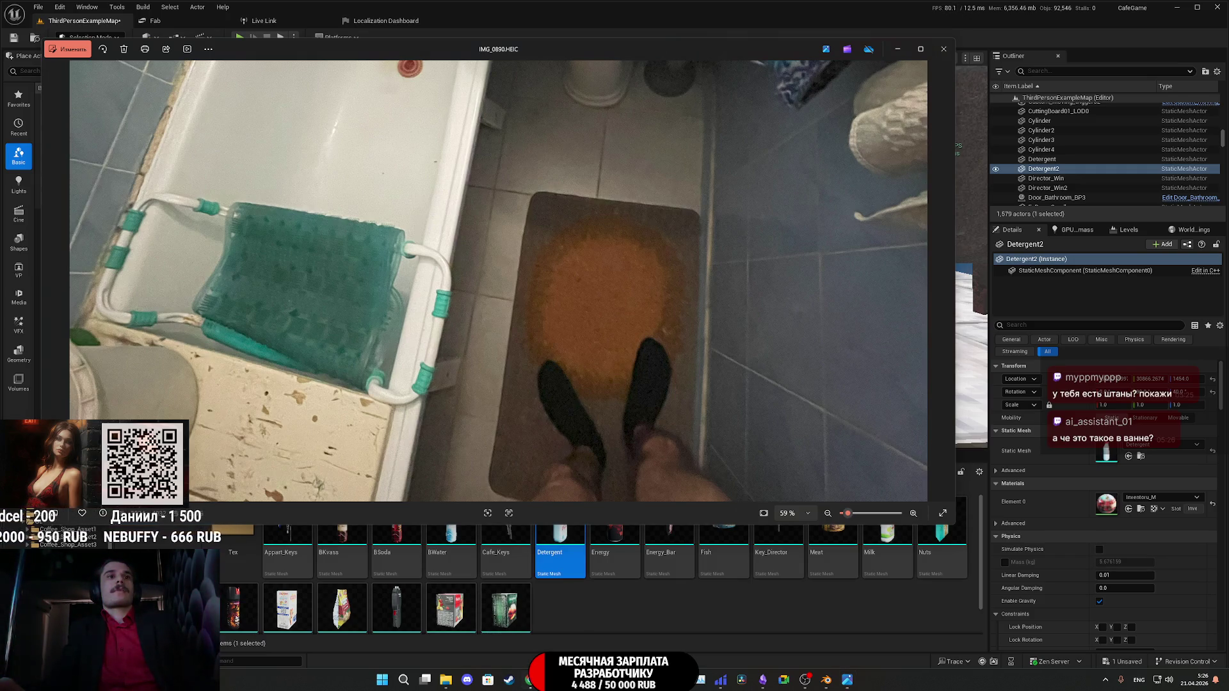
pyautogui.click(501, 595)
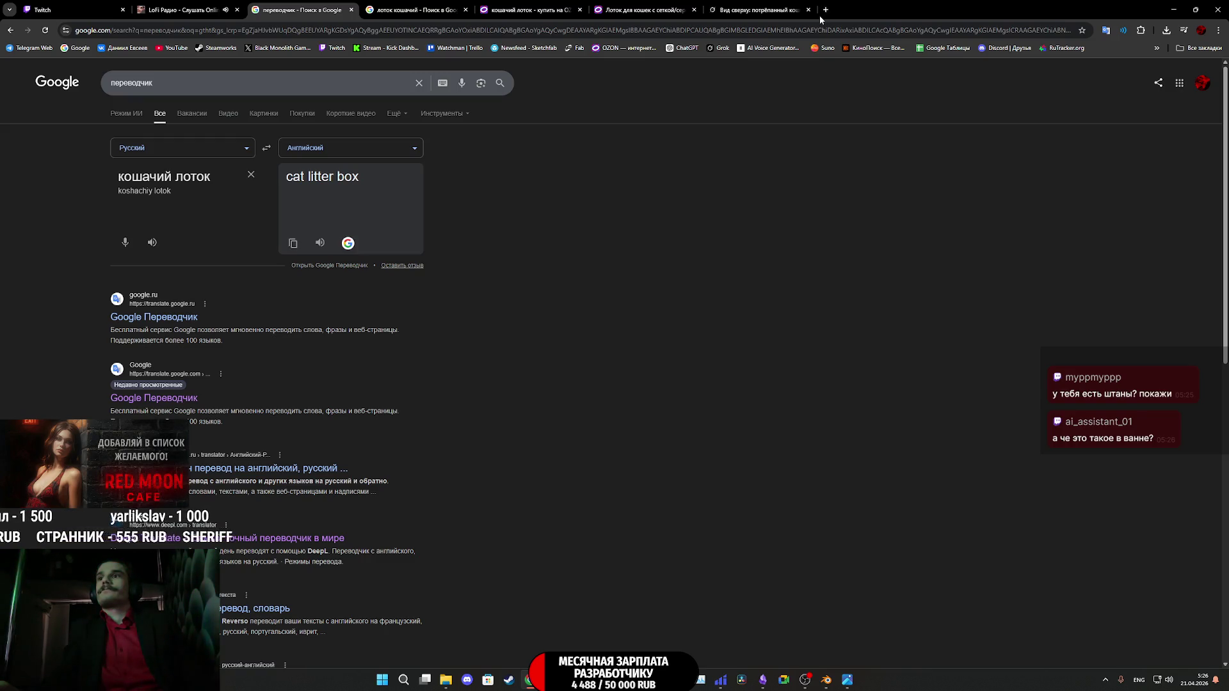
pyautogui.click(618, 10)
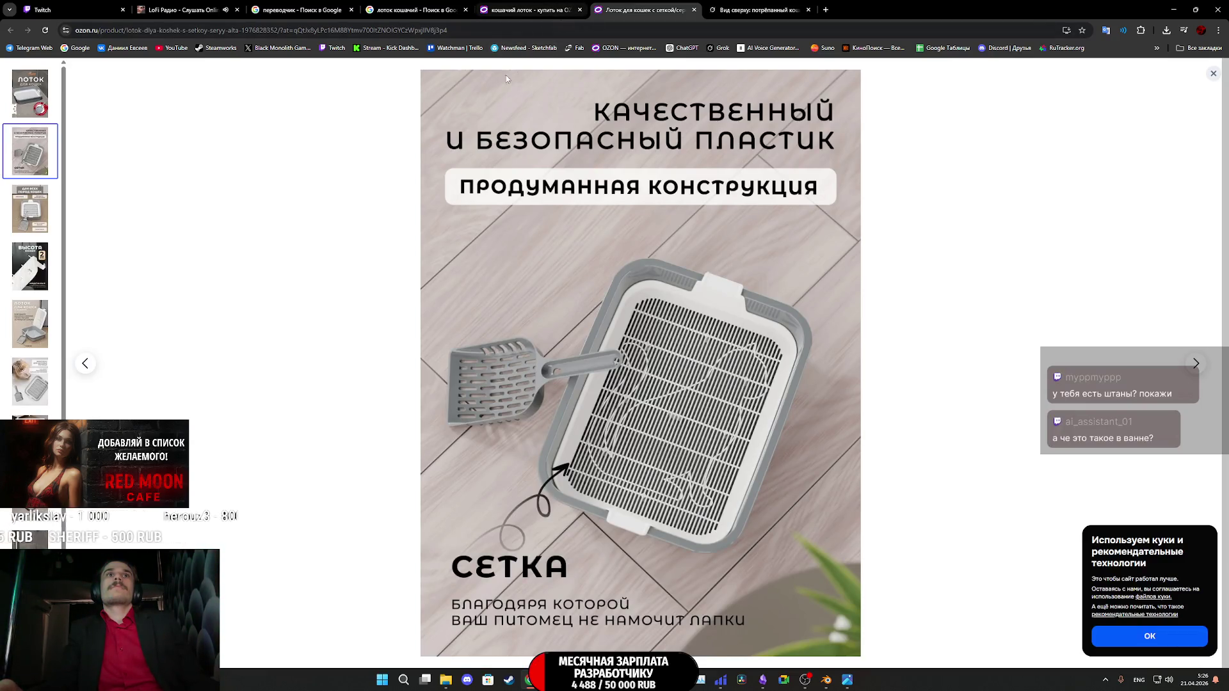
# Search Ozon for 'сидушка для ванны' after switching the keyboard to Russian.
pyautogui.click(1212, 73)
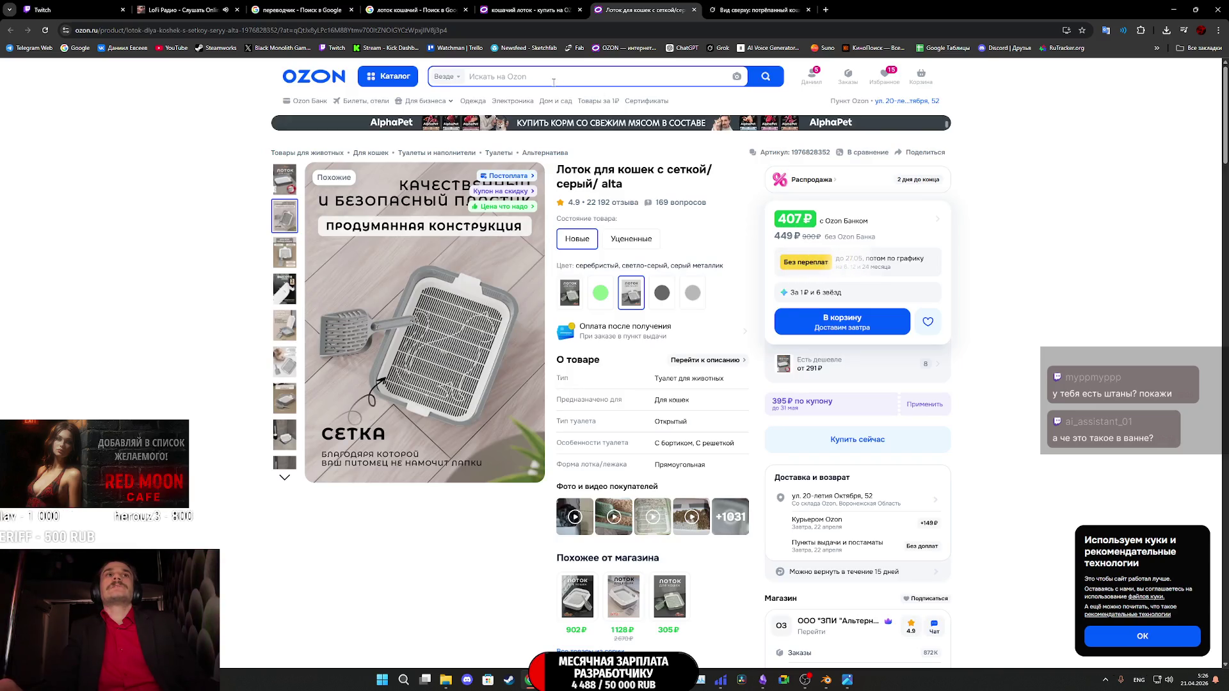
pyautogui.click(540, 77)
pyautogui.write('cbl')
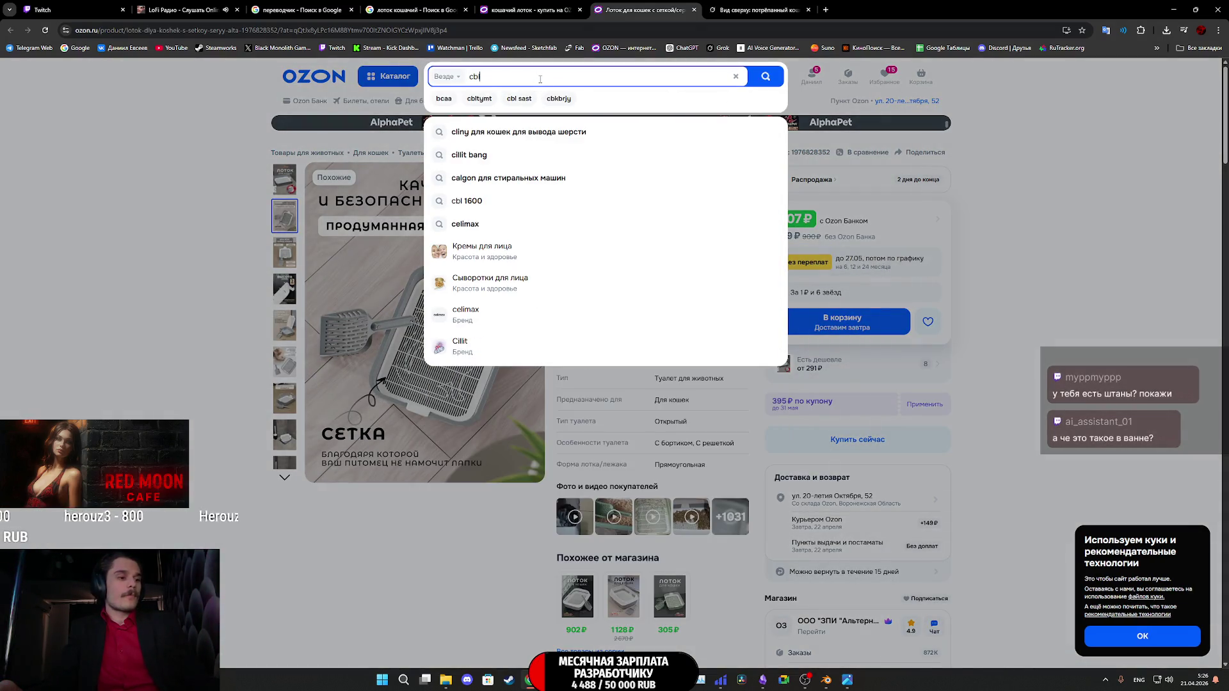
pyautogui.write('eirf')
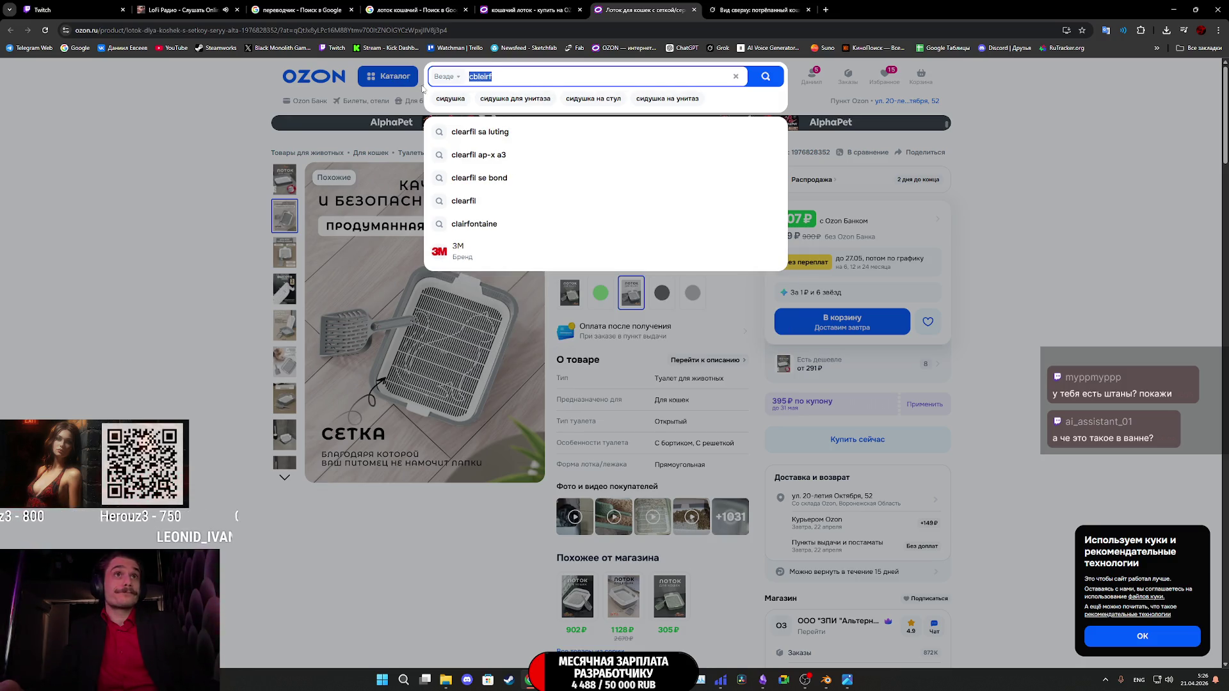
pyautogui.click(452, 103)
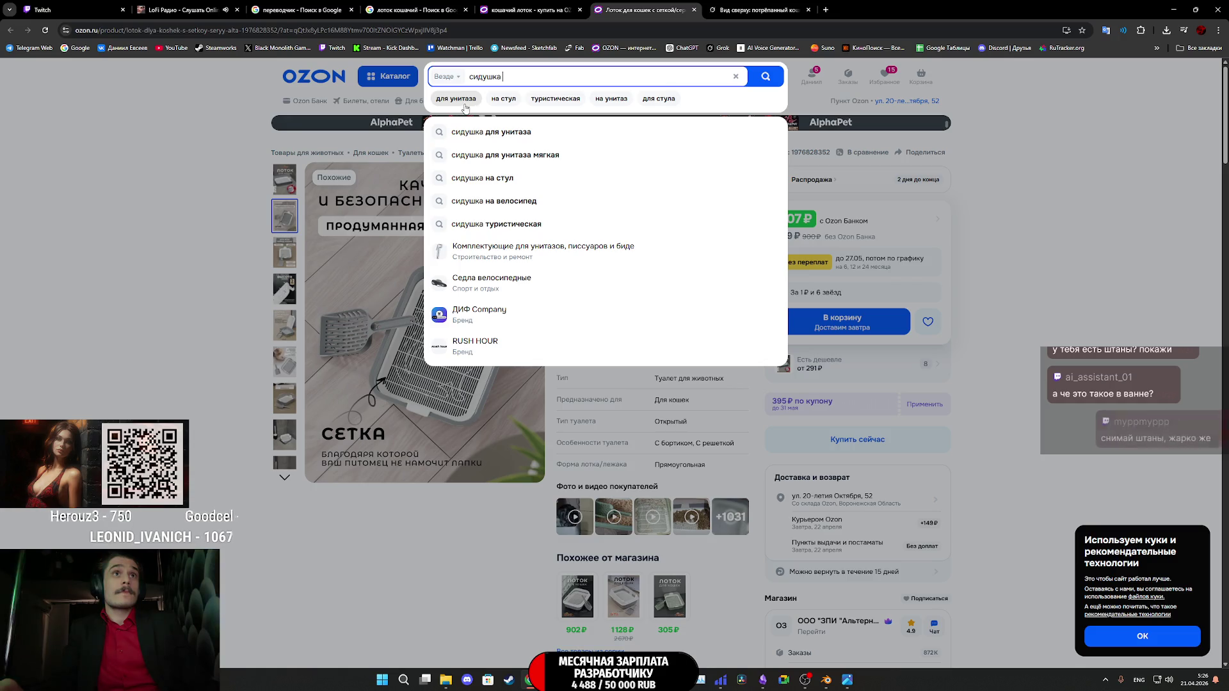
pyautogui.hotkey('alt', 'shift')
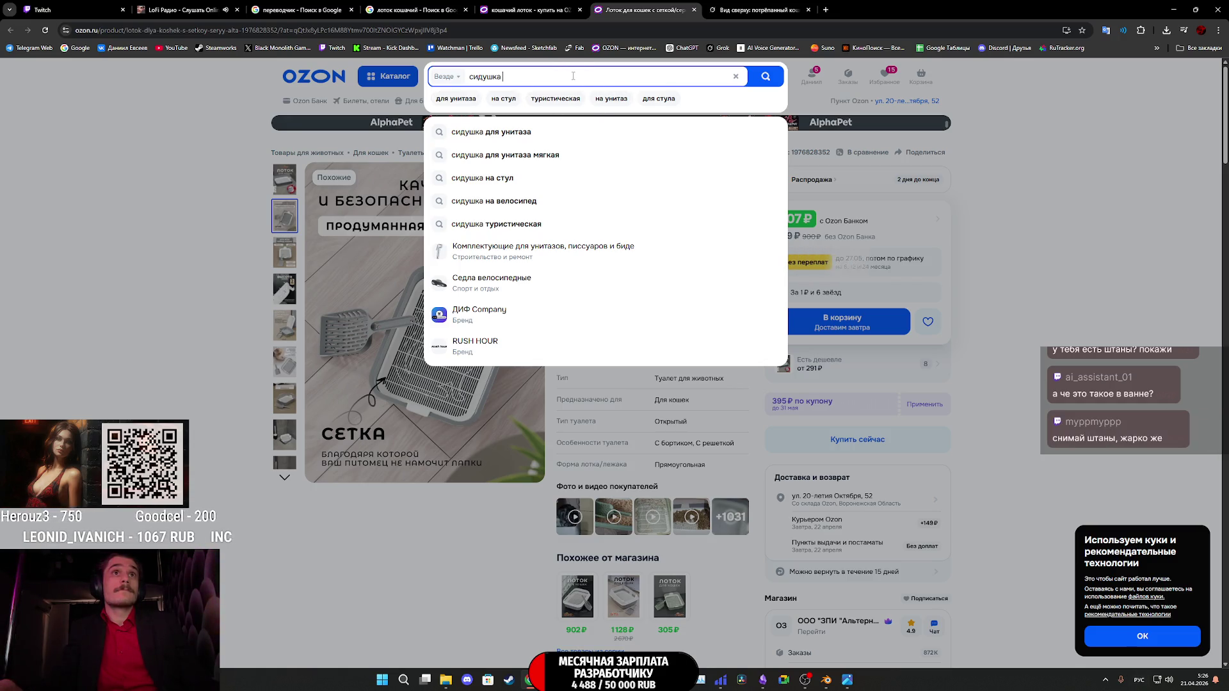
pyautogui.write('для ва')
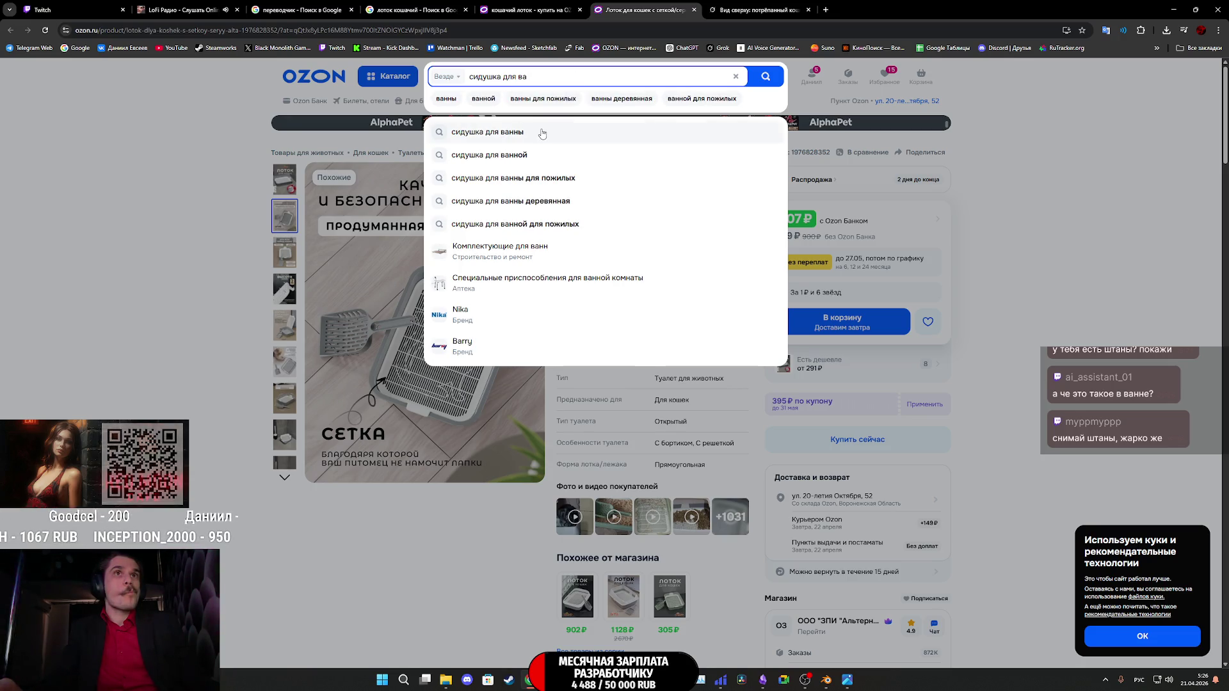
pyautogui.click(540, 131)
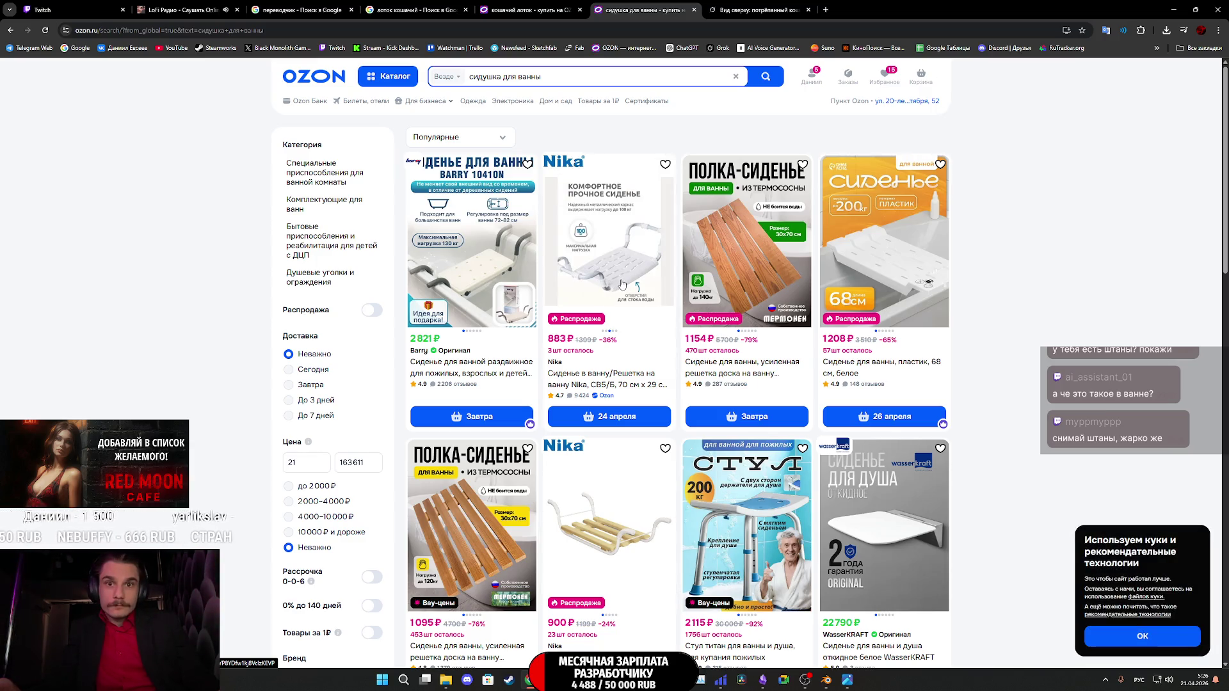
# Open the turquoise extendable 35×29 cm bath seat listing from the results.
pyautogui.scroll(-6, 750, 321)
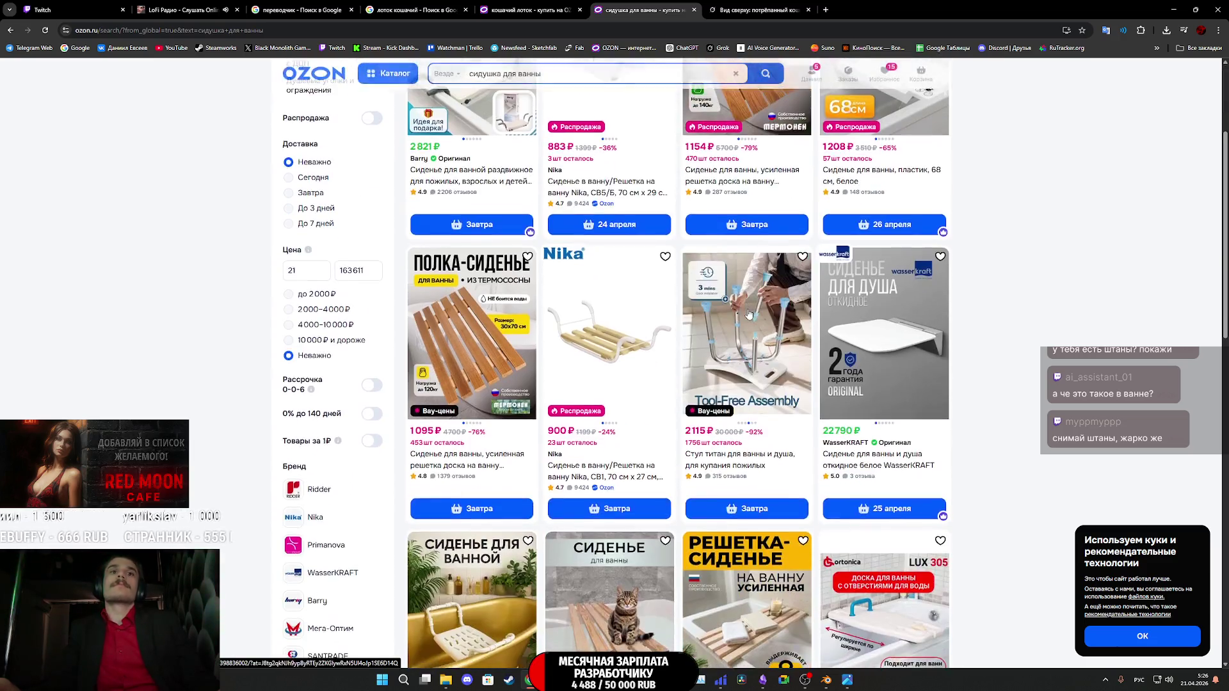
pyautogui.scroll(-5, 751, 322)
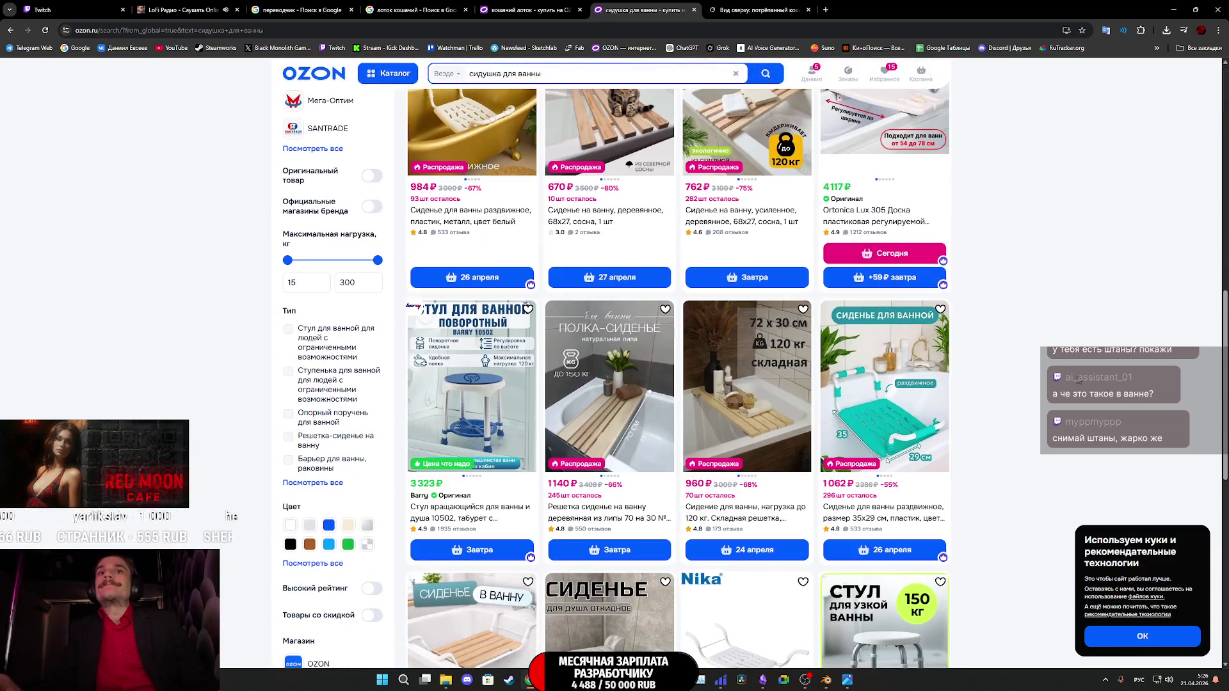
pyautogui.click(895, 404)
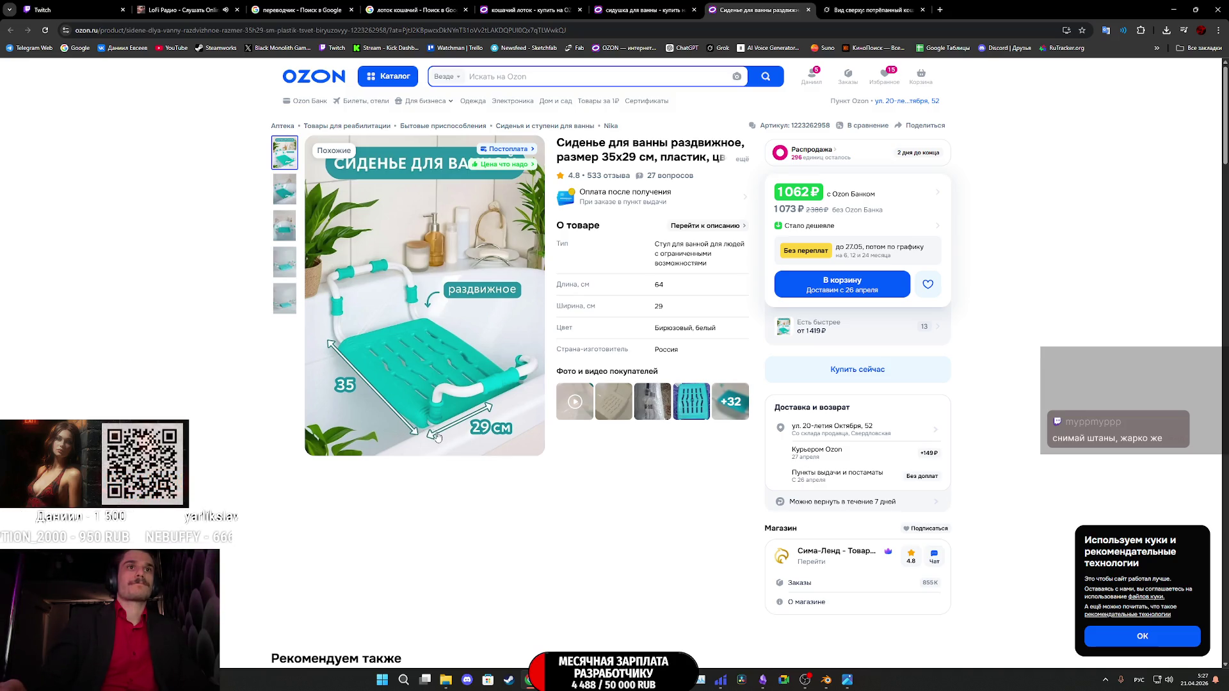
pyautogui.moveTo(847, 684)
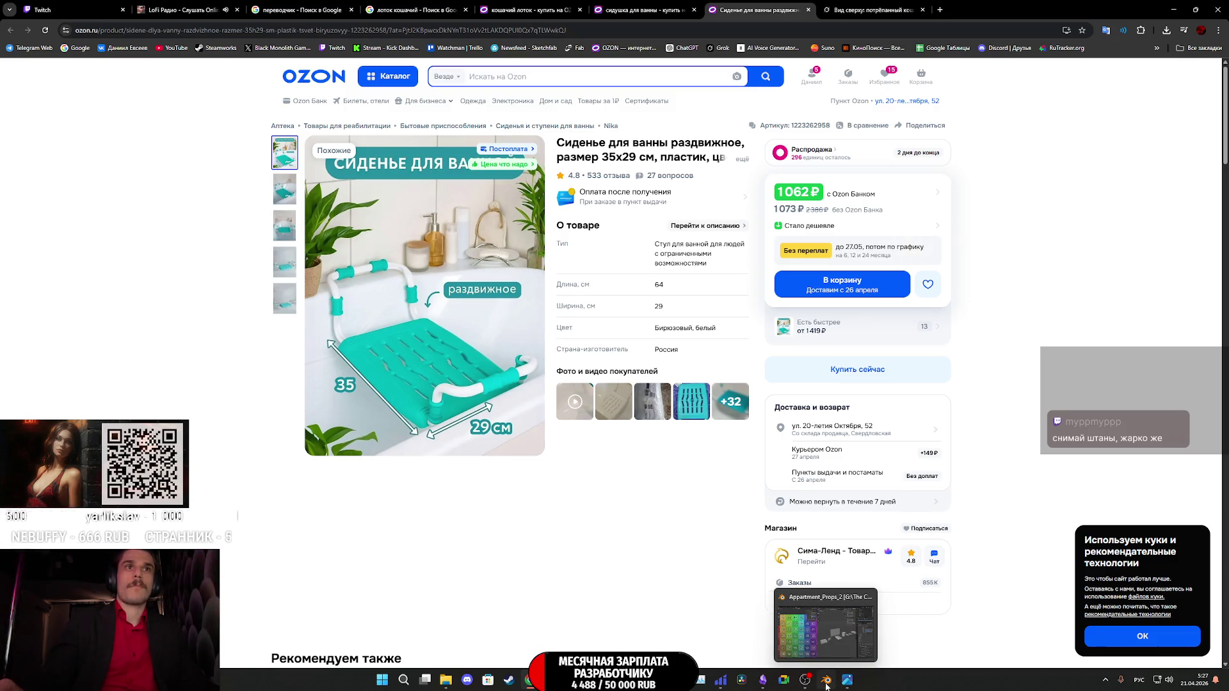
# Back in Blender, select the tray and shift the small ladle beside it along Y.
pyautogui.click(826, 686)
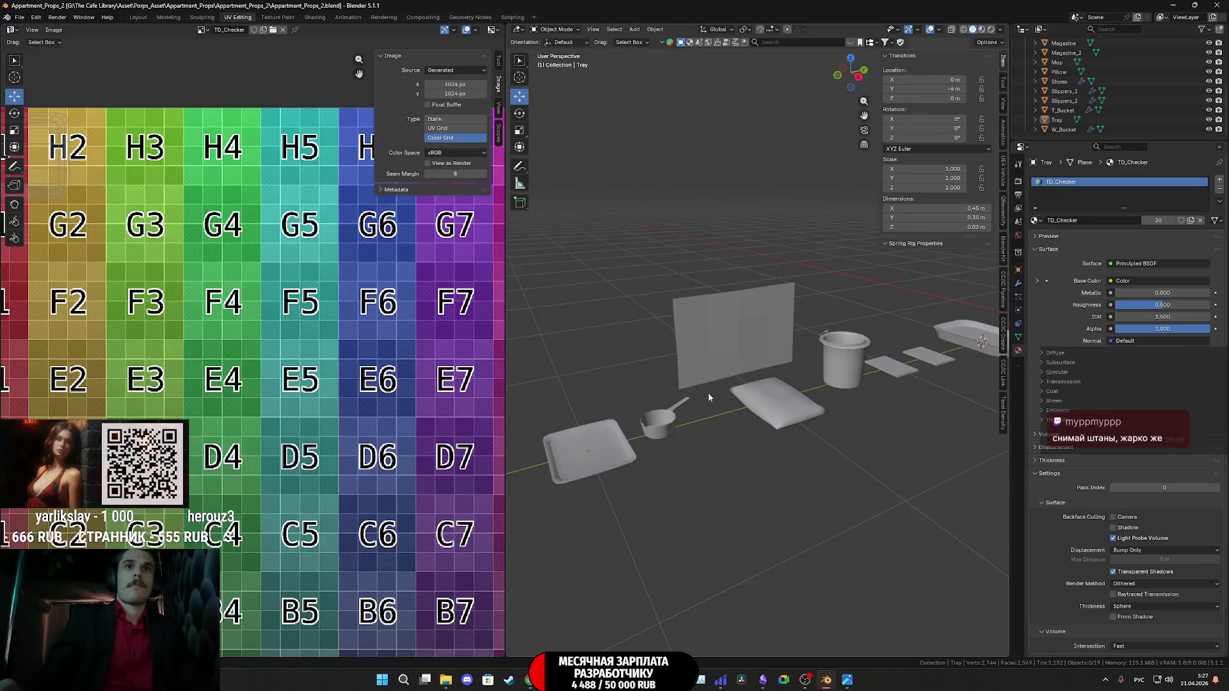
pyautogui.scroll(-3, 708, 393)
pyautogui.scroll(2, 666, 393)
pyautogui.moveTo(760, 432); pyautogui.dragTo(751, 451, button='middle')
pyautogui.scroll(3, 751, 451)
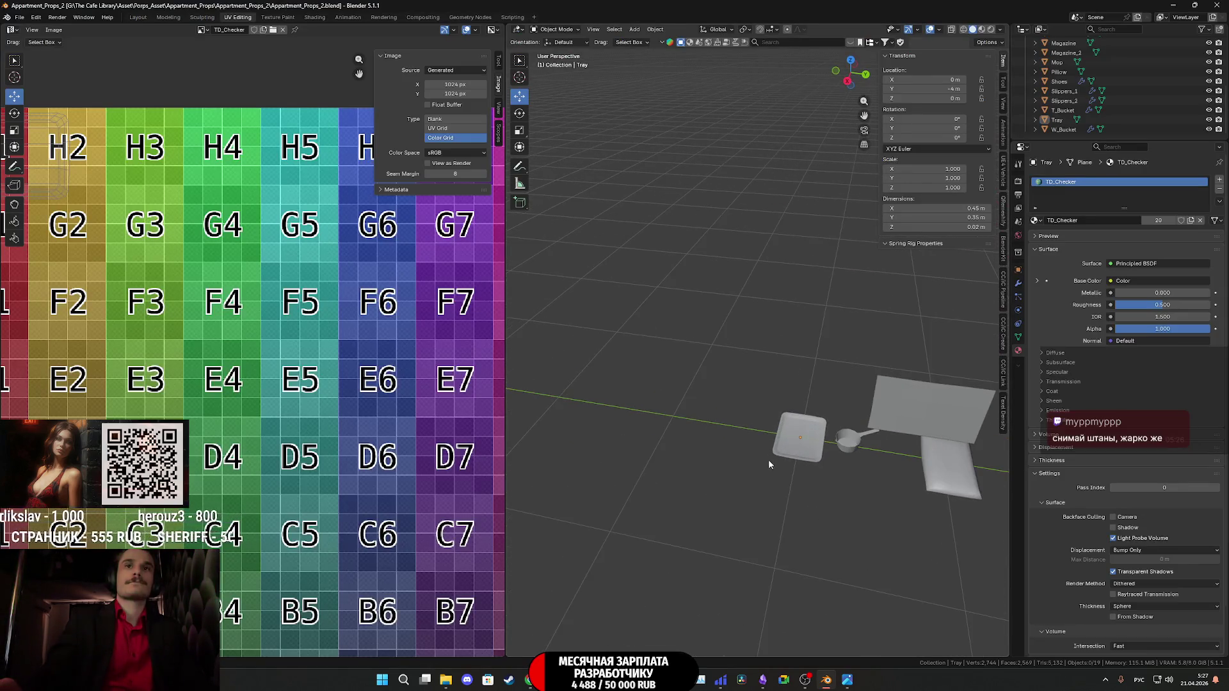
pyautogui.click(801, 451)
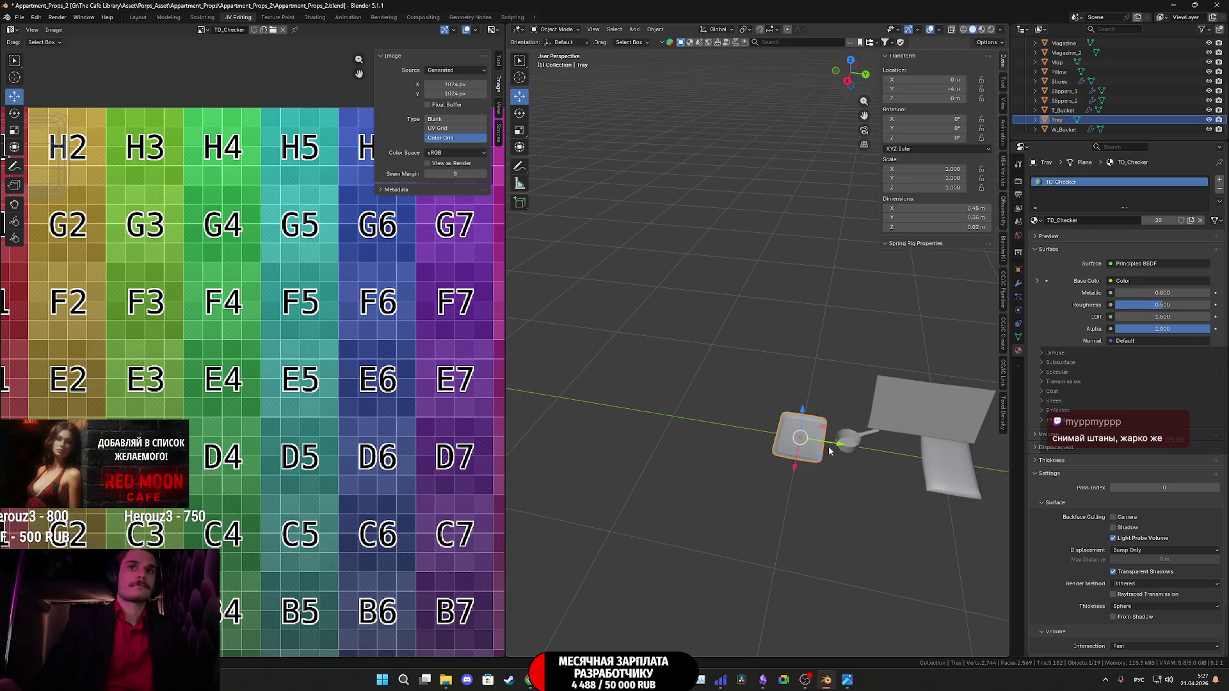
pyautogui.click(856, 451)
pyautogui.moveTo(883, 453)
pyautogui.mouseDown()
pyautogui.moveTo(904, 459)
pyautogui.moveTo(736, 426)
pyautogui.moveTo(836, 446)
pyautogui.mouseUp()
# Snap the 3D cursor to the Tray's centre and move the Tray 1 m further along Y.
pyautogui.click(800, 439)
pyautogui.hotkey('shift', 's')
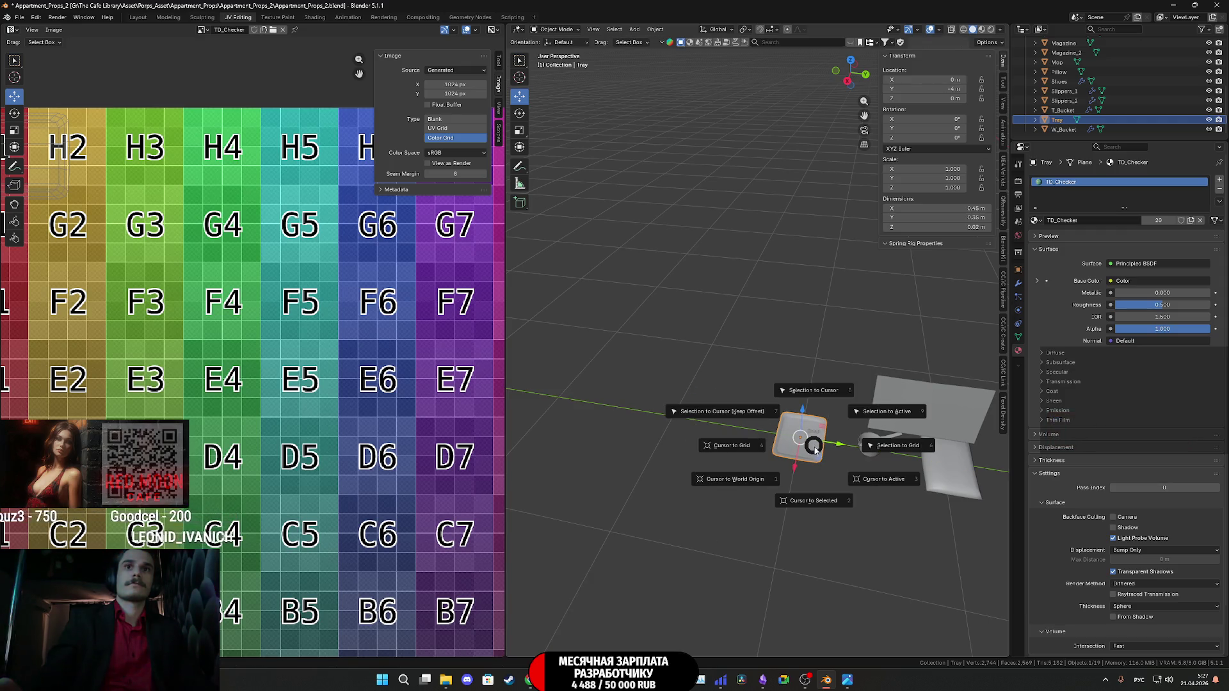
pyautogui.click(815, 502)
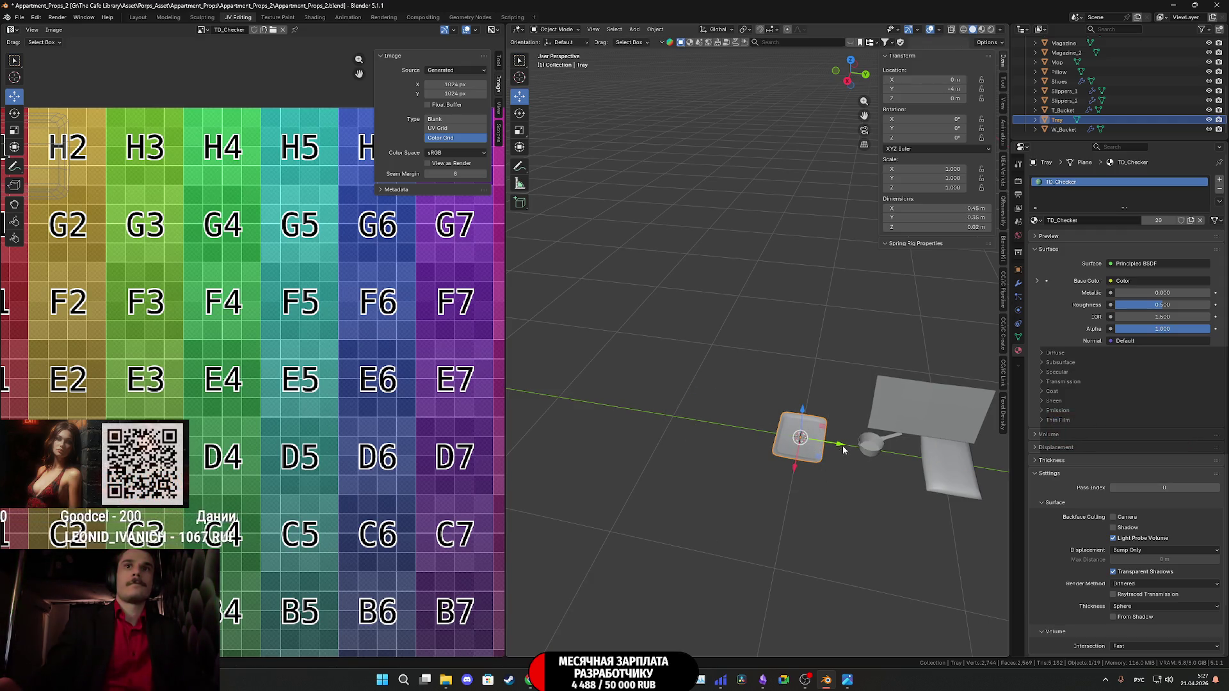
pyautogui.moveTo(844, 450); pyautogui.dragTo(713, 423)
pyautogui.hotkey('shift', 'a')
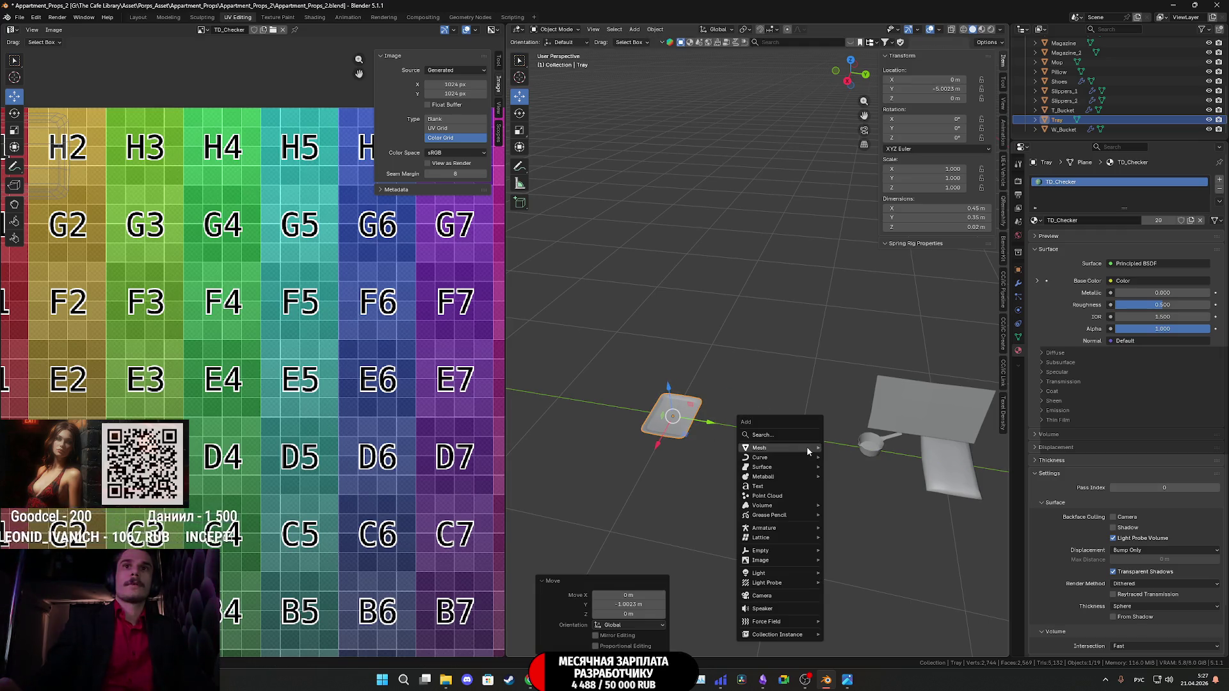
# Add a plane at the 3D cursor sized 0.29 m by 0.35 m.
pyautogui.moveTo(808, 451)
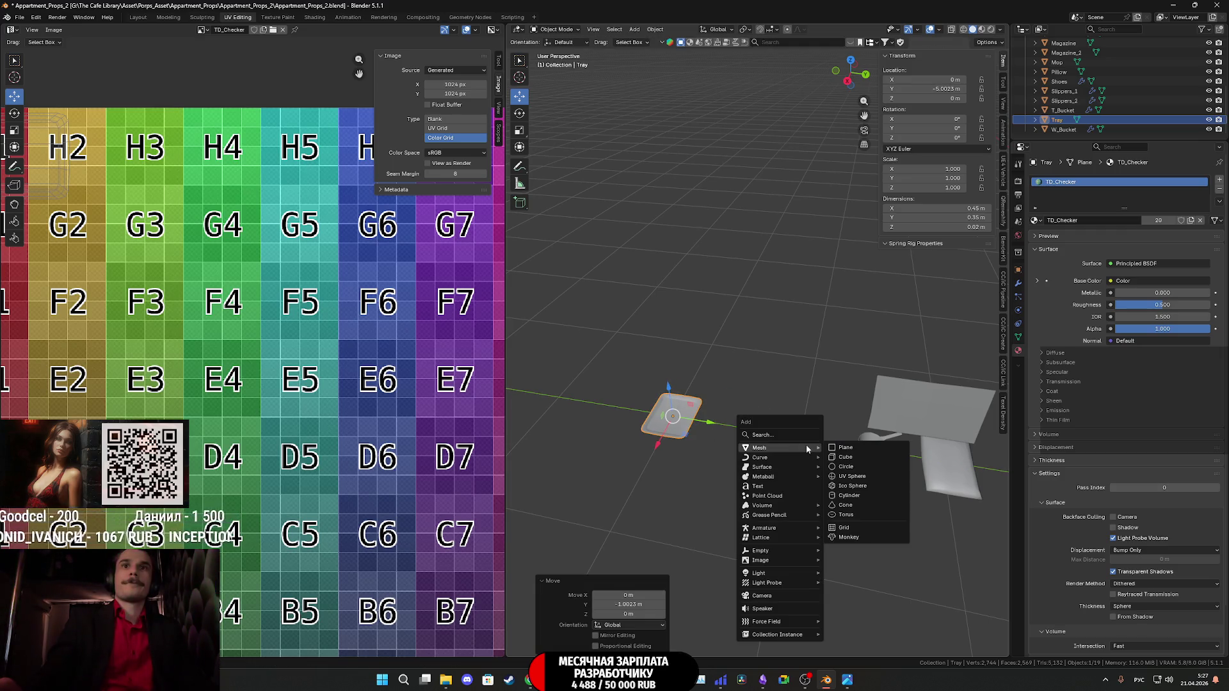
pyautogui.click(848, 448)
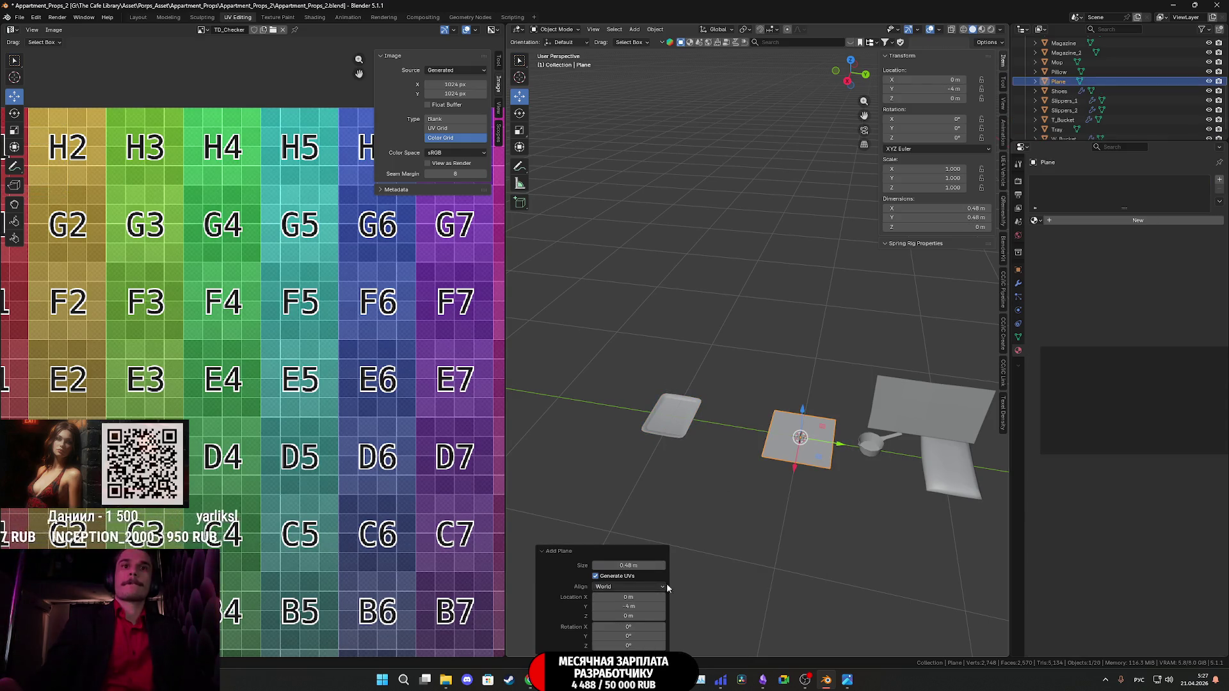
pyautogui.moveTo(634, 565)
pyautogui.mouseDown()
pyautogui.moveTo(602, 565)
pyautogui.moveTo(633, 566)
pyautogui.mouseUp()
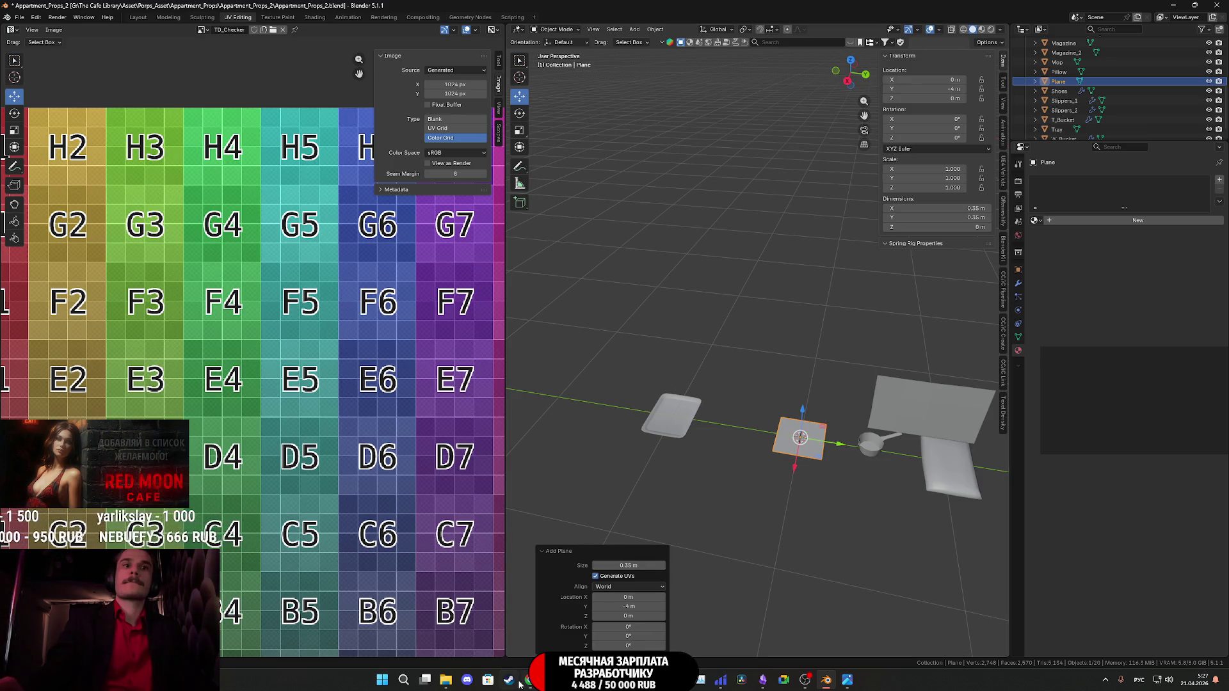
pyautogui.moveTo(530, 679)
pyautogui.click(530, 648)
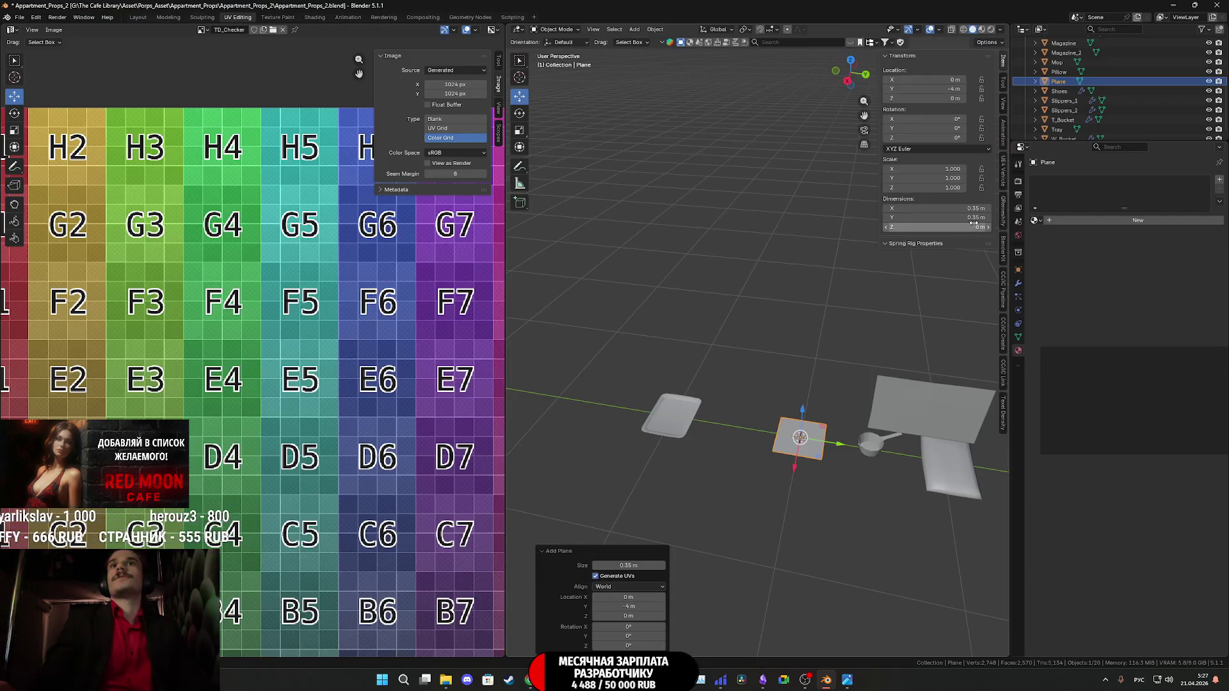
pyautogui.click(974, 218)
pyautogui.moveTo(974, 218)
pyautogui.mouseDown()
pyautogui.moveTo(957, 218)
pyautogui.moveTo(973, 208)
pyautogui.mouseUp()
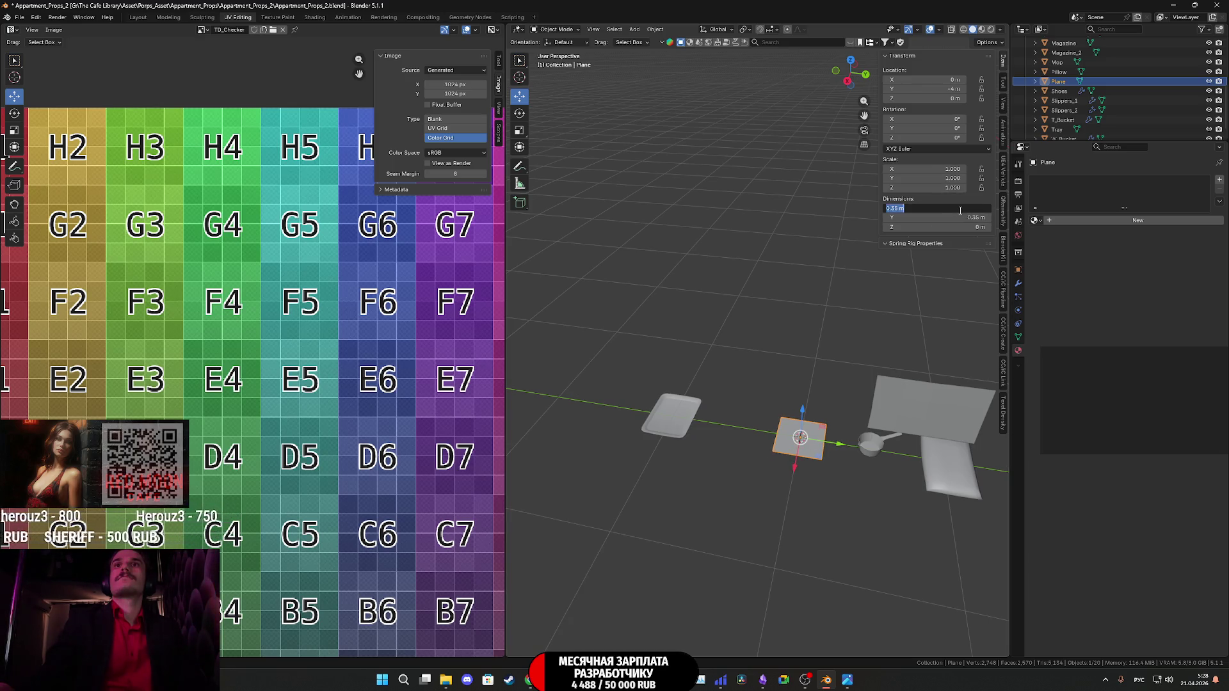
pyautogui.click(894, 209)
pyautogui.write('0.29')
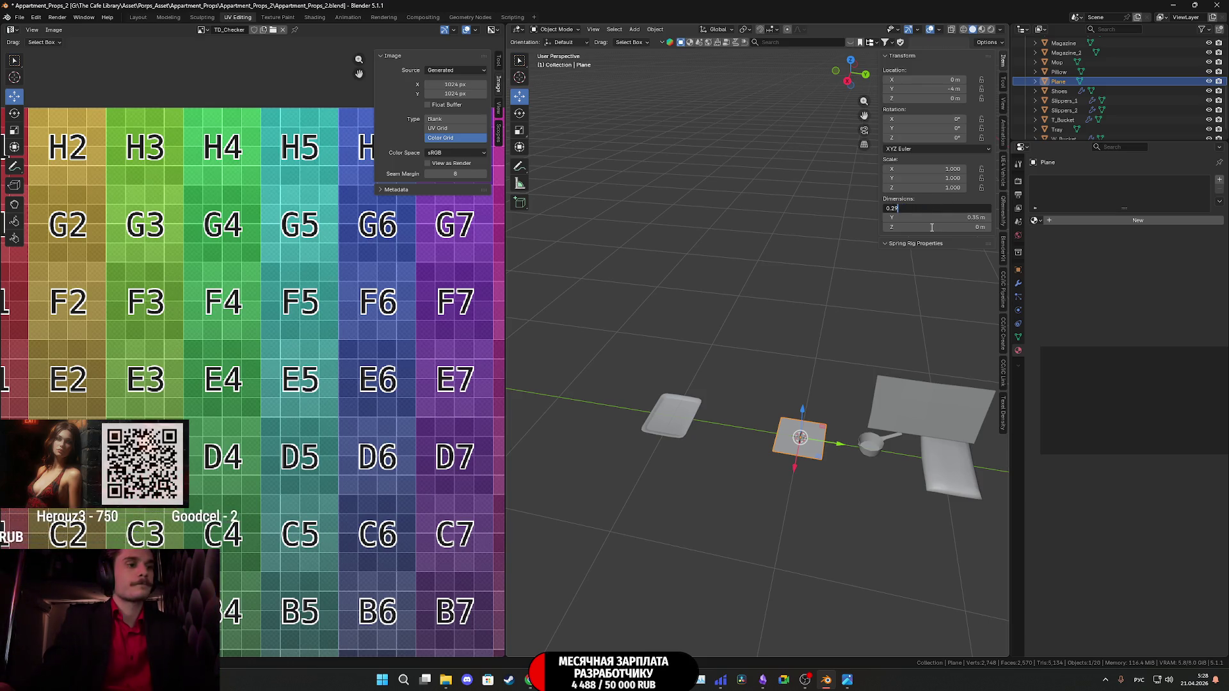
pyautogui.press('Return')
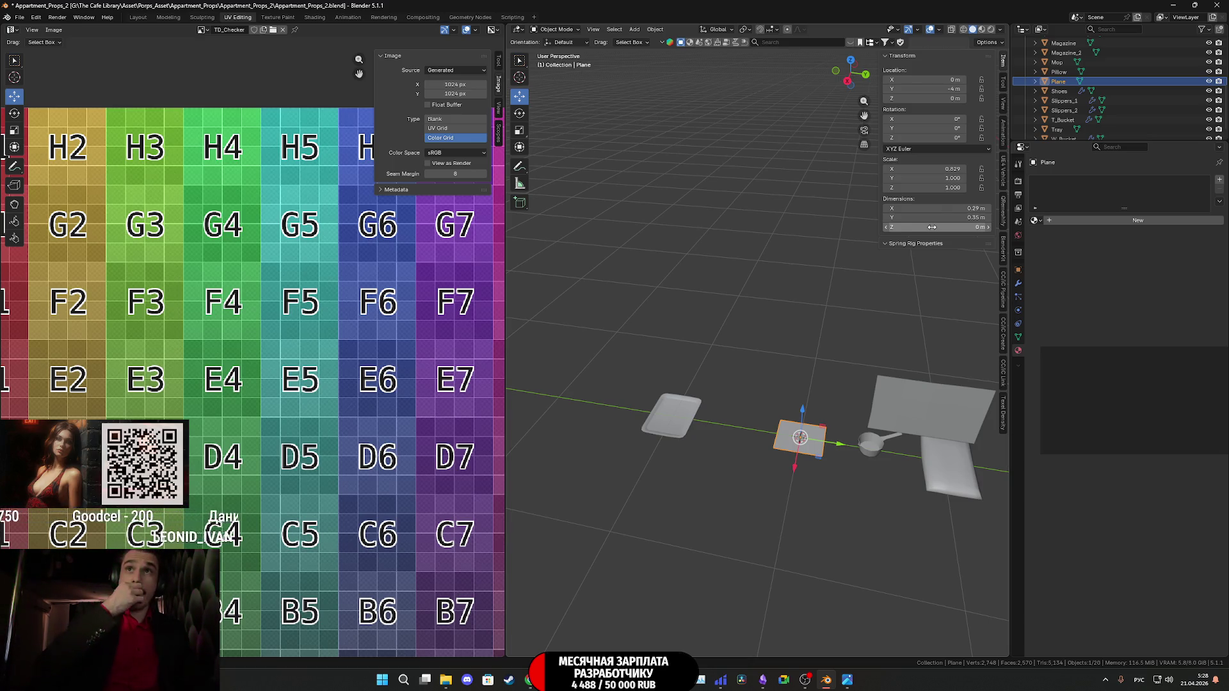
# Apply all transforms to the plane so its scale is 1.000, and frame it.
pyautogui.click(655, 30)
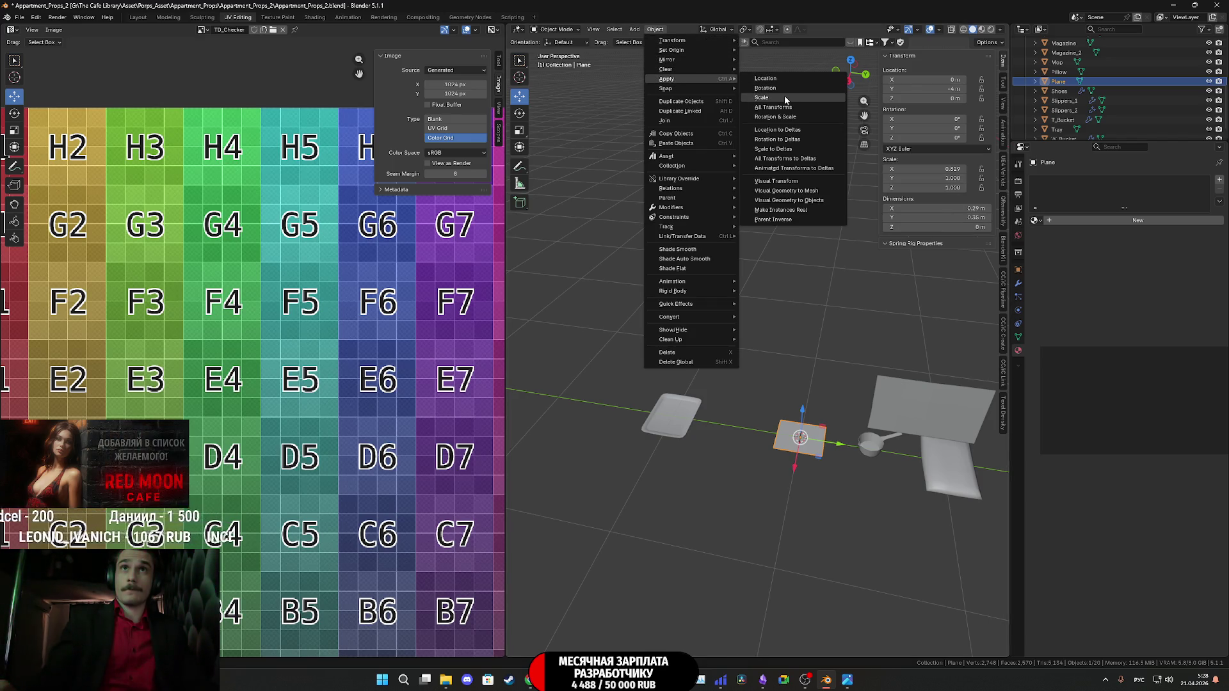
pyautogui.click(786, 109)
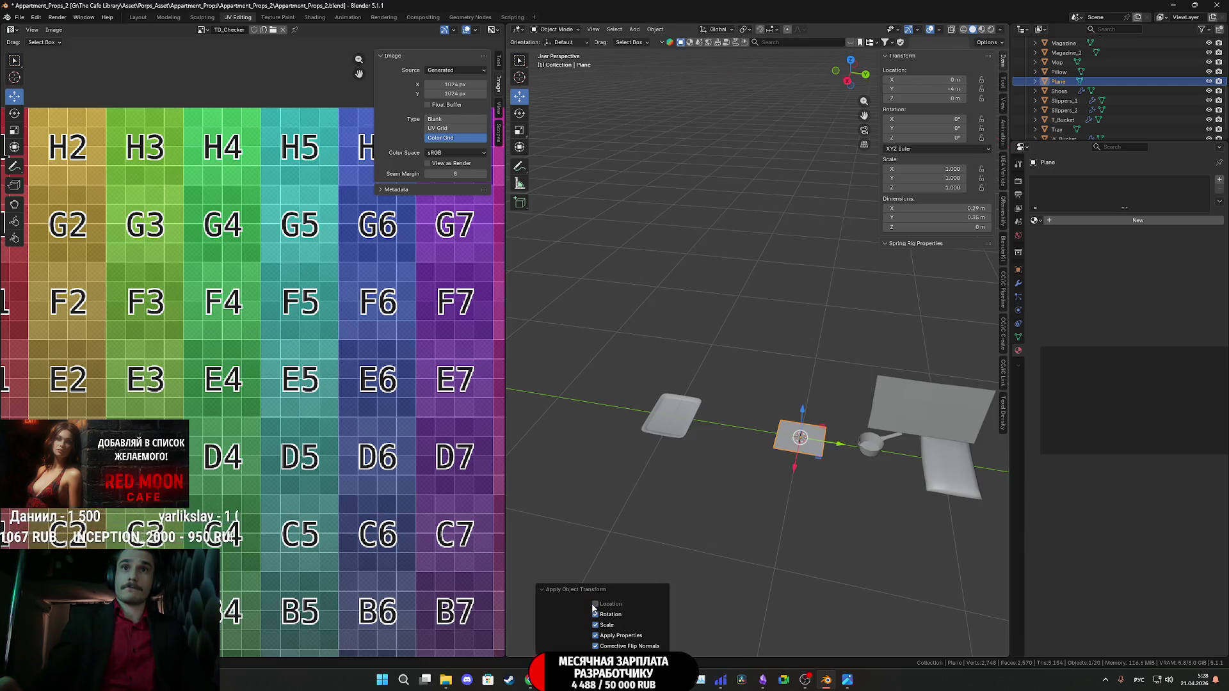
pyautogui.moveTo(886, 531); pyautogui.dragTo(800, 487, button='middle')
pyautogui.press('KP_Decimal')
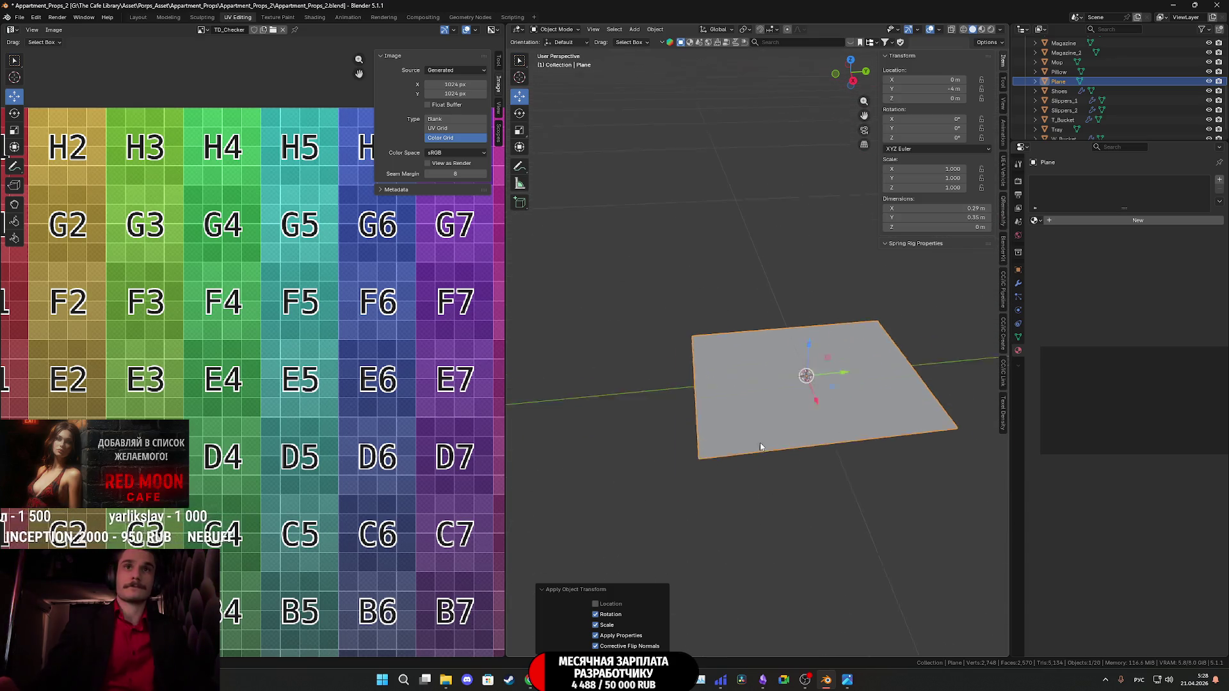
pyautogui.moveTo(760, 443)
pyautogui.mouseDown(button='middle')
pyautogui.moveTo(856, 396)
pyautogui.moveTo(770, 489)
pyautogui.mouseUp(button='middle')
# Enter Edit Mode on the plane and compare it with the reference seat.
pyautogui.press('Tab')
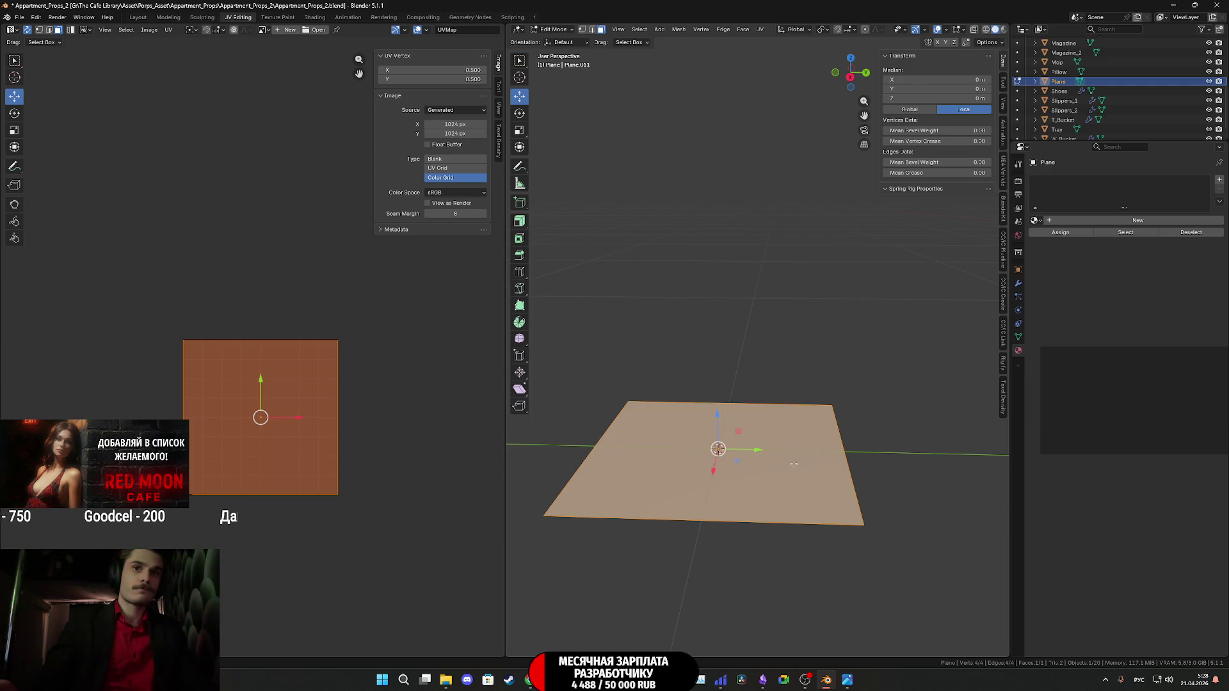
pyautogui.moveTo(797, 450); pyautogui.dragTo(801, 474, button='middle')
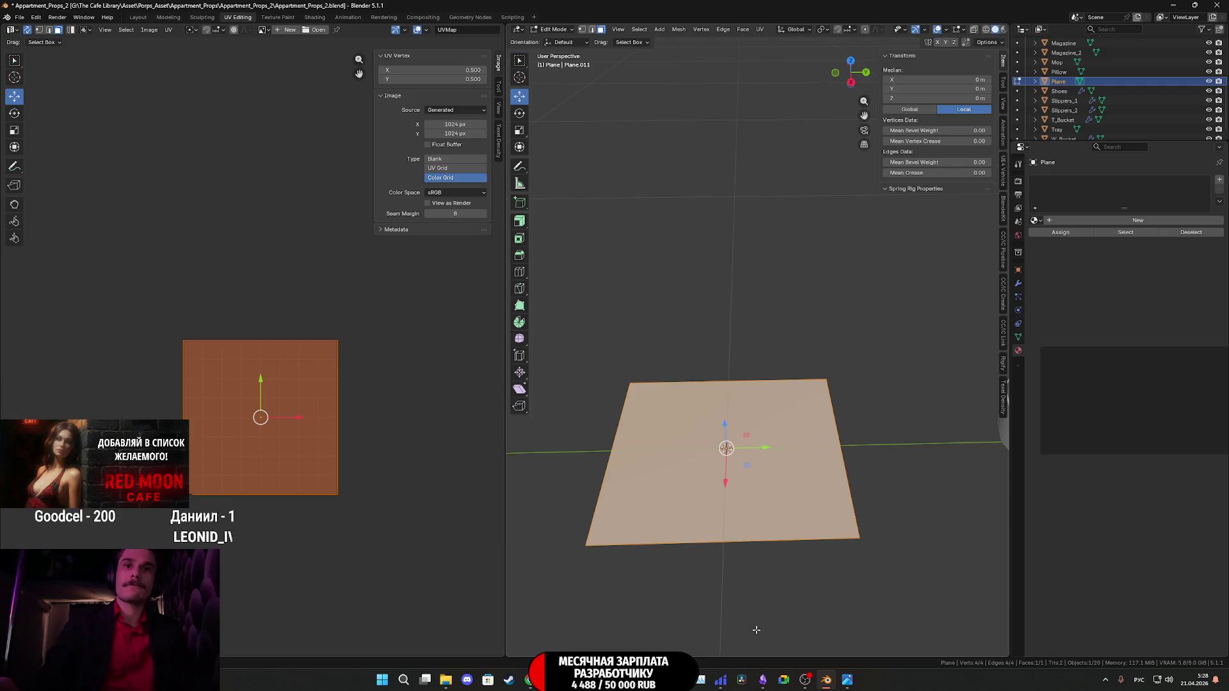
pyautogui.moveTo(530, 680)
pyautogui.click(532, 634)
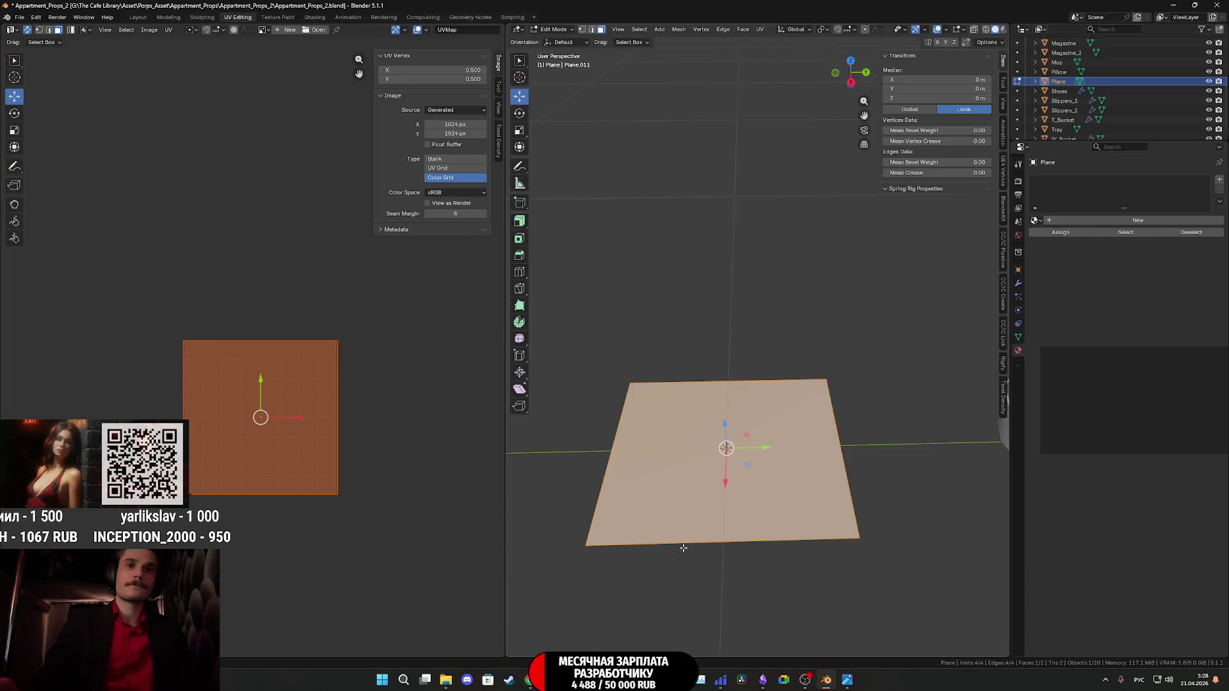
pyautogui.moveTo(683, 548)
pyautogui.mouseDown(button='middle')
pyautogui.moveTo(688, 574)
pyautogui.moveTo(680, 554)
pyautogui.mouseUp(button='middle')
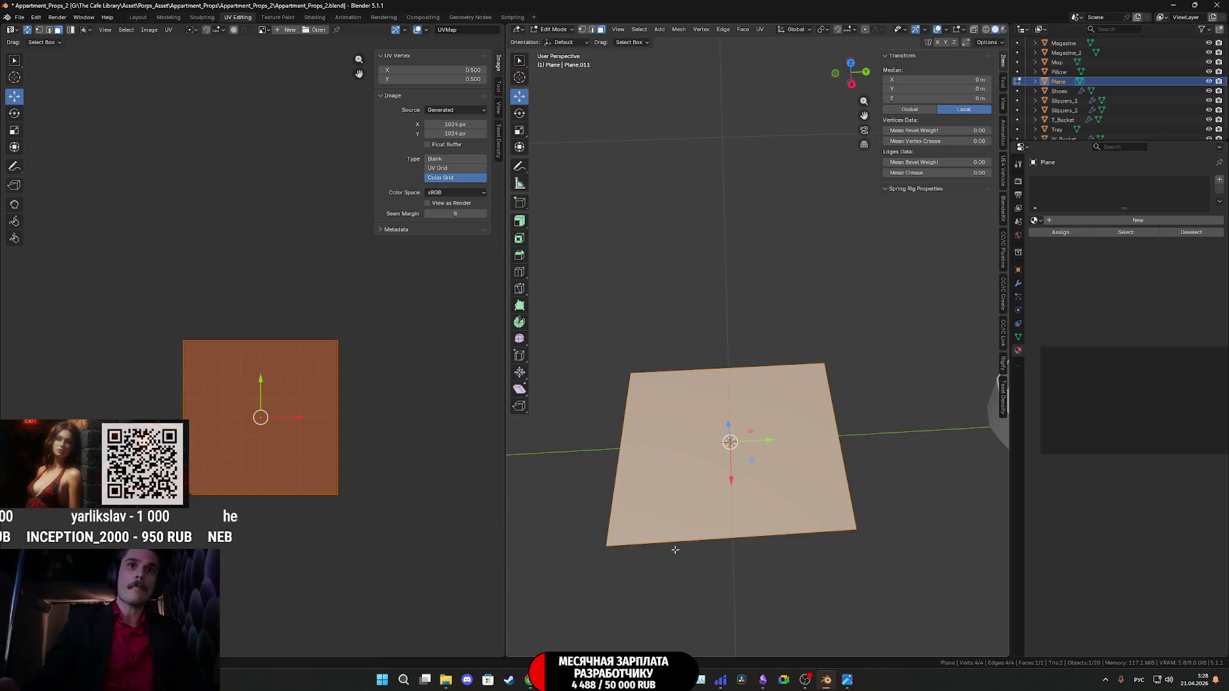
# Try three-cut loop cuts across the plane, then undo the three vertical cuts.
pyautogui.hotkey('ctrl', 'r')
pyautogui.scroll(2, 660, 541)
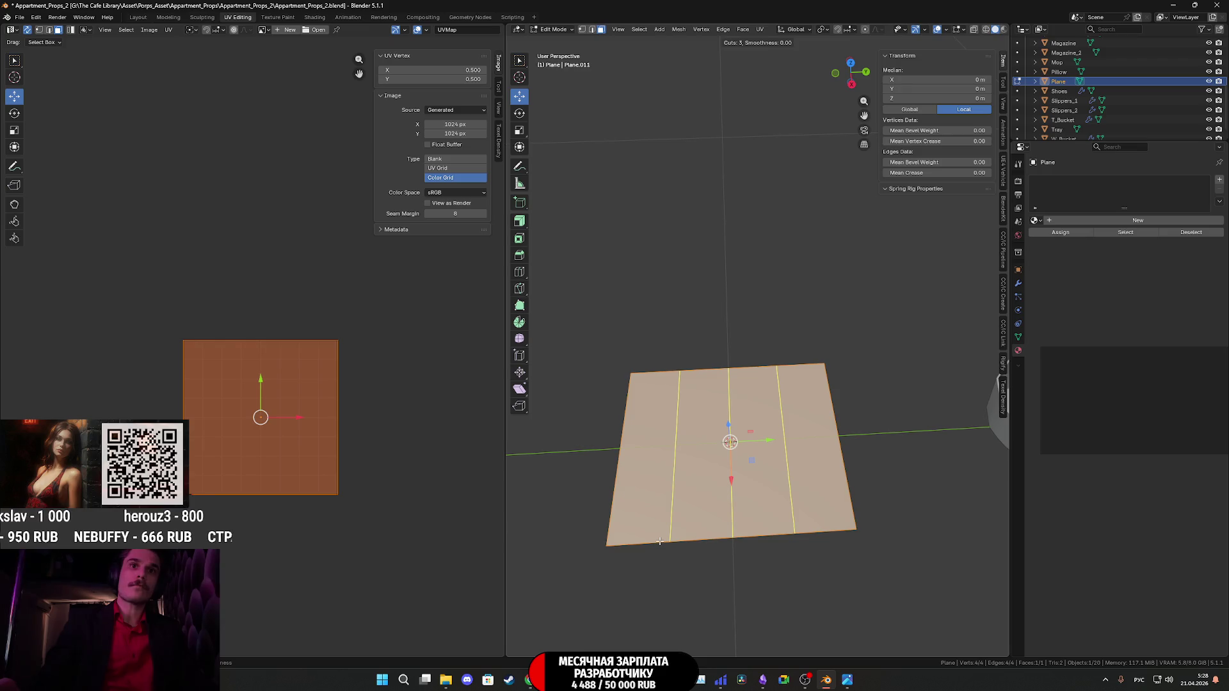
pyautogui.click(660, 541)
pyautogui.rightClick(660, 541)
pyautogui.hotkey('ctrl', 'r')
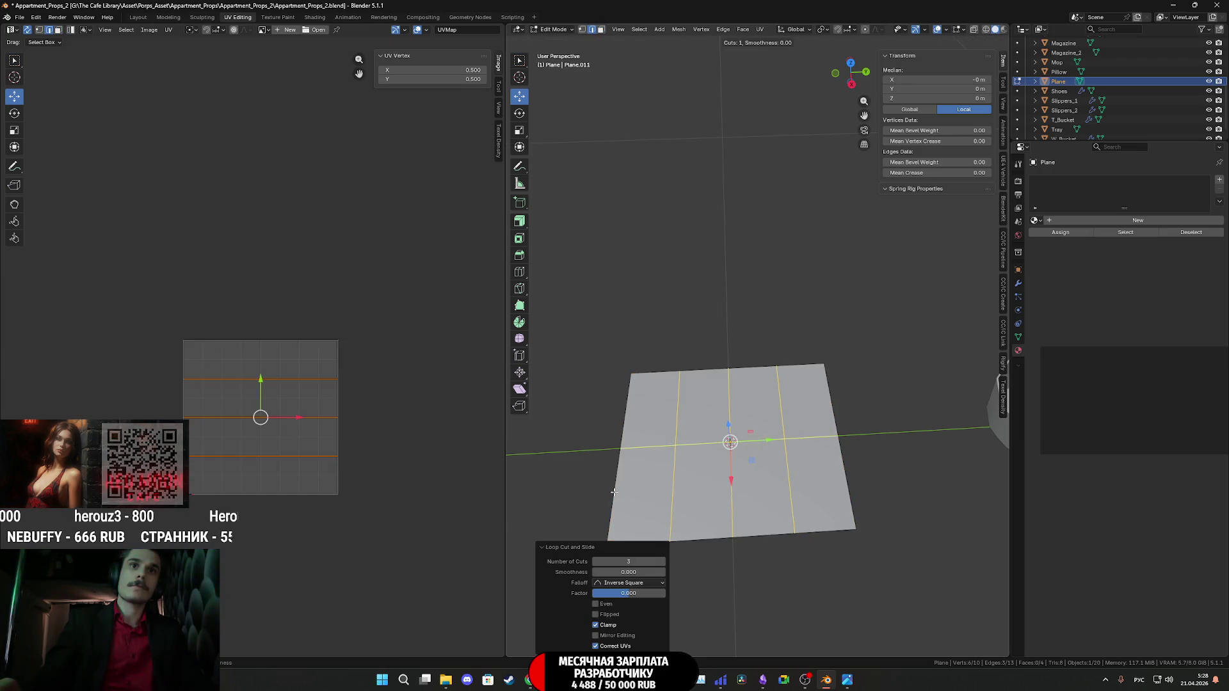
pyautogui.click(614, 492)
pyautogui.rightClick(614, 491)
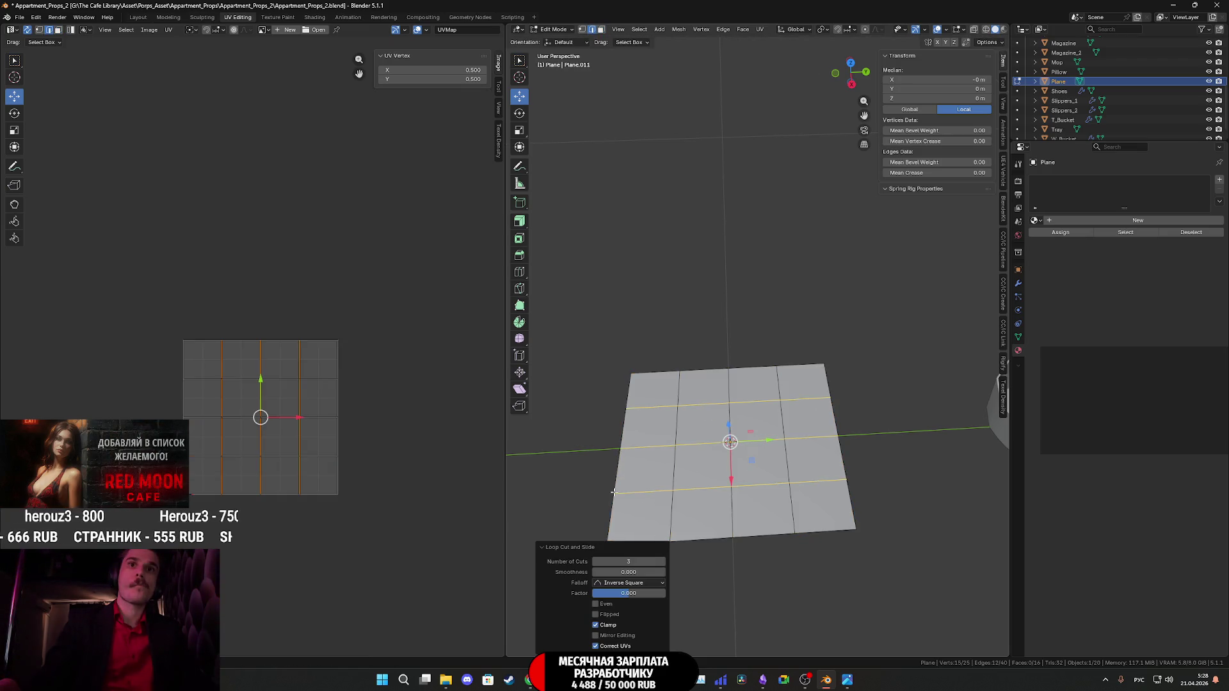
pyautogui.moveTo(754, 513)
pyautogui.mouseDown(button='middle')
pyautogui.moveTo(844, 488)
pyautogui.moveTo(805, 479)
pyautogui.mouseUp(button='middle')
pyautogui.hotkey('ctrl', 'z')
pyautogui.hotkey('ctrl', 'z')
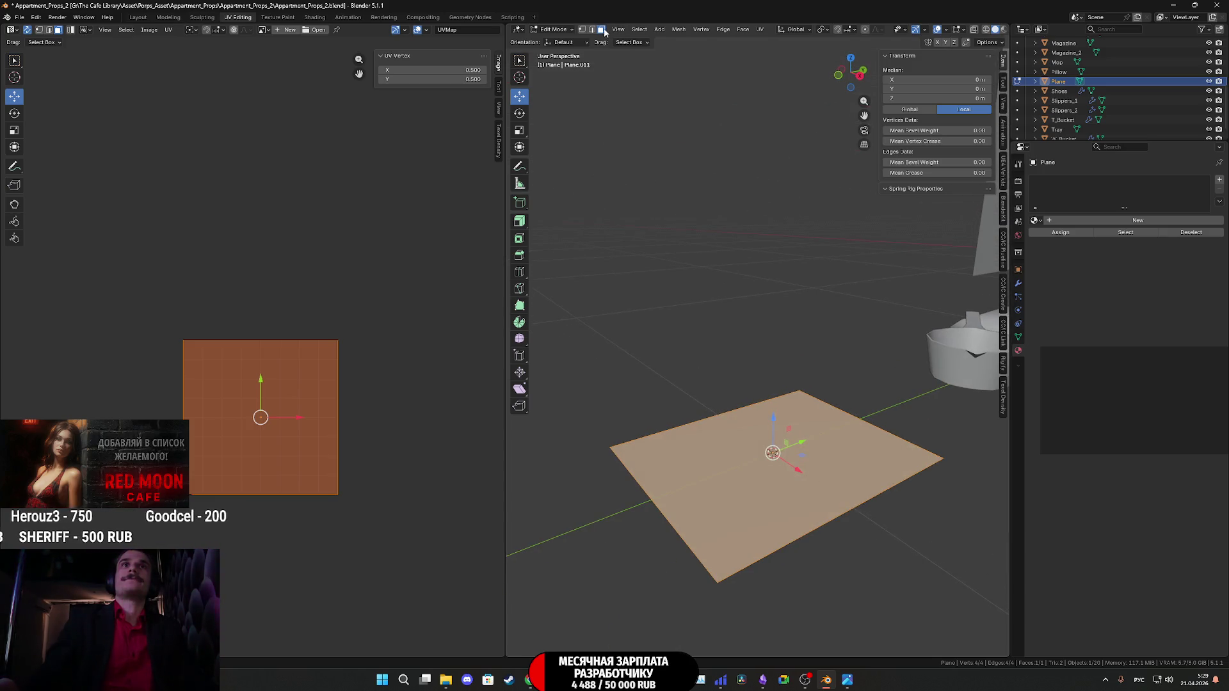
# Inset the plane's face and raise the inner face slightly upward.
pyautogui.moveTo(813, 458); pyautogui.dragTo(768, 448, button='middle')
pyautogui.press('i')
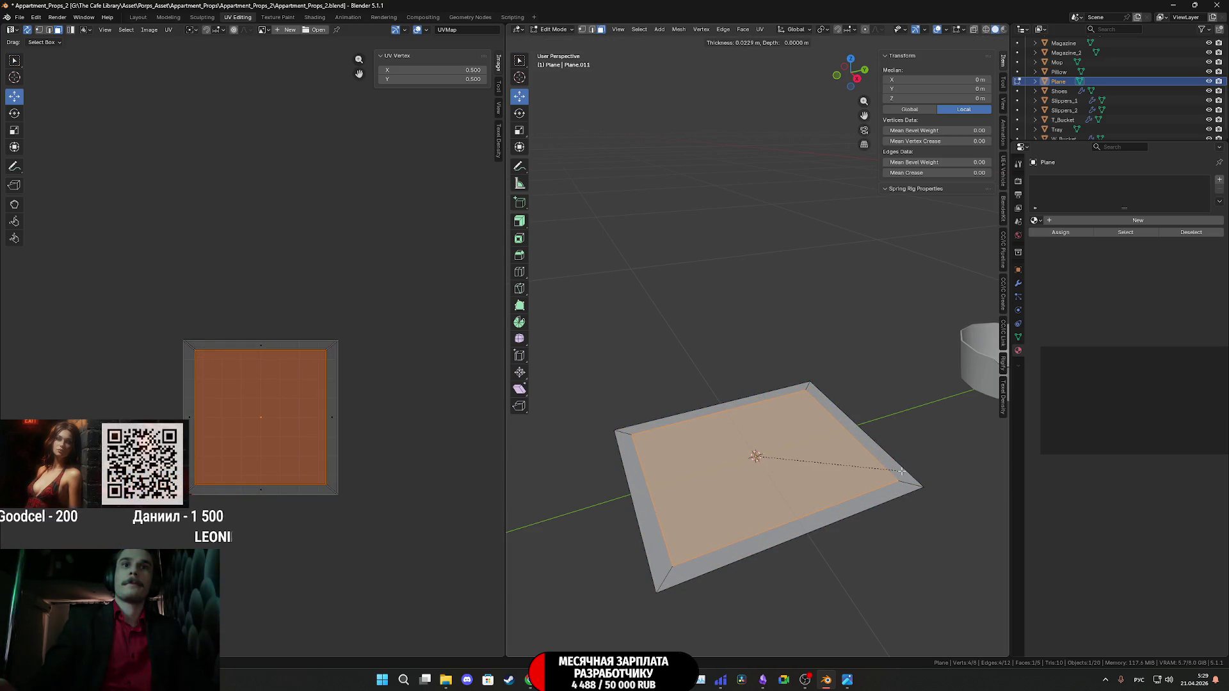
pyautogui.click(901, 472)
pyautogui.moveTo(902, 471)
pyautogui.mouseDown(button='middle')
pyautogui.moveTo(876, 480)
pyautogui.moveTo(733, 394)
pyautogui.mouseUp(button='middle')
pyautogui.moveTo(714, 399); pyautogui.dragTo(712, 384)
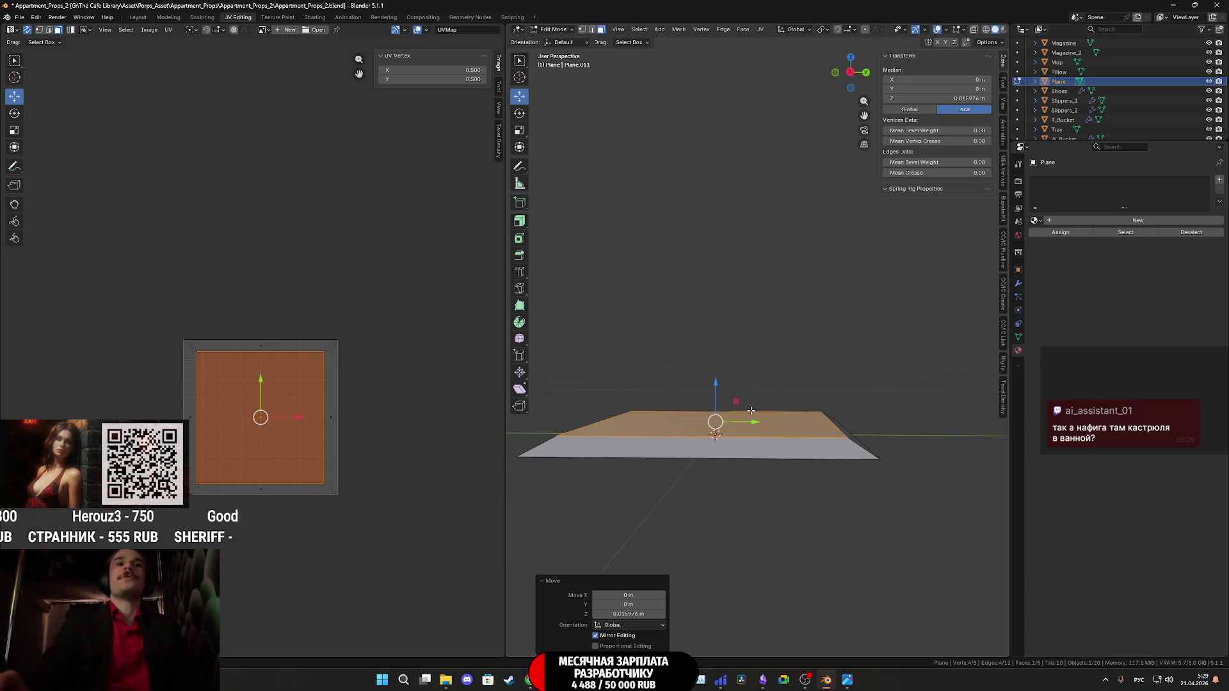
# Select the raised top face in edge mode and try a bevel, then cancel it.
pyautogui.moveTo(756, 427); pyautogui.dragTo(764, 511, button='middle')
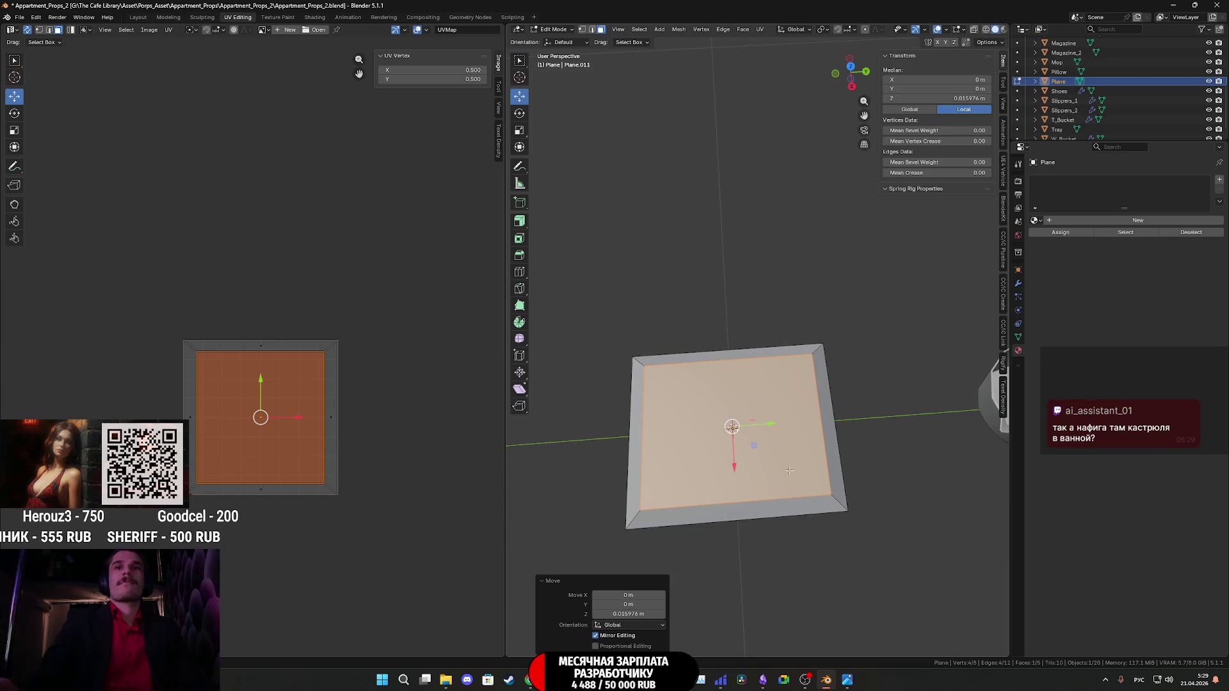
pyautogui.moveTo(789, 470); pyautogui.dragTo(669, 109, button='middle')
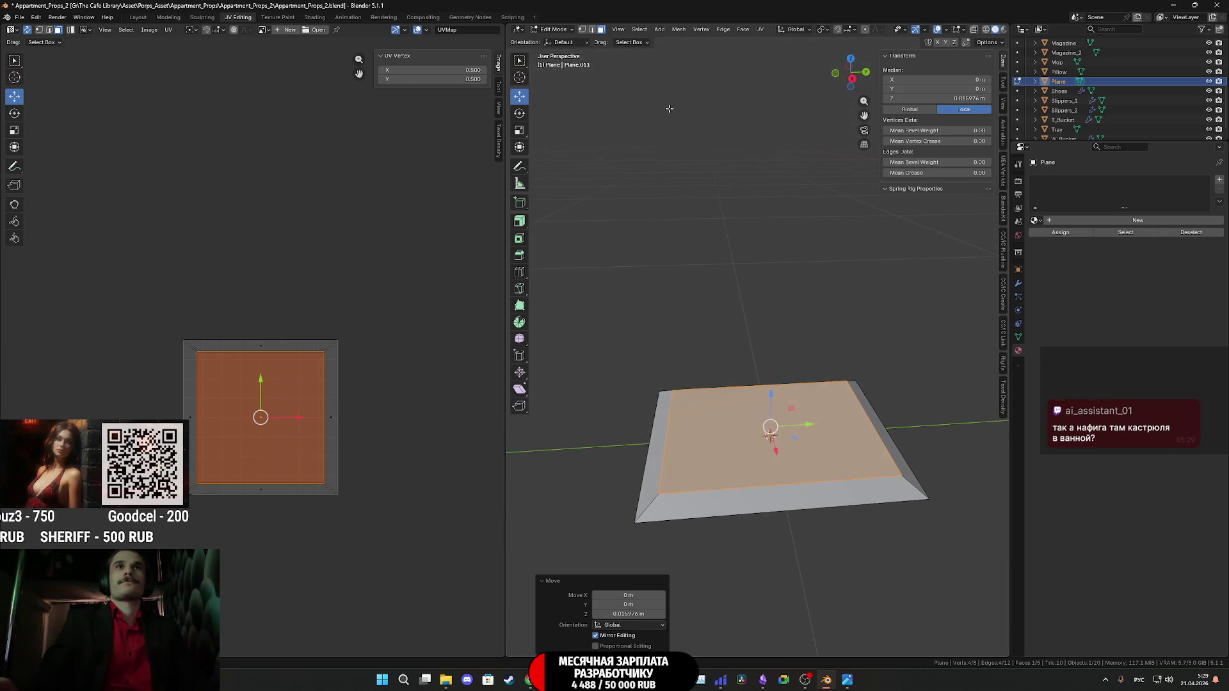
pyautogui.click(598, 30)
pyautogui.keyDown('alt'); pyautogui.click(805, 480); pyautogui.keyUp('alt')
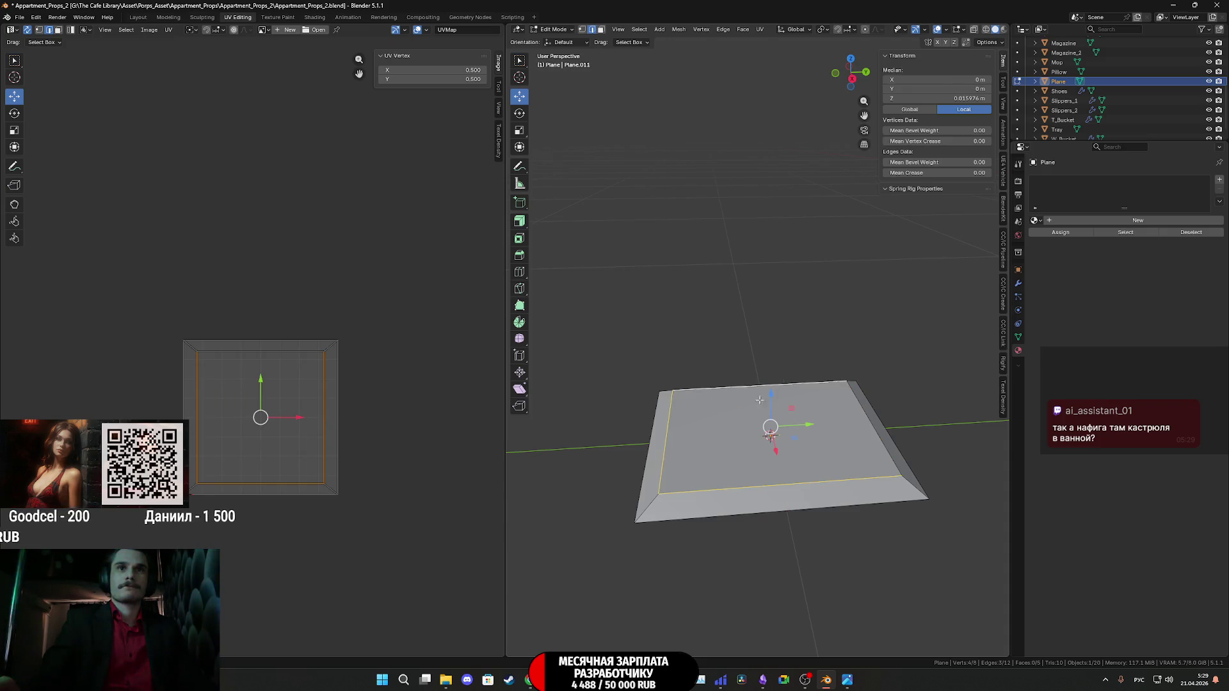
pyautogui.click(841, 429)
pyautogui.hotkey('ctrl', 'b')
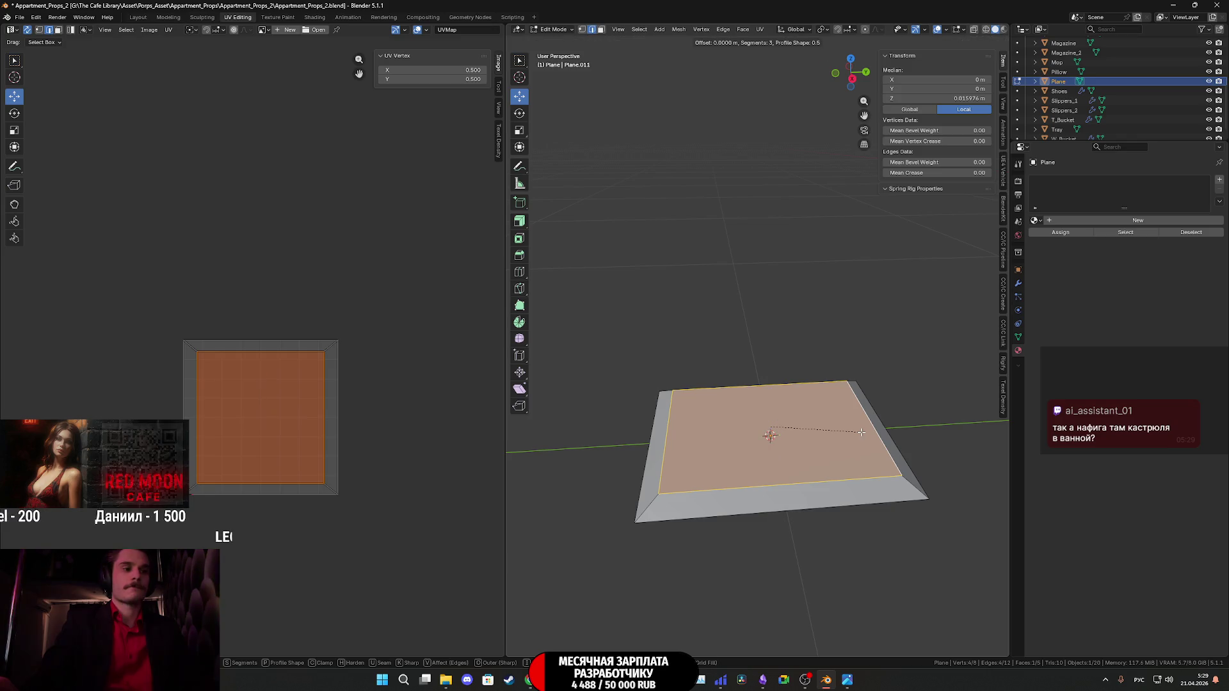
pyautogui.scroll(2, 867, 435)
pyautogui.scroll(-1, 871, 436)
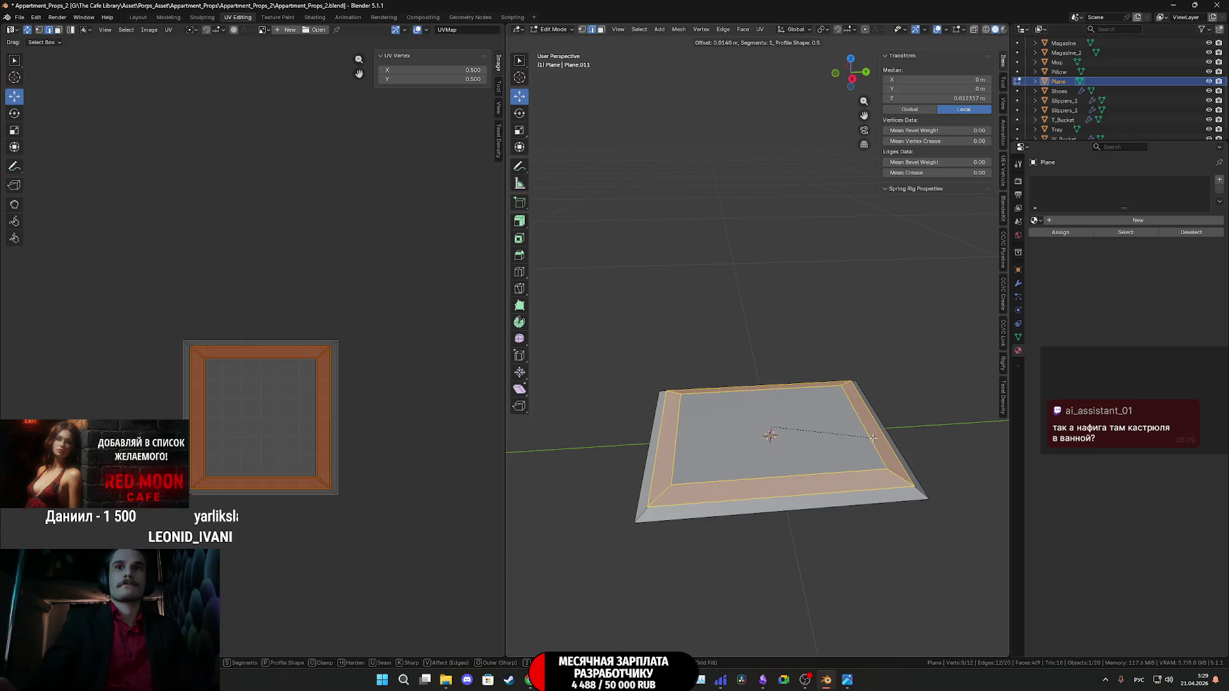
pyautogui.scroll(-1, 870, 438)
pyautogui.scroll(1, 873, 440)
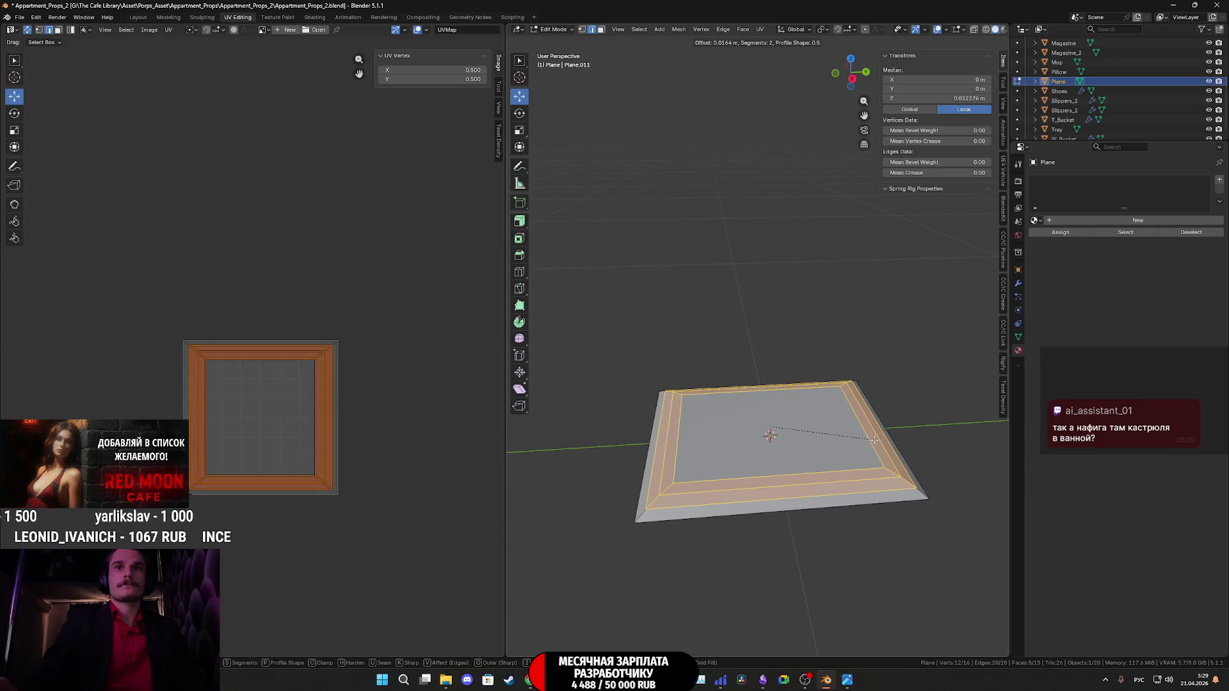
pyautogui.press('Escape')
# Scale the raised top face up to enlarge it.
pyautogui.moveTo(876, 441)
pyautogui.mouseDown(button='middle')
pyautogui.moveTo(814, 417)
pyautogui.moveTo(868, 413)
pyautogui.mouseUp(button='middle')
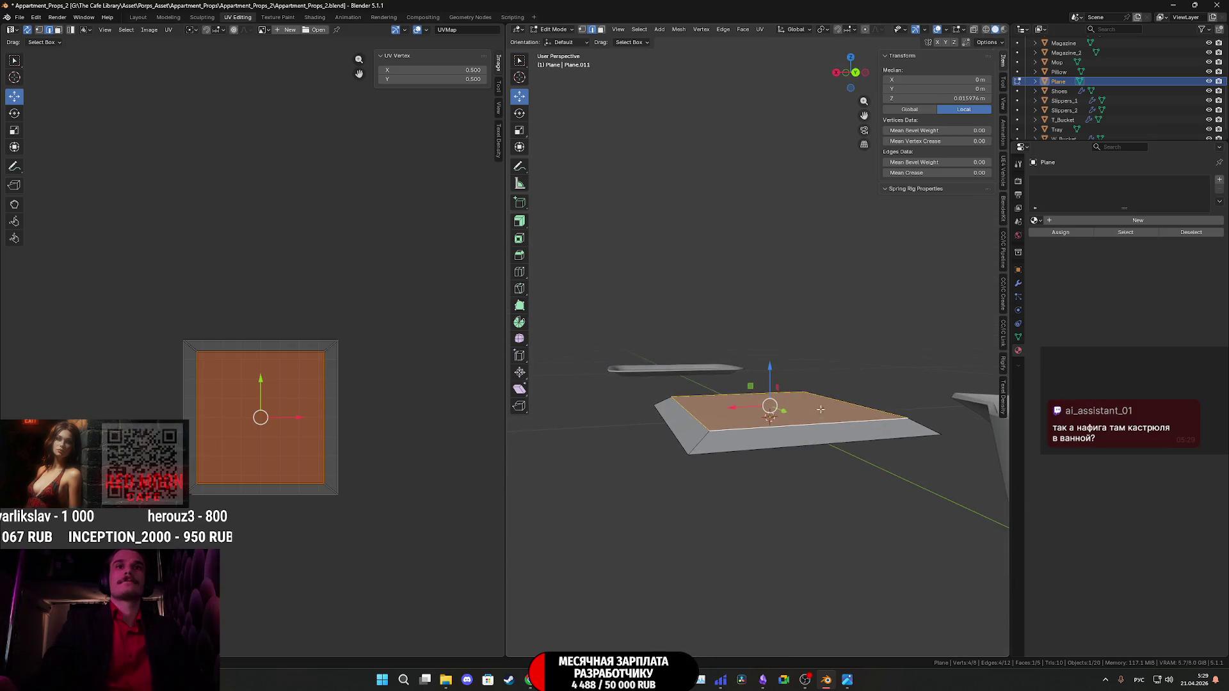
pyautogui.press('s')
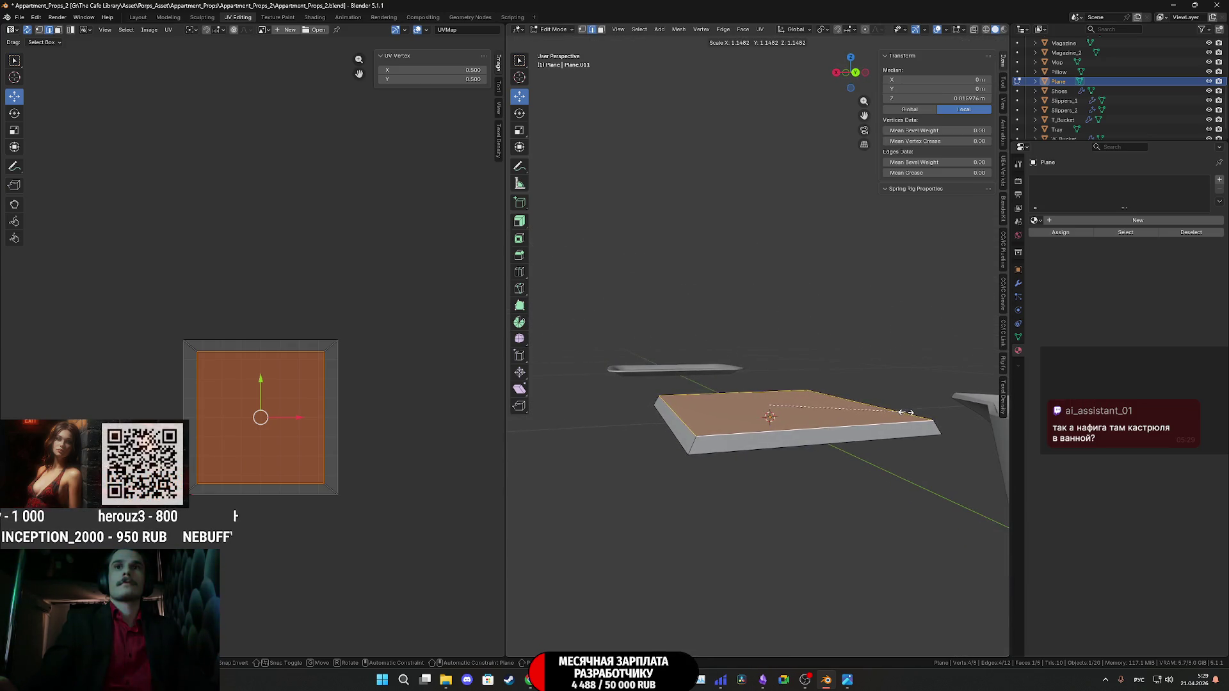
pyautogui.click(898, 412)
pyautogui.moveTo(783, 425); pyautogui.dragTo(785, 441, button='middle')
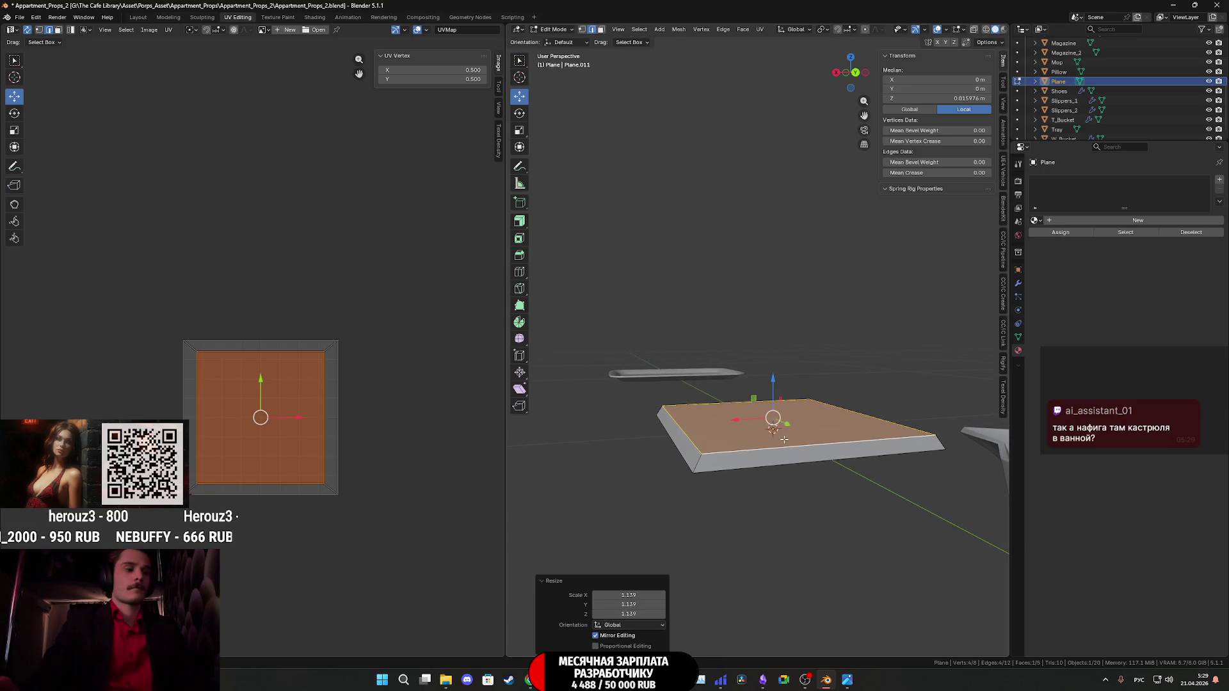
# Bevel the top face's edges with 2 segments, about 0.0665 m wide.
pyautogui.hotkey('ctrl', 'b')
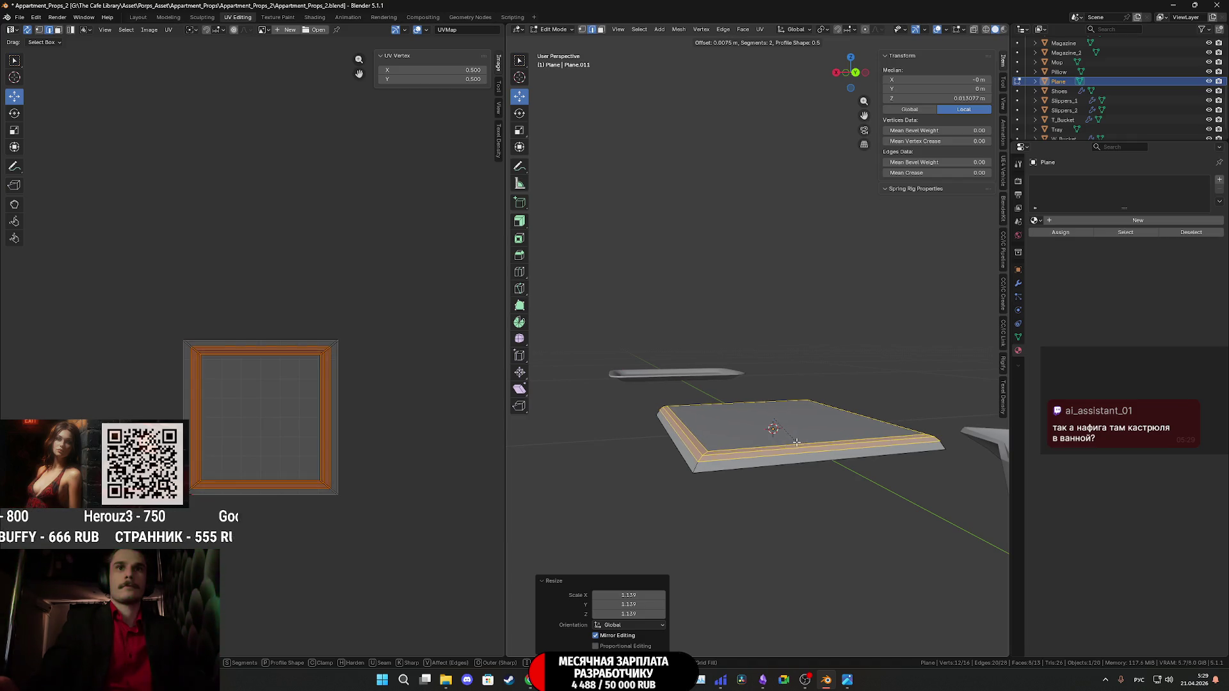
pyautogui.scroll(-1, 796, 441)
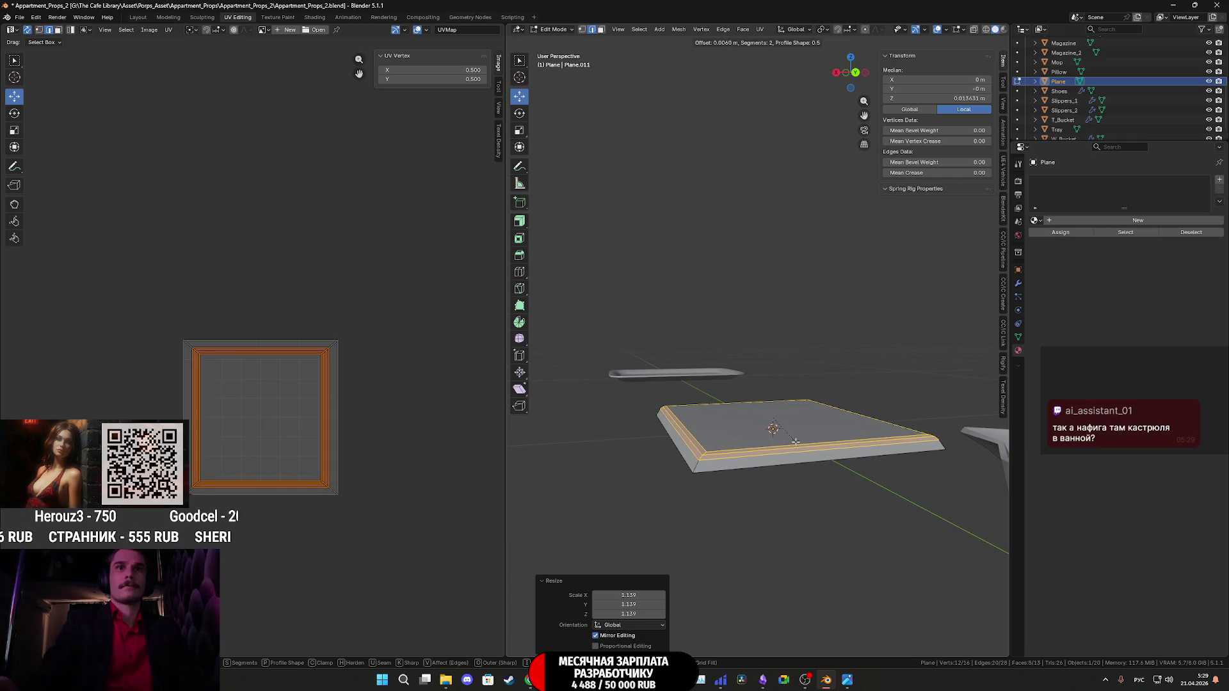
pyautogui.rightClick(796, 441)
pyautogui.moveTo(796, 441); pyautogui.dragTo(778, 439, button='middle')
pyautogui.hotkey('ctrl', 'b')
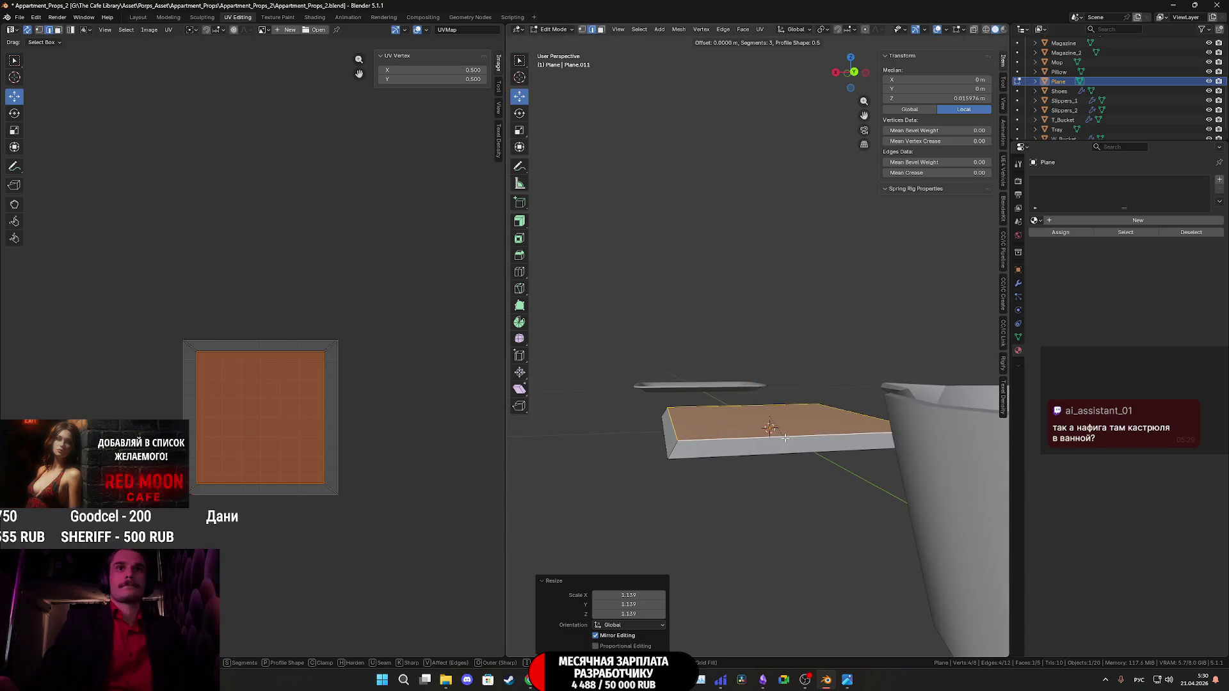
pyautogui.scroll(-1, 792, 436)
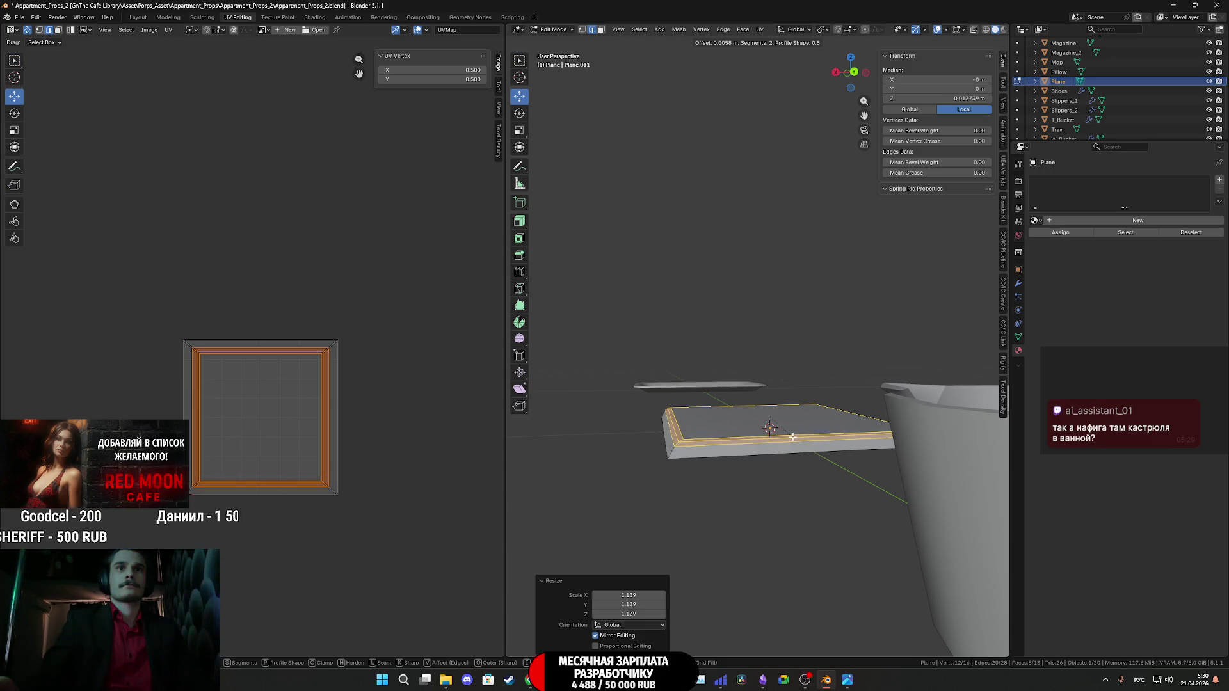
pyautogui.click(794, 436)
pyautogui.moveTo(795, 436)
pyautogui.mouseDown(button='middle')
pyautogui.moveTo(884, 480)
pyautogui.moveTo(907, 442)
pyautogui.mouseUp(button='middle')
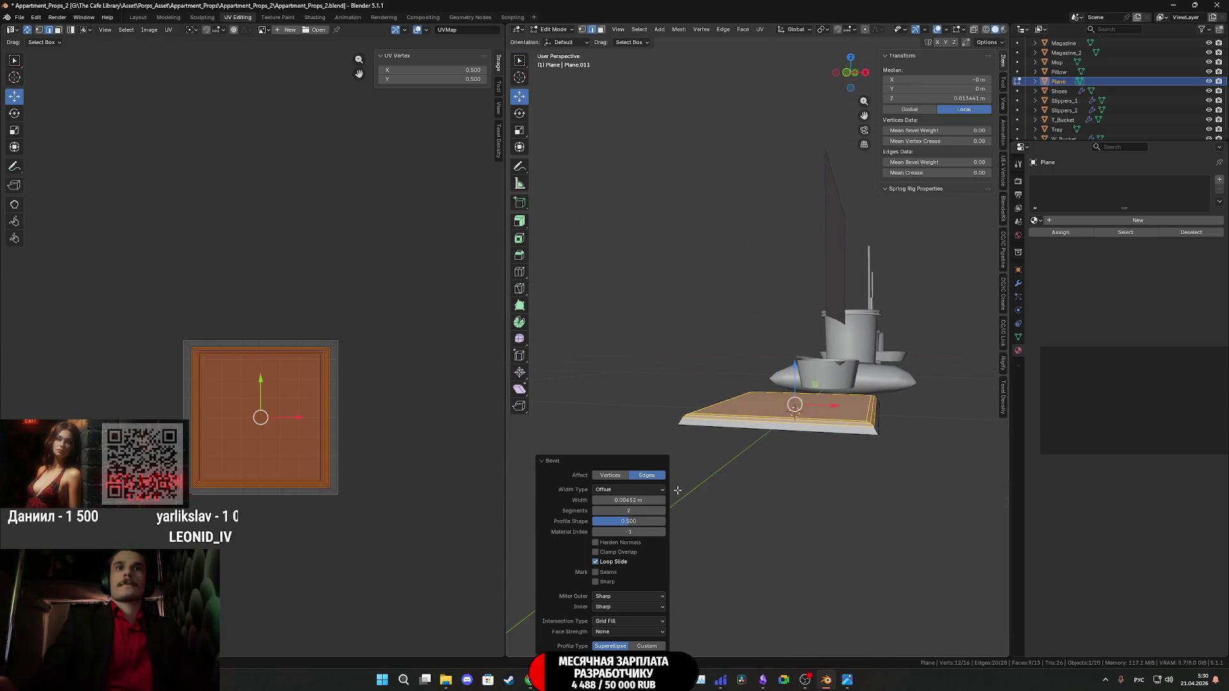
# Nudge the top bevel's width, apply Shade Auto Smooth to the Plane, then return to Edit Mode.
pyautogui.moveTo(704, 493); pyautogui.dragTo(800, 506, button='middle')
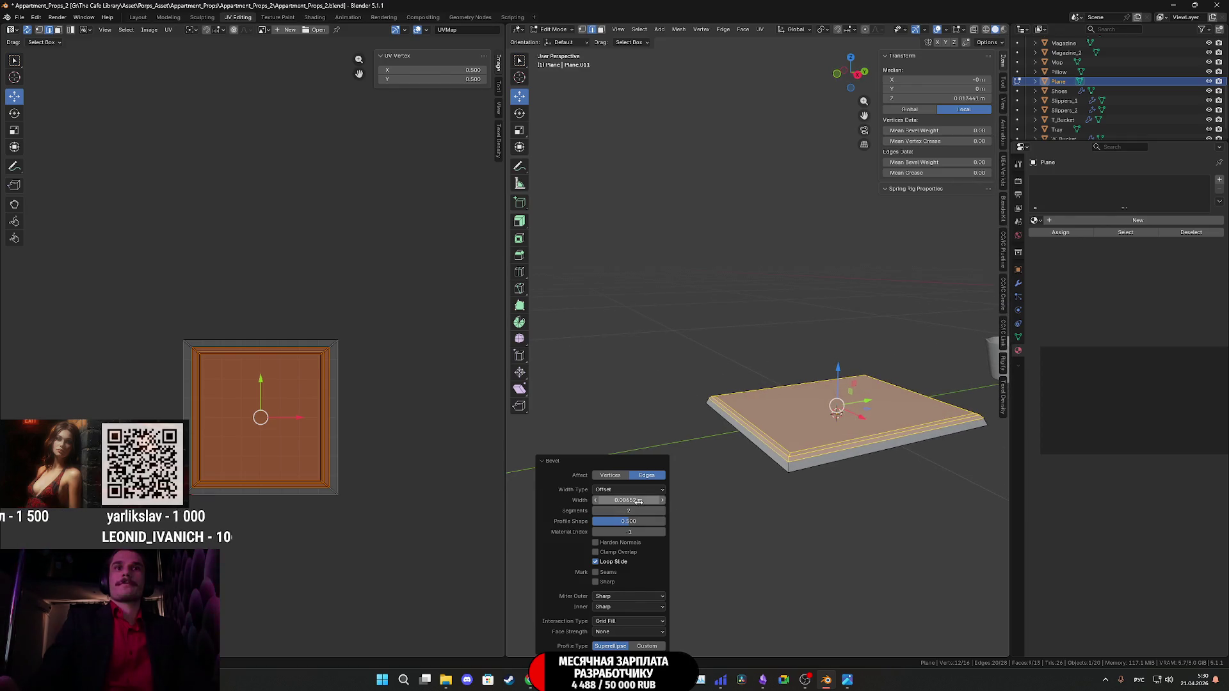
pyautogui.moveTo(628, 500)
pyautogui.mouseDown()
pyautogui.moveTo(717, 500)
pyautogui.moveTo(625, 500)
pyautogui.mouseUp()
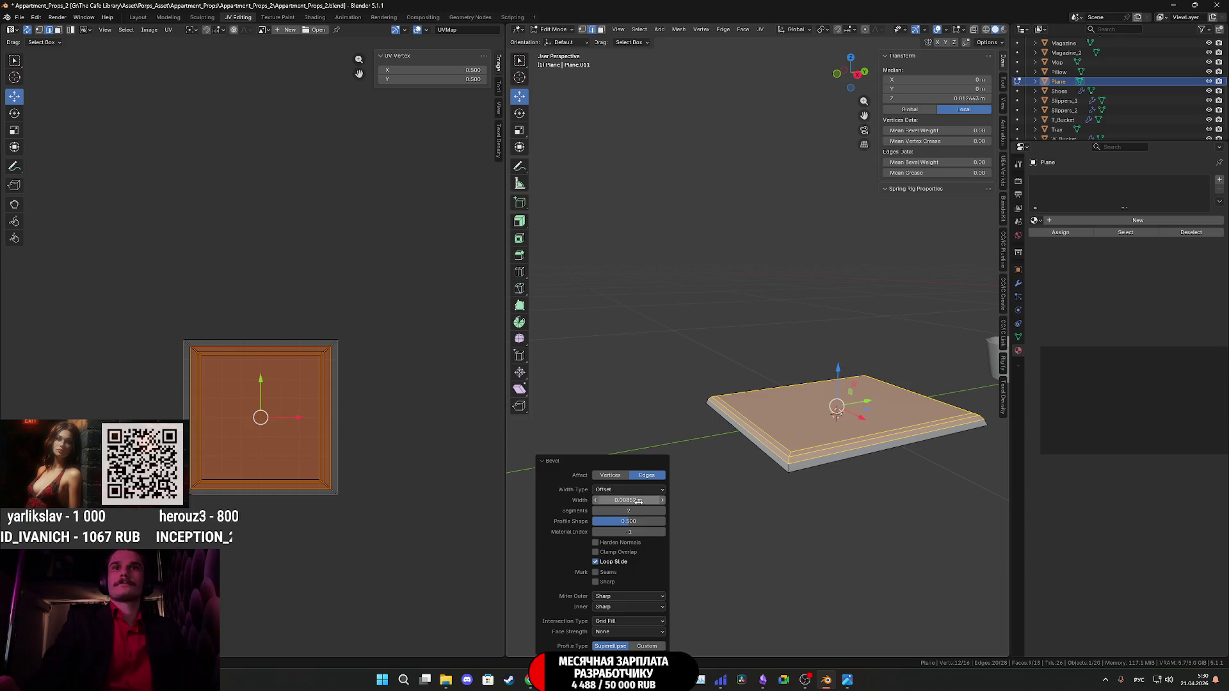
pyautogui.press('Tab')
pyautogui.moveTo(832, 478)
pyautogui.mouseDown(button='middle')
pyautogui.moveTo(767, 475)
pyautogui.moveTo(741, 524)
pyautogui.mouseUp(button='middle')
pyautogui.rightClick(767, 474)
pyautogui.click(749, 478)
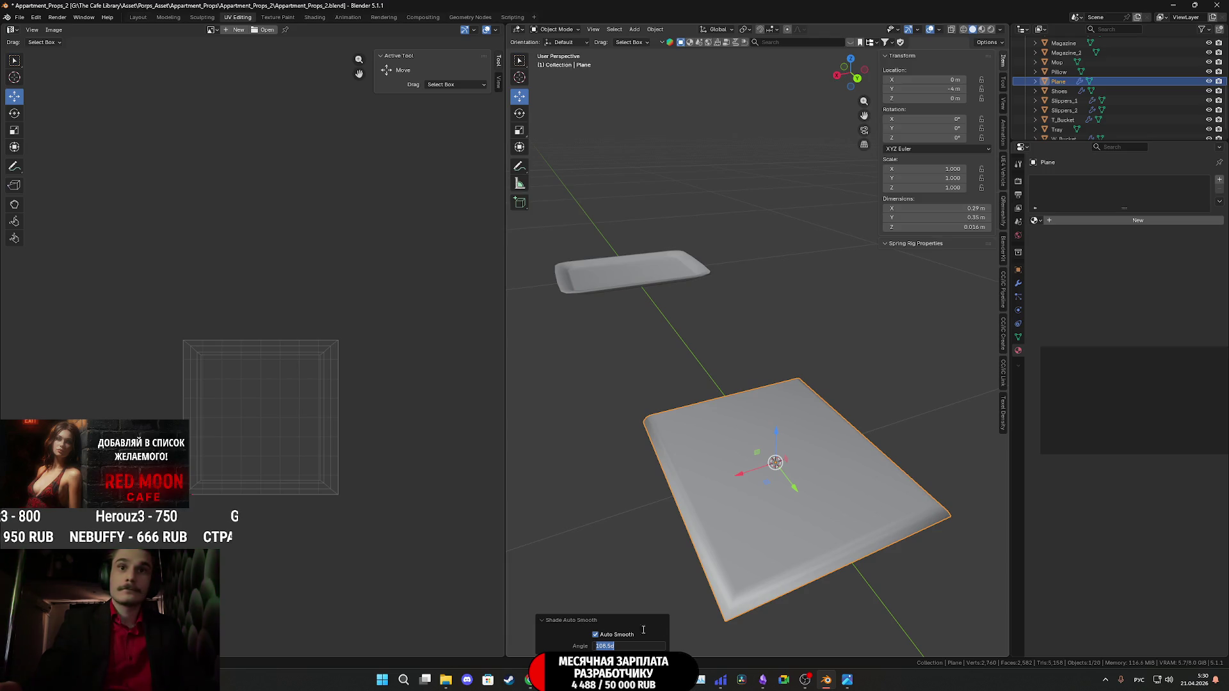
pyautogui.press('Tab')
pyautogui.moveTo(773, 541); pyautogui.dragTo(754, 395, button='middle')
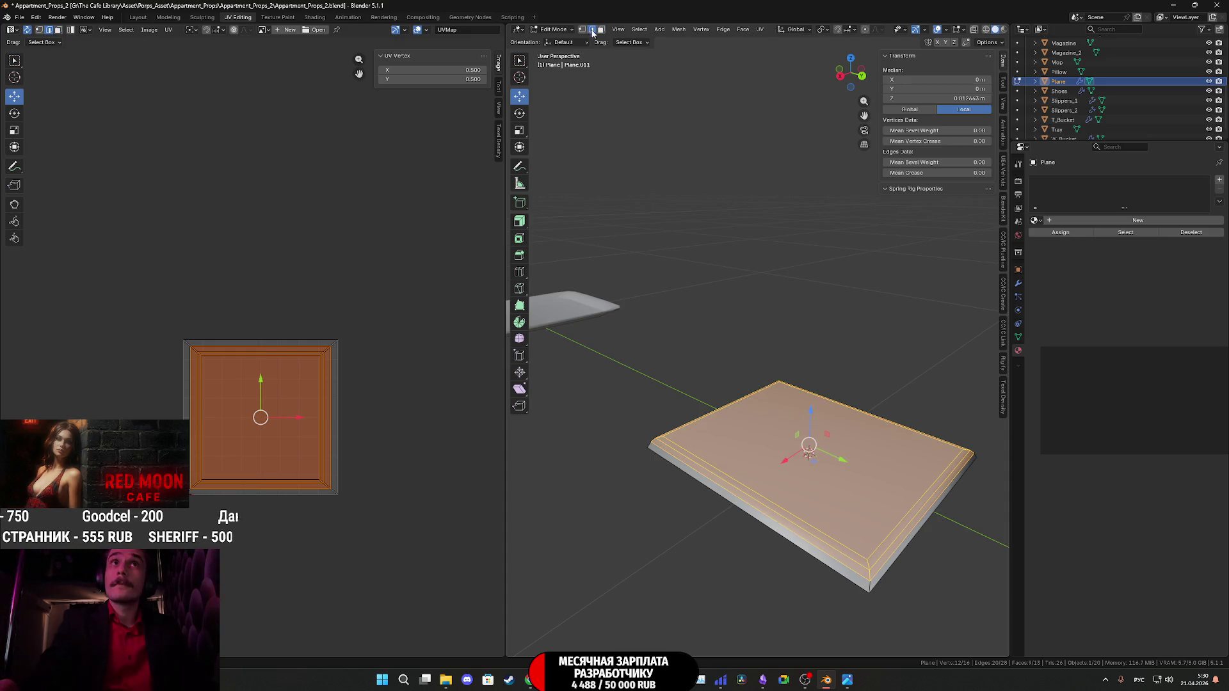
# Bevel the slab's vertical corner edge loops with 2 segments, about 0.04 m wide.
pyautogui.keyDown('alt'); pyautogui.click(870, 585); pyautogui.keyUp('alt')
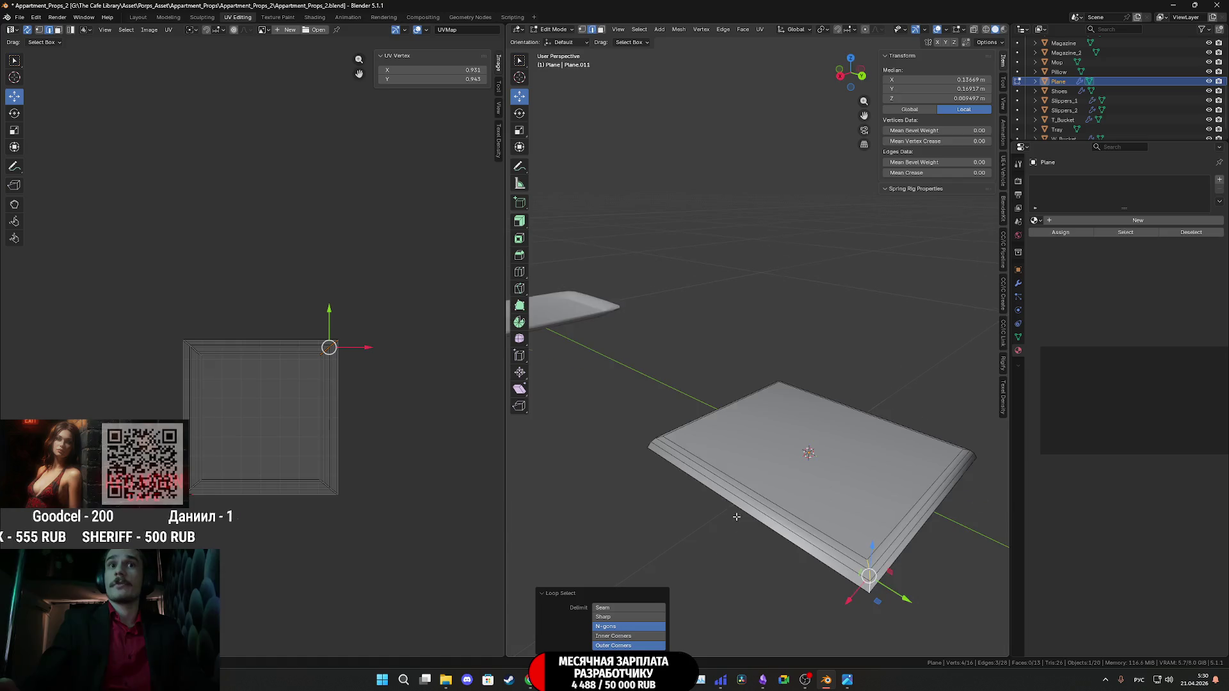
pyautogui.moveTo(735, 510)
pyautogui.mouseDown(button='middle')
pyautogui.moveTo(828, 527)
pyautogui.moveTo(784, 491)
pyautogui.moveTo(705, 531)
pyautogui.moveTo(847, 488)
pyautogui.moveTo(834, 485)
pyautogui.mouseUp(button='middle')
pyautogui.keyDown('alt'); pyautogui.keyDown('shift'); pyautogui.click(805, 481); pyautogui.keyUp('shift'); pyautogui.keyUp('alt')
pyautogui.keyDown('alt'); pyautogui.keyDown('shift'); pyautogui.click(702, 526); pyautogui.keyUp('shift'); pyautogui.keyUp('alt')
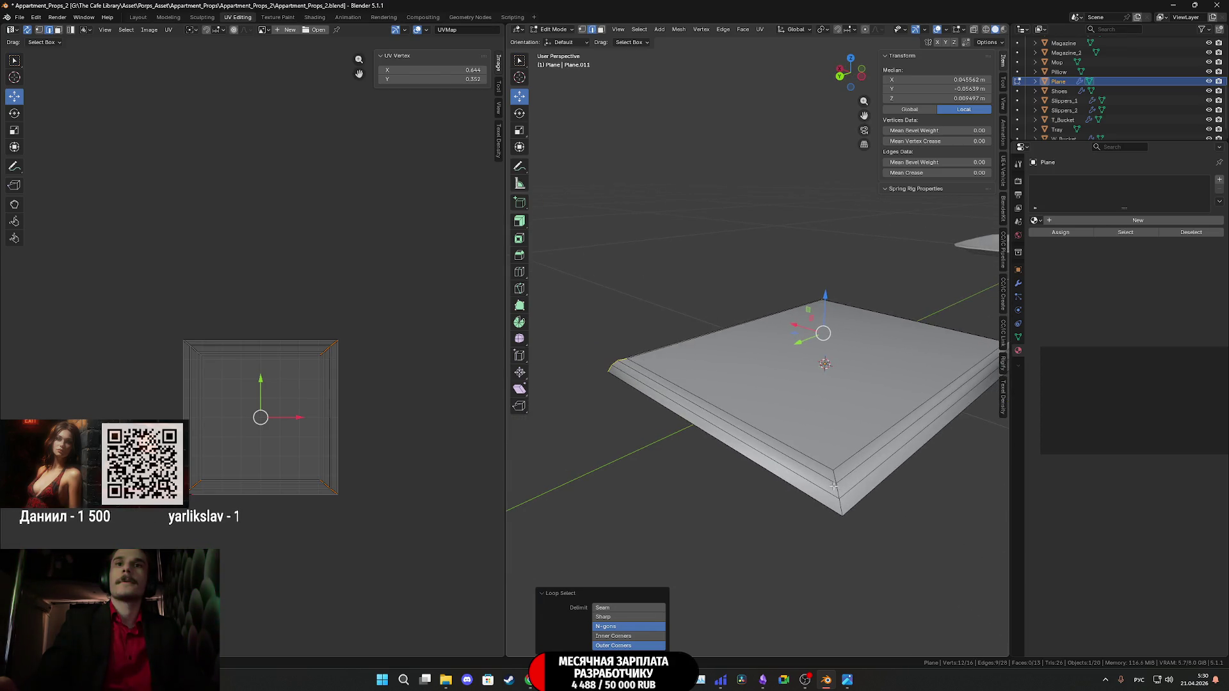
pyautogui.hotkey('ctrl', 'b')
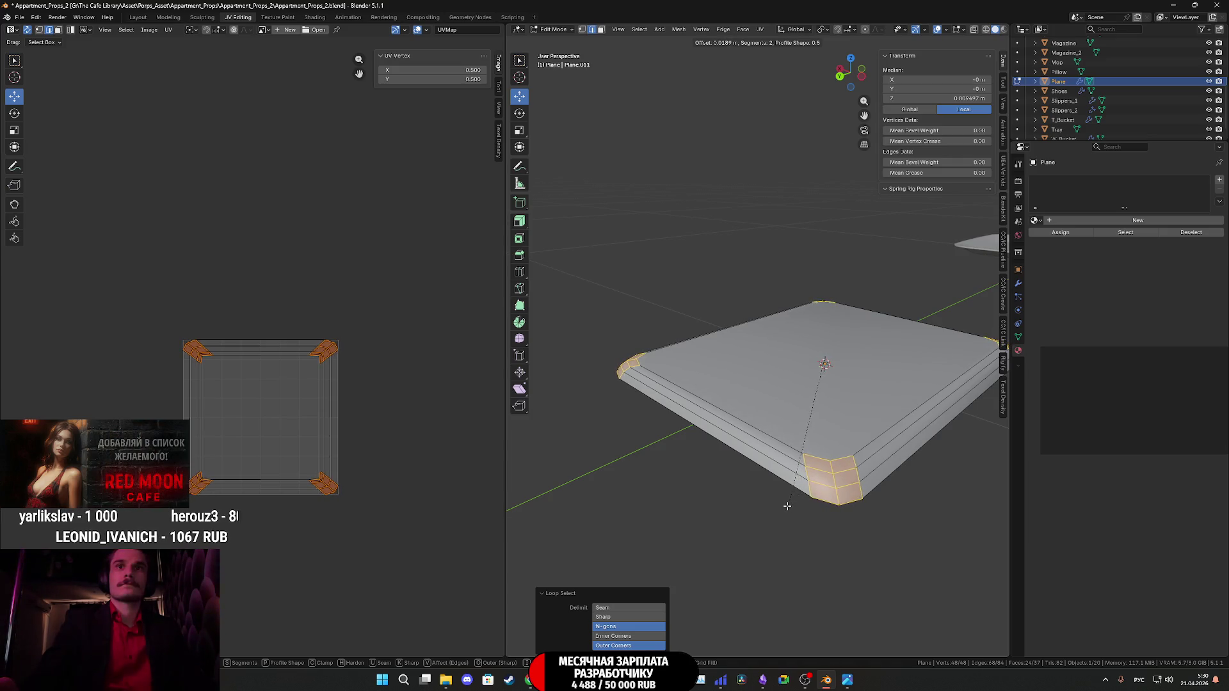
pyautogui.click(784, 506)
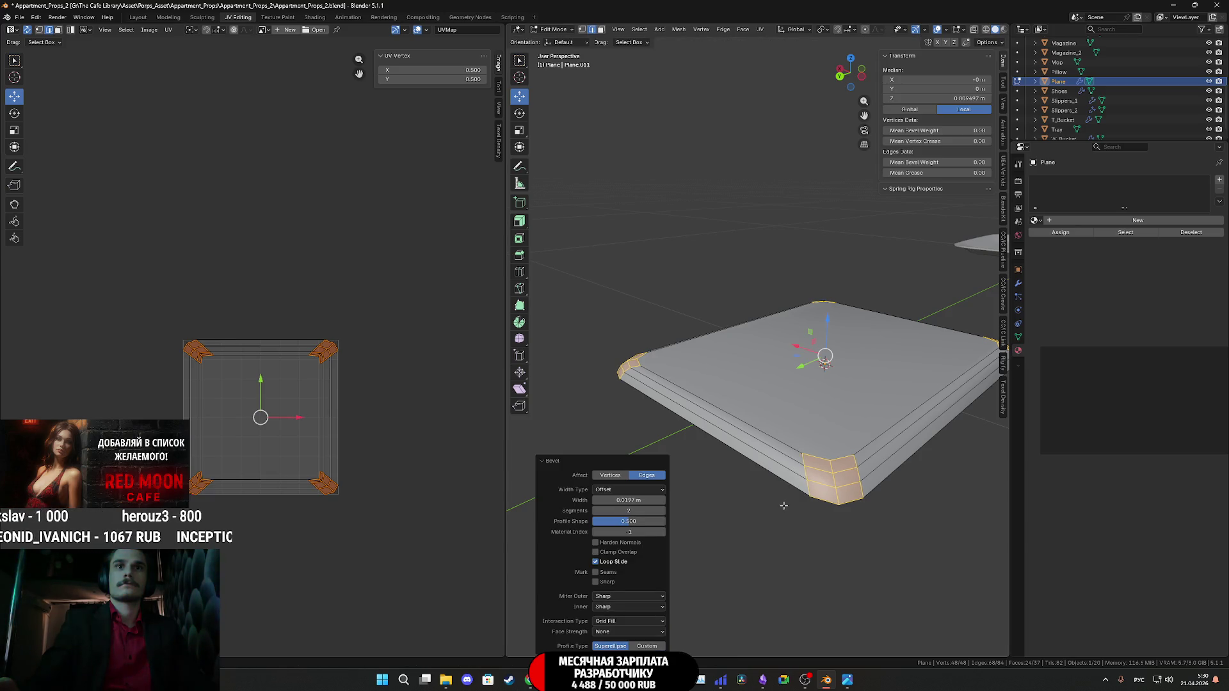
pyautogui.moveTo(783, 506)
pyautogui.mouseDown(button='middle')
pyautogui.moveTo(778, 569)
pyautogui.moveTo(835, 492)
pyautogui.moveTo(847, 421)
pyautogui.moveTo(802, 417)
pyautogui.moveTo(788, 430)
pyautogui.moveTo(725, 392)
pyautogui.moveTo(794, 441)
pyautogui.moveTo(868, 356)
pyautogui.moveTo(852, 437)
pyautogui.moveTo(710, 51)
pyautogui.mouseUp(button='middle')
# Fill the slab's open bottom loop with a face, mark its edges sharp, and exit to Object Mode.
pyautogui.keyDown('alt'); pyautogui.click(810, 436); pyautogui.keyUp('alt')
pyautogui.press('f')
pyautogui.click(587, 30)
pyautogui.rightClick(777, 417)
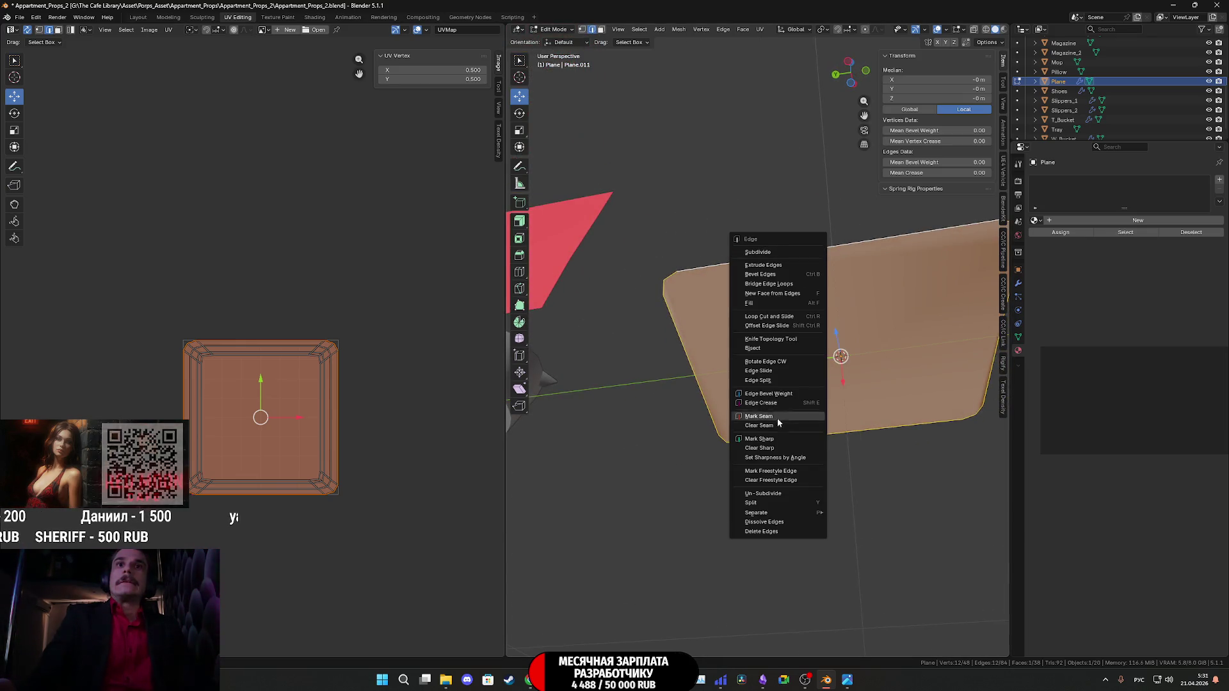
pyautogui.click(776, 434)
pyautogui.press('Tab')
pyautogui.moveTo(821, 393); pyautogui.dragTo(798, 481, button='middle')
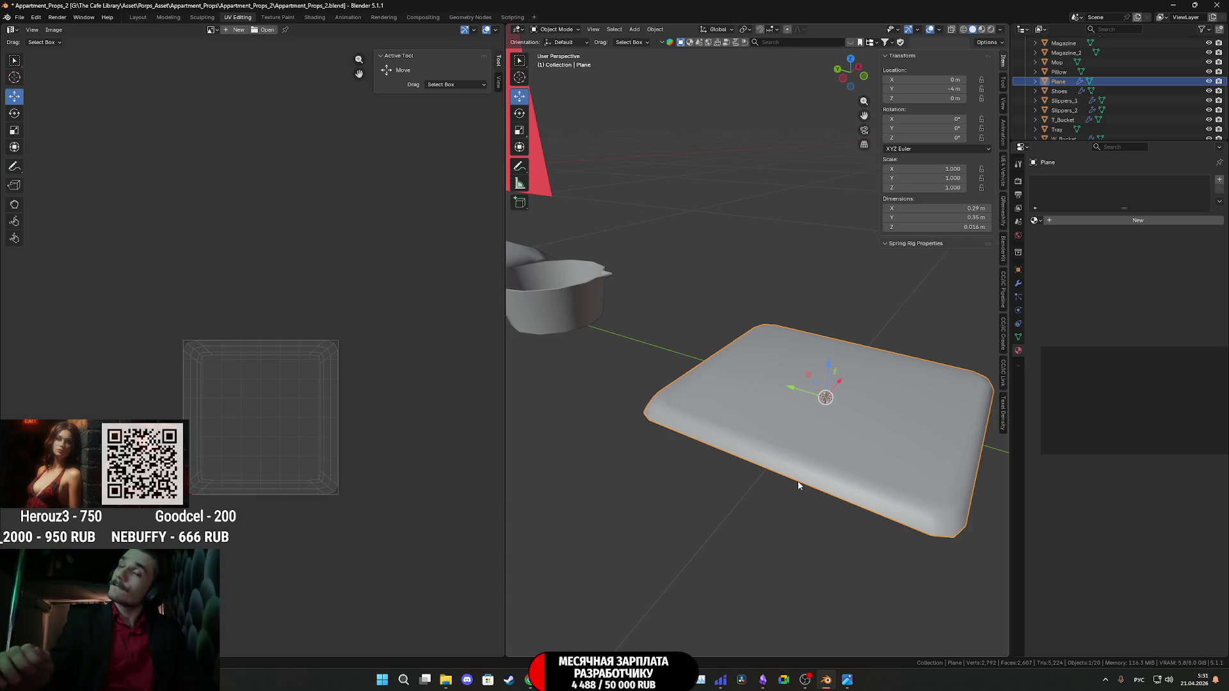
pyautogui.scroll(-2, 882, 440)
pyautogui.moveTo(882, 440)
pyautogui.mouseDown(button='middle')
pyautogui.moveTo(901, 397)
pyautogui.moveTo(890, 416)
pyautogui.moveTo(861, 411)
pyautogui.moveTo(869, 392)
pyautogui.mouseUp(button='middle')
pyautogui.press('Tab')
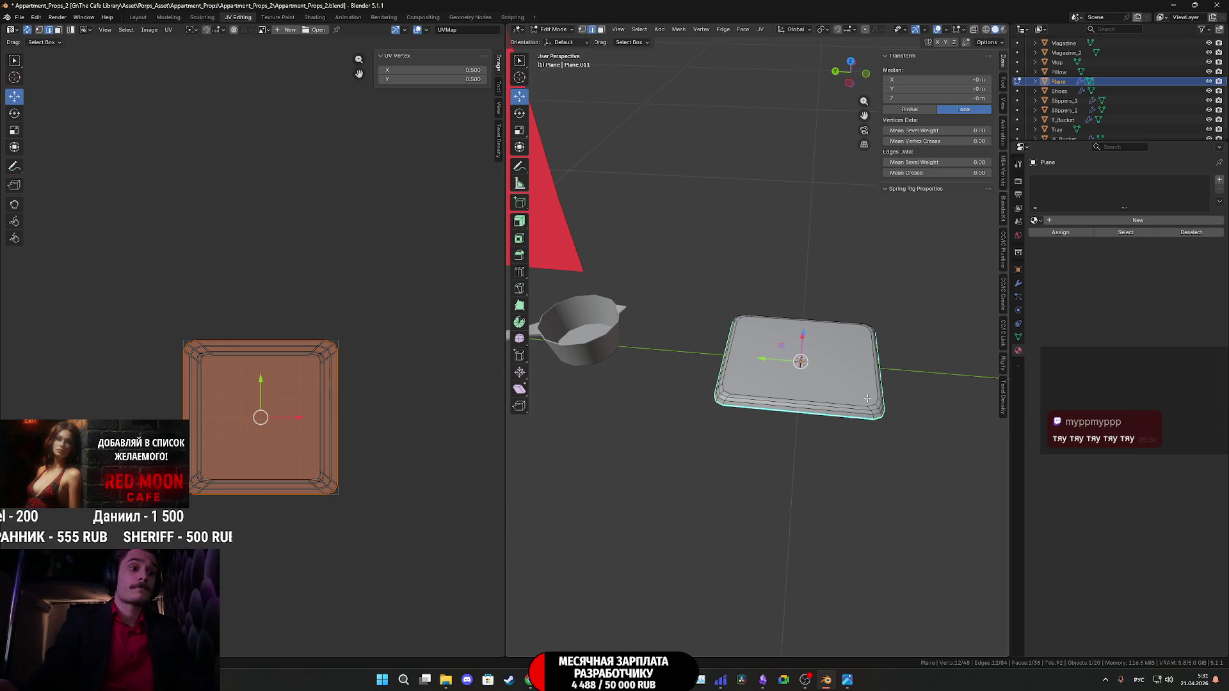
pyautogui.keyDown('shift'); pyautogui.moveTo(862, 394); pyautogui.dragTo(835, 406, button='middle'); pyautogui.keyUp('shift')
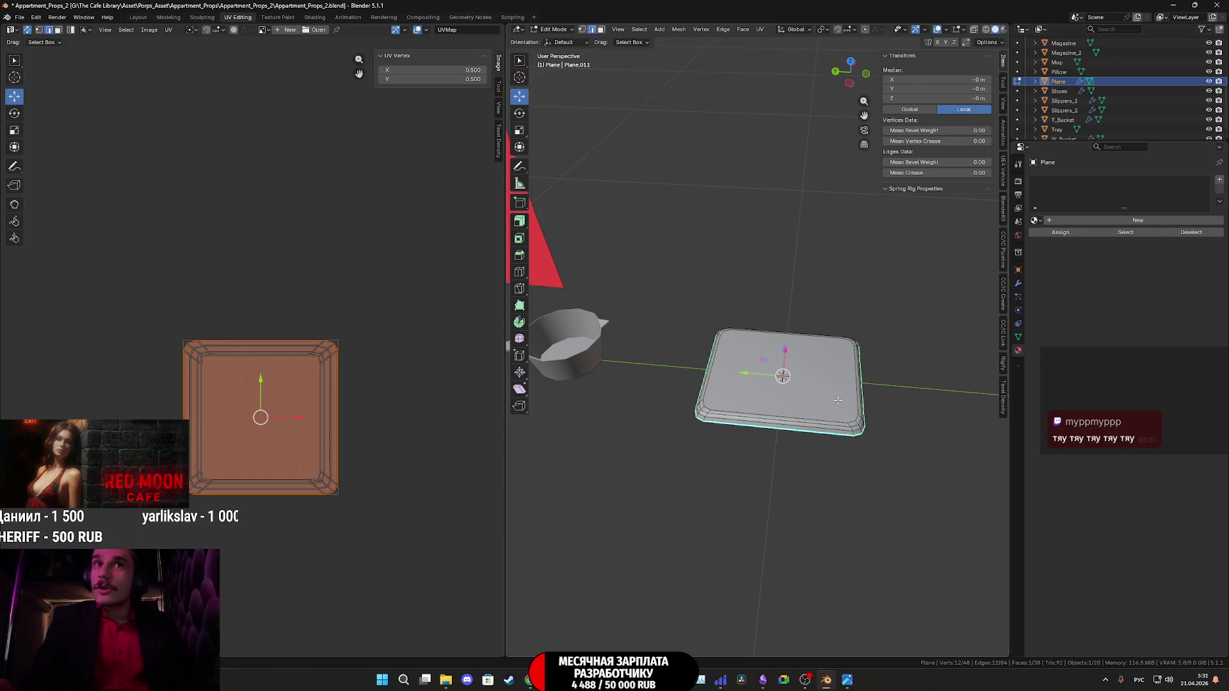
pyautogui.hotkey('ctrl', 's')
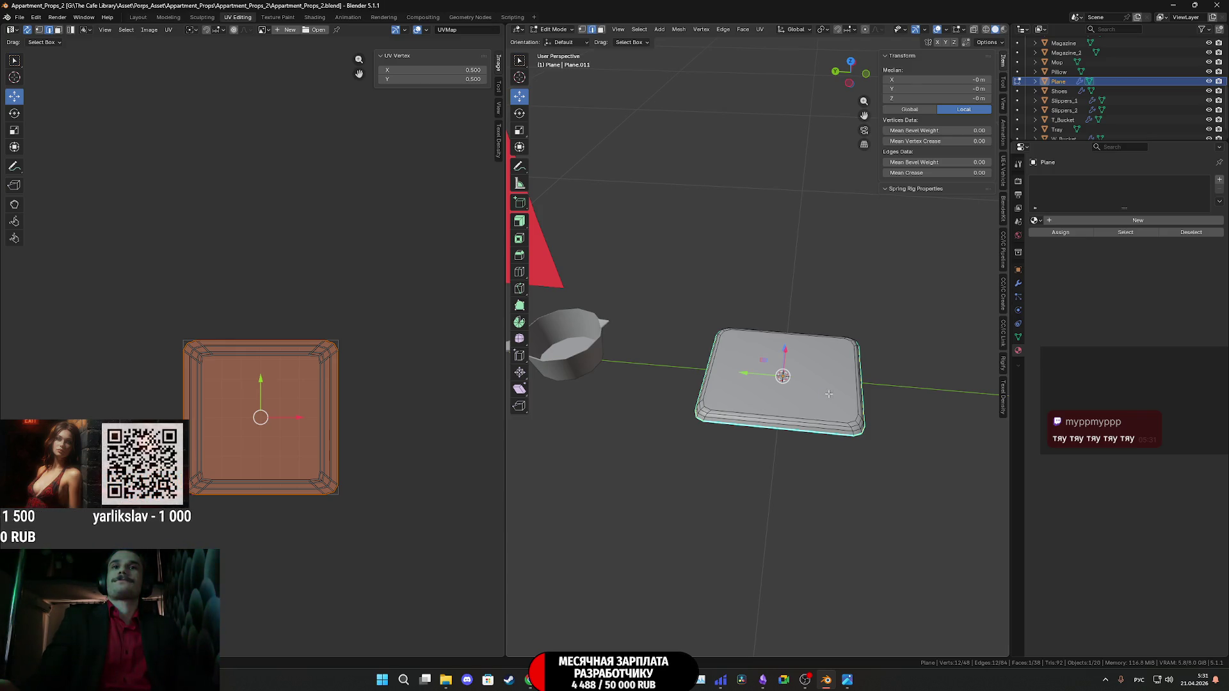
pyautogui.scroll(5, 829, 394)
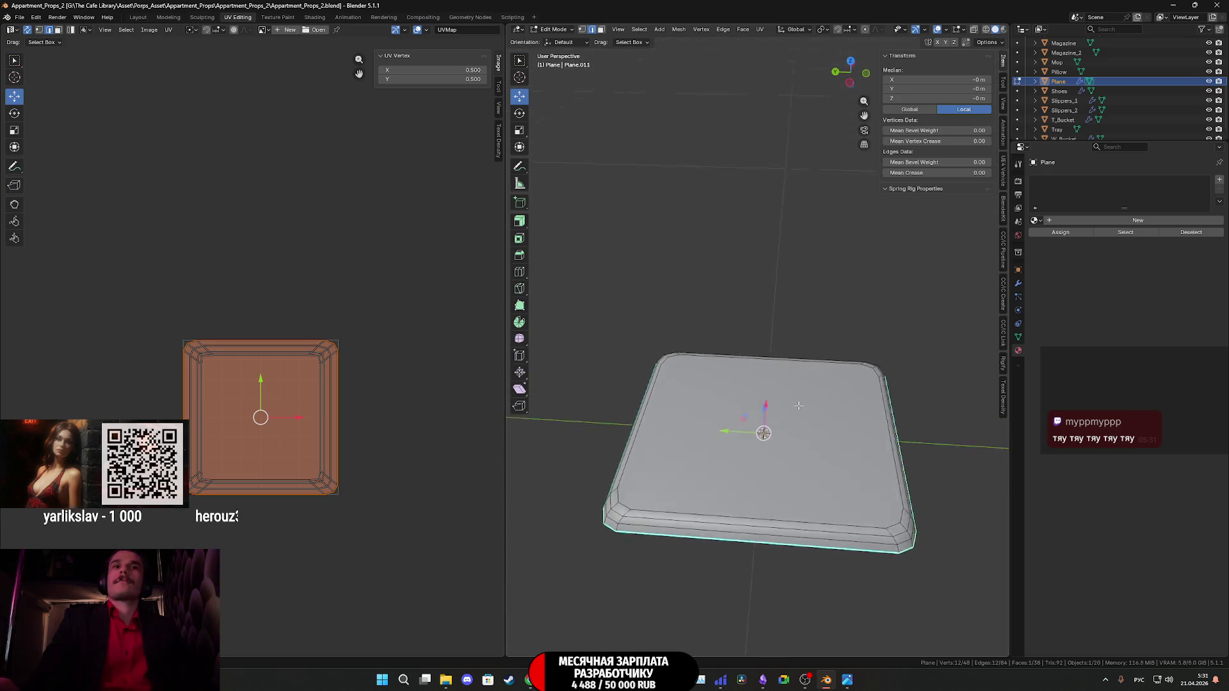
pyautogui.moveTo(798, 406)
pyautogui.mouseDown(button='middle')
pyautogui.moveTo(820, 366)
pyautogui.moveTo(845, 422)
pyautogui.mouseUp(button='middle')
pyautogui.moveTo(808, 539); pyautogui.dragTo(773, 509, button='middle')
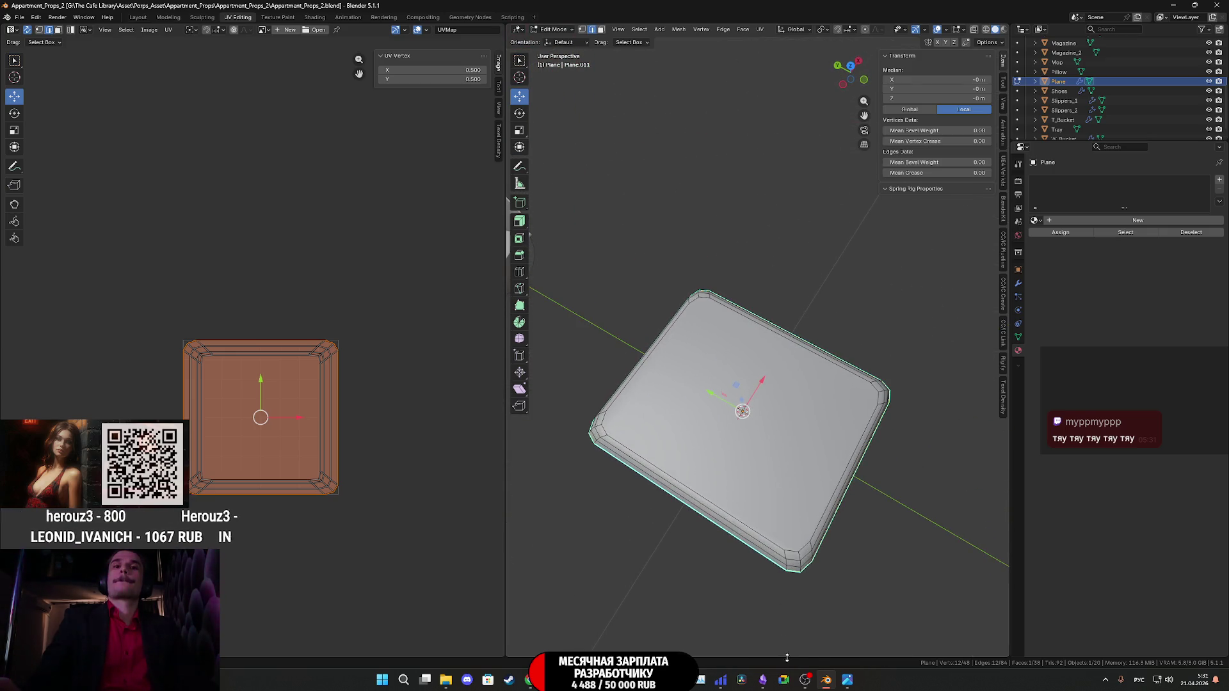
pyautogui.moveTo(847, 682)
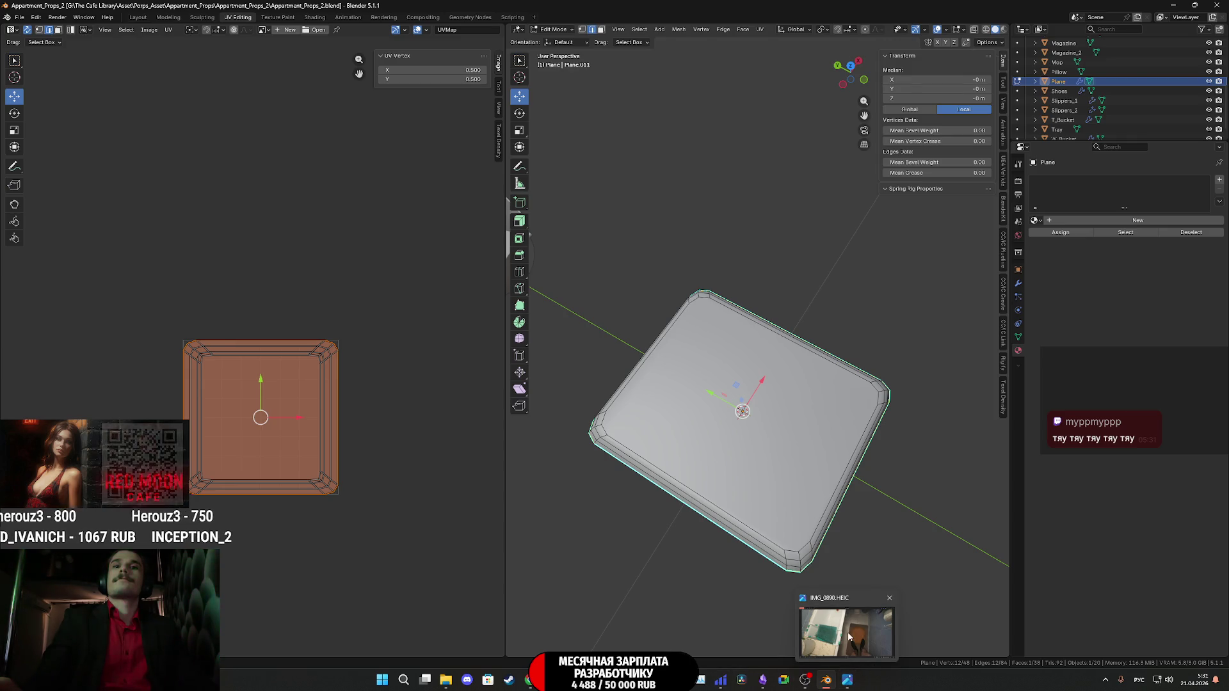
pyautogui.moveTo(849, 634)
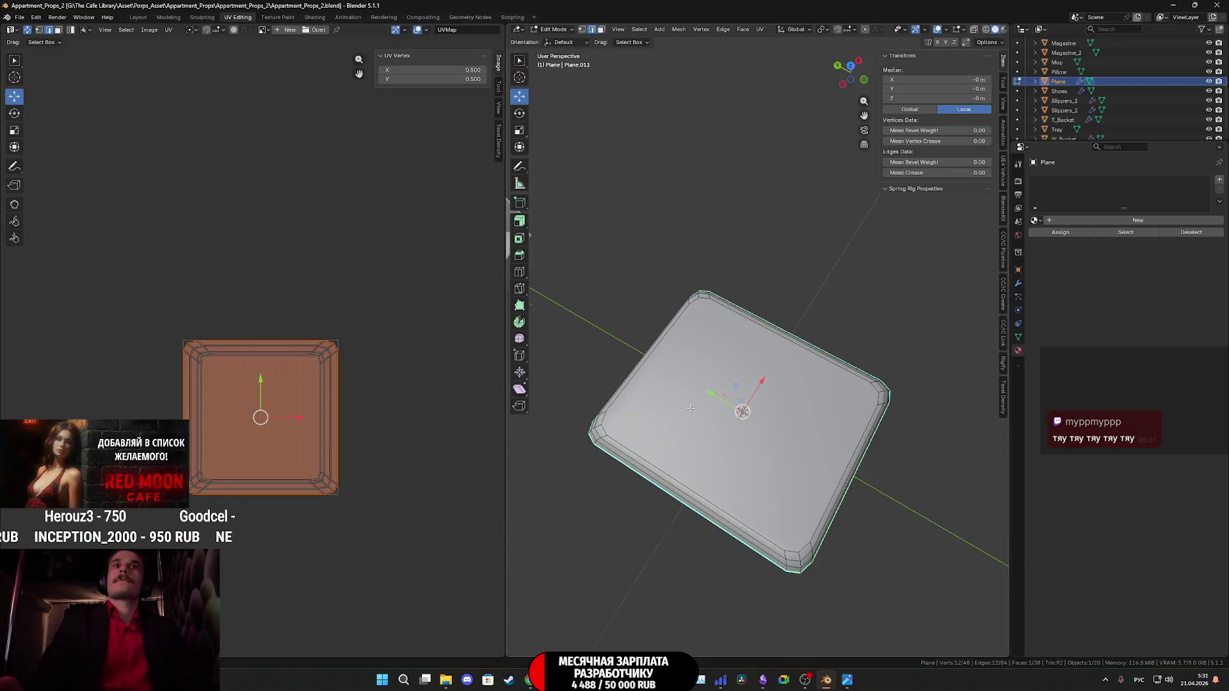
pyautogui.moveTo(803, 518)
pyautogui.mouseDown(button='middle')
pyautogui.moveTo(798, 490)
pyautogui.moveTo(802, 512)
pyautogui.mouseUp(button='middle')
pyautogui.moveTo(802, 424)
pyautogui.mouseDown(button='middle')
pyautogui.moveTo(895, 461)
pyautogui.moveTo(849, 490)
pyautogui.mouseUp(button='middle')
pyautogui.moveTo(847, 688)
pyautogui.moveTo(847, 640)
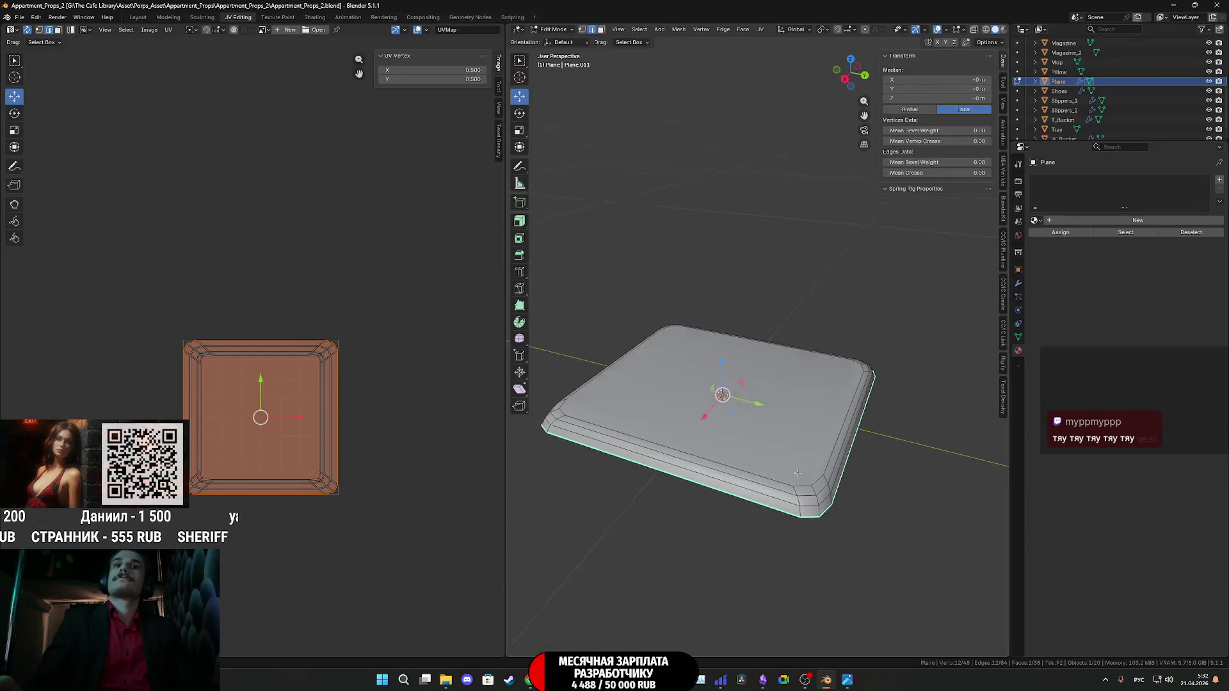
pyautogui.moveTo(798, 473); pyautogui.dragTo(763, 411, button='middle')
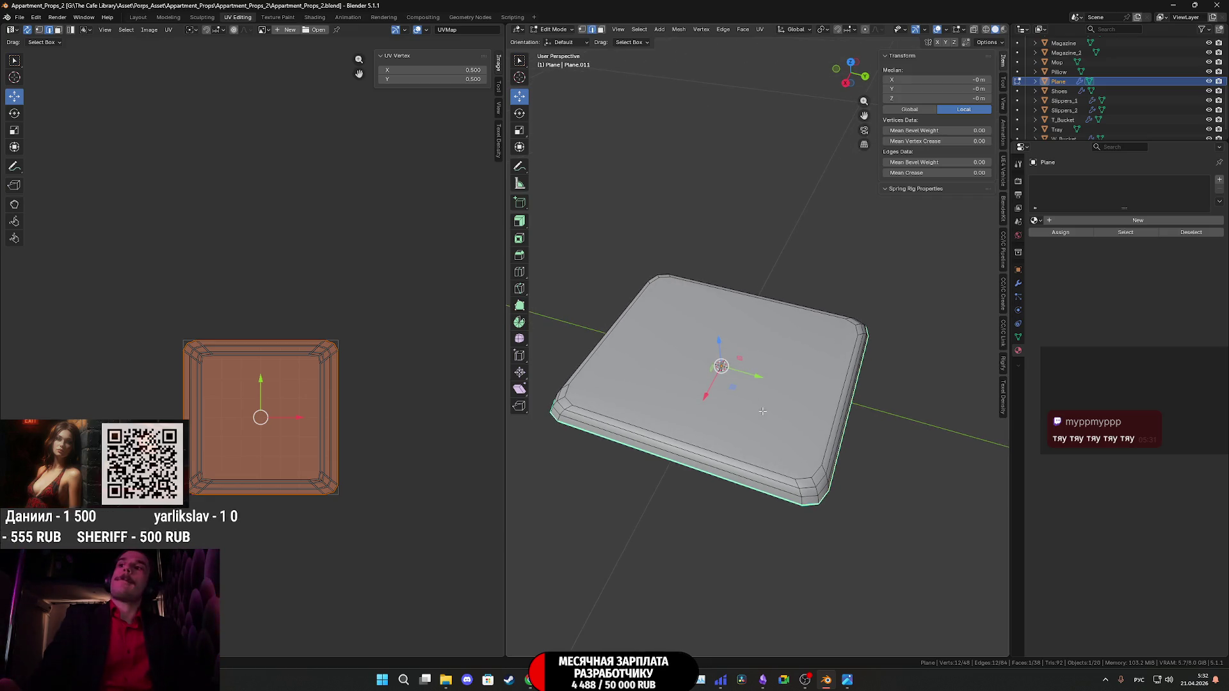
# Back in Object Mode, add a Mesh > Cylinder beside the bath-seat slab.
pyautogui.press('Tab')
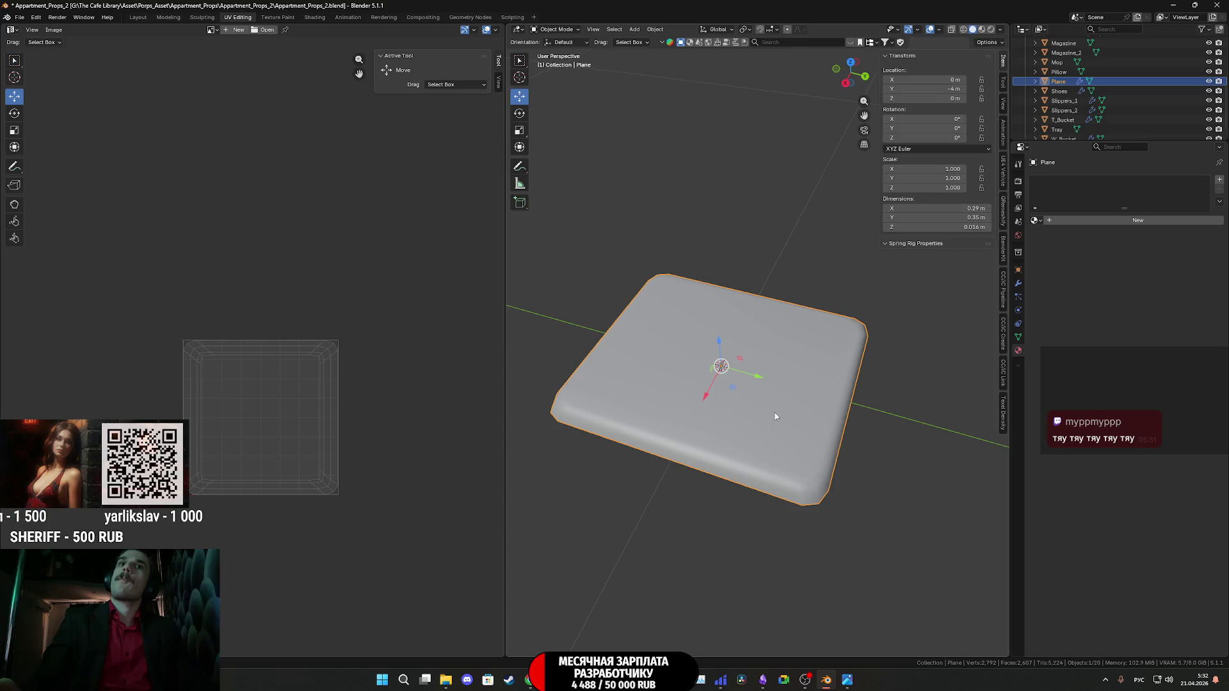
pyautogui.moveTo(834, 431); pyautogui.dragTo(905, 339, button='middle')
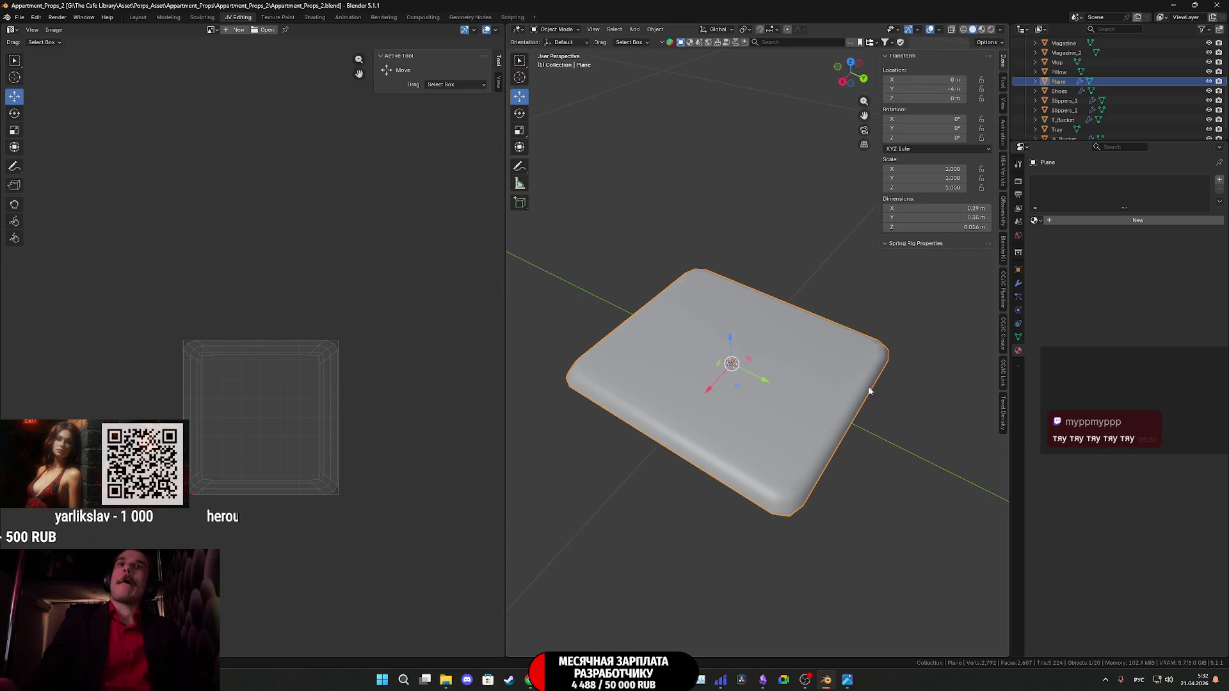
pyautogui.hotkey('shift', 'a')
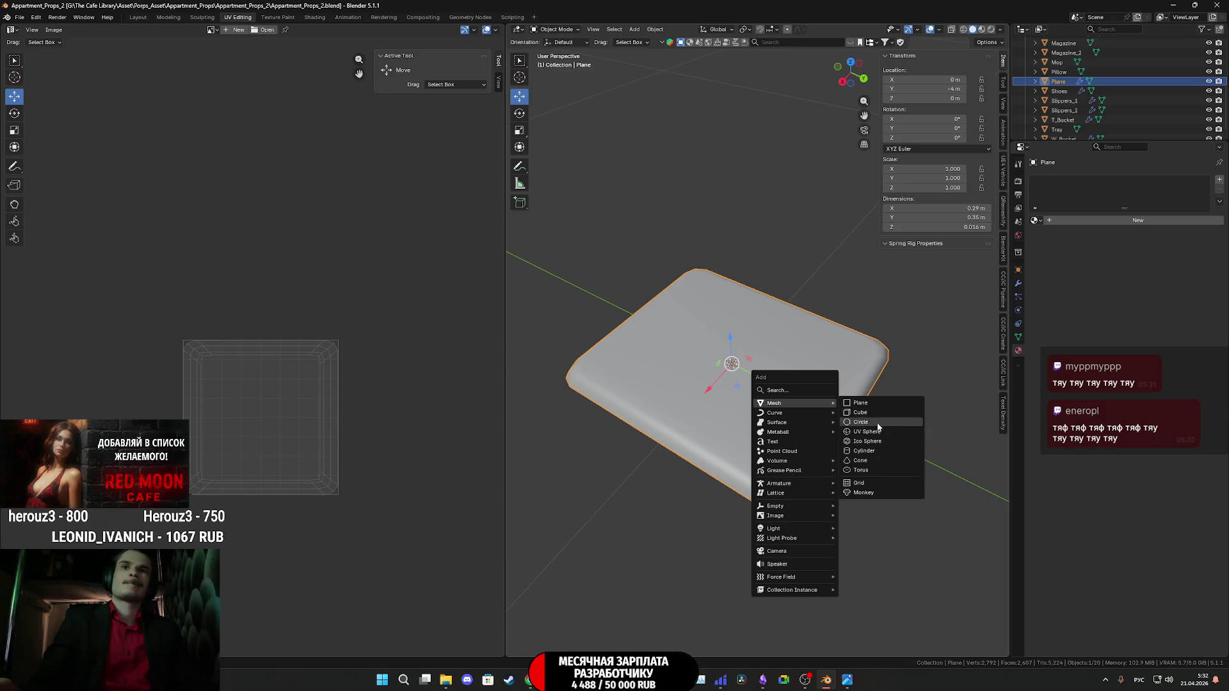
pyautogui.click(877, 456)
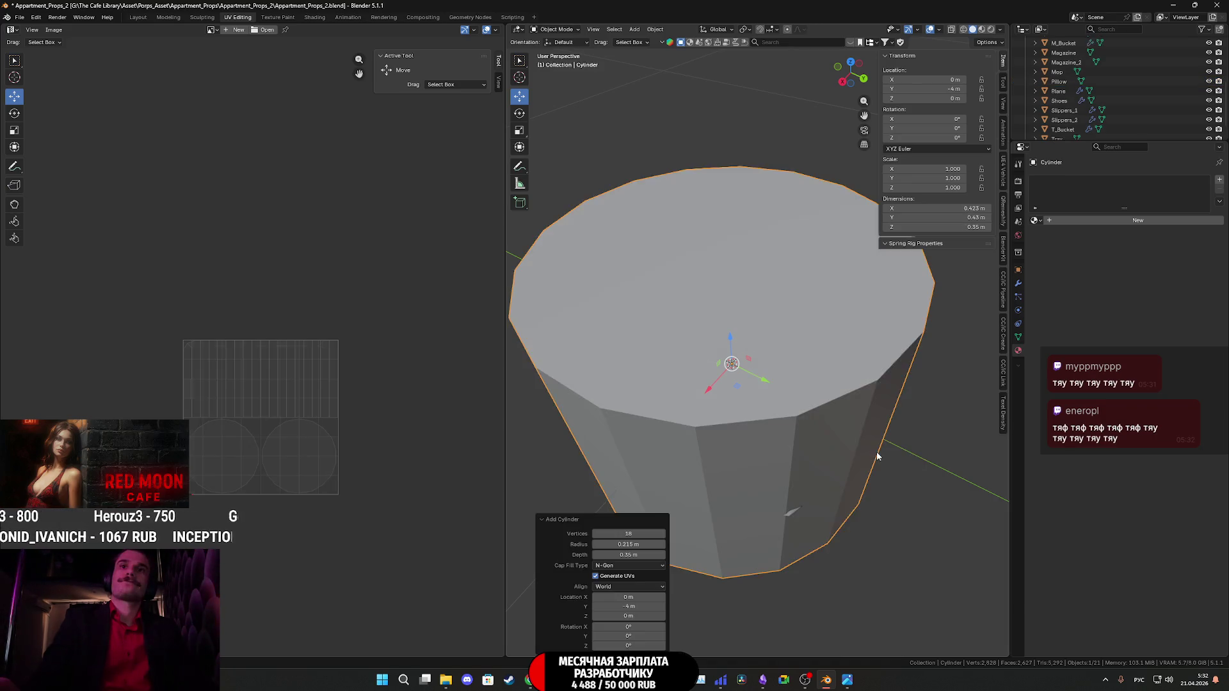
# Give the new cylinder 8 vertices and check the bath-seat reference photo.
pyautogui.click(634, 533)
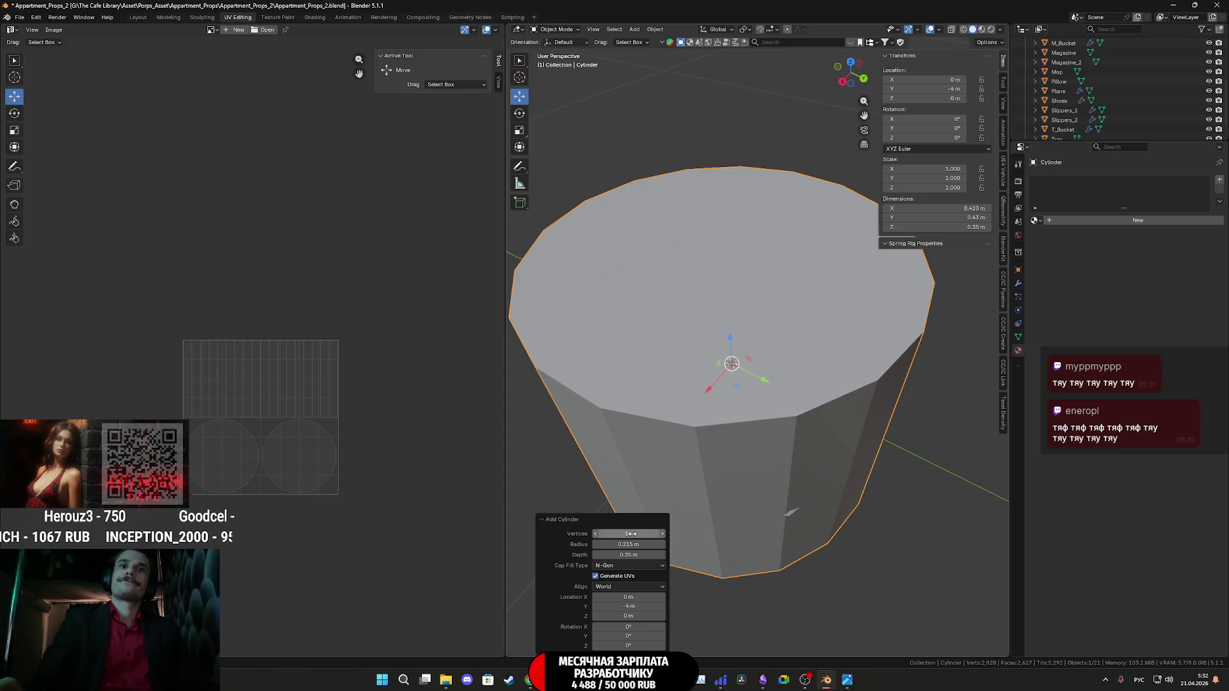
pyautogui.write('6')
pyautogui.press('Return')
pyautogui.moveTo(629, 534); pyautogui.dragTo(640, 533)
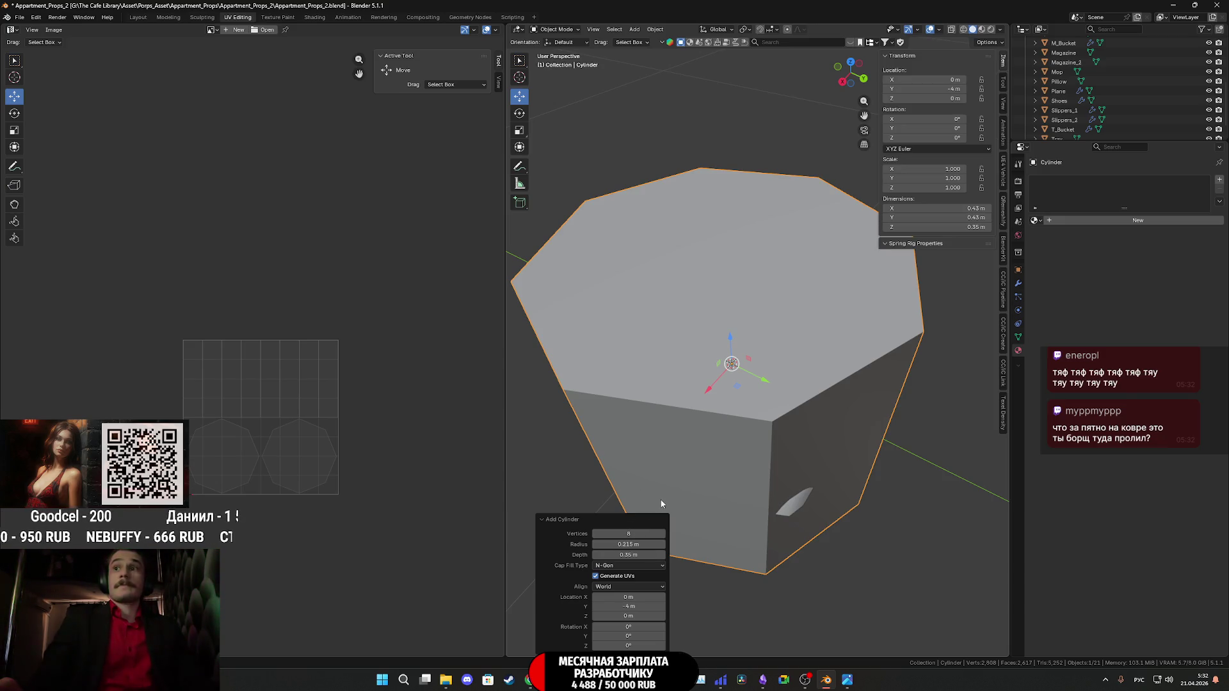
pyautogui.moveTo(847, 680)
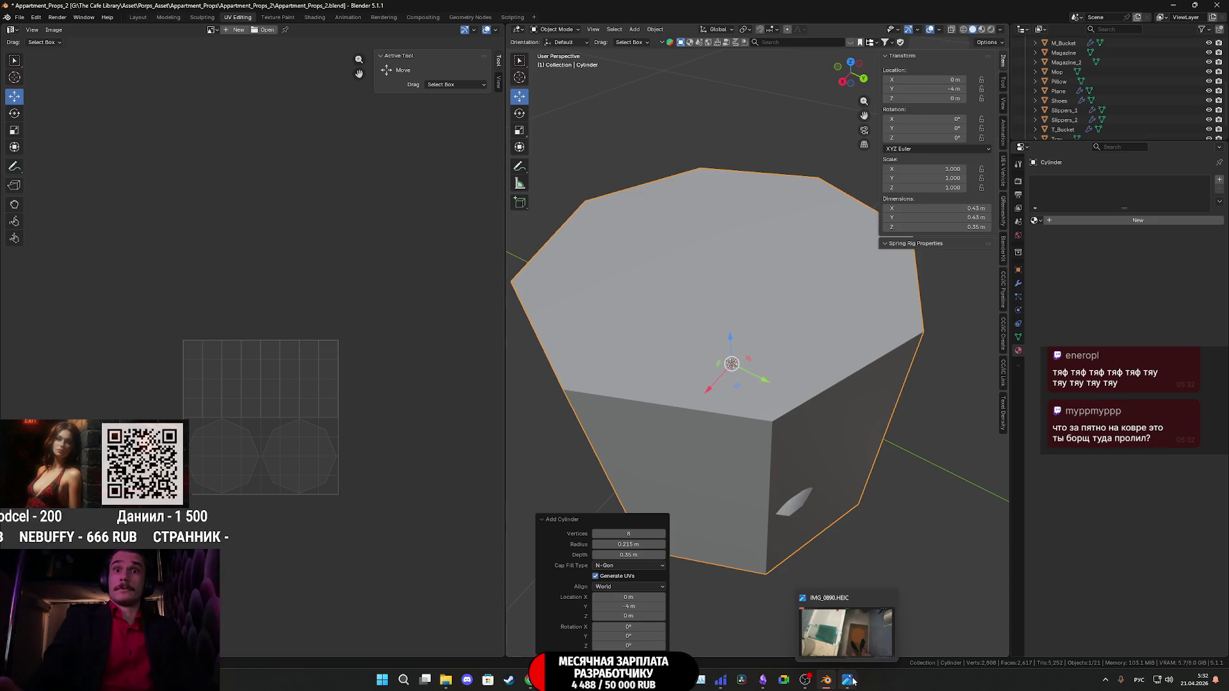
pyautogui.click(862, 637)
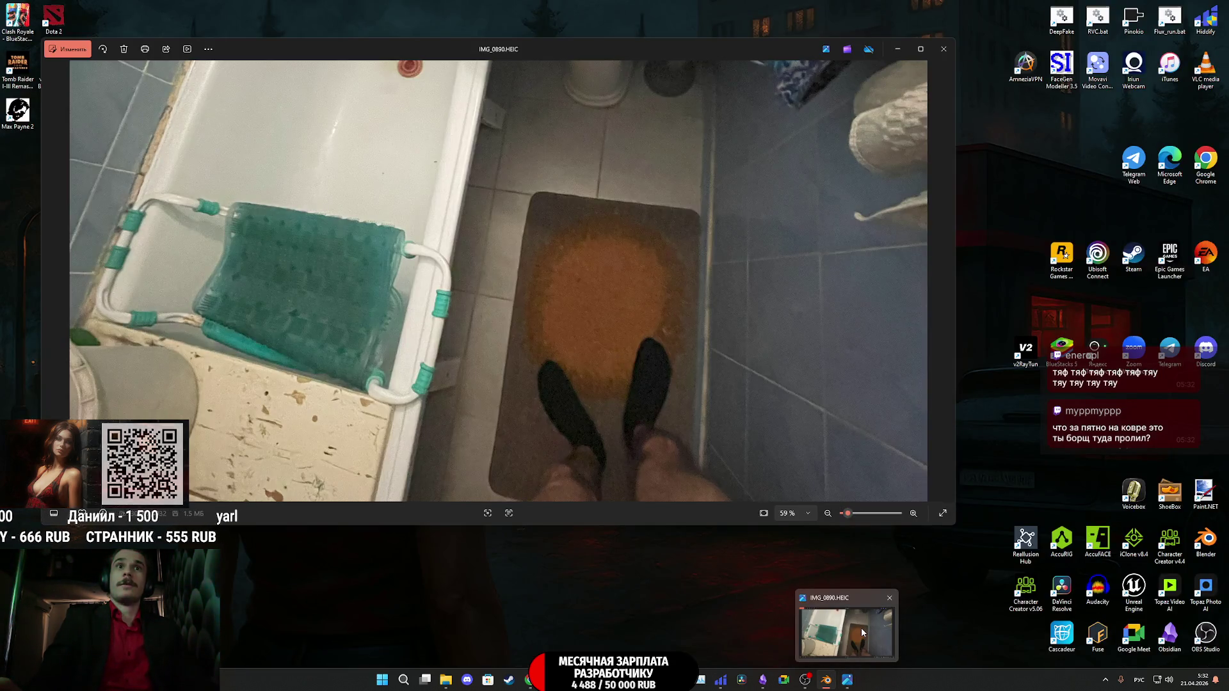
pyautogui.click(861, 620)
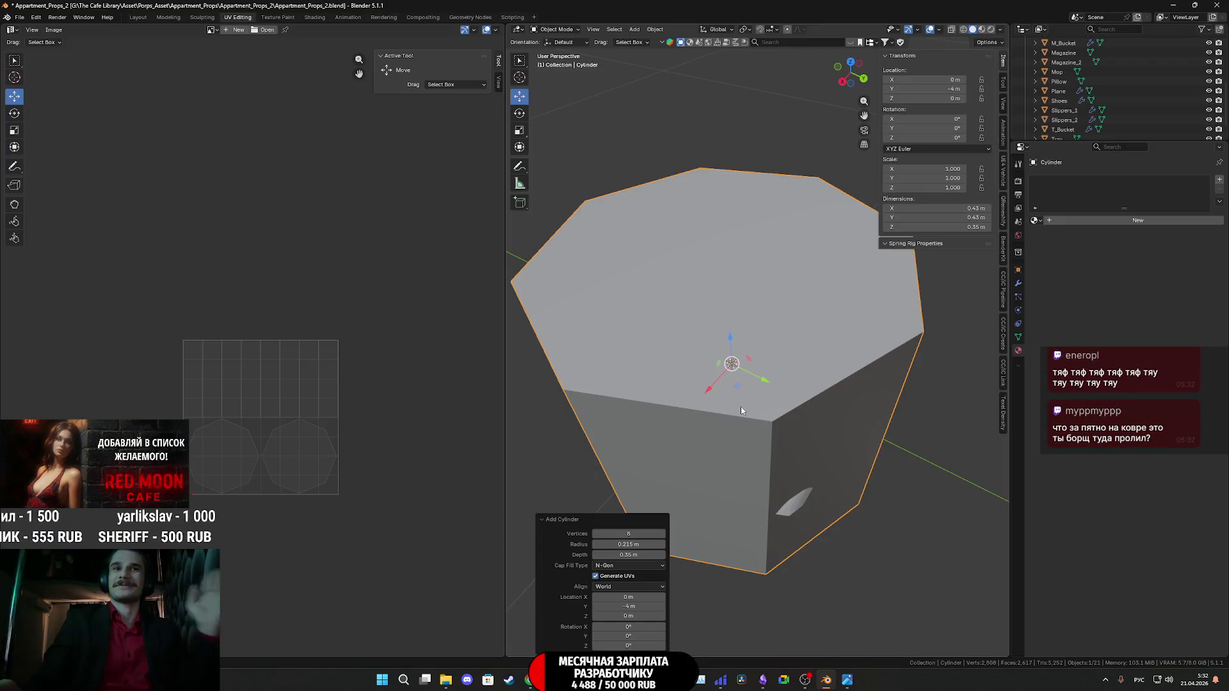
# Reduce the cylinder's radius to 0.015 m, making a slim rod.
pyautogui.moveTo(622, 544); pyautogui.dragTo(554, 544)
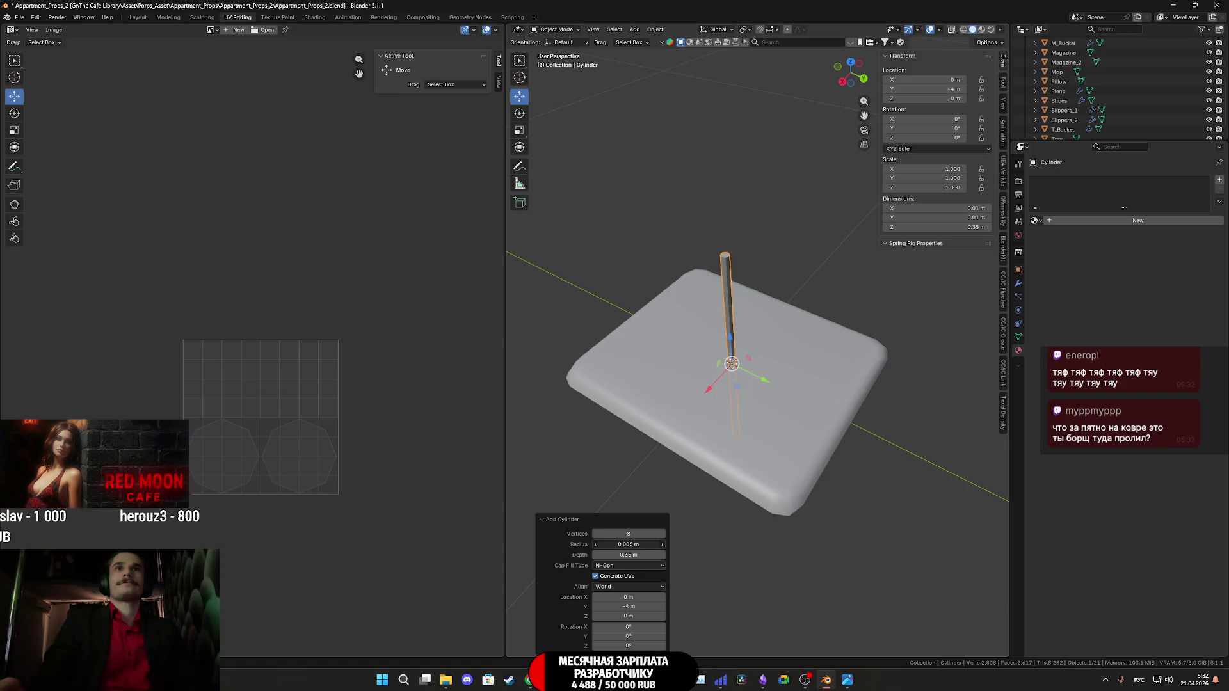
pyautogui.click(662, 544)
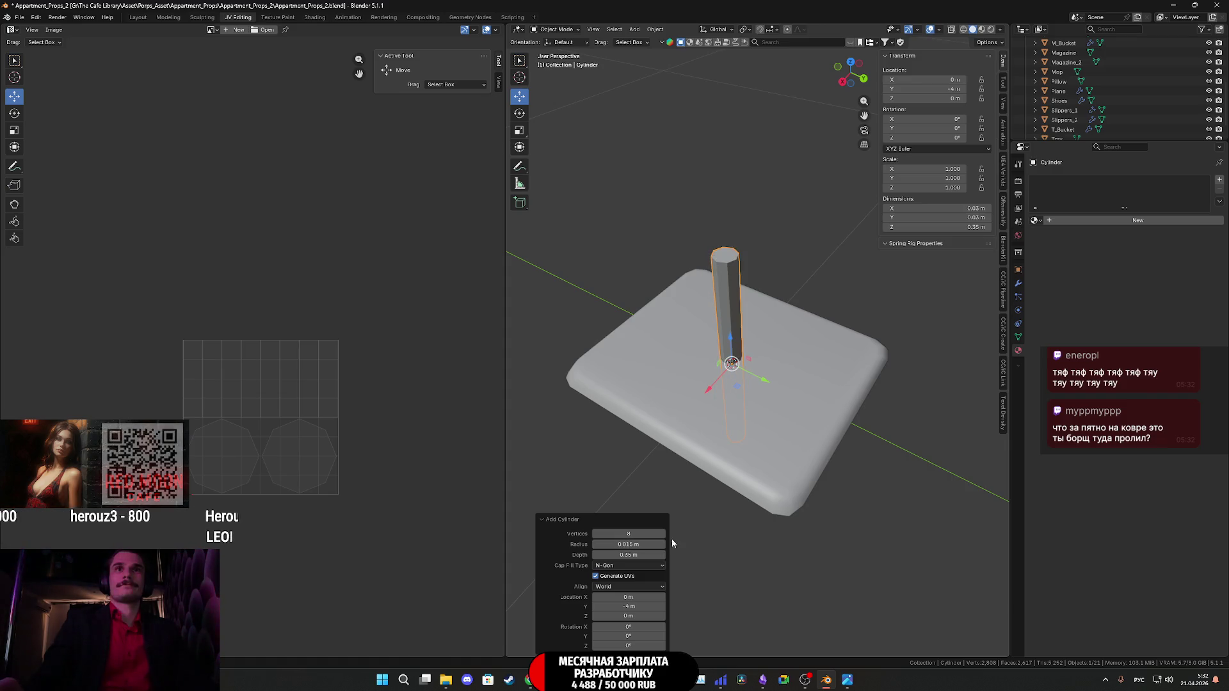
pyautogui.moveTo(671, 539)
pyautogui.mouseDown(button='middle')
pyautogui.moveTo(830, 500)
pyautogui.moveTo(828, 484)
pyautogui.mouseUp(button='middle')
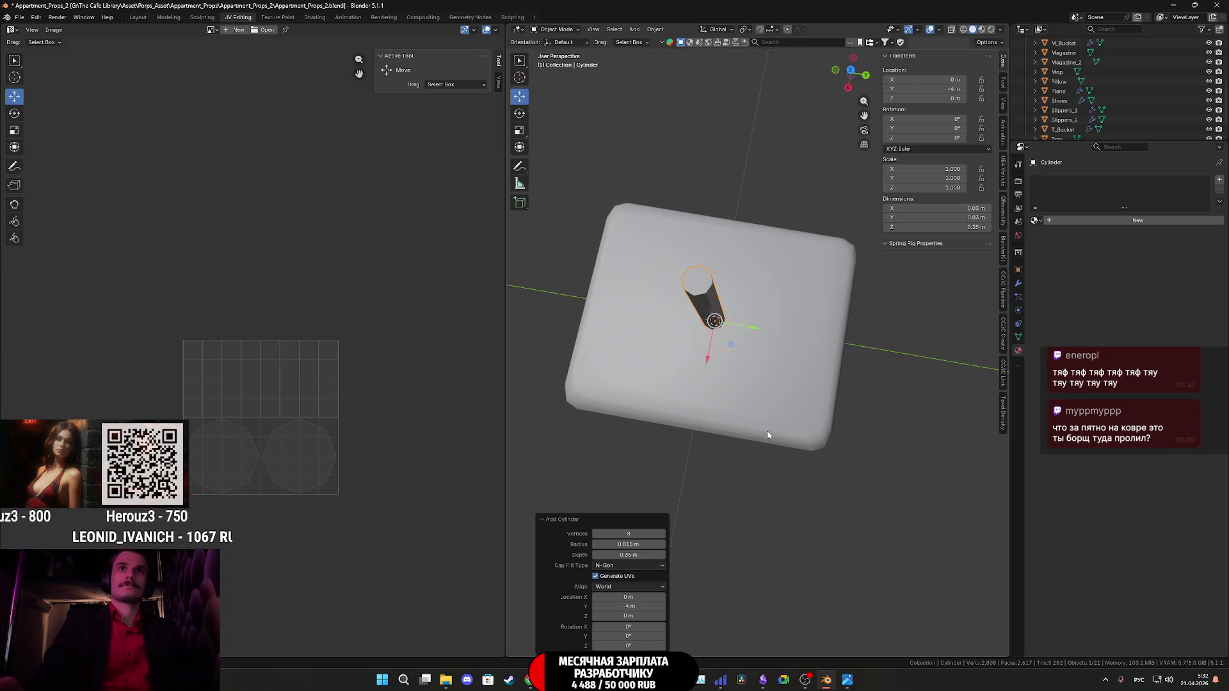
pyautogui.moveTo(768, 435); pyautogui.dragTo(826, 608, button='middle')
pyautogui.moveTo(847, 679)
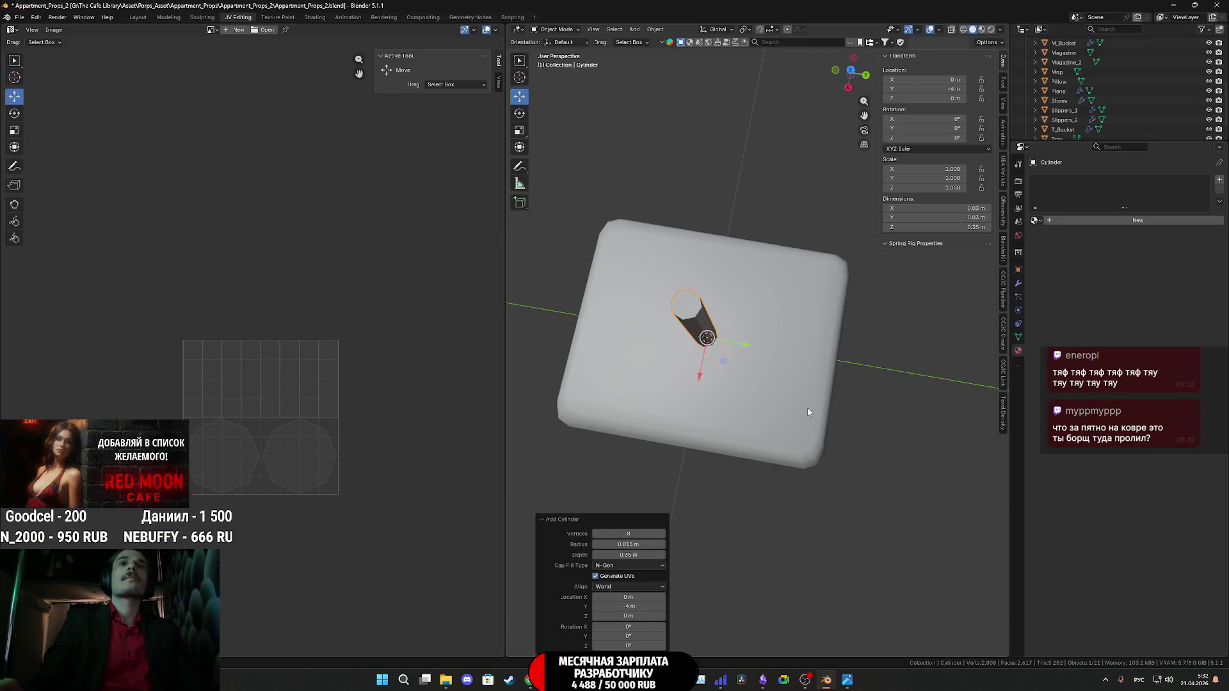
pyautogui.moveTo(808, 412); pyautogui.dragTo(798, 394, button='middle')
pyautogui.moveTo(841, 640)
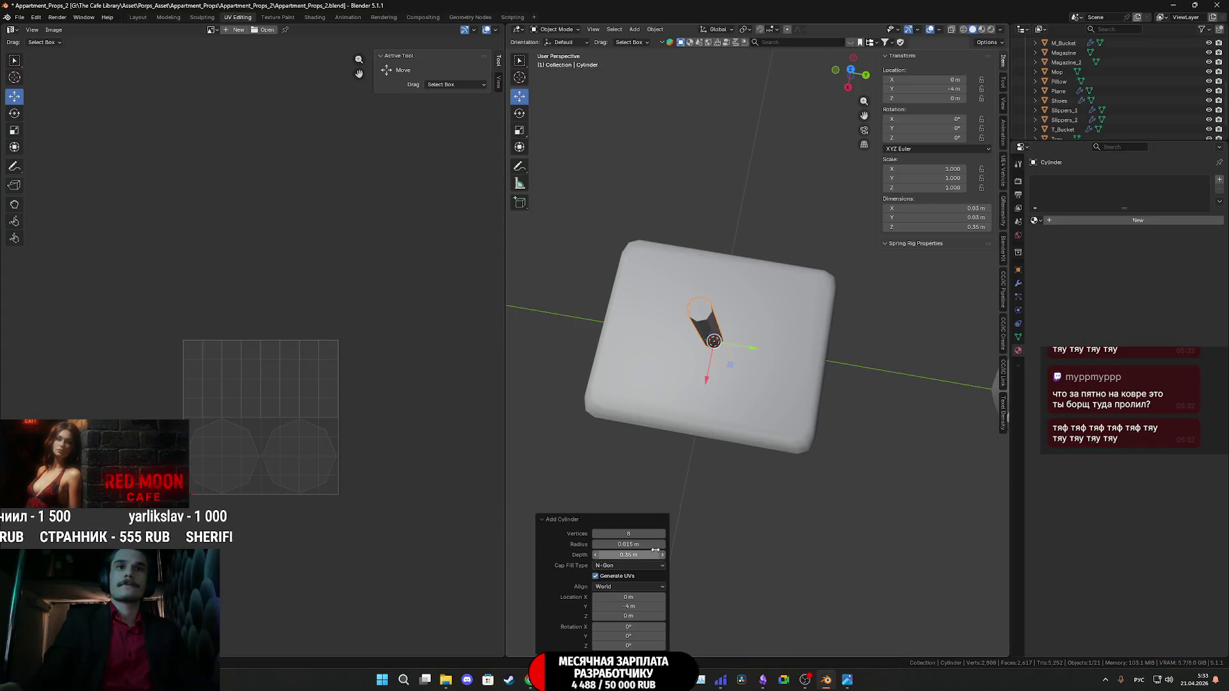
# Set the rod's radius to 0.01 m and its depth to 0.1 m.
pyautogui.click(647, 545)
pyautogui.write('0.0')
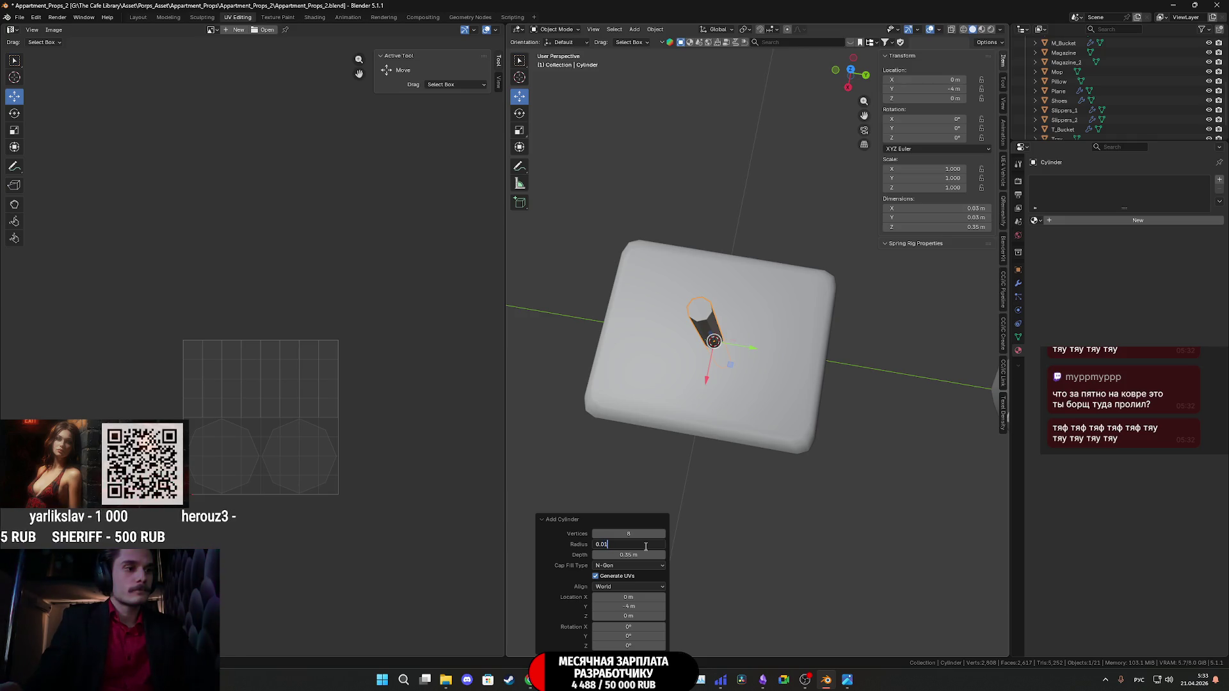
pyautogui.press('Return')
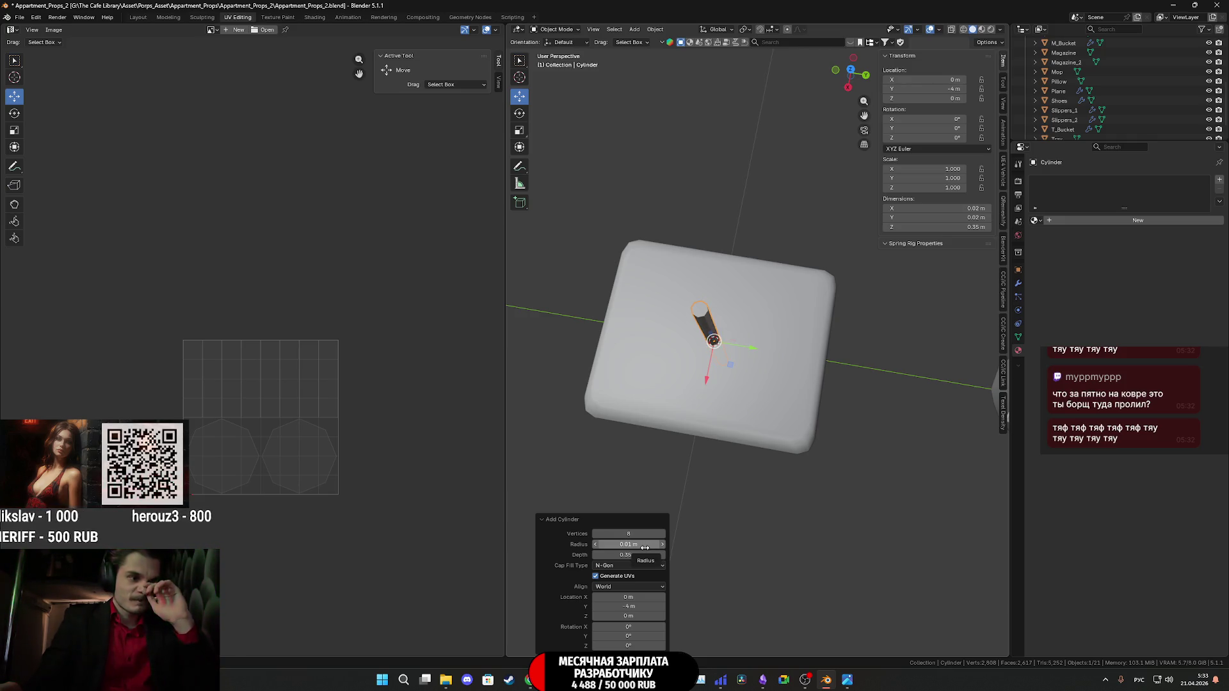
pyautogui.moveTo(826, 682)
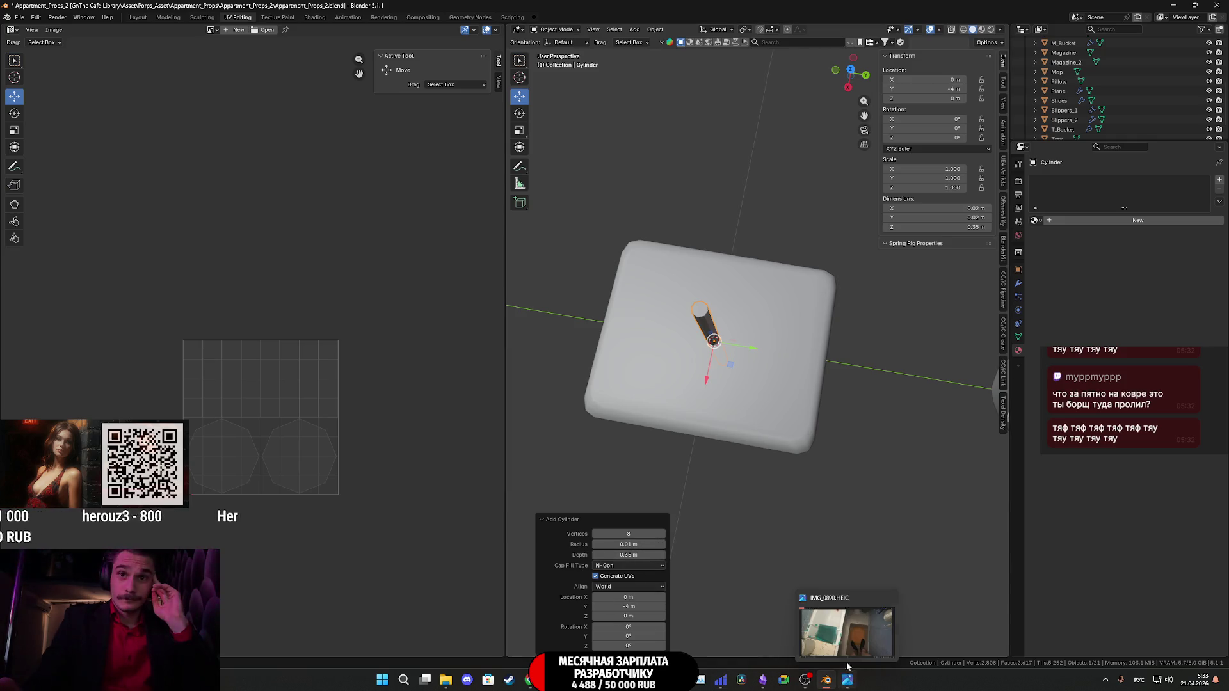
pyautogui.moveTo(849, 636)
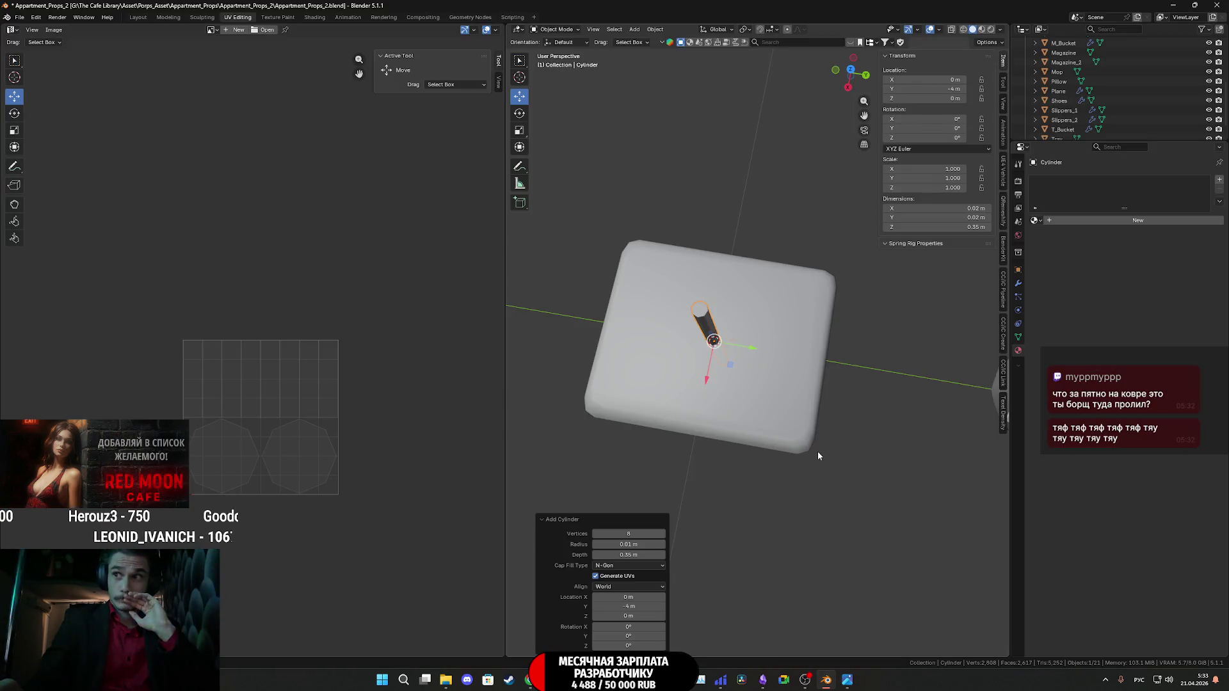
pyautogui.moveTo(819, 443); pyautogui.dragTo(766, 305, button='middle')
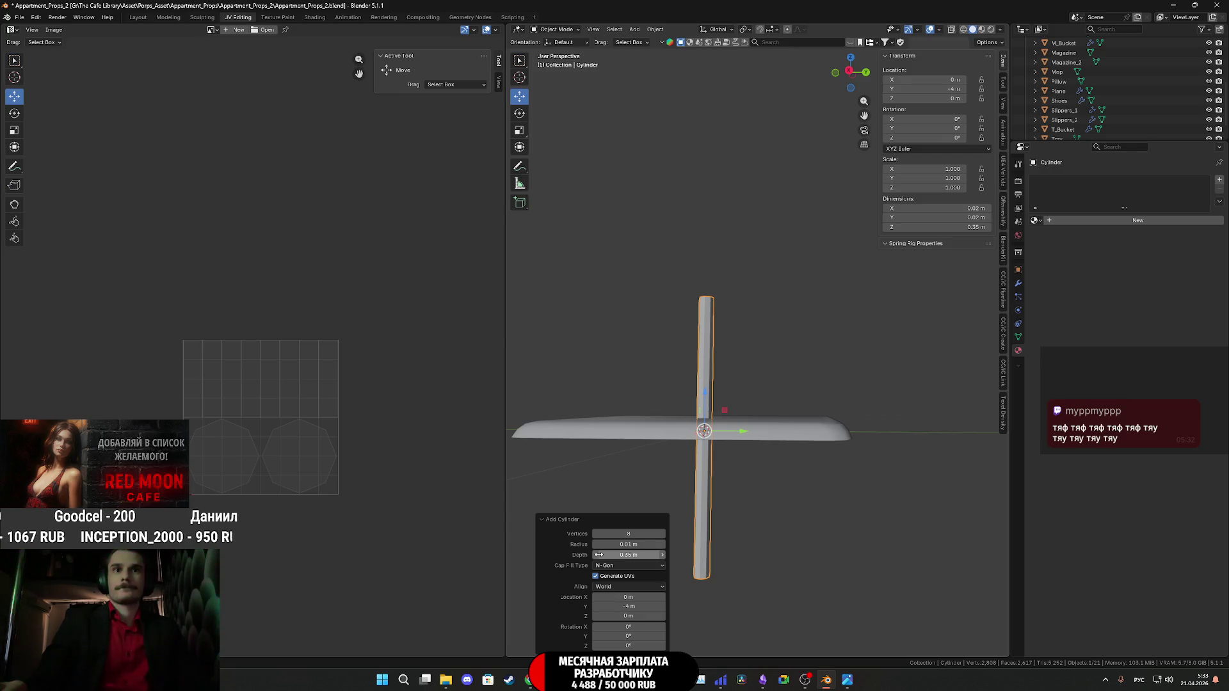
pyautogui.moveTo(598, 555)
pyautogui.mouseDown()
pyautogui.moveTo(564, 555)
pyautogui.moveTo(591, 555)
pyautogui.moveTo(574, 555)
pyautogui.mouseUp()
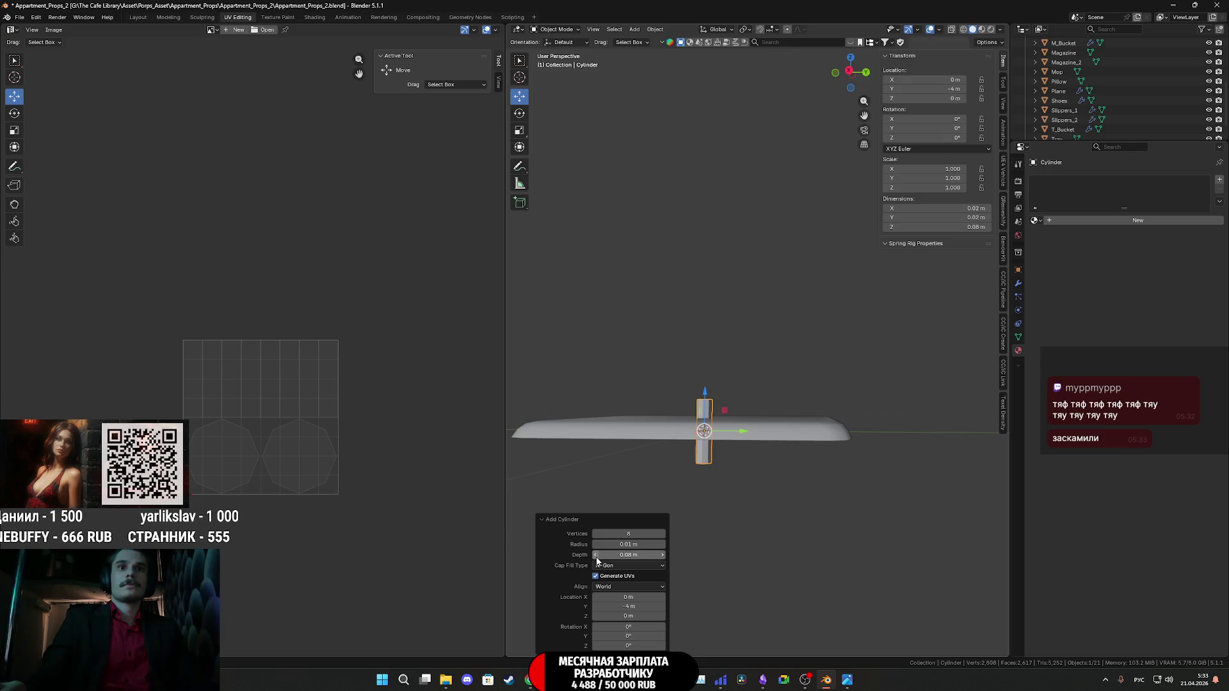
pyautogui.click(663, 556)
pyautogui.click(663, 557)
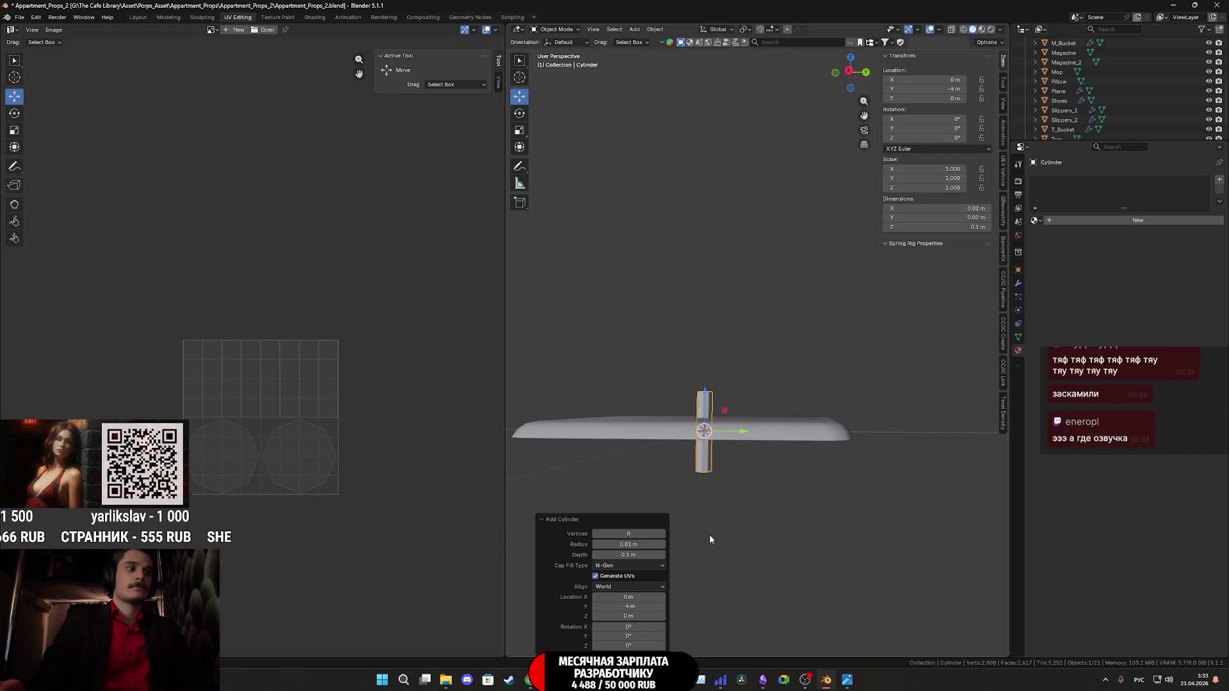
# In Edit Mode, slide the tube along X so it sits beside the slab's edge.
pyautogui.keyDown('shift'); pyautogui.moveTo(709, 539); pyautogui.dragTo(680, 576, button='middle'); pyautogui.keyUp('shift')
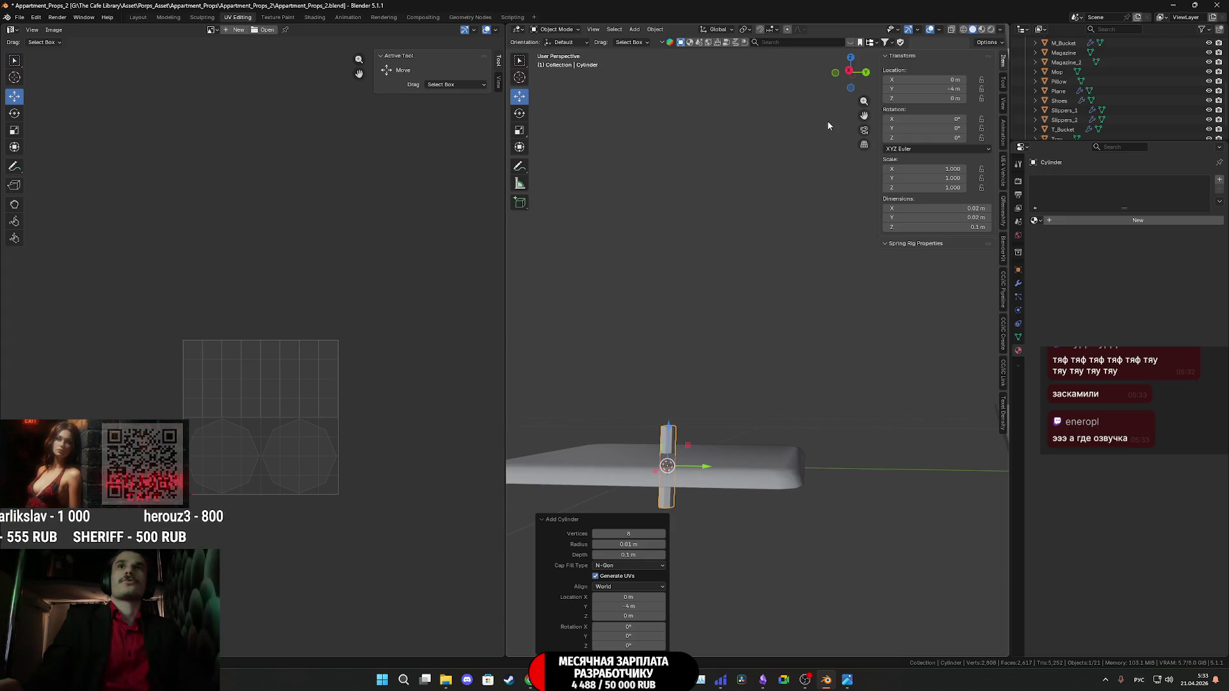
pyautogui.moveTo(827, 120); pyautogui.dragTo(842, 110, button='middle')
pyautogui.click(849, 71)
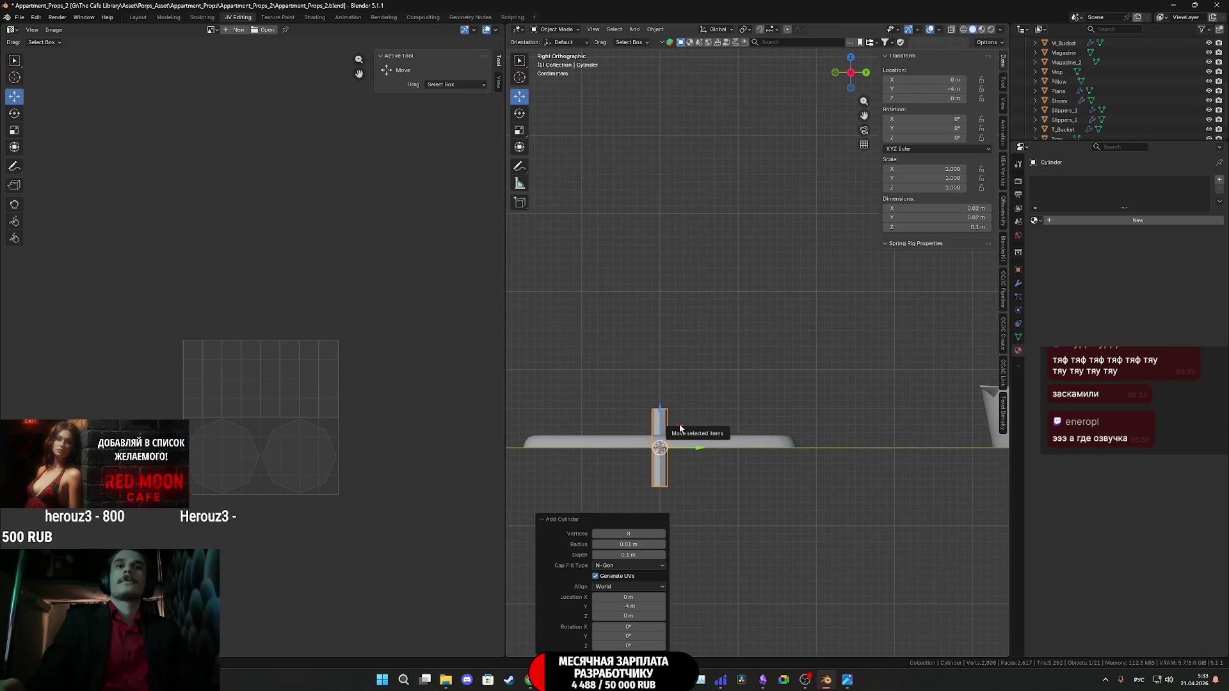
pyautogui.press('Tab')
pyautogui.moveTo(680, 428); pyautogui.dragTo(831, 365)
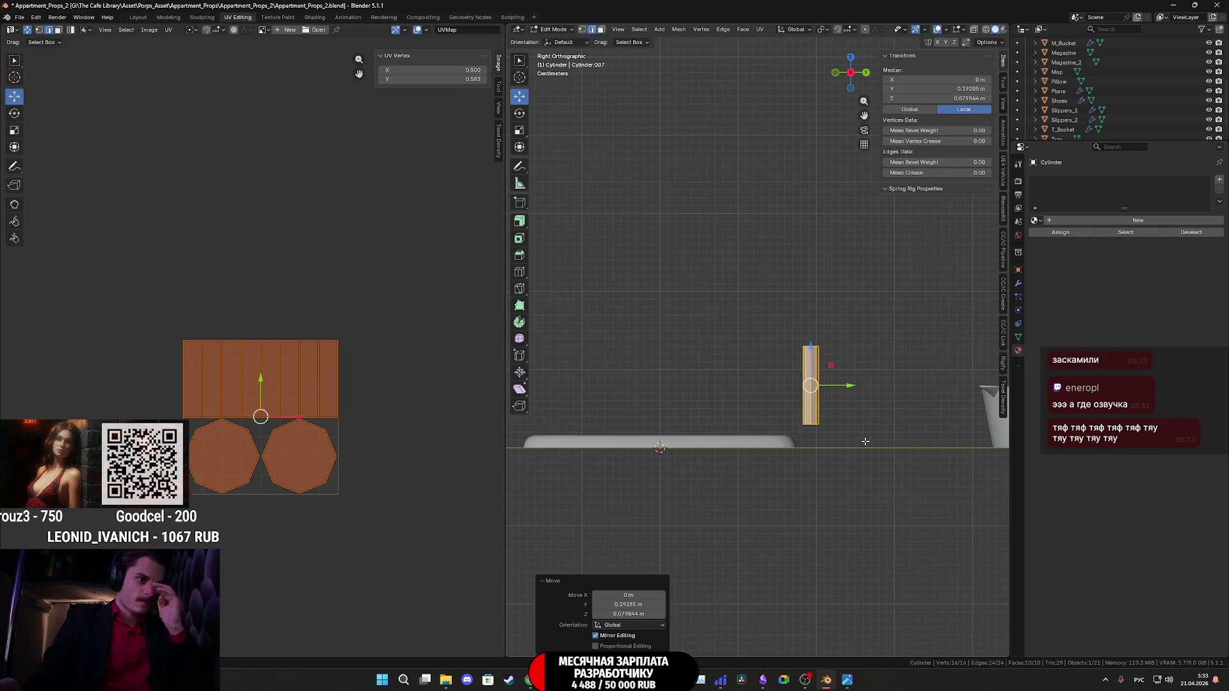
pyautogui.moveTo(856, 444)
pyautogui.mouseDown(button='middle')
pyautogui.moveTo(858, 428)
pyautogui.moveTo(779, 531)
pyautogui.mouseUp(button='middle')
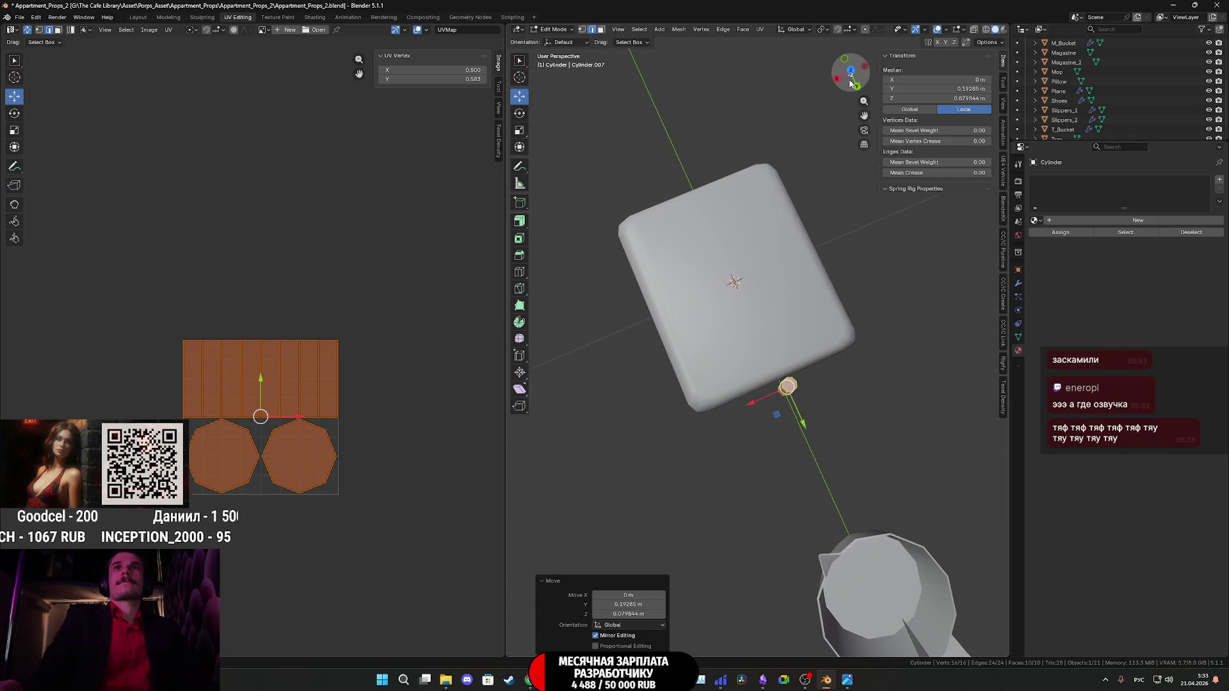
pyautogui.scroll(1, 821, 338)
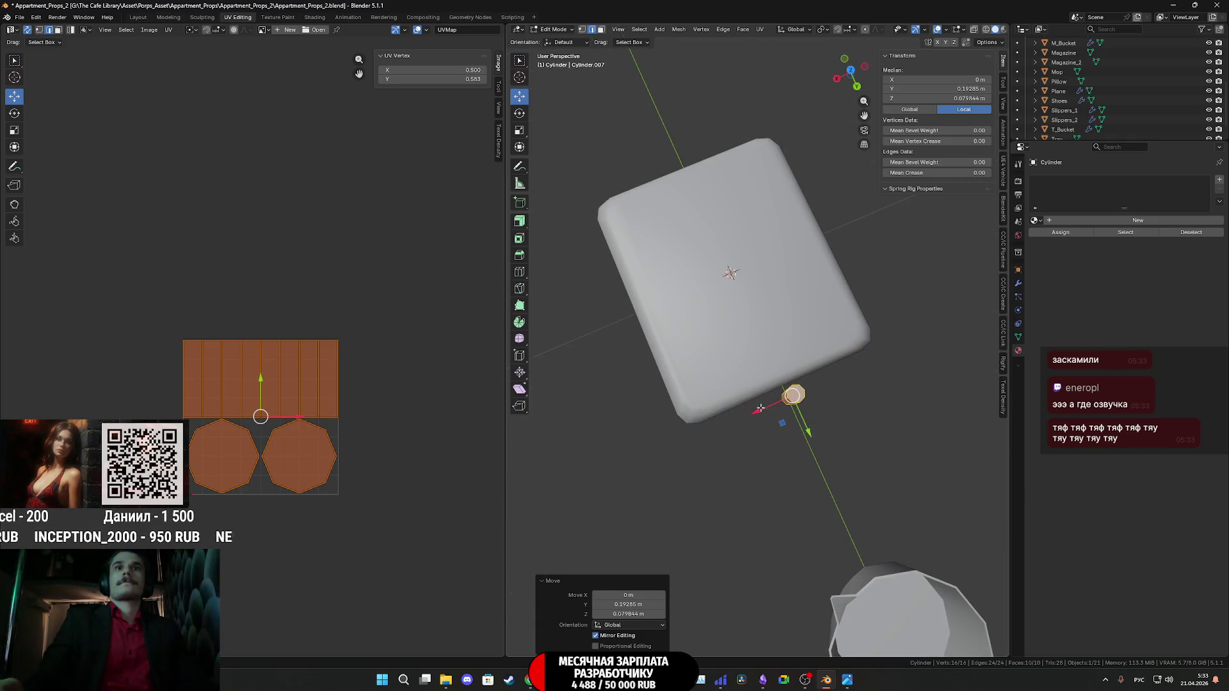
pyautogui.moveTo(756, 414); pyautogui.dragTo(688, 456)
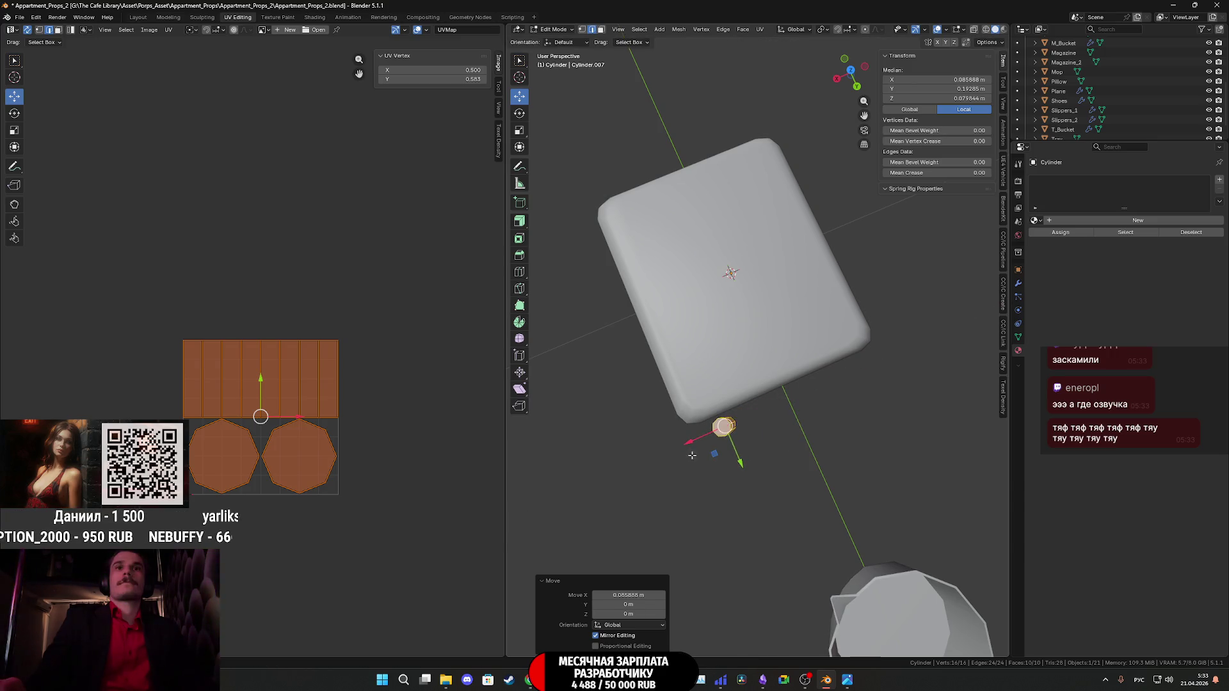
pyautogui.moveTo(688, 456)
pyautogui.mouseDown(button='middle')
pyautogui.moveTo(745, 400)
pyautogui.moveTo(836, 383)
pyautogui.moveTo(755, 302)
pyautogui.mouseUp(button='middle')
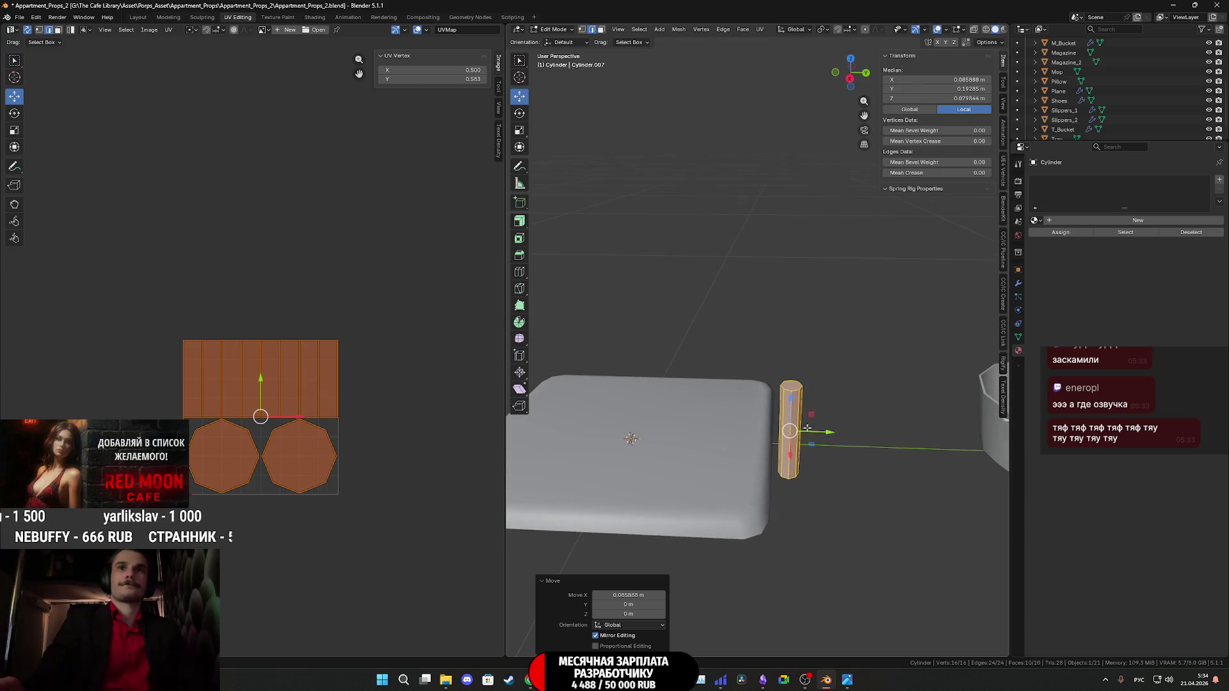
# Select the tube's top face and lower it along Z in side view.
pyautogui.click(602, 30)
pyautogui.click(794, 384)
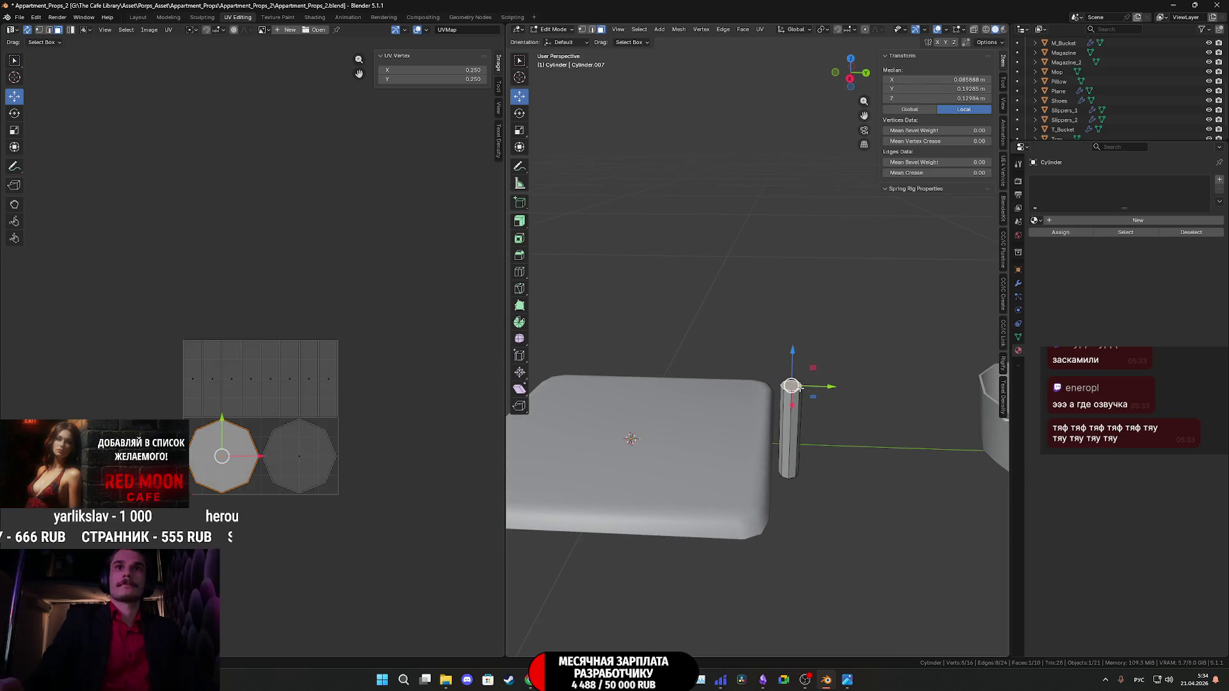
pyautogui.moveTo(794, 384)
pyautogui.mouseDown(button='middle')
pyautogui.moveTo(827, 272)
pyautogui.moveTo(842, 302)
pyautogui.mouseUp(button='middle')
pyautogui.press('KP_3')
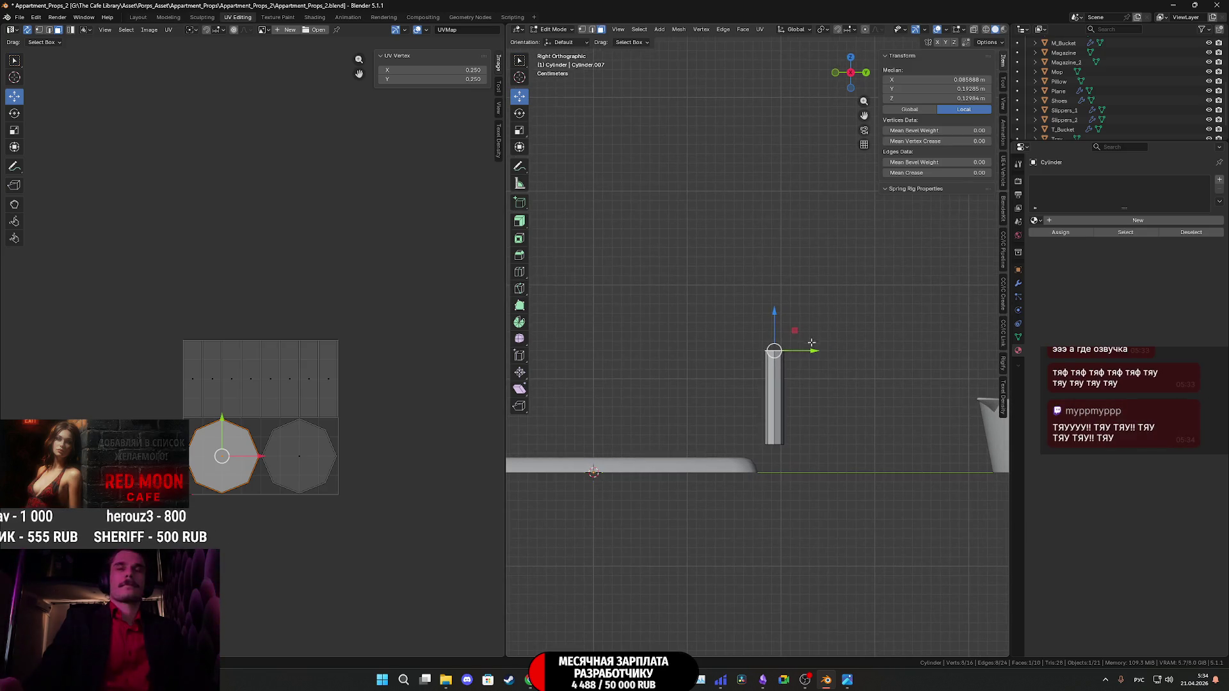
pyautogui.moveTo(812, 351); pyautogui.dragTo(814, 350)
pyautogui.moveTo(777, 313); pyautogui.dragTo(775, 326)
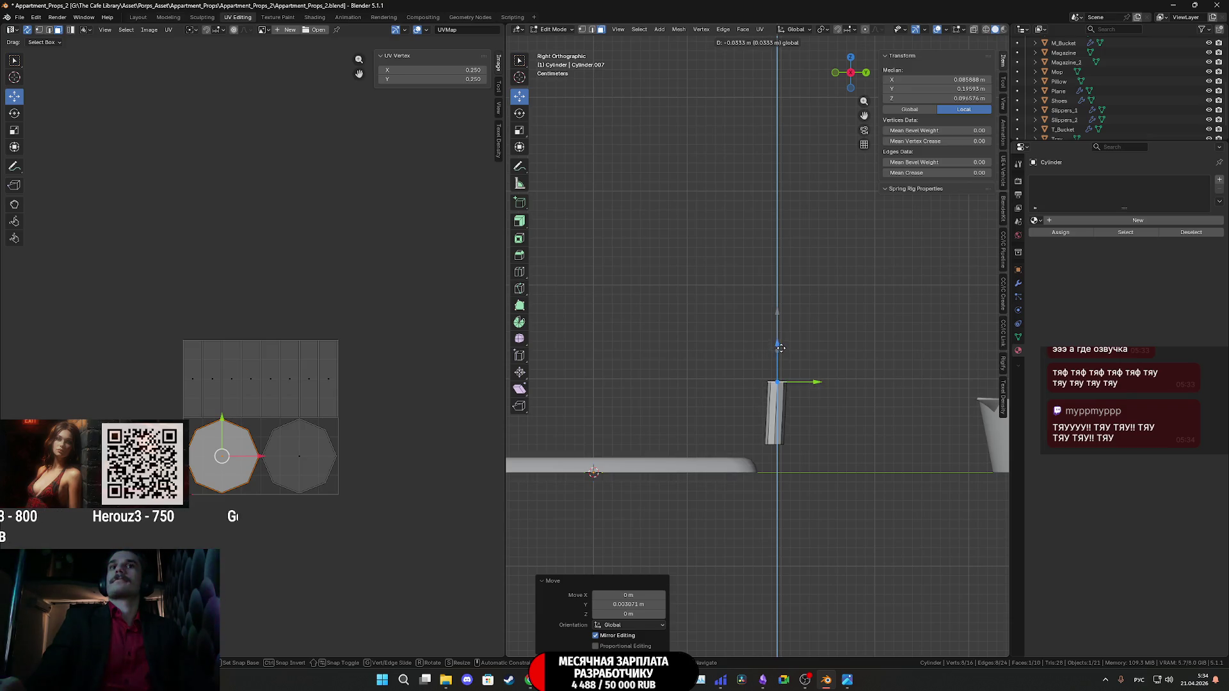
pyautogui.moveTo(783, 346); pyautogui.dragTo(783, 345)
pyautogui.moveTo(783, 345); pyautogui.dragTo(782, 449, button='middle')
# Lower the tube's bottom face along Z down to the slab's level.
pyautogui.click(787, 407)
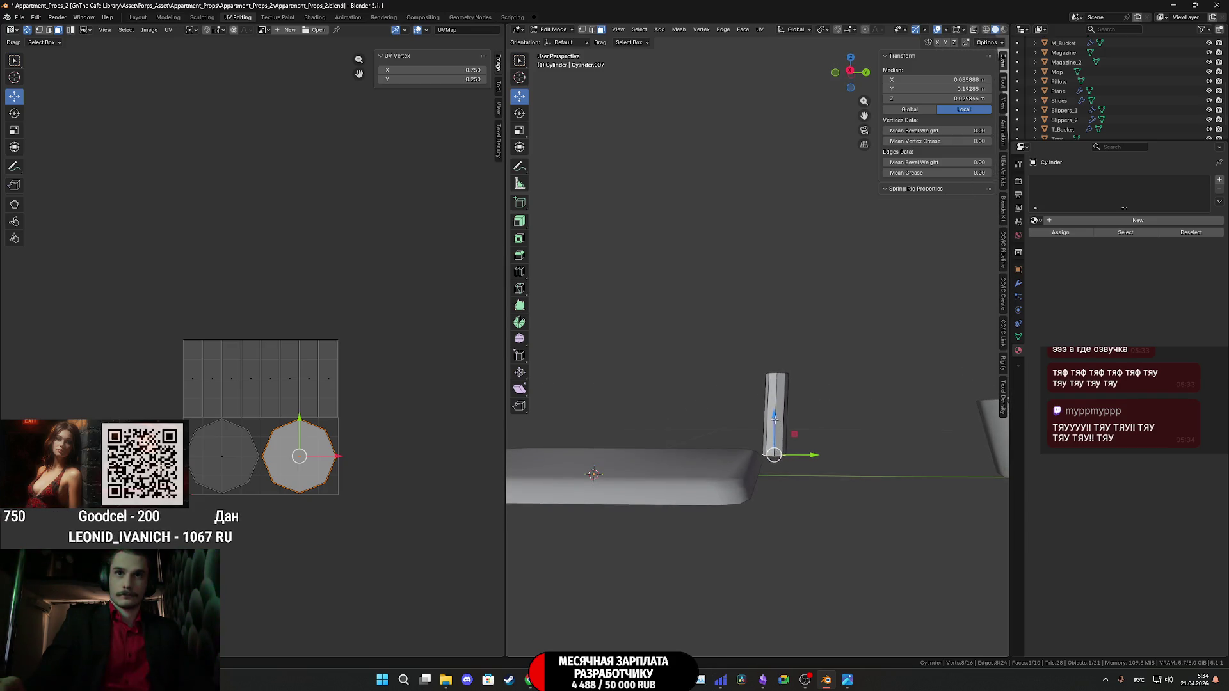
pyautogui.moveTo(775, 418); pyautogui.dragTo(775, 429)
pyautogui.moveTo(775, 429); pyautogui.dragTo(782, 416, button='middle')
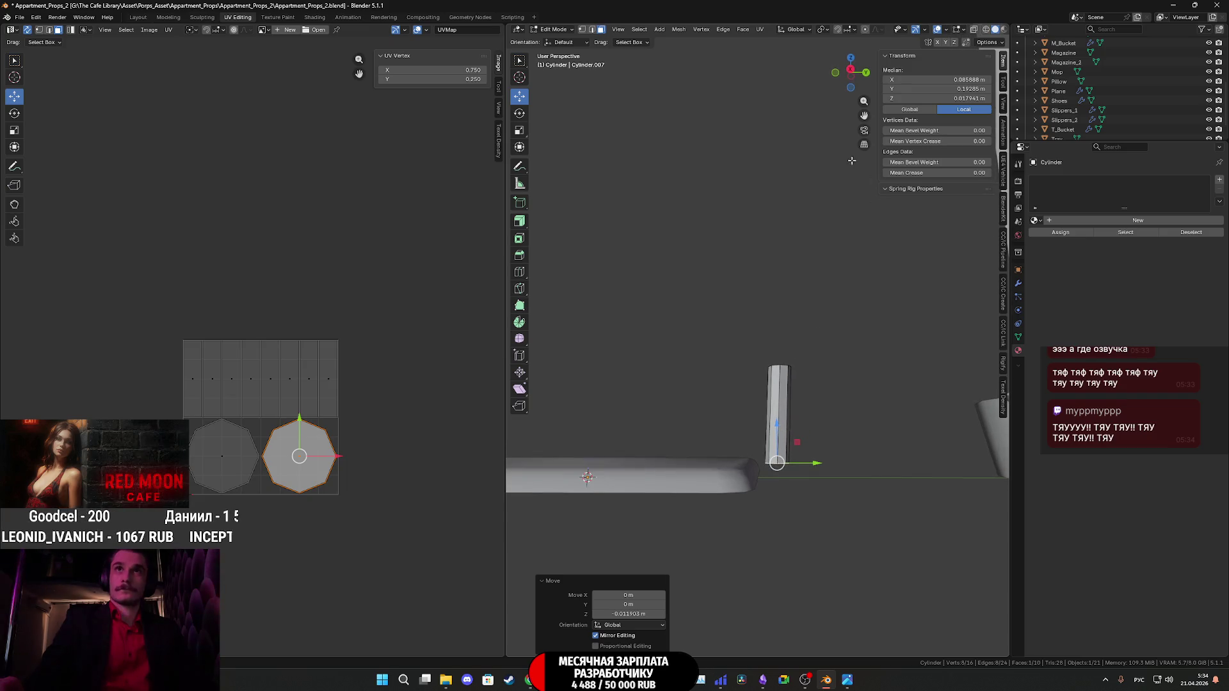
pyautogui.click(850, 69)
pyautogui.scroll(3, 803, 456)
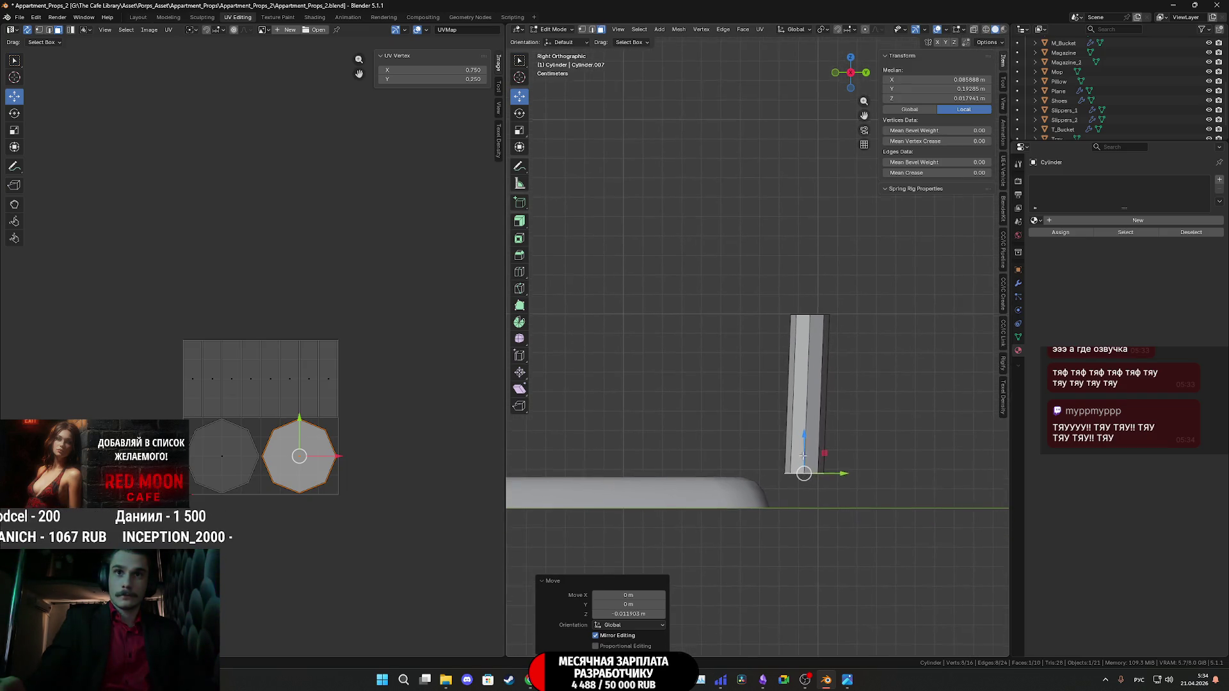
pyautogui.moveTo(803, 436); pyautogui.dragTo(804, 437)
pyautogui.moveTo(803, 437); pyautogui.dragTo(855, 499, button='middle')
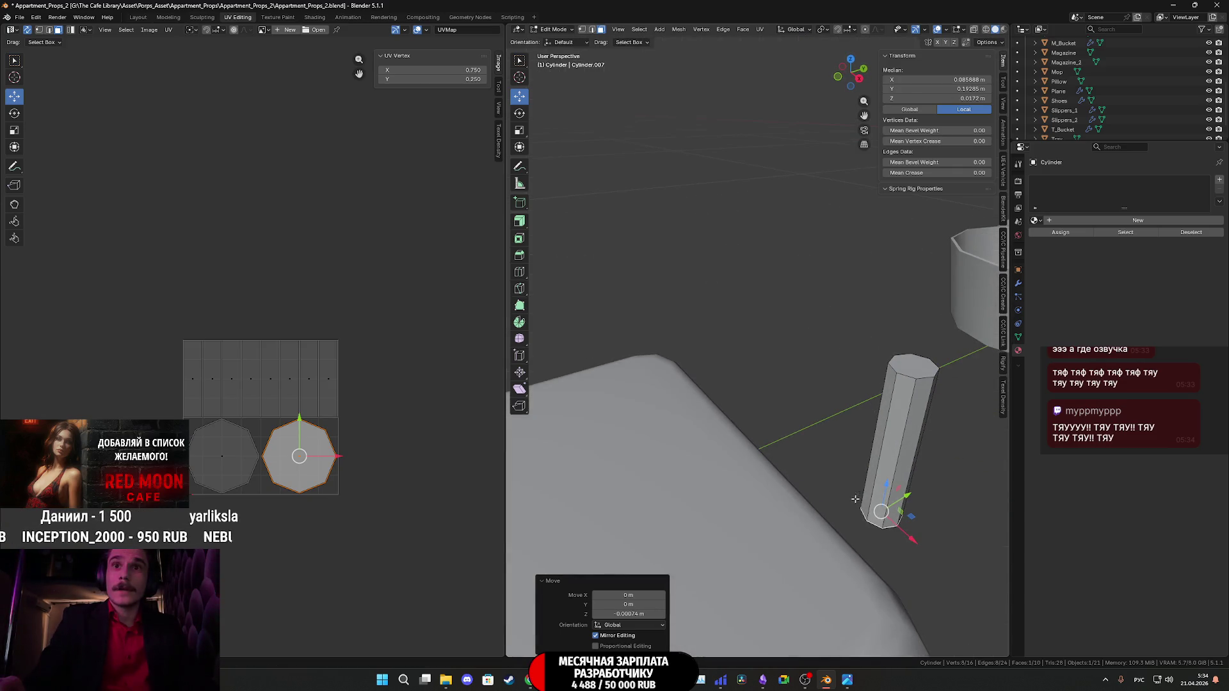
# Snap the 3D cursor to a bottom corner vertex of the tube.
pyautogui.click(585, 32)
pyautogui.click(868, 520)
pyautogui.hotkey('shift', 's')
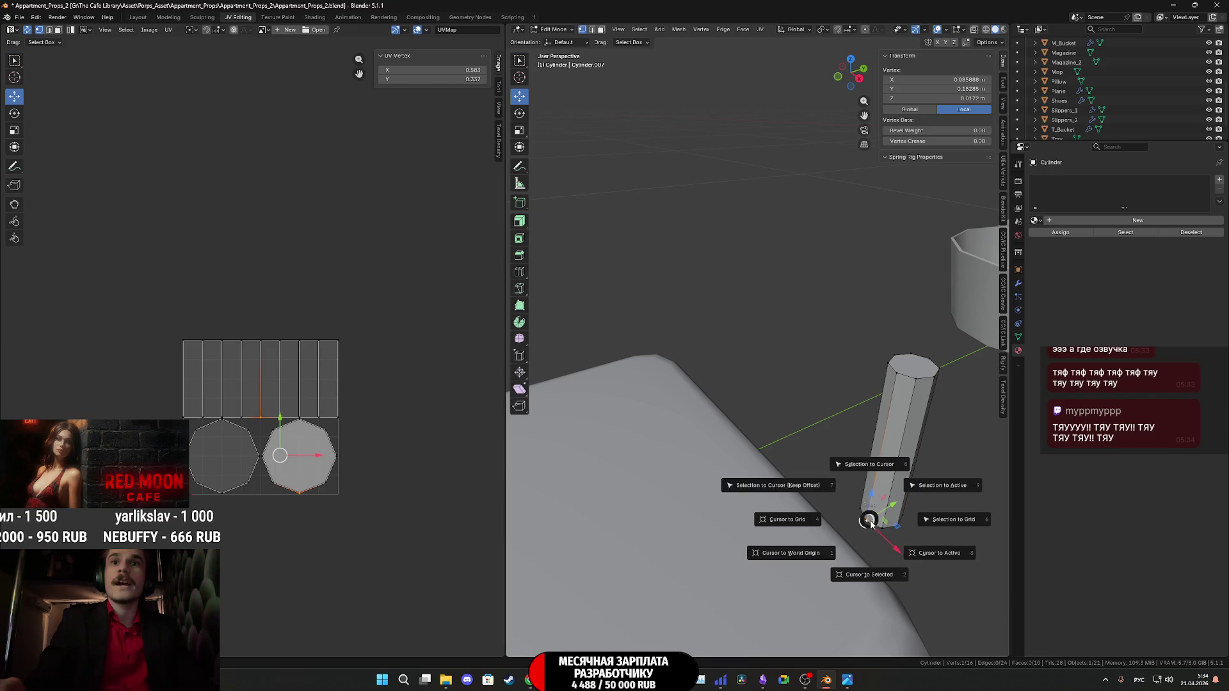
pyautogui.click(876, 580)
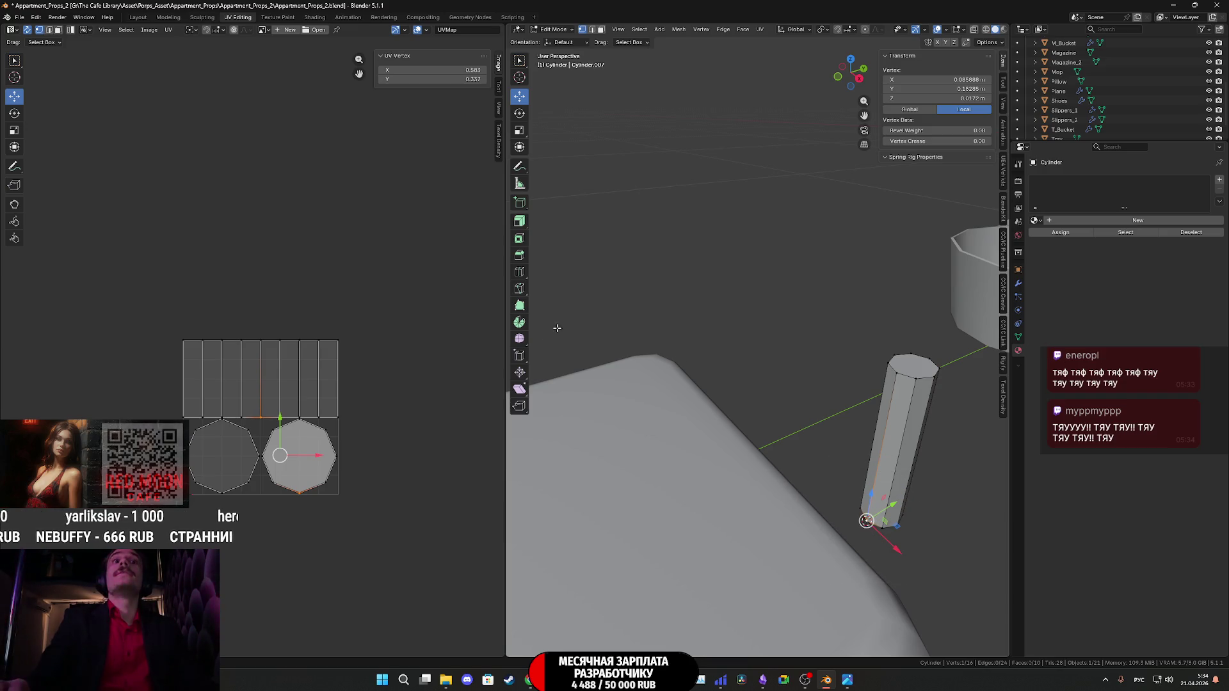
# With the Spin tool, select the tube's bottom face and test a spin, then undo it.
pyautogui.click(519, 322)
pyautogui.moveTo(815, 507); pyautogui.dragTo(811, 434, button='middle')
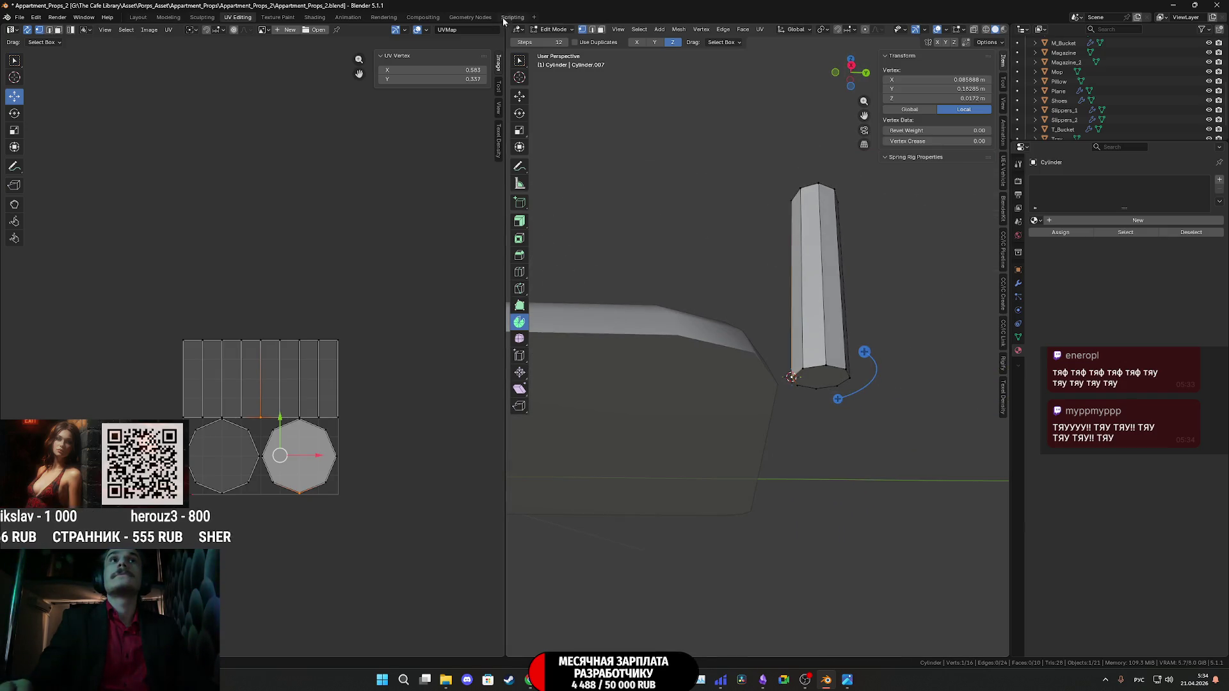
pyautogui.click(602, 32)
pyautogui.click(821, 376)
pyautogui.moveTo(821, 376)
pyautogui.mouseDown(button='middle')
pyautogui.moveTo(823, 417)
pyautogui.moveTo(843, 420)
pyautogui.moveTo(846, 399)
pyautogui.mouseUp(button='middle')
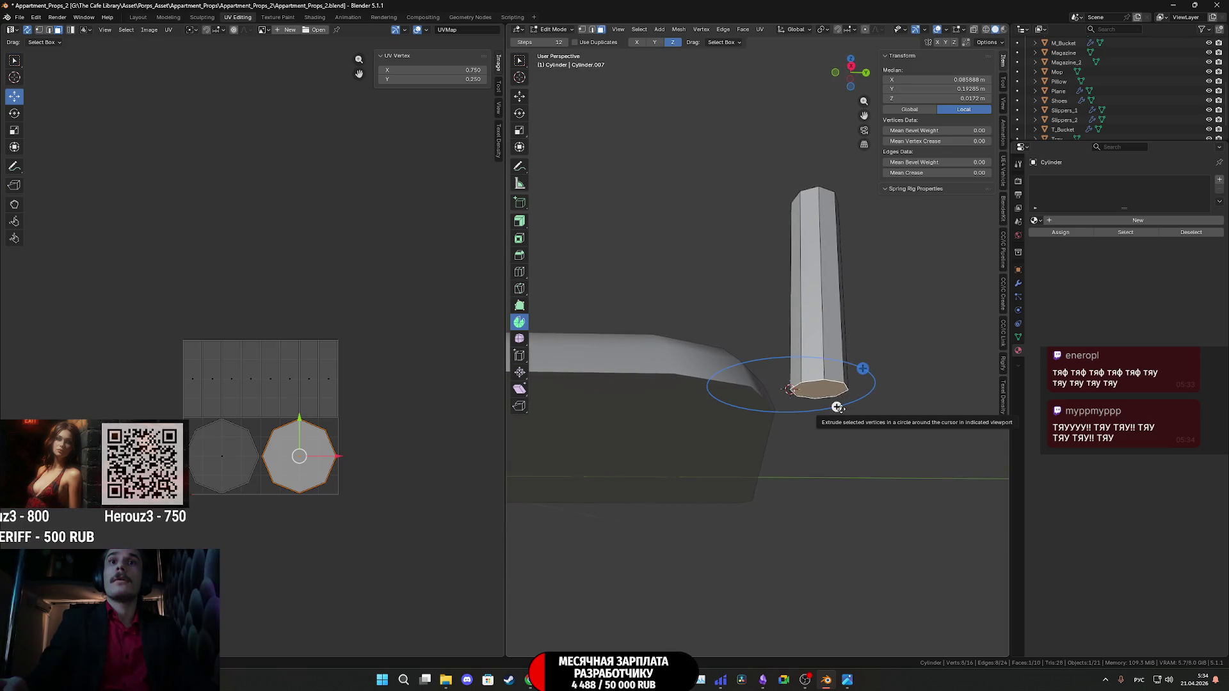
pyautogui.moveTo(838, 408); pyautogui.dragTo(790, 429)
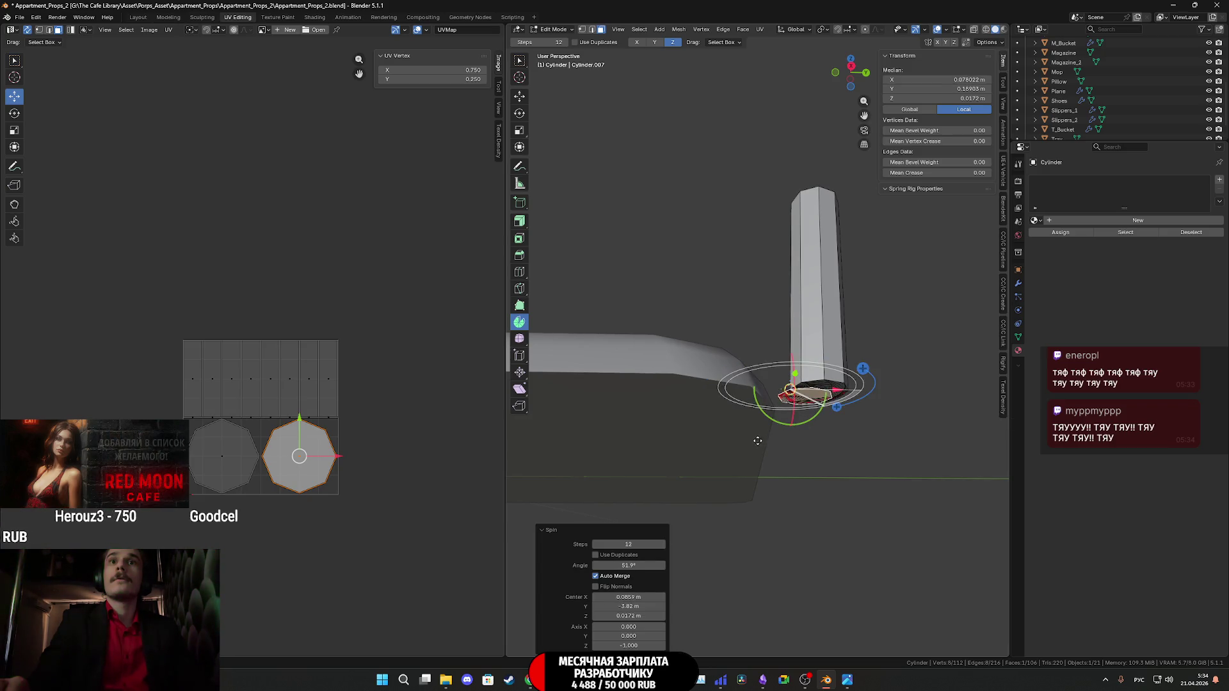
pyautogui.hotkey('ctrl', 'z')
# Test spinning the bottom face again from another angle, then undo it.
pyautogui.moveTo(794, 422); pyautogui.dragTo(854, 144, button='middle')
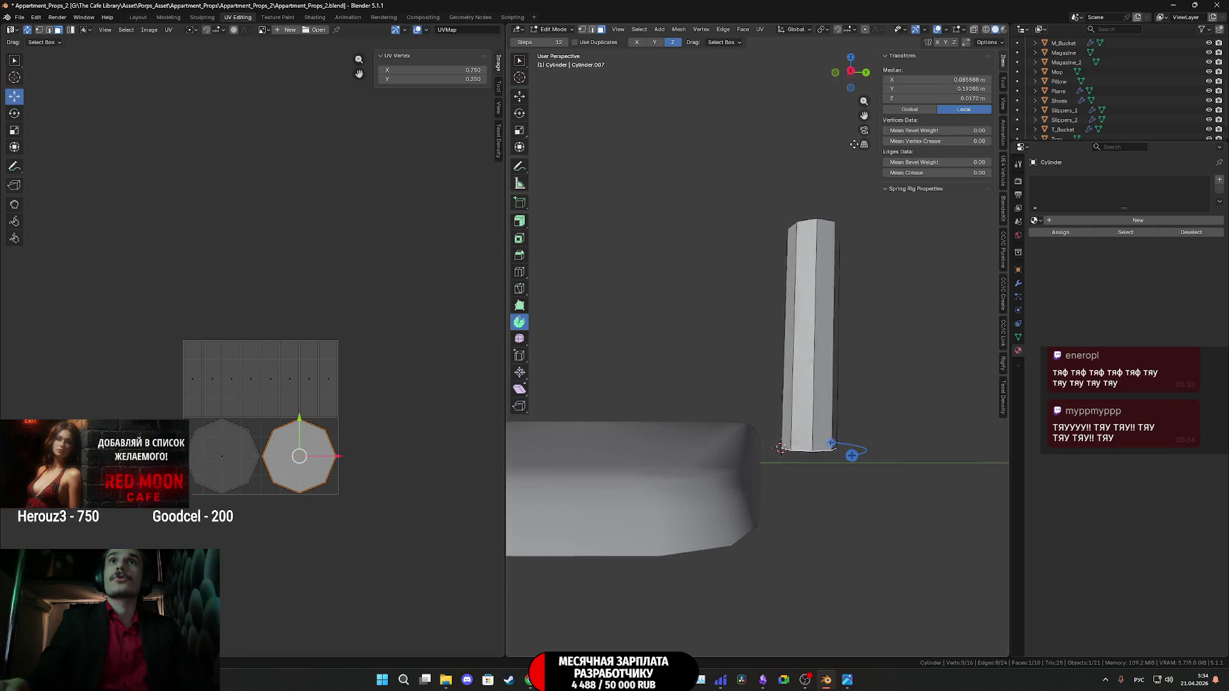
pyautogui.click(851, 71)
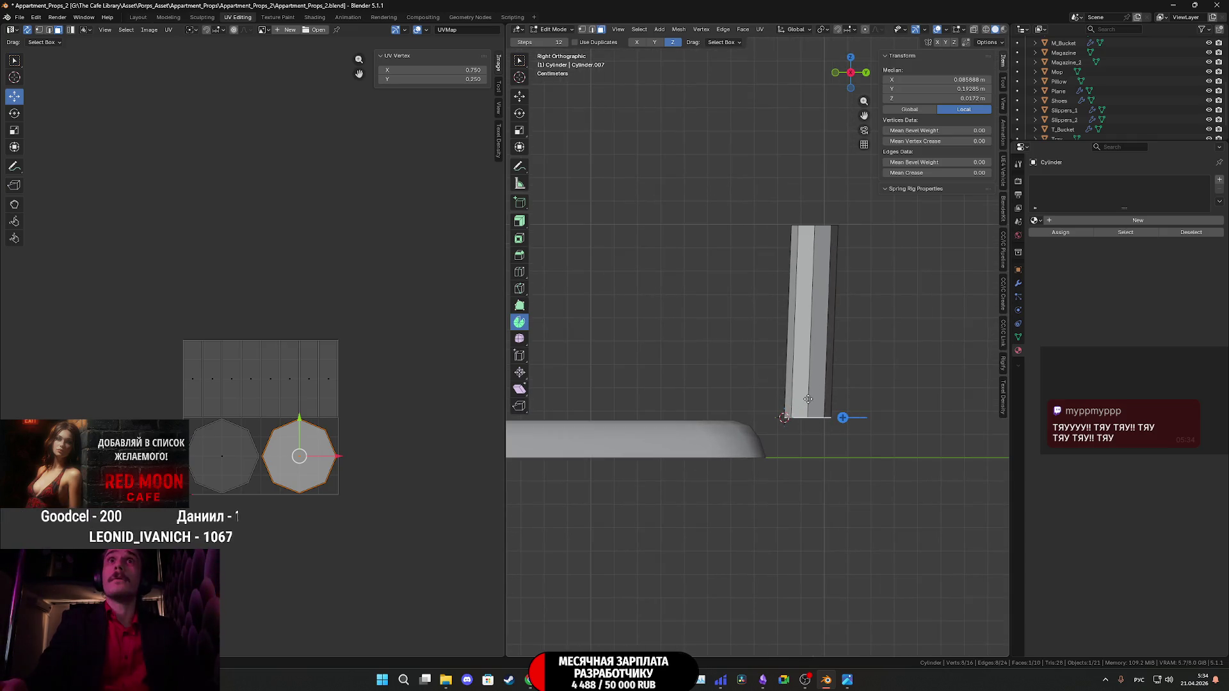
pyautogui.moveTo(810, 400); pyautogui.dragTo(531, 294, button='middle')
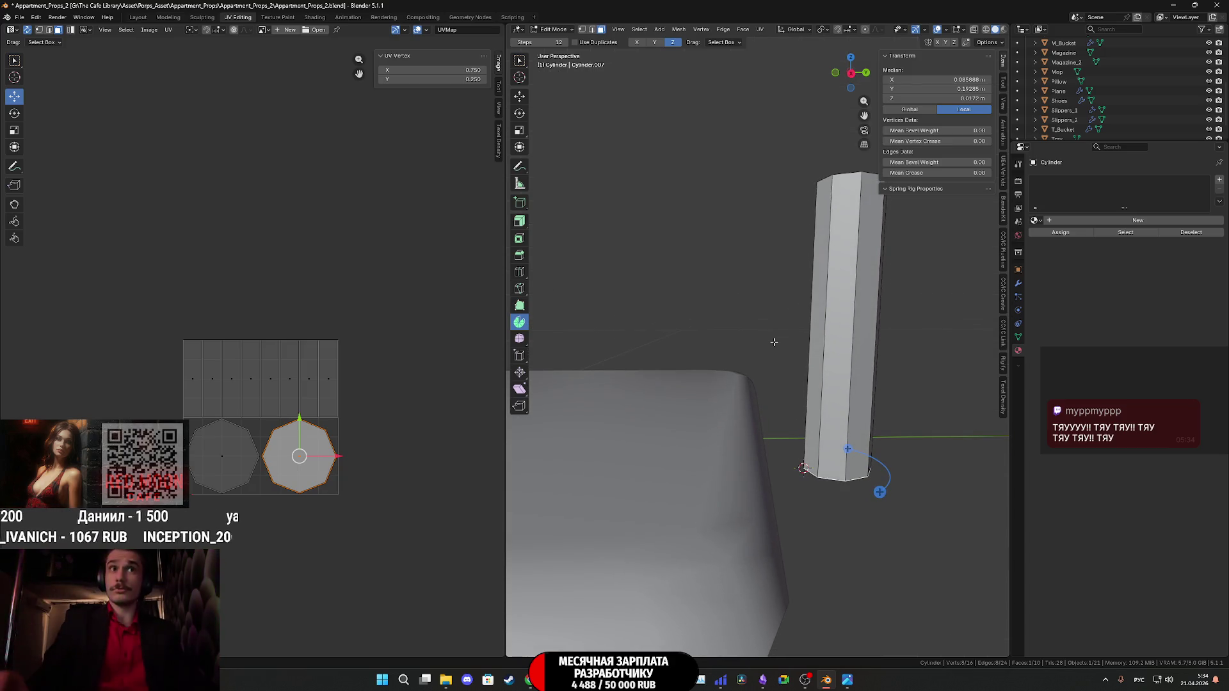
pyautogui.moveTo(794, 345)
pyautogui.mouseDown(button='middle')
pyautogui.moveTo(832, 498)
pyautogui.moveTo(876, 472)
pyautogui.mouseUp(button='middle')
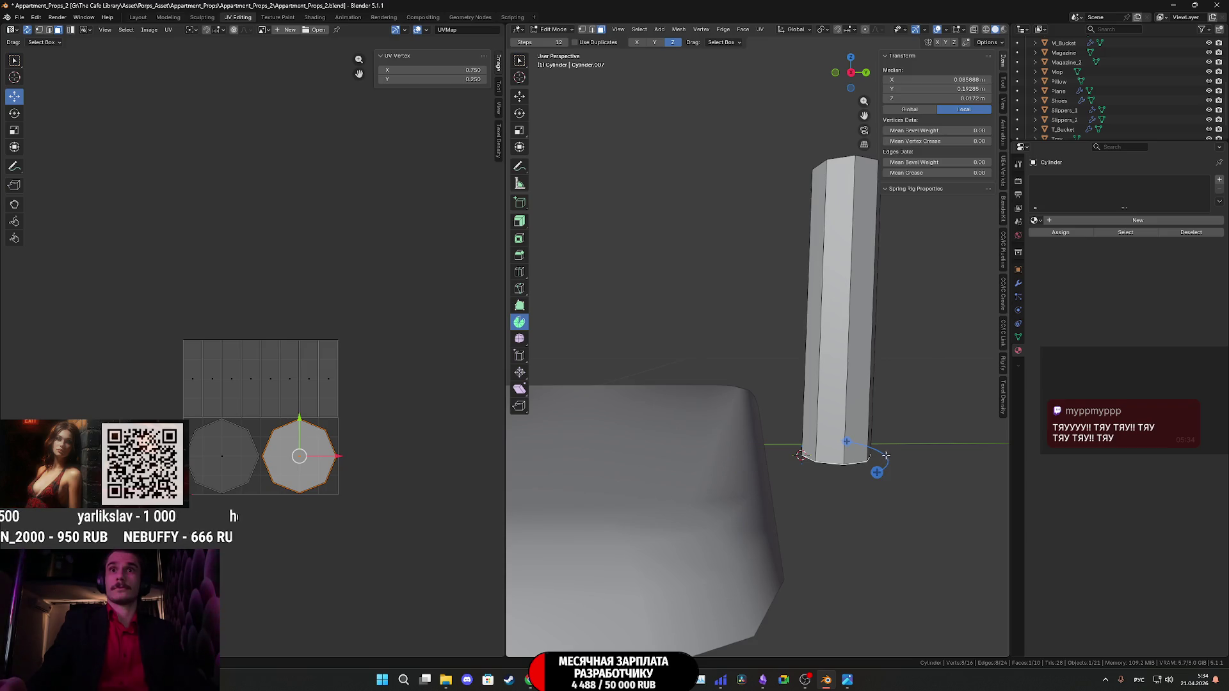
pyautogui.moveTo(886, 455); pyautogui.dragTo(689, 516)
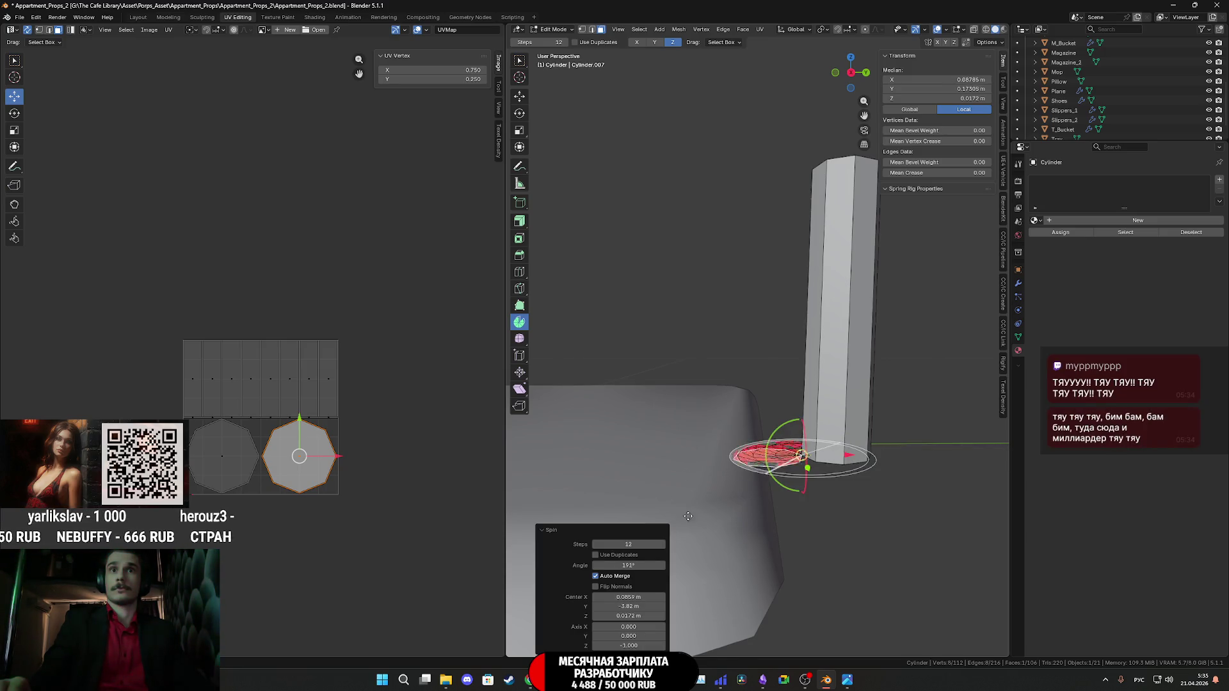
pyautogui.hotkey('ctrl', 'z')
pyautogui.moveTo(817, 486)
pyautogui.mouseDown(button='middle')
pyautogui.moveTo(883, 315)
pyautogui.moveTo(877, 359)
pyautogui.moveTo(894, 390)
pyautogui.moveTo(892, 333)
pyautogui.moveTo(881, 401)
pyautogui.moveTo(894, 368)
pyautogui.mouseUp(button='middle')
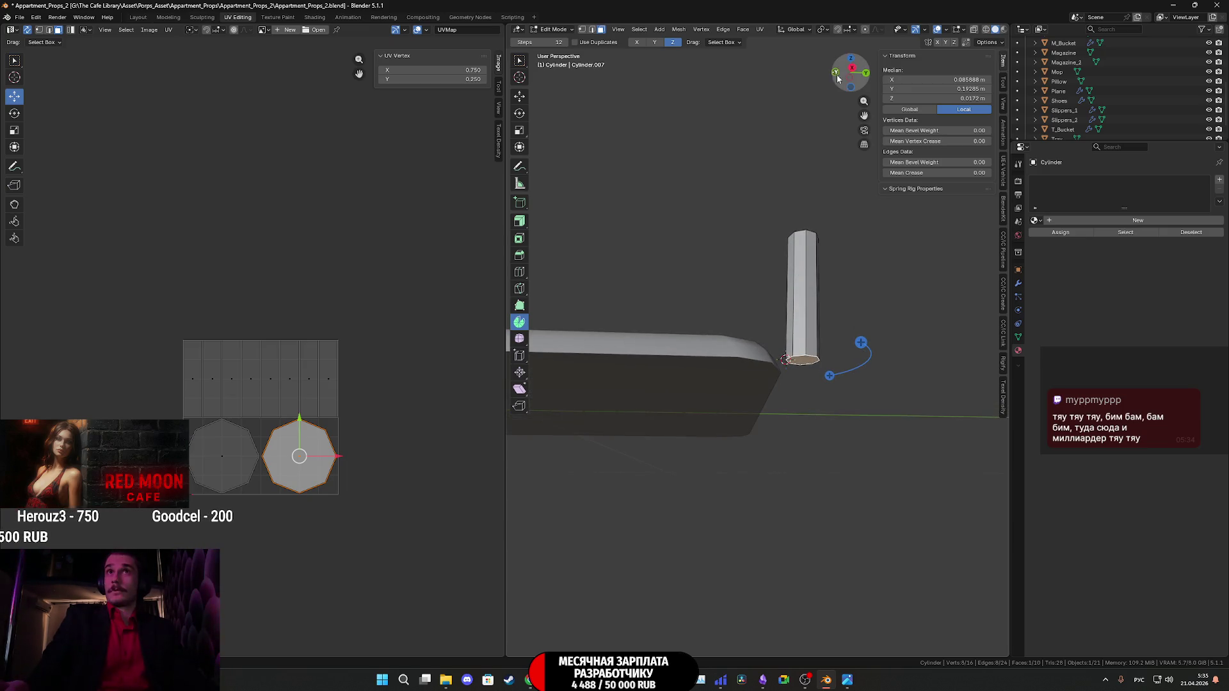
# Change the Spin tool's axis from Z to Y and then to X.
pyautogui.moveTo(850, 76); pyautogui.dragTo(828, 245)
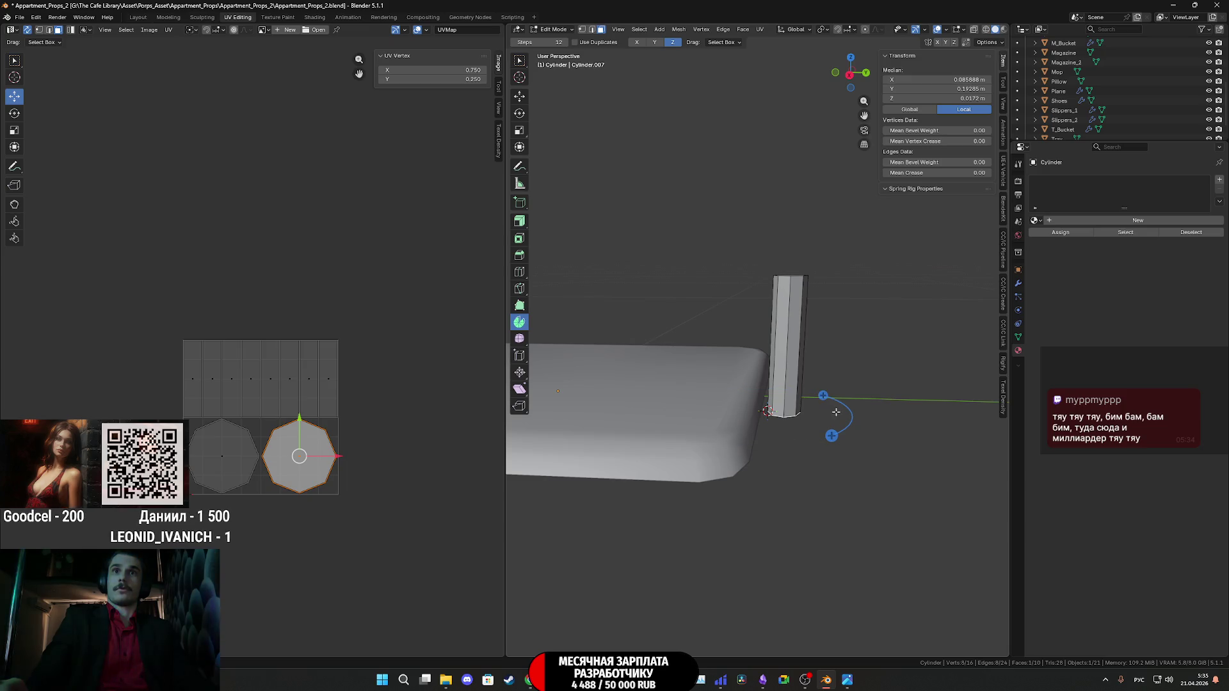
pyautogui.moveTo(836, 411); pyautogui.dragTo(846, 405, button='middle')
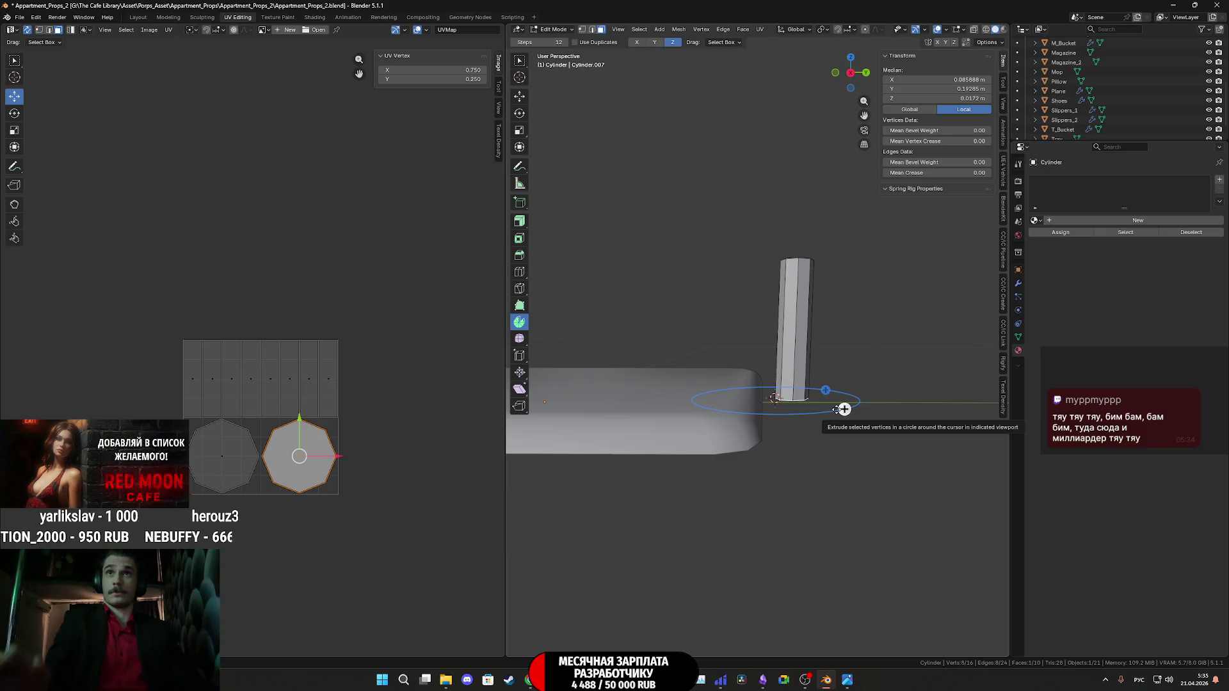
pyautogui.moveTo(843, 409); pyautogui.dragTo(900, 365, button='middle')
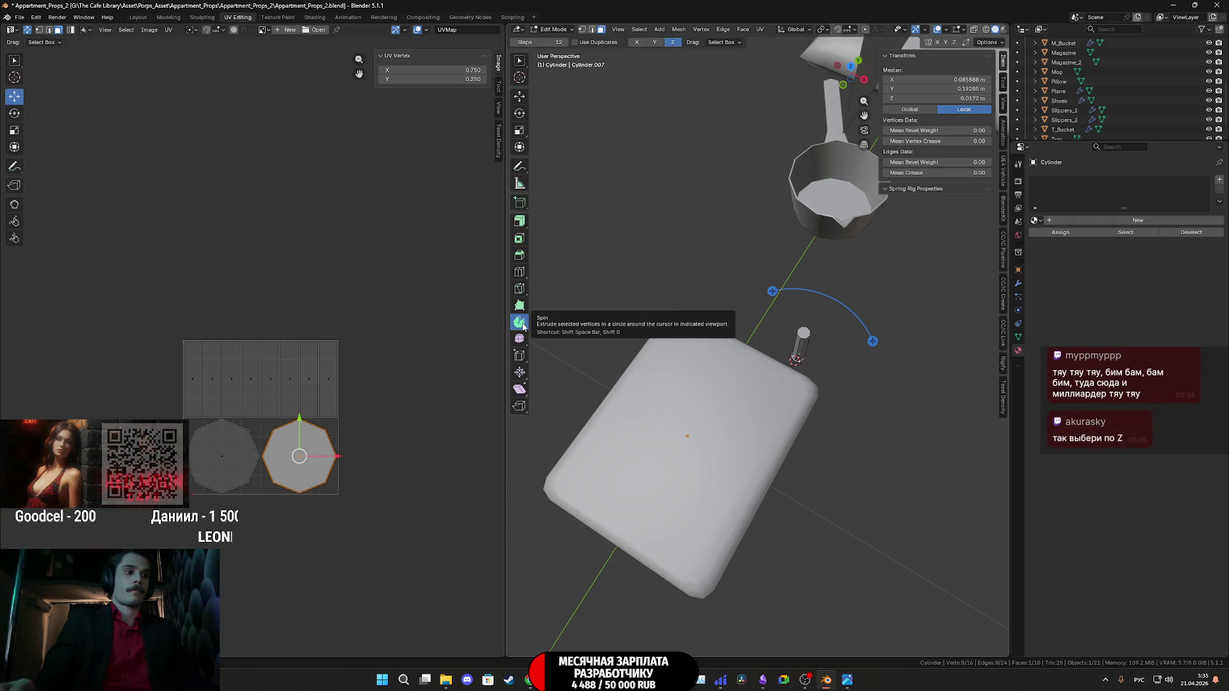
pyautogui.press('z')
pyautogui.click(819, 376)
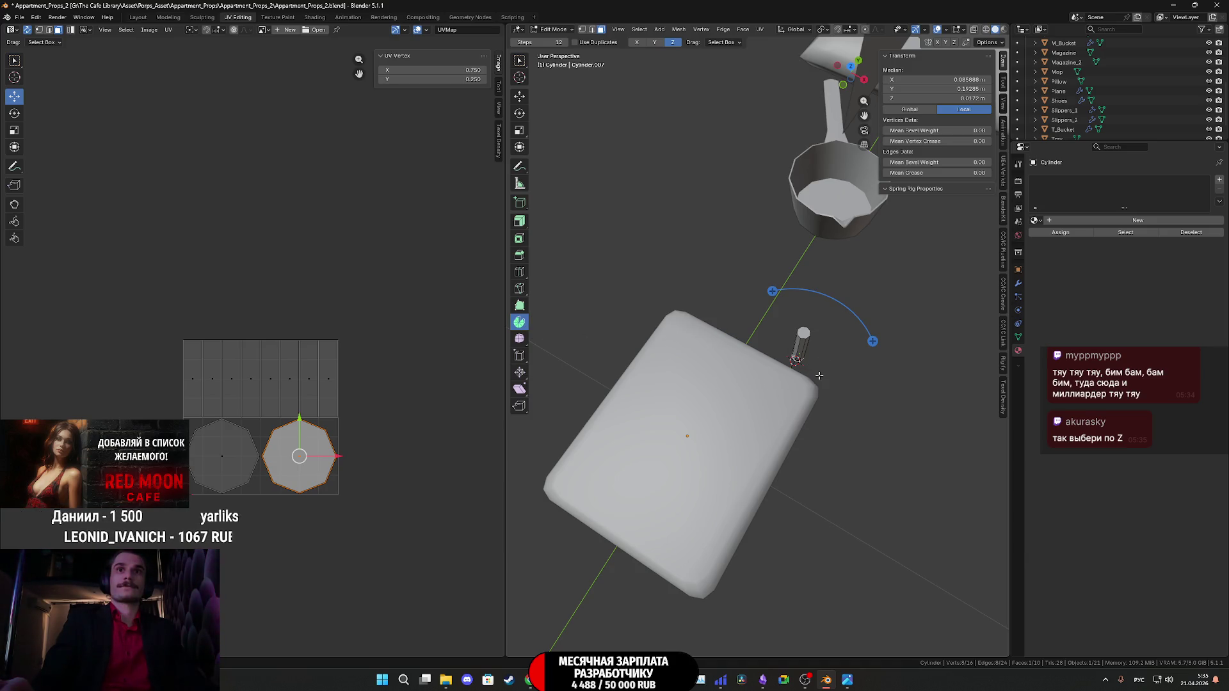
pyautogui.click(656, 43)
pyautogui.moveTo(679, 64)
pyautogui.mouseDown(button='middle')
pyautogui.moveTo(708, 89)
pyautogui.moveTo(735, 209)
pyautogui.moveTo(762, 218)
pyautogui.moveTo(886, 371)
pyautogui.moveTo(850, 337)
pyautogui.mouseUp(button='middle')
pyautogui.click(637, 42)
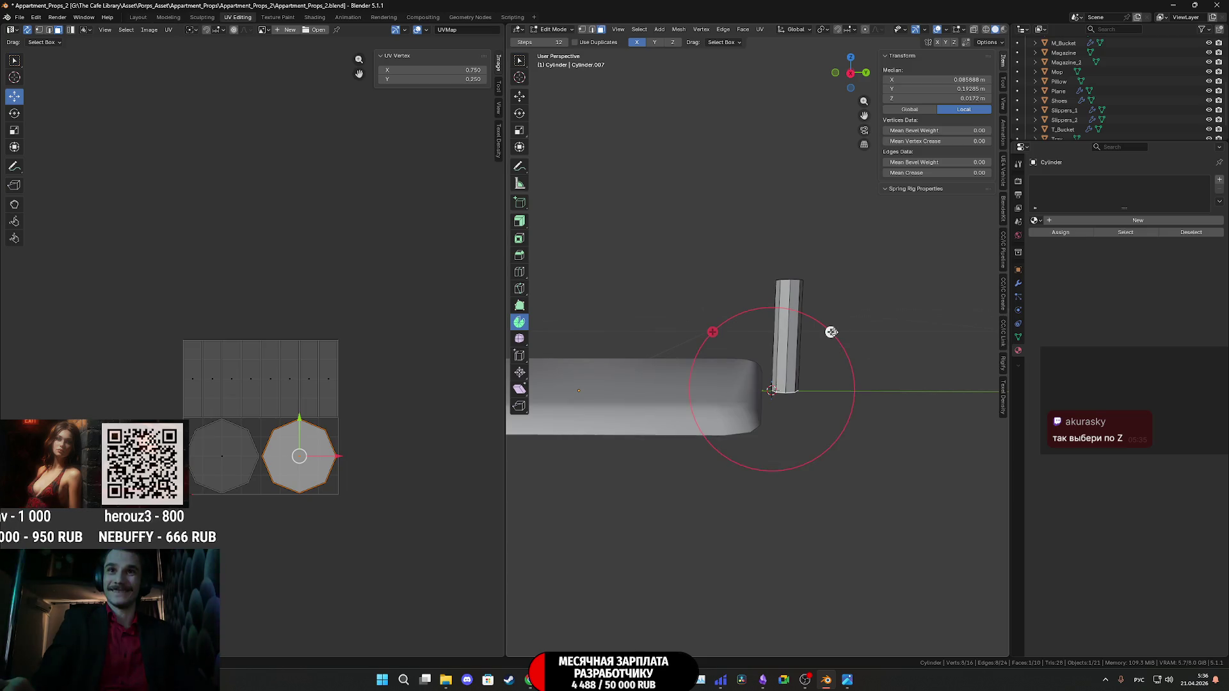
# Spin the tube's base 90° around the 3D cursor to bend it.
pyautogui.moveTo(831, 332)
pyautogui.mouseDown()
pyautogui.moveTo(843, 400)
pyautogui.moveTo(812, 453)
pyautogui.mouseUp()
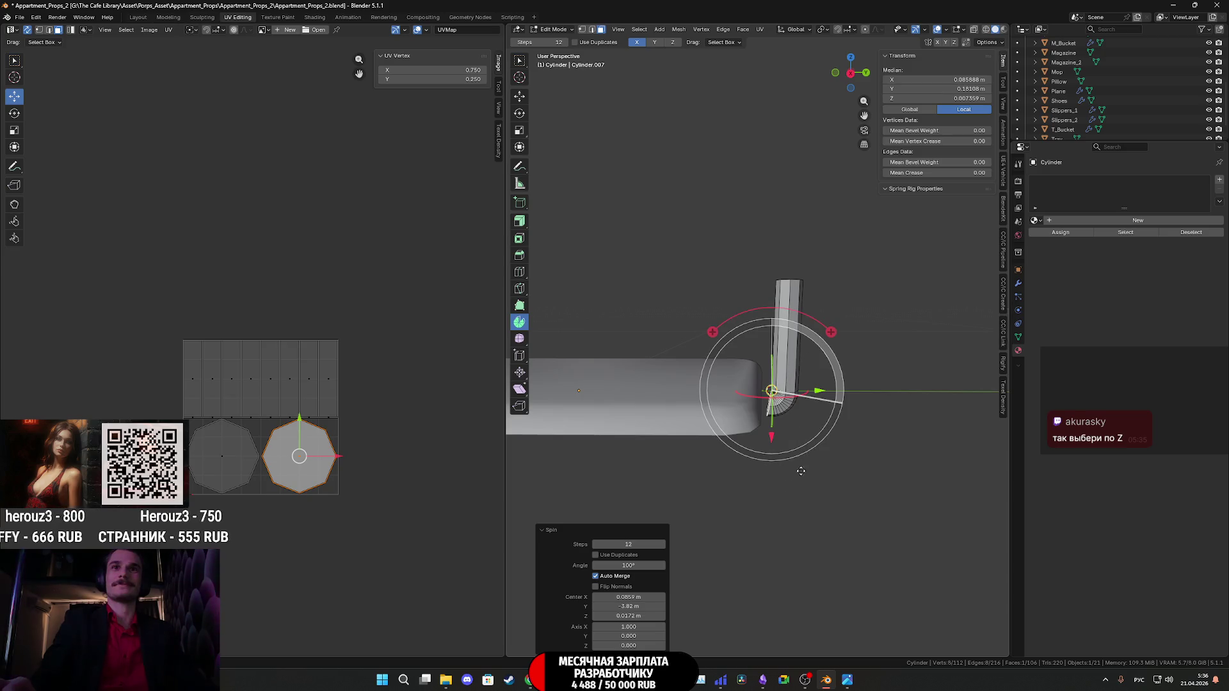
pyautogui.moveTo(623, 545)
pyautogui.mouseDown()
pyautogui.moveTo(647, 545)
pyautogui.moveTo(615, 545)
pyautogui.mouseUp()
pyautogui.moveTo(744, 485)
pyautogui.mouseDown(button='middle')
pyautogui.moveTo(878, 512)
pyautogui.moveTo(768, 544)
pyautogui.mouseUp(button='middle')
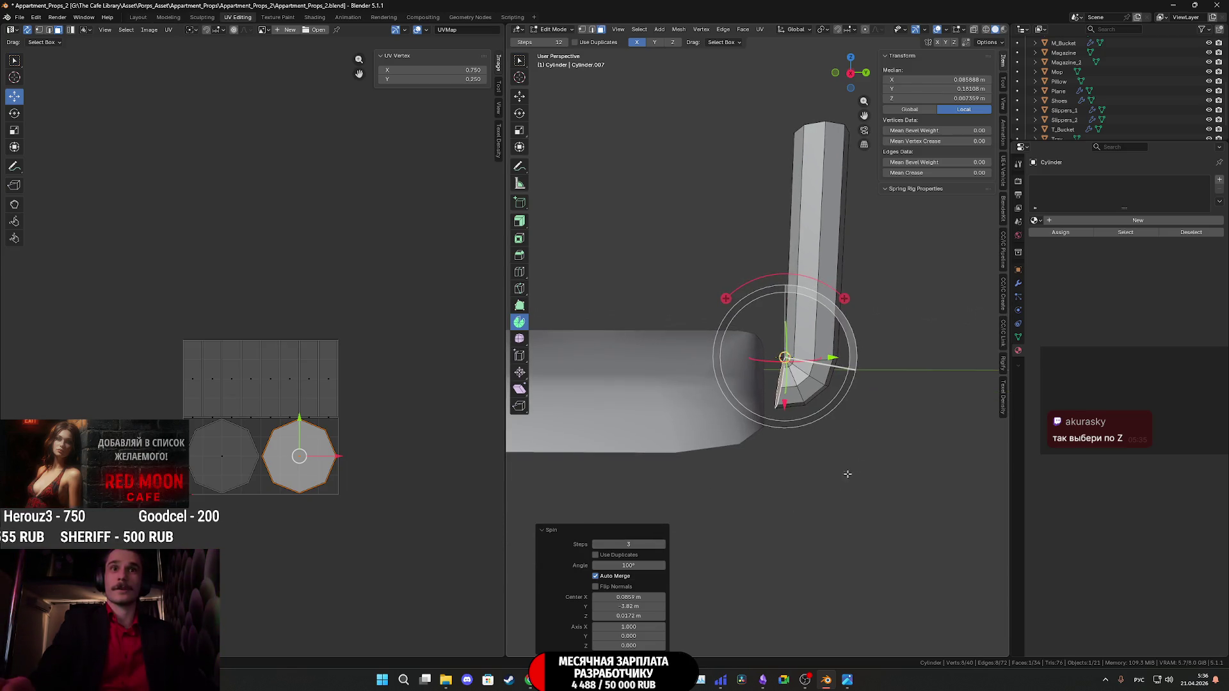
pyautogui.click(638, 566)
pyautogui.write('90')
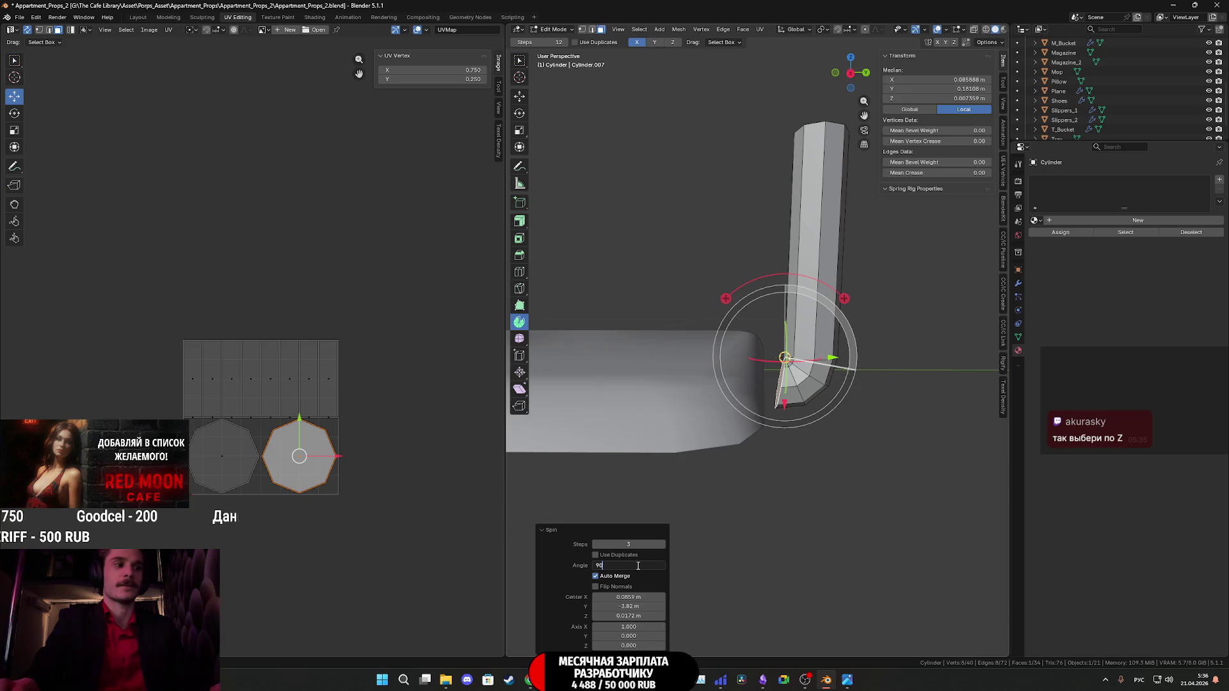
pyautogui.press('Return')
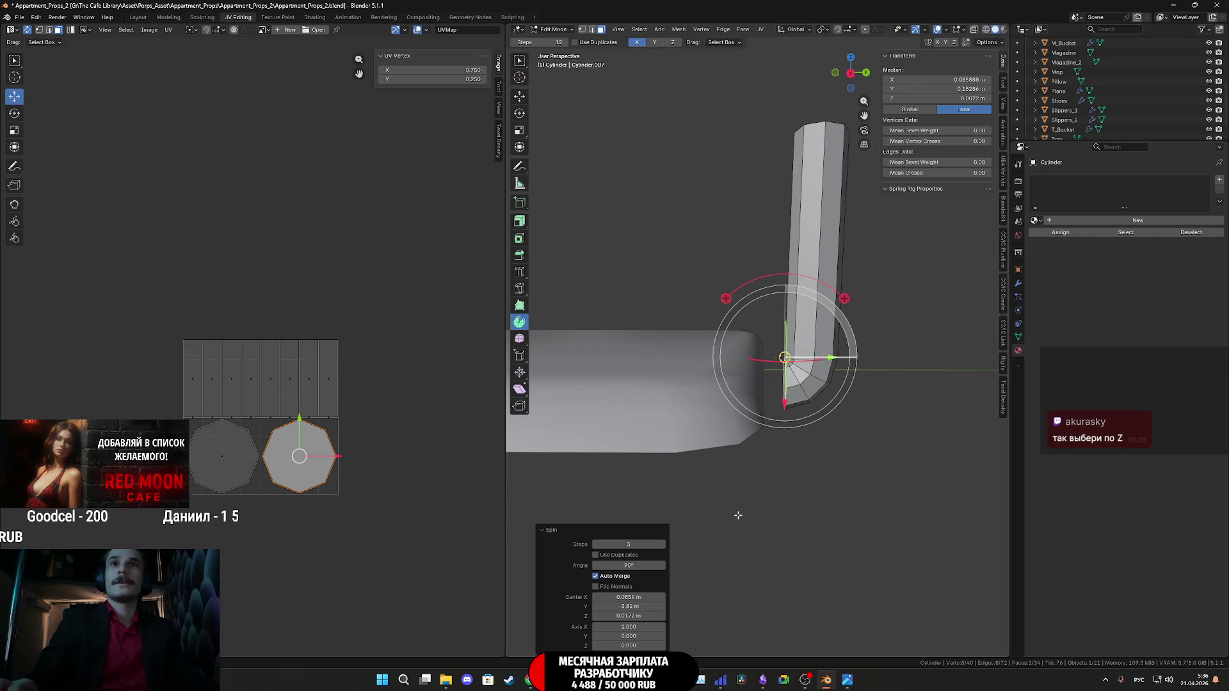
# Set the bend's spin steps to 2 and inspect the curve.
pyautogui.click(595, 545)
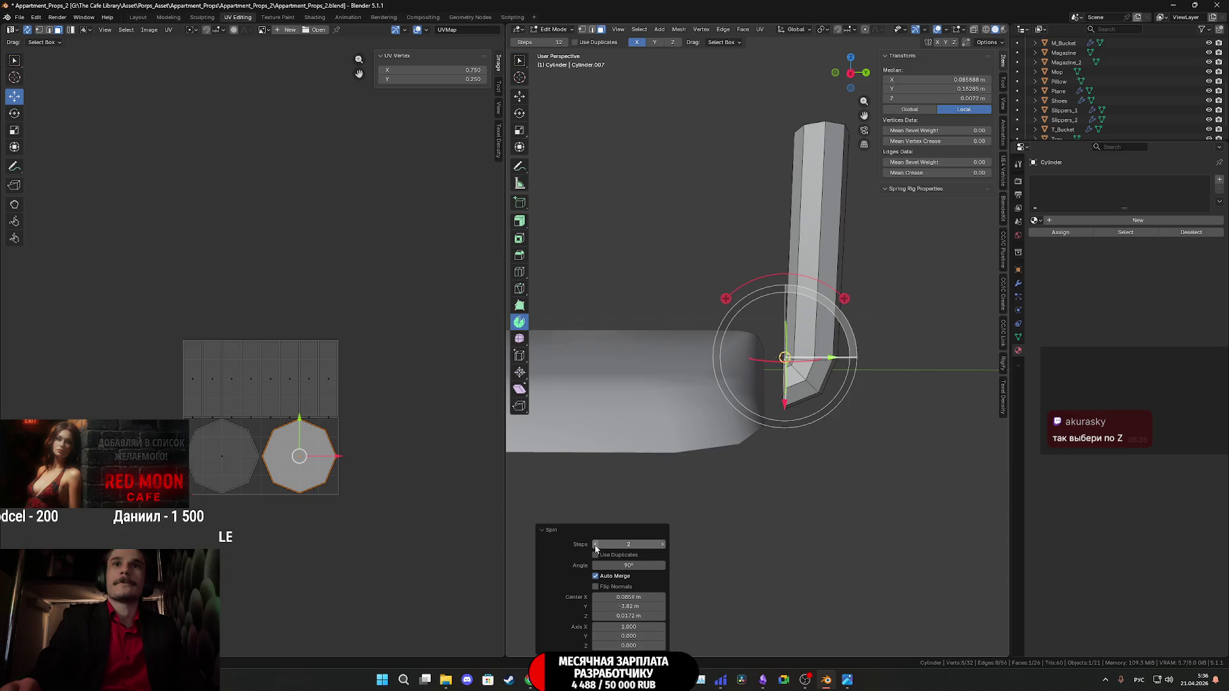
pyautogui.click(596, 546)
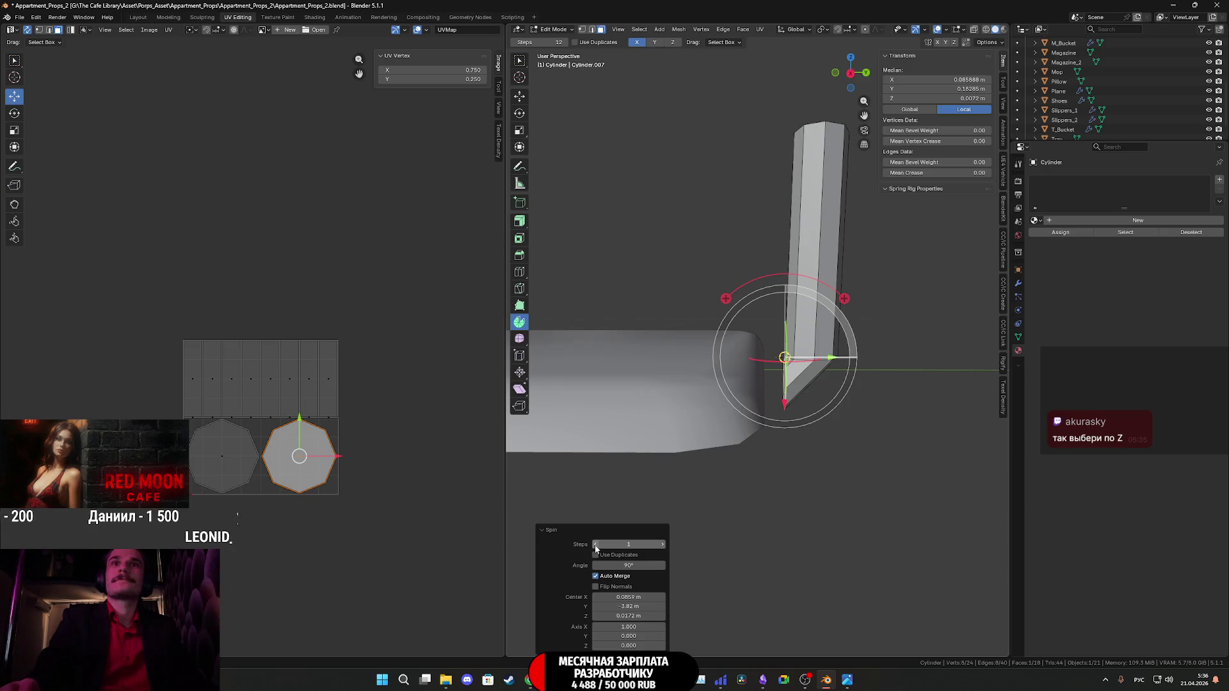
pyautogui.click(663, 545)
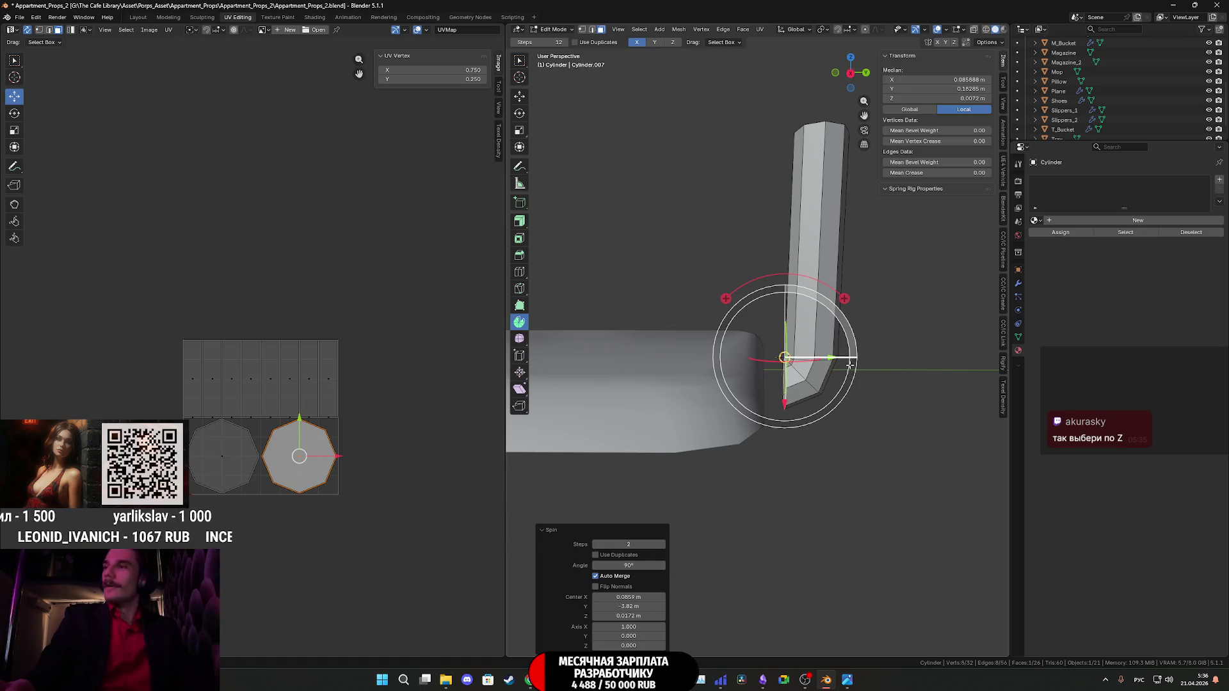
pyautogui.moveTo(846, 363)
pyautogui.mouseDown(button='middle')
pyautogui.moveTo(829, 397)
pyautogui.moveTo(845, 359)
pyautogui.moveTo(833, 371)
pyautogui.moveTo(800, 358)
pyautogui.moveTo(639, 198)
pyautogui.mouseUp(button='middle')
# In right side view, switch to the Move tool and start moving the leg's end along Z.
pyautogui.click(519, 97)
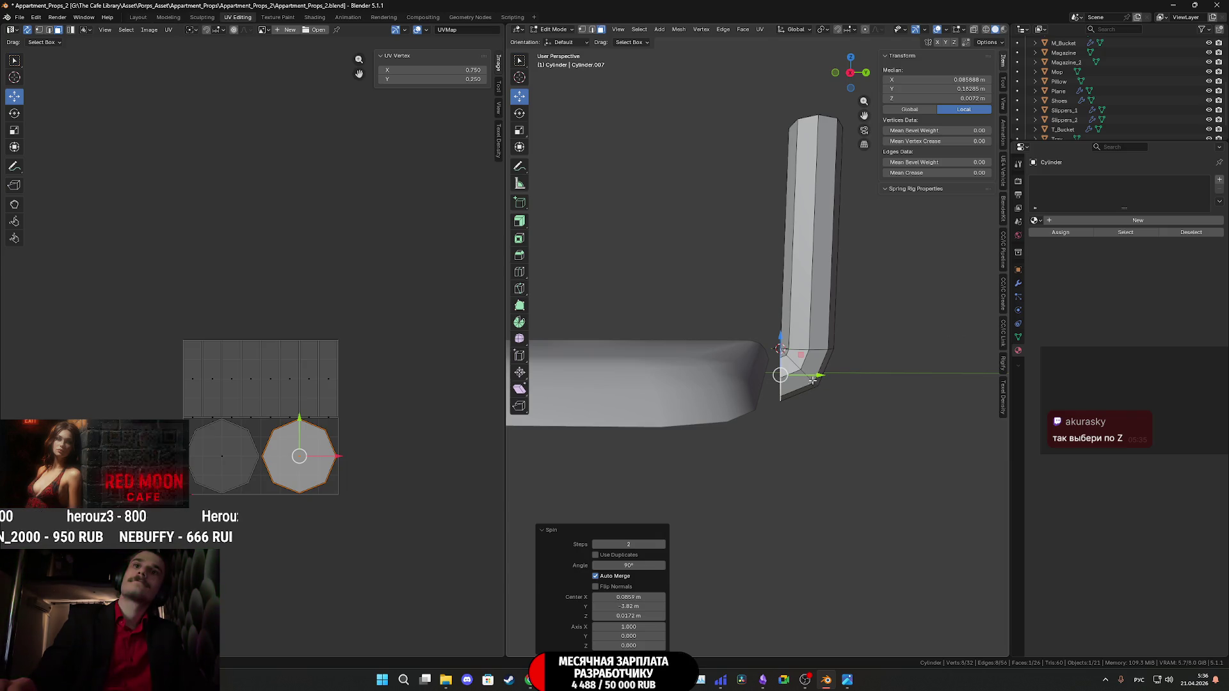
pyautogui.click(850, 72)
pyautogui.press('g')
pyautogui.press('z')
pyautogui.press('z')
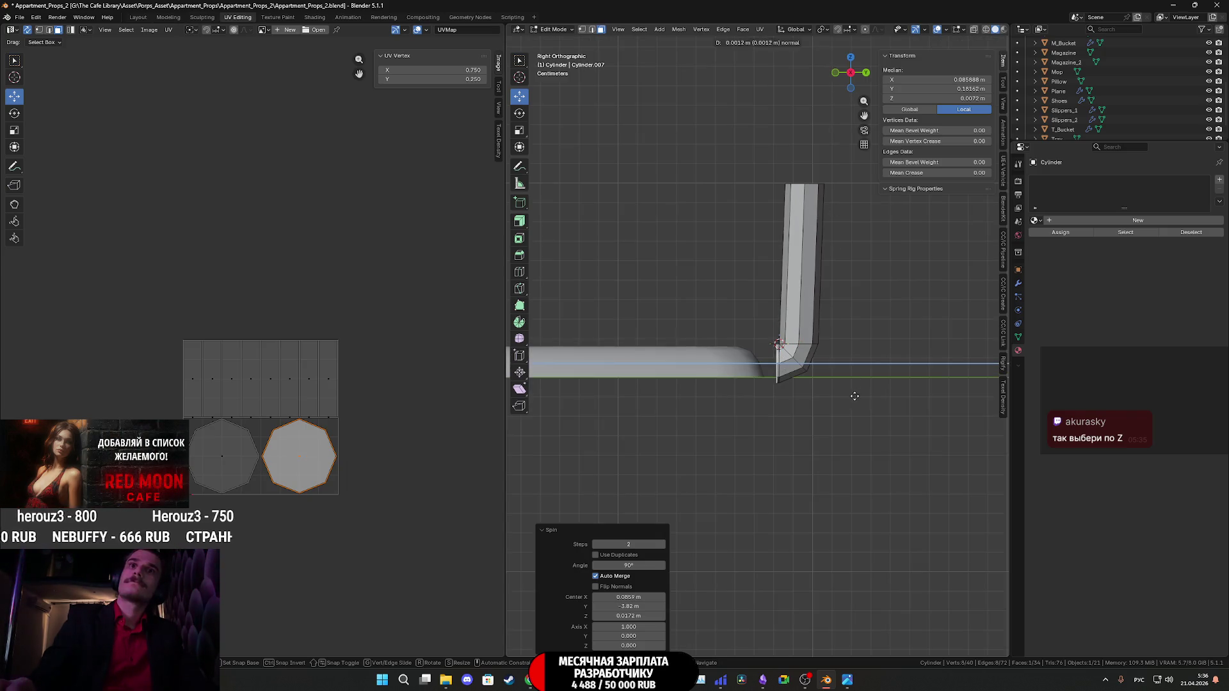
# Confirm the short end extrusion, flatten it along Z, and delete the end cap face.
pyautogui.click(805, 382)
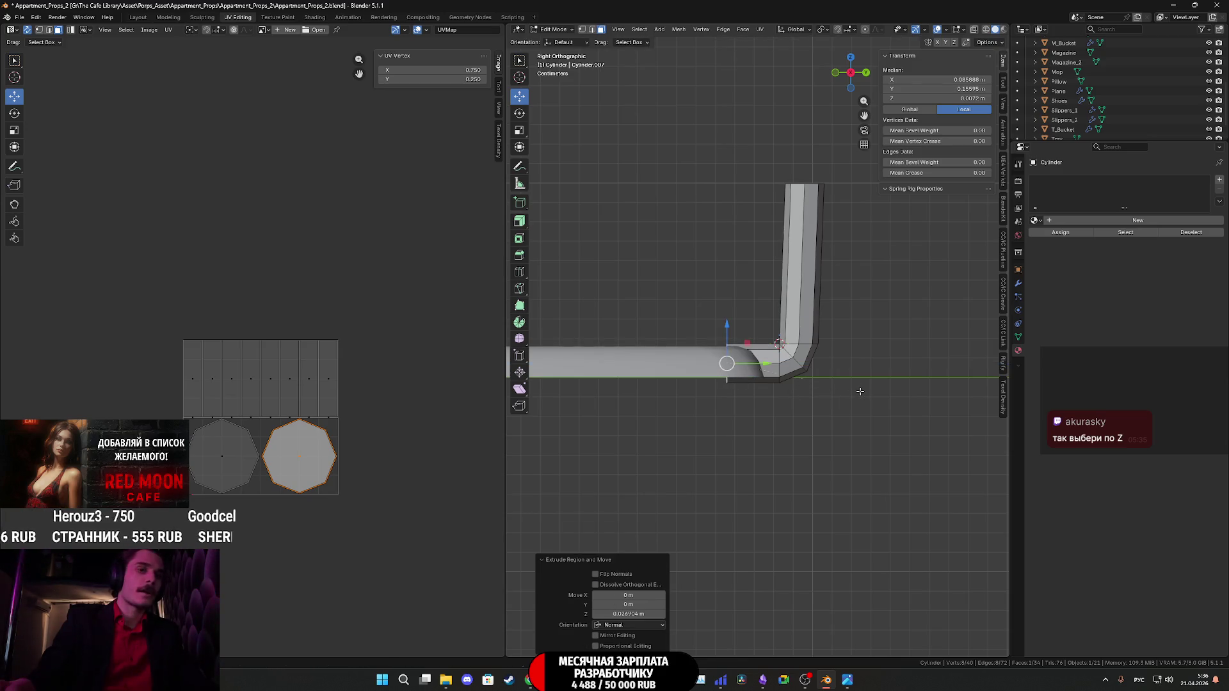
pyautogui.press('s')
pyautogui.press('z')
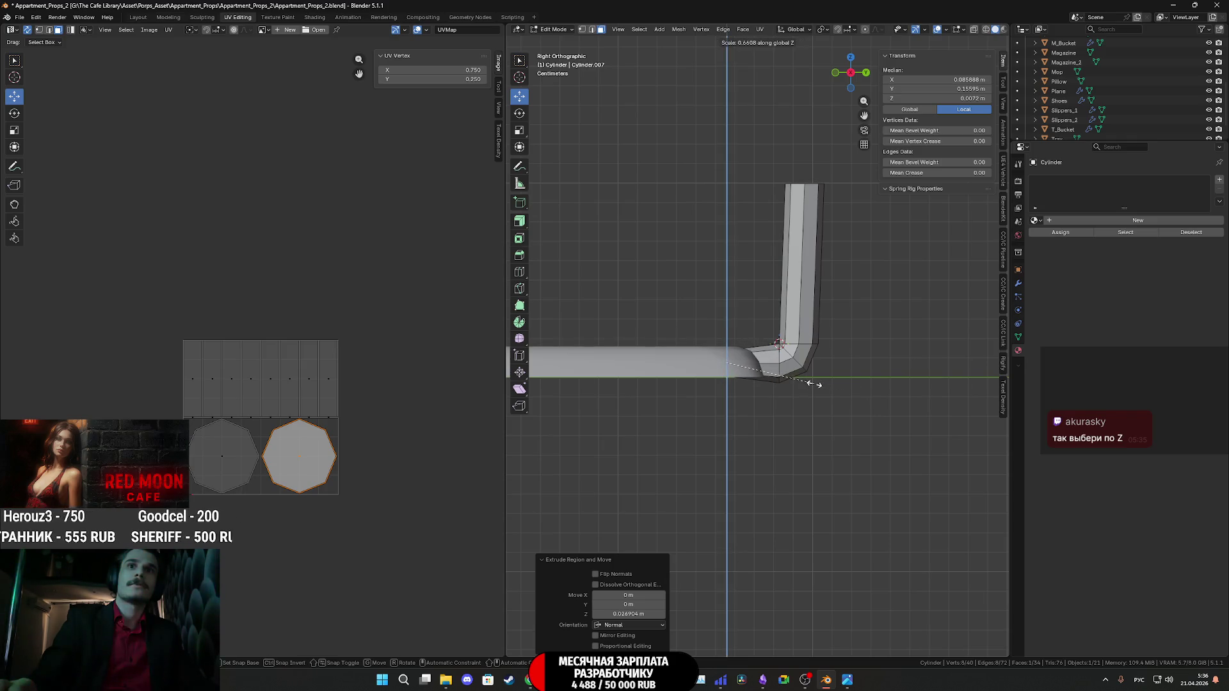
pyautogui.click(814, 384)
pyautogui.moveTo(813, 384)
pyautogui.mouseDown(button='middle')
pyautogui.moveTo(781, 418)
pyautogui.moveTo(837, 369)
pyautogui.moveTo(805, 409)
pyautogui.moveTo(769, 349)
pyautogui.moveTo(740, 357)
pyautogui.moveTo(824, 394)
pyautogui.moveTo(827, 368)
pyautogui.moveTo(820, 391)
pyautogui.mouseUp(button='middle')
pyautogui.press('x')
pyautogui.click(831, 380)
# Select the leg's top face and shift it about 0.0076 m along Y.
pyautogui.click(711, 326)
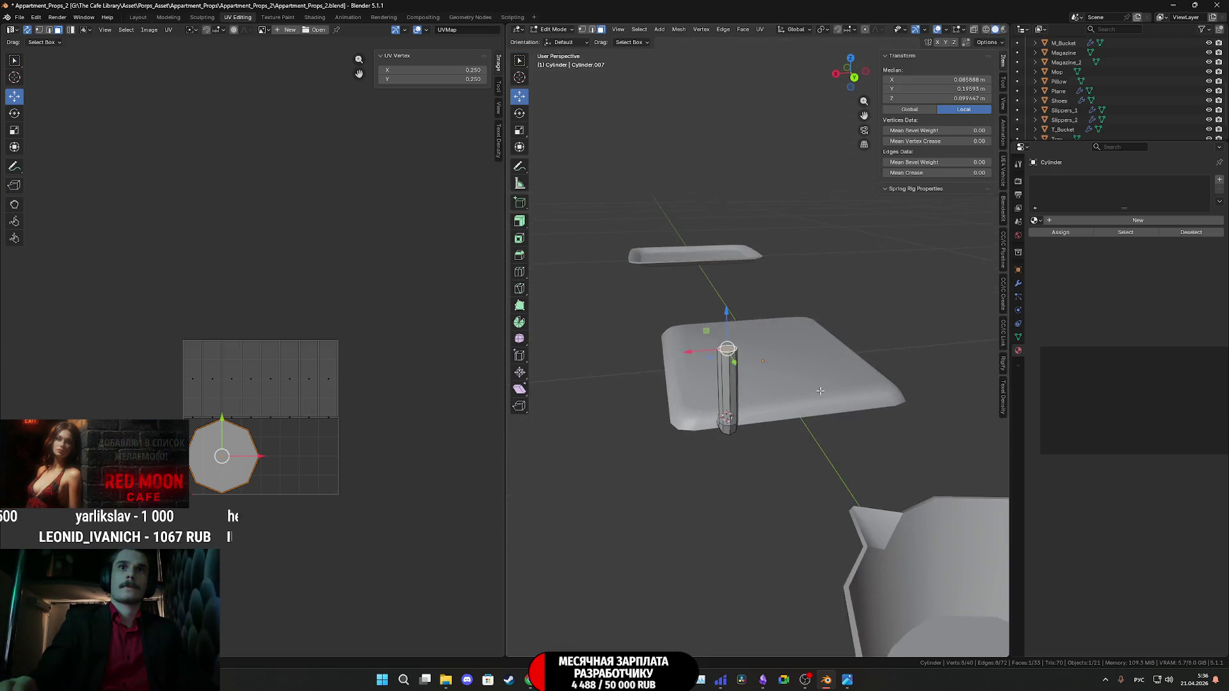
pyautogui.moveTo(847, 680)
pyautogui.moveTo(846, 644)
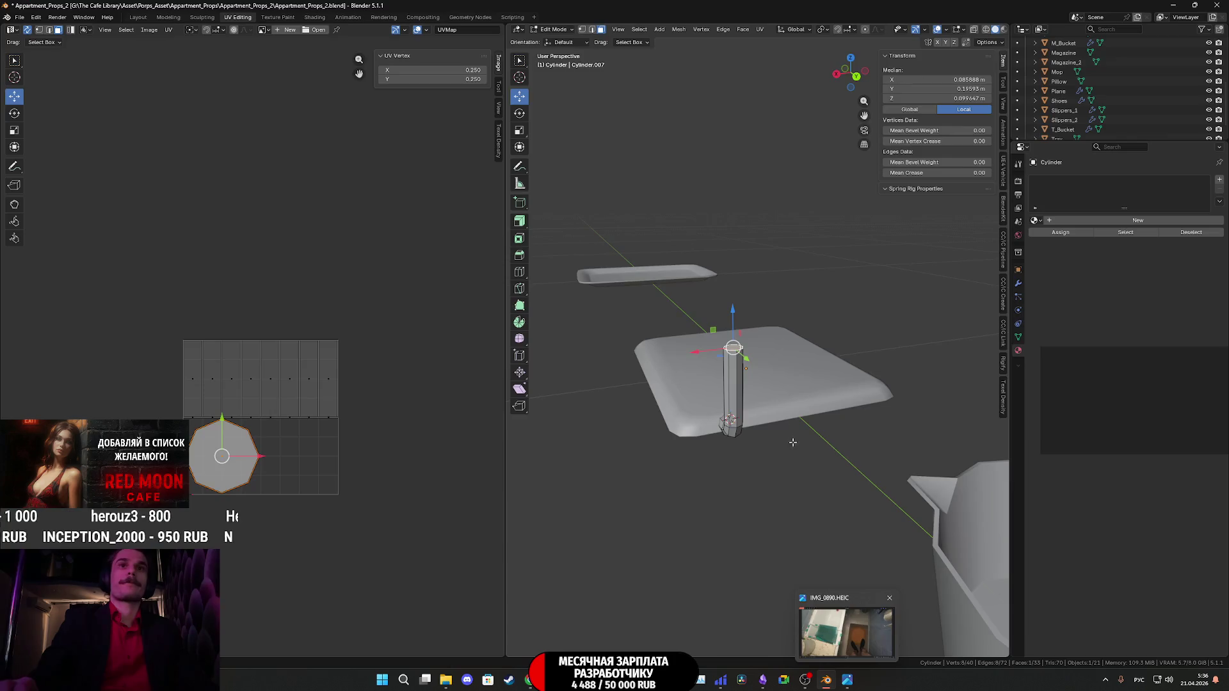
pyautogui.moveTo(826, 384)
pyautogui.mouseDown(button='middle')
pyautogui.moveTo(829, 323)
pyautogui.moveTo(829, 336)
pyautogui.mouseUp(button='middle')
pyautogui.moveTo(829, 333); pyautogui.dragTo(838, 332)
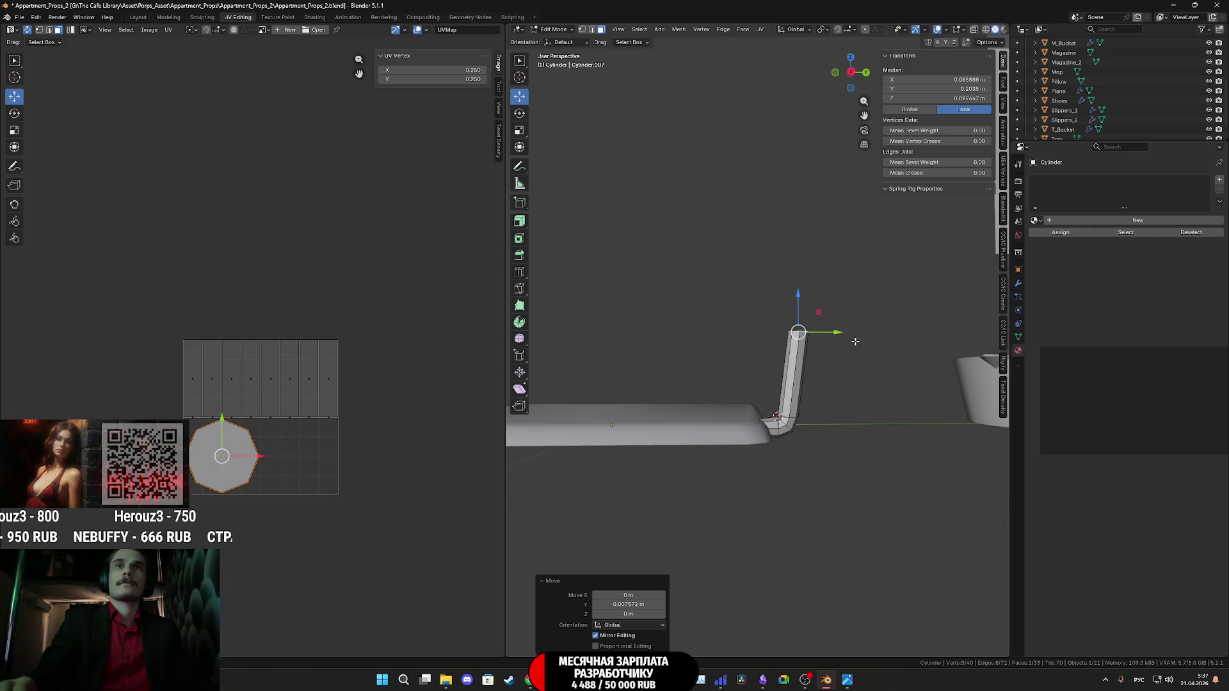
# Select a single vertex on the leg's top, try moving it, then undo the move.
pyautogui.moveTo(853, 341); pyautogui.dragTo(721, 443, button='middle')
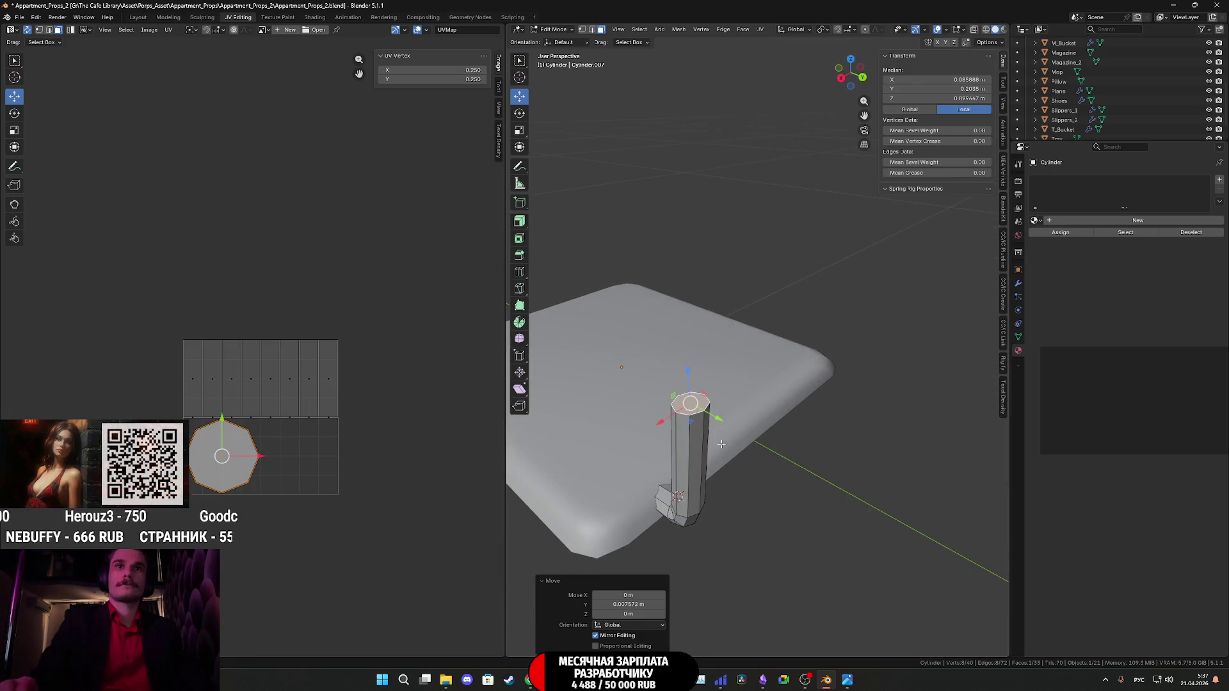
pyautogui.click(583, 29)
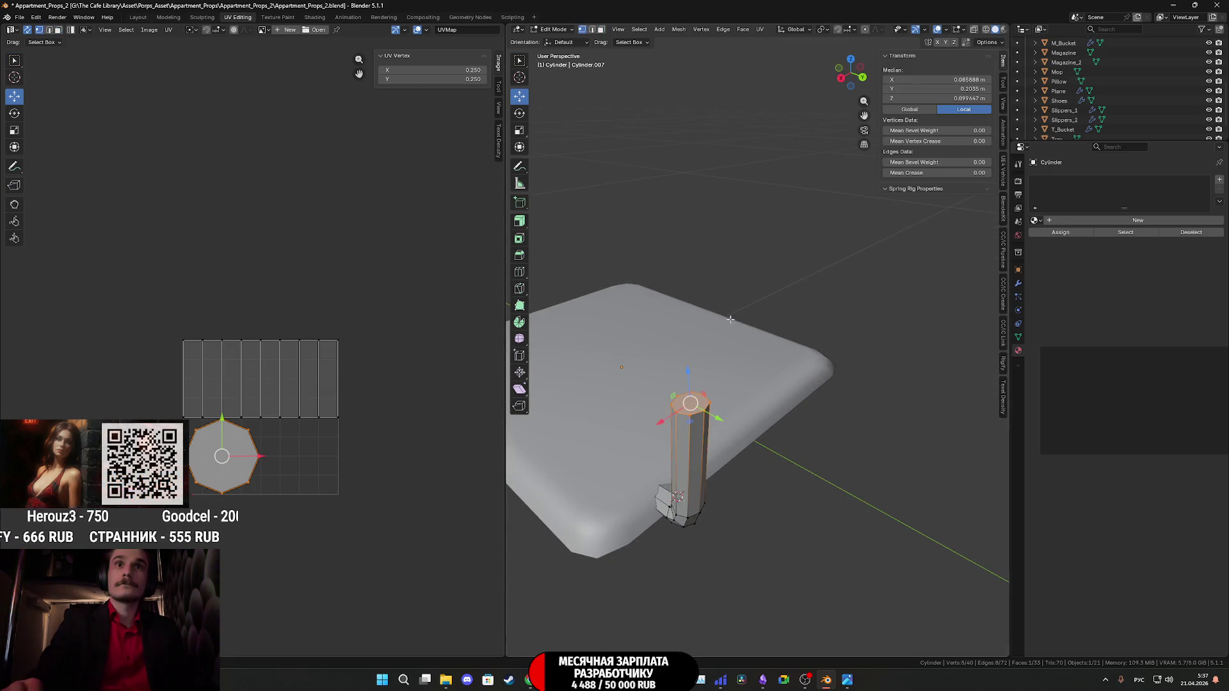
pyautogui.click(705, 415)
pyautogui.moveTo(705, 416); pyautogui.dragTo(826, 417, button='middle')
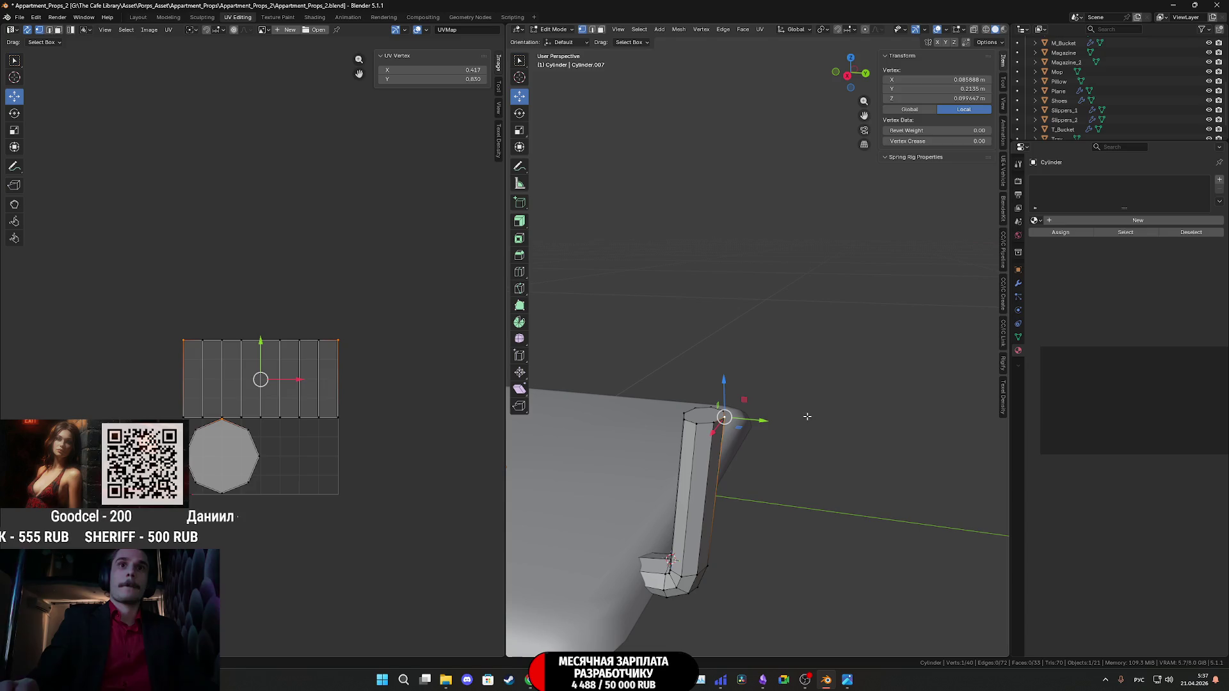
pyautogui.press('g')
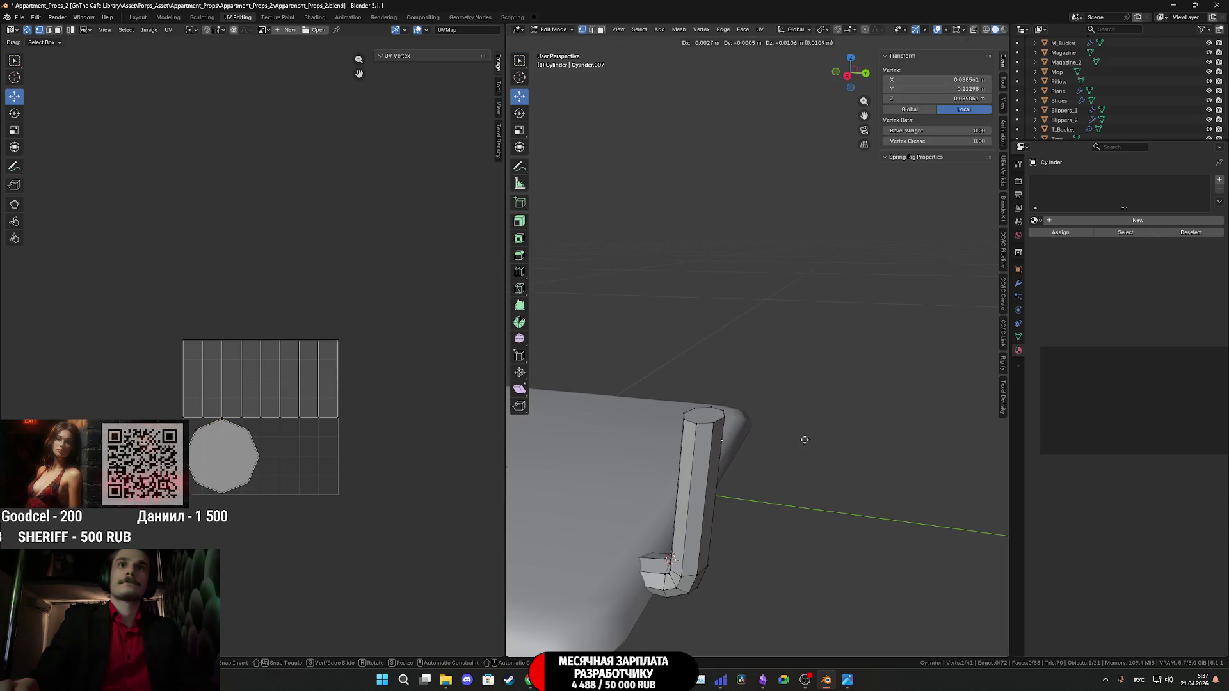
pyautogui.click(804, 439)
pyautogui.hotkey('ctrl', 'z')
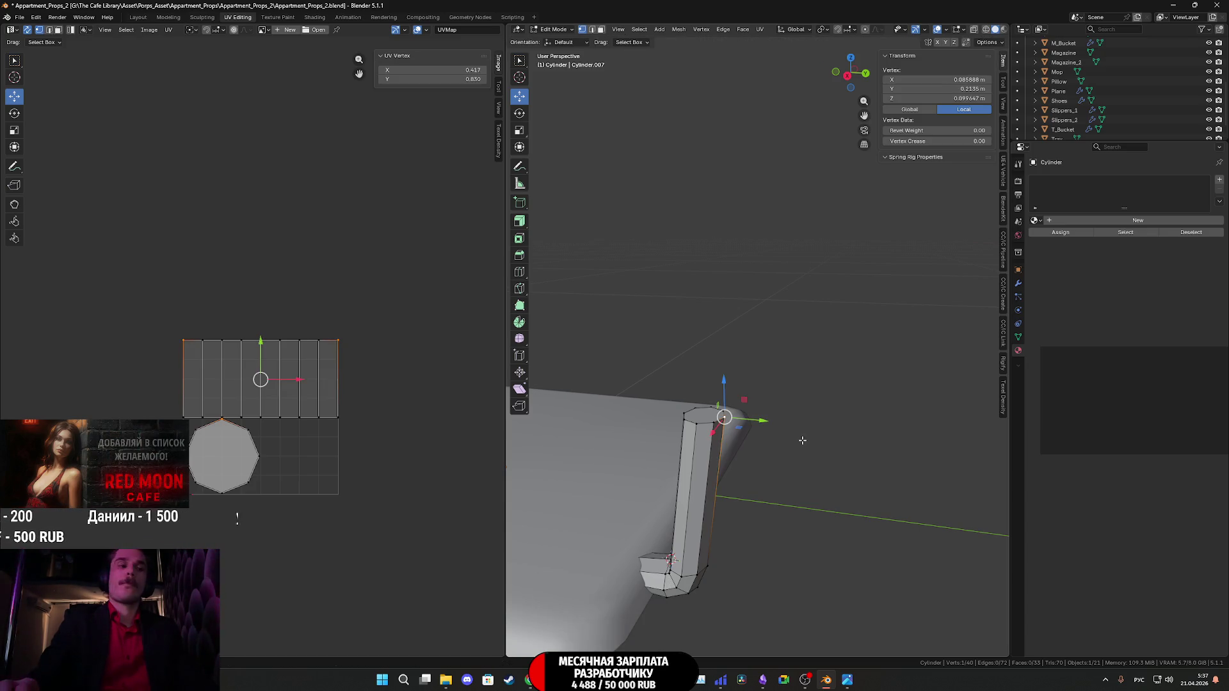
# Snap the 3D cursor to the selected vertex and delete the leg's top cap face.
pyautogui.hotkey('shift', 's')
pyautogui.click(790, 476)
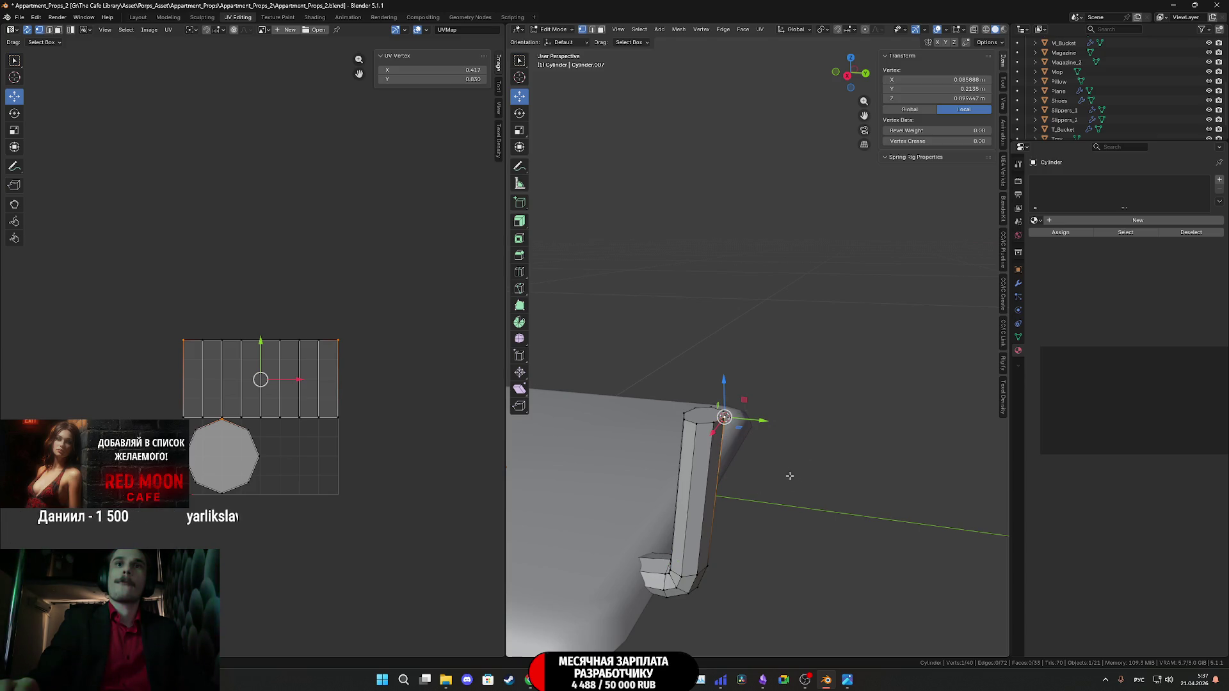
pyautogui.click(656, 205)
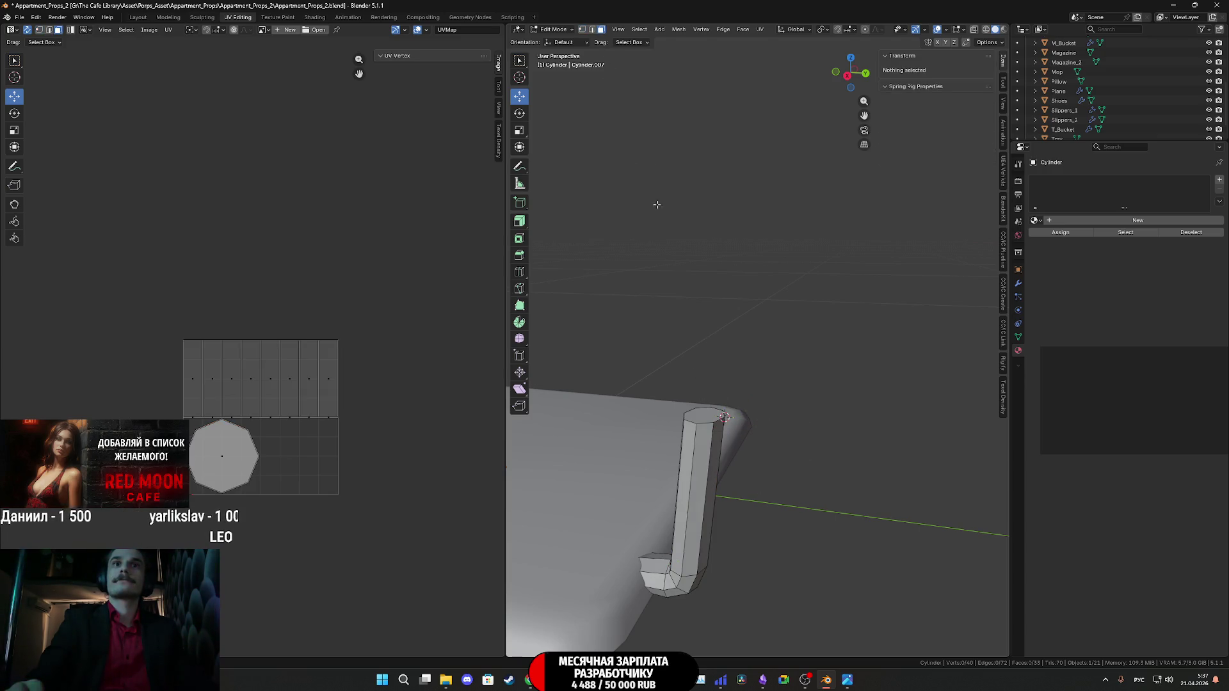
pyautogui.click(707, 419)
pyautogui.press('x')
pyautogui.click(710, 419)
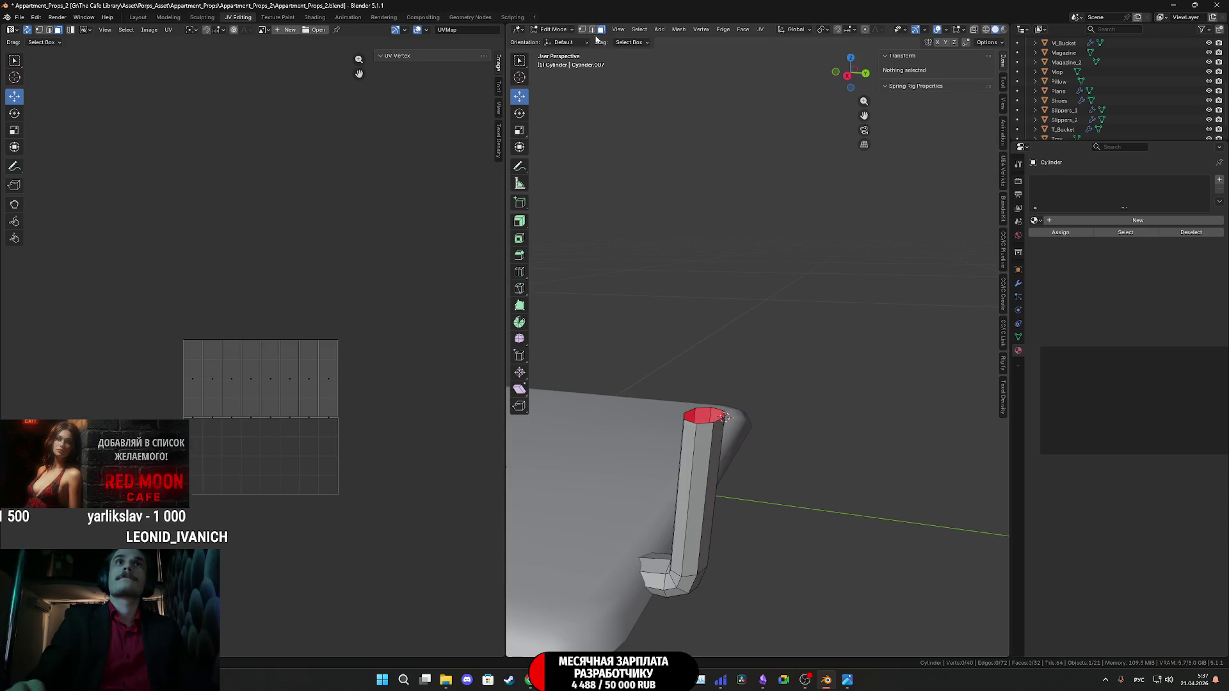
# Spin the open top edge loop into a 90° bend with the Spin tool.
pyautogui.keyDown('alt'); pyautogui.click(704, 423); pyautogui.keyUp('alt')
pyautogui.moveTo(704, 422); pyautogui.dragTo(769, 423, button='middle')
pyautogui.moveTo(845, 72); pyautogui.dragTo(544, 168, button='middle')
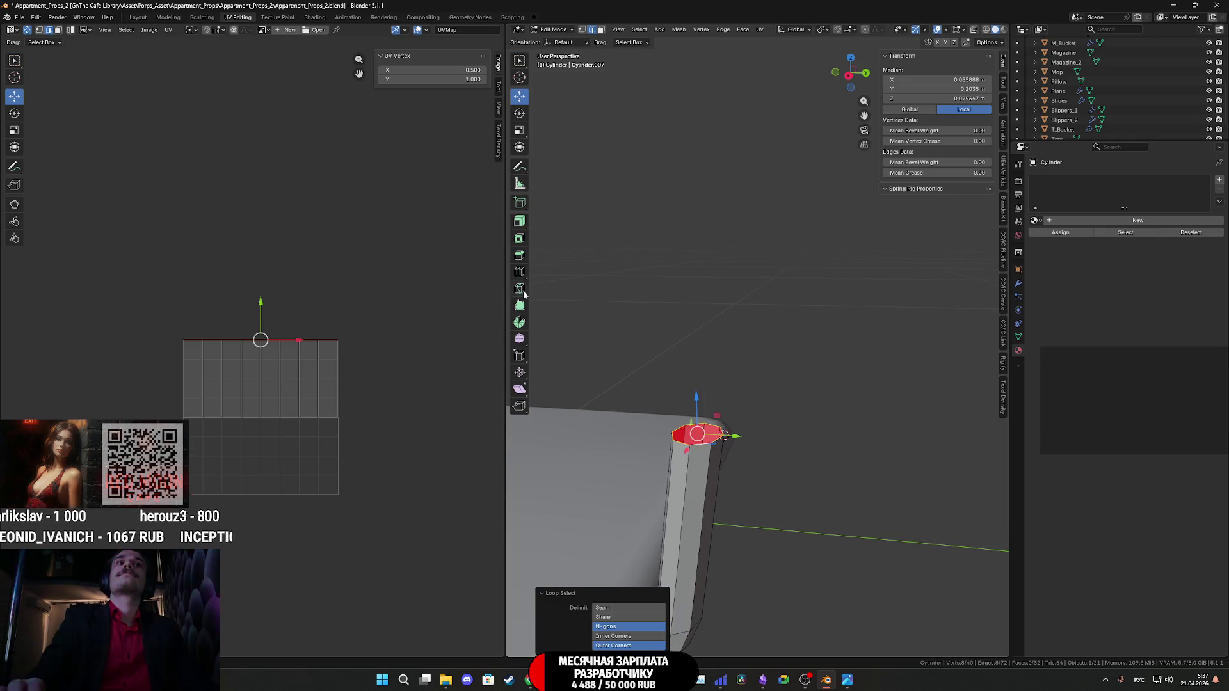
pyautogui.click(519, 322)
pyautogui.moveTo(796, 391); pyautogui.dragTo(802, 383, button='middle')
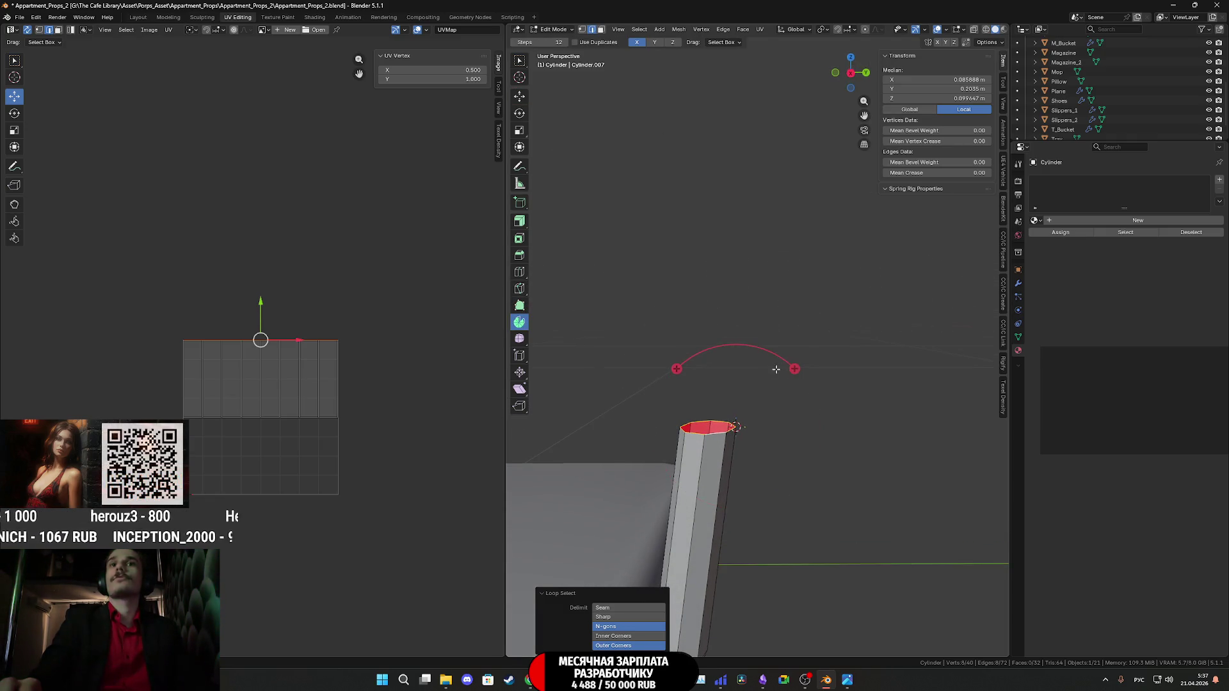
pyautogui.moveTo(795, 369)
pyautogui.mouseDown()
pyautogui.moveTo(843, 444)
pyautogui.moveTo(794, 436)
pyautogui.moveTo(829, 545)
pyautogui.moveTo(756, 572)
pyautogui.mouseUp()
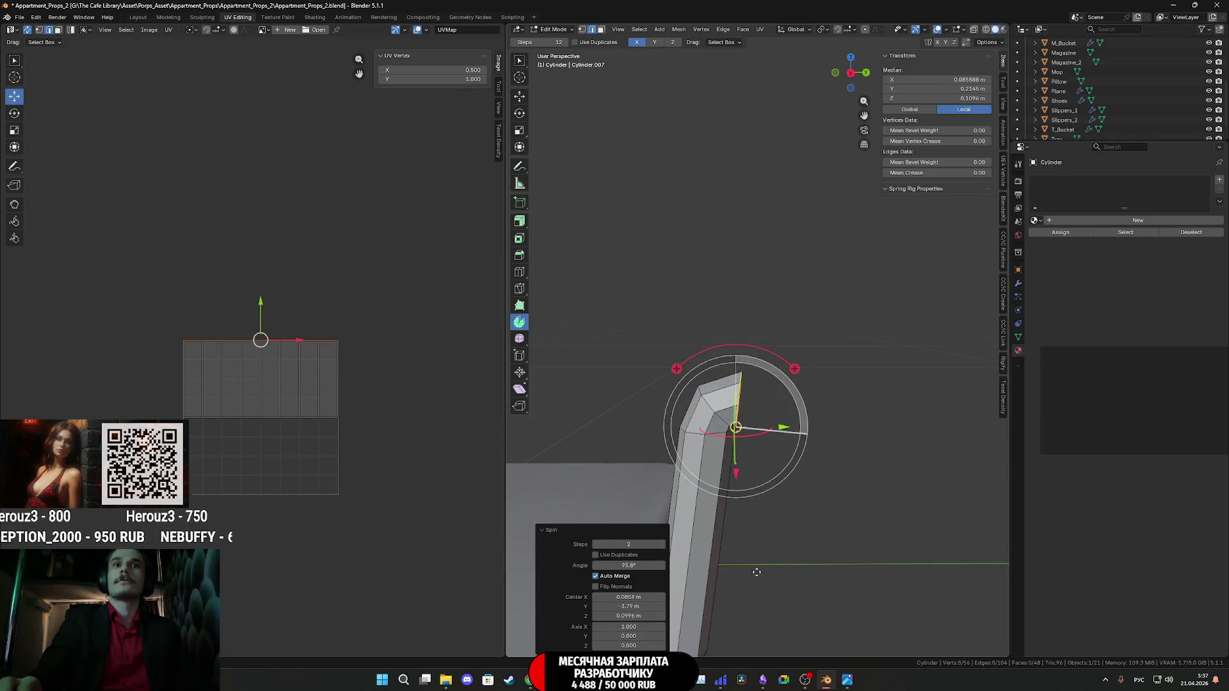
pyautogui.scroll(-5, 868, 479)
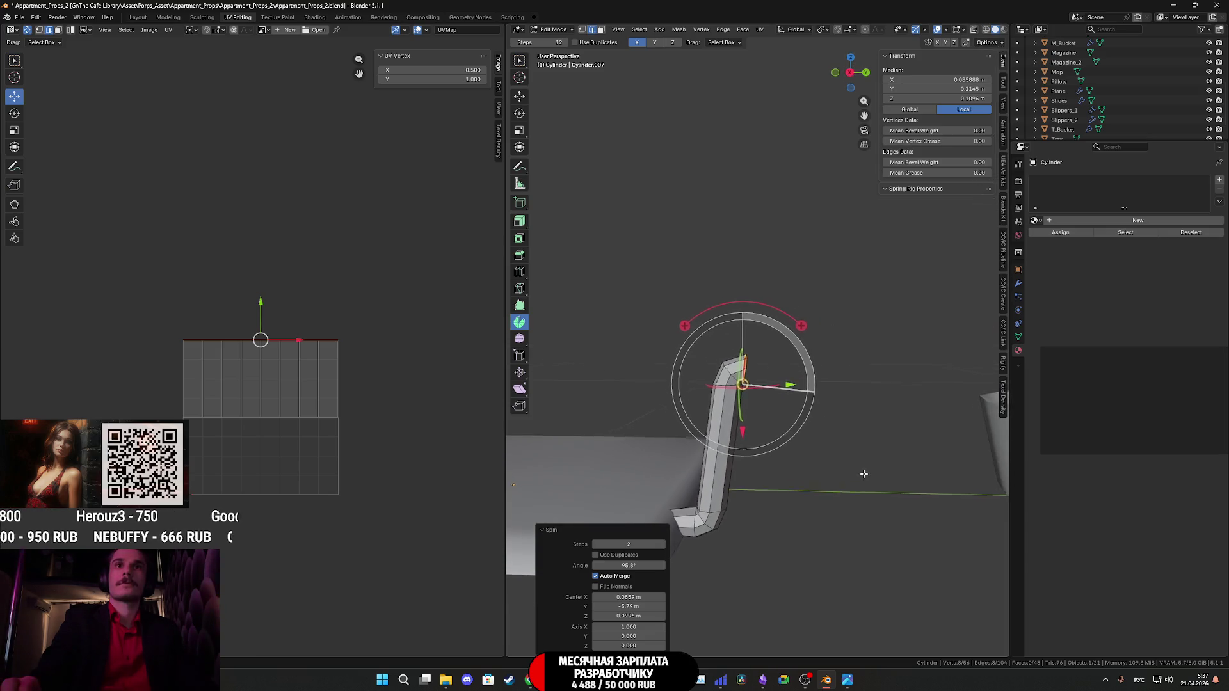
pyautogui.moveTo(869, 473)
pyautogui.mouseDown(button='middle')
pyautogui.moveTo(796, 461)
pyautogui.moveTo(794, 448)
pyautogui.mouseUp(button='middle')
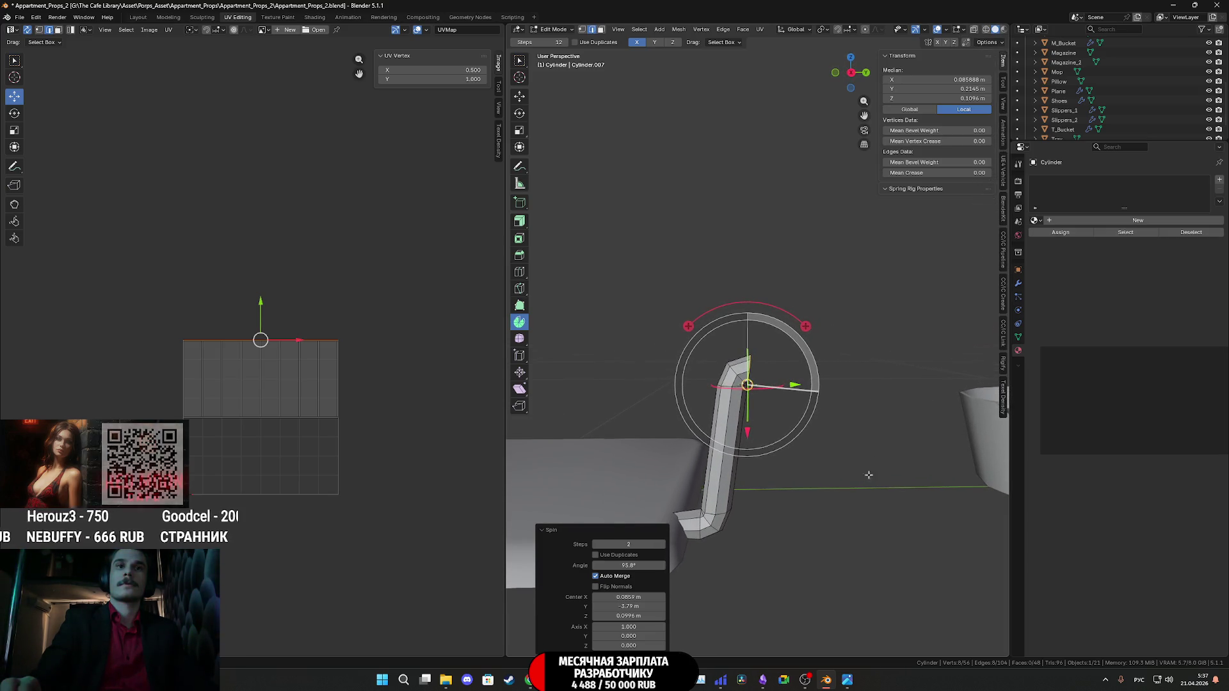
pyautogui.click(638, 566)
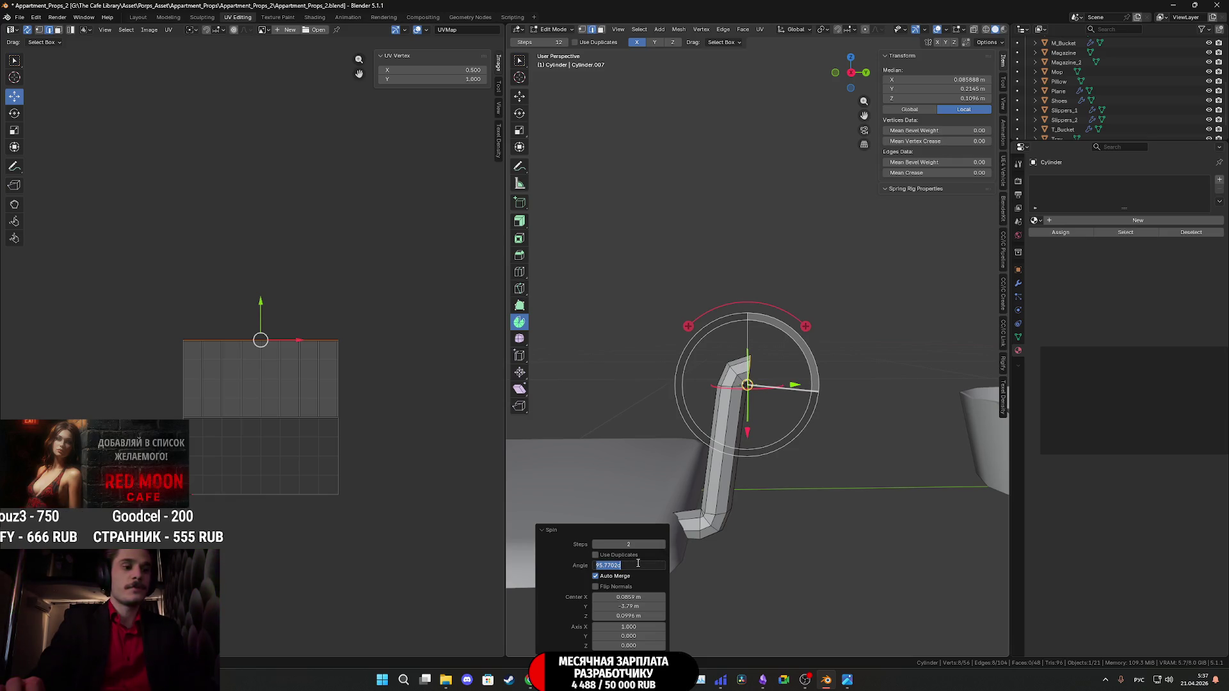
pyautogui.write('90')
pyautogui.press('Return')
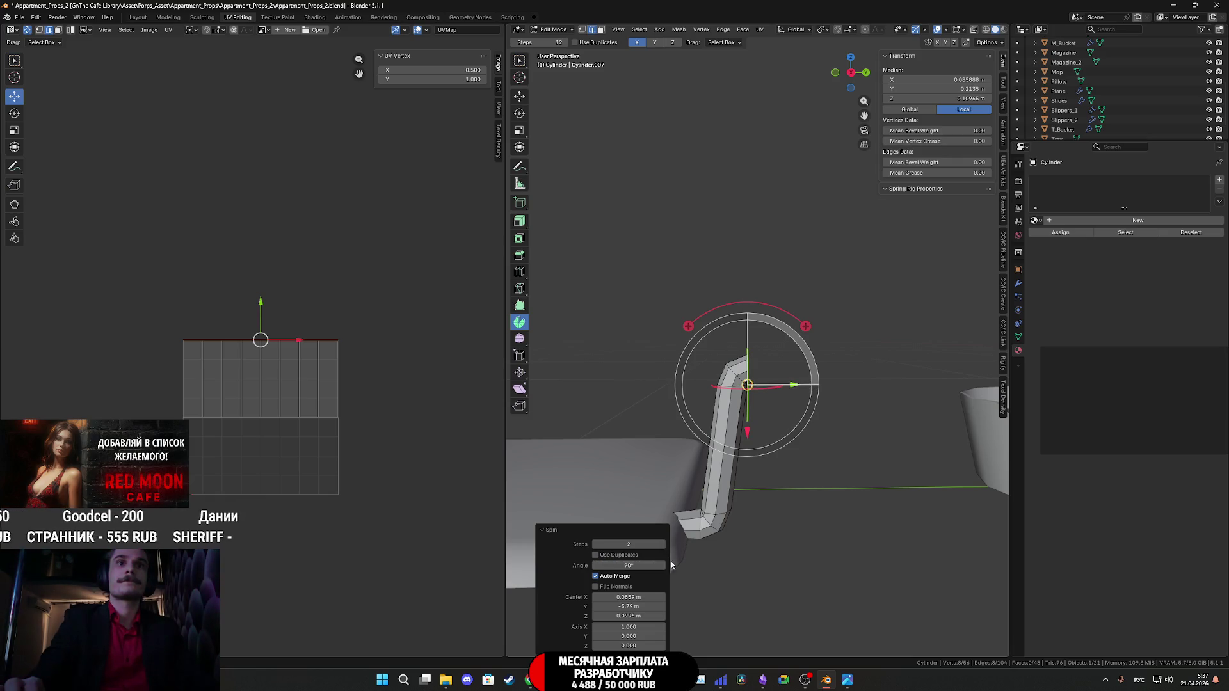
# Extrude the bent end loop horizontally about 0.058 m along Y.
pyautogui.click(851, 72)
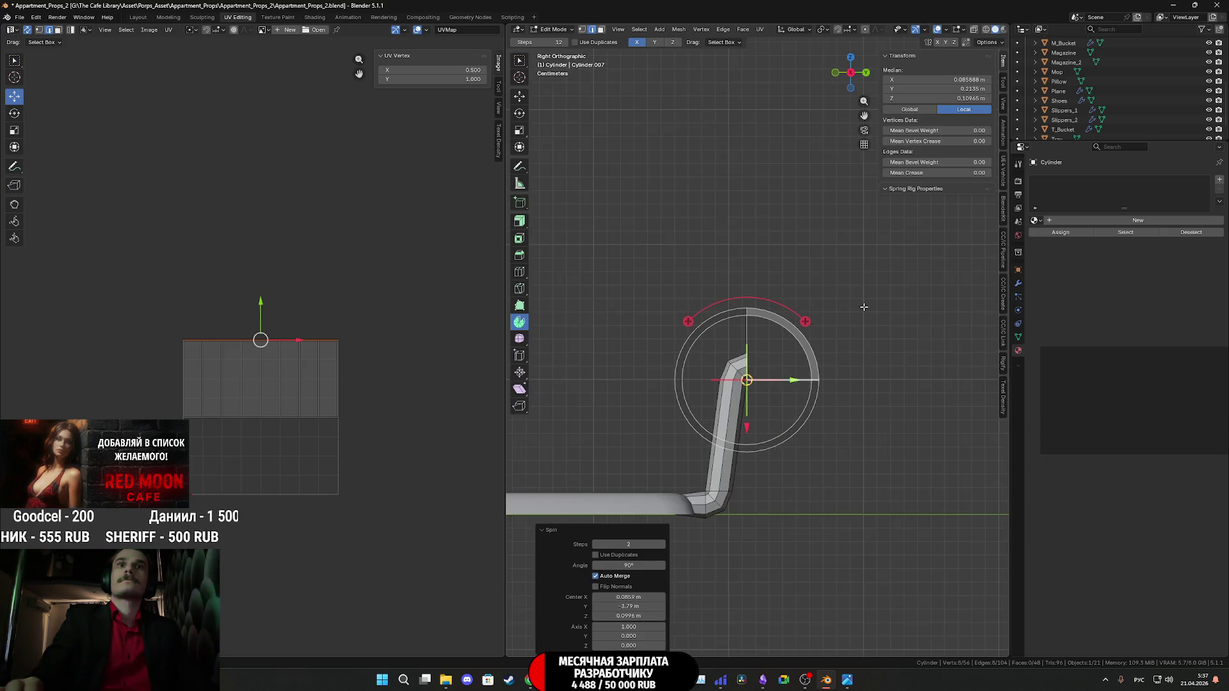
pyautogui.moveTo(852, 395); pyautogui.dragTo(857, 377, button='middle')
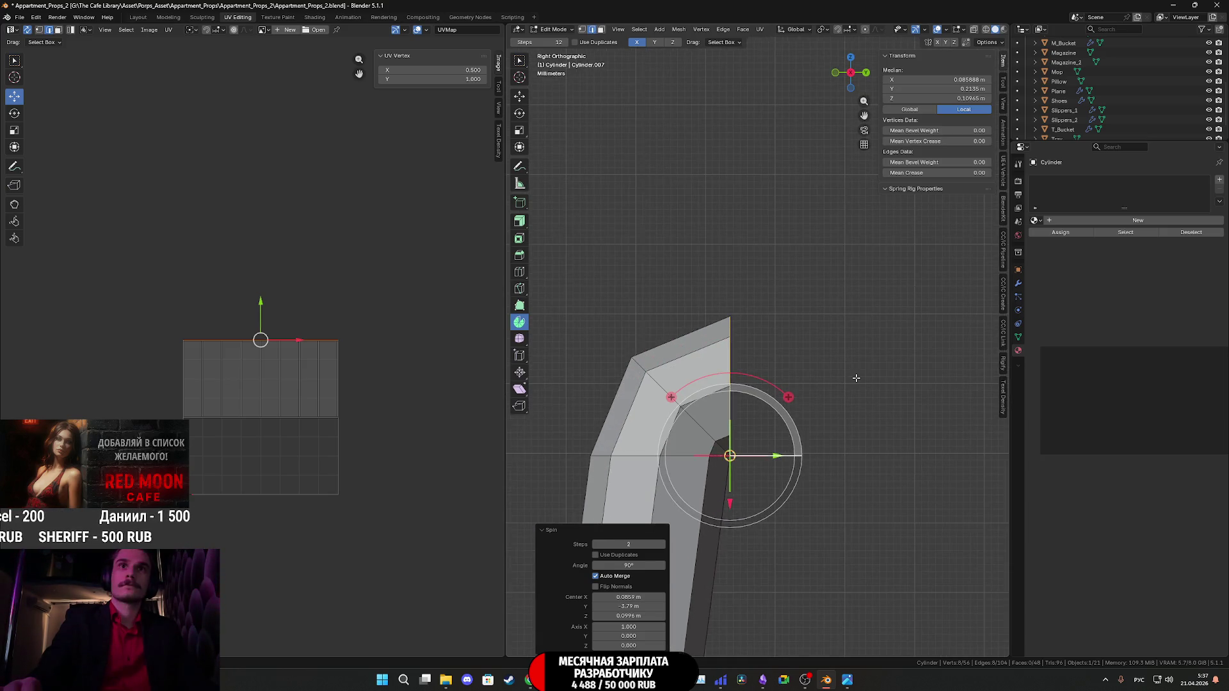
pyautogui.scroll(3, 857, 378)
pyautogui.scroll(-4, 858, 388)
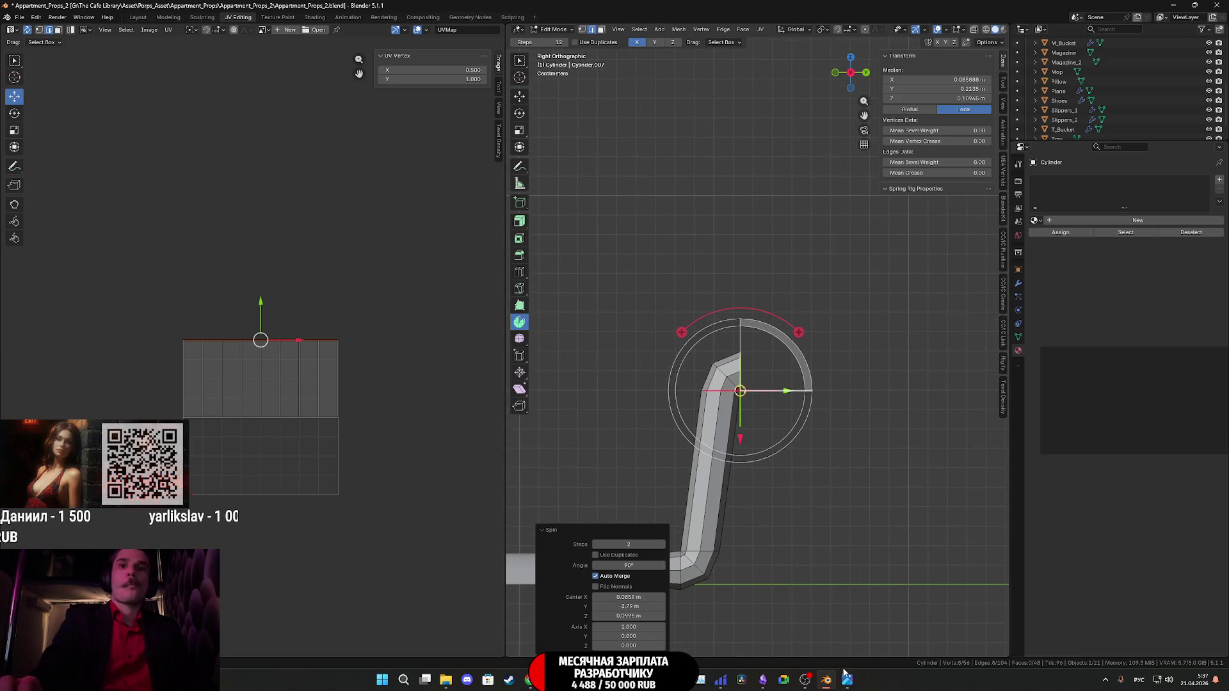
pyautogui.moveTo(847, 680)
pyautogui.moveTo(850, 639)
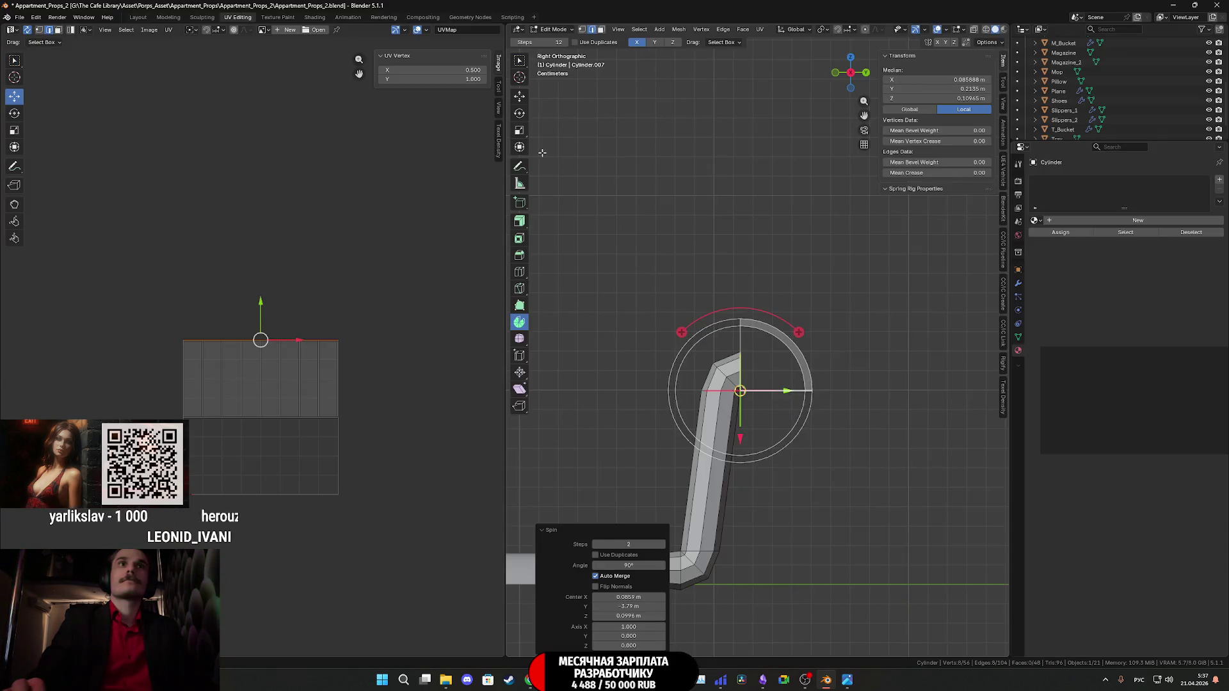
pyautogui.click(520, 97)
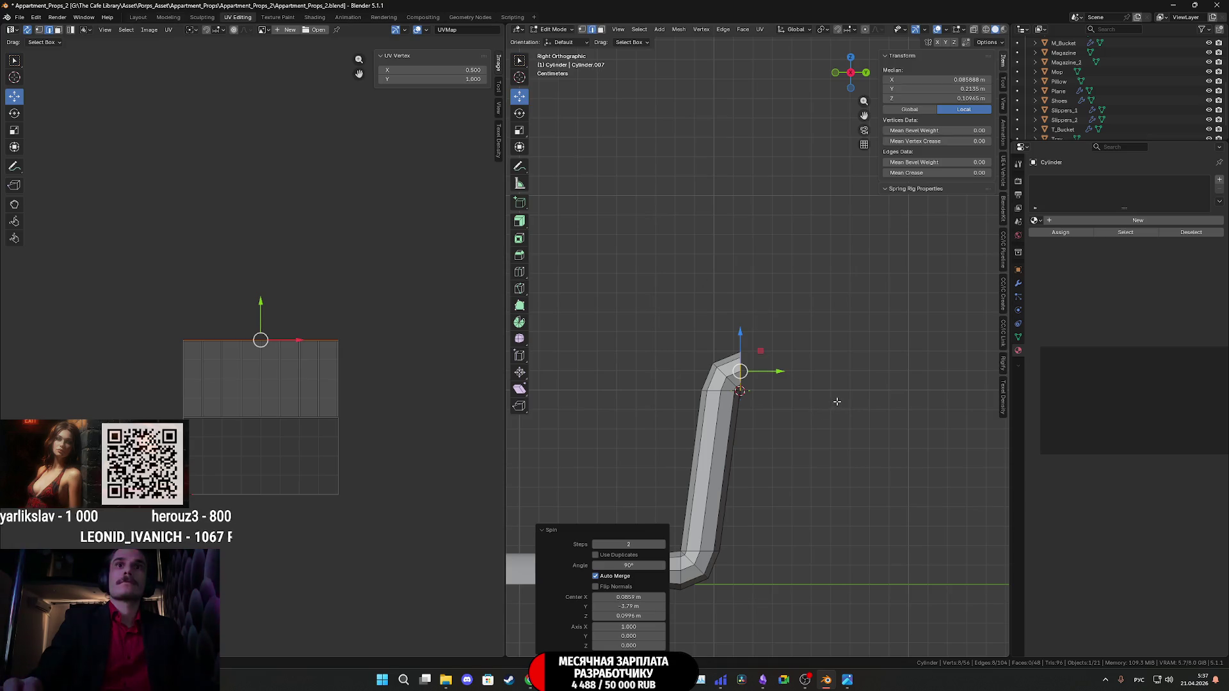
pyautogui.press('e')
pyautogui.press('y')
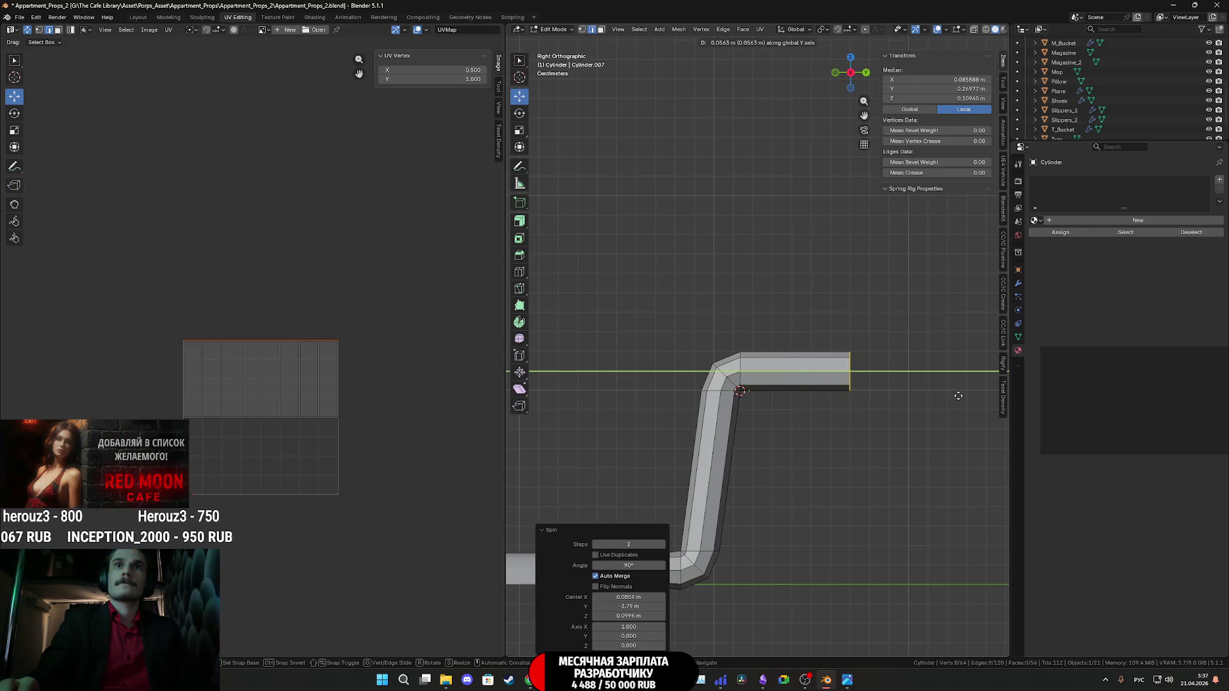
pyautogui.click(959, 397)
pyautogui.moveTo(850, 685)
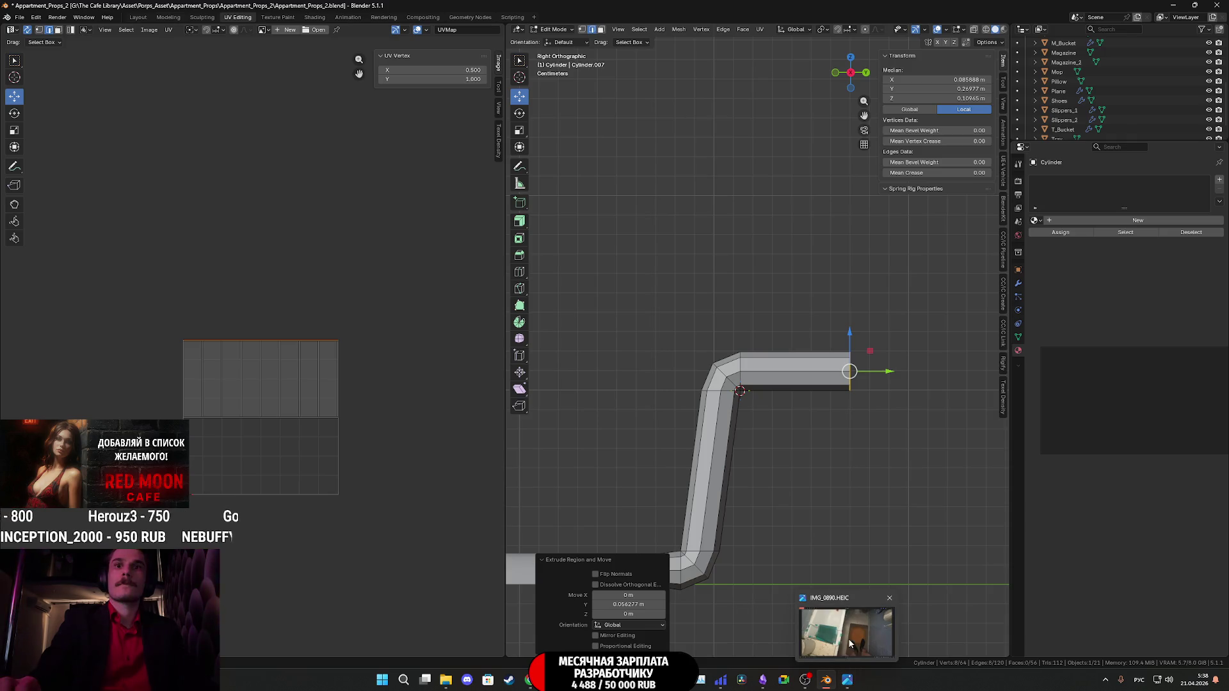
pyautogui.moveTo(851, 643)
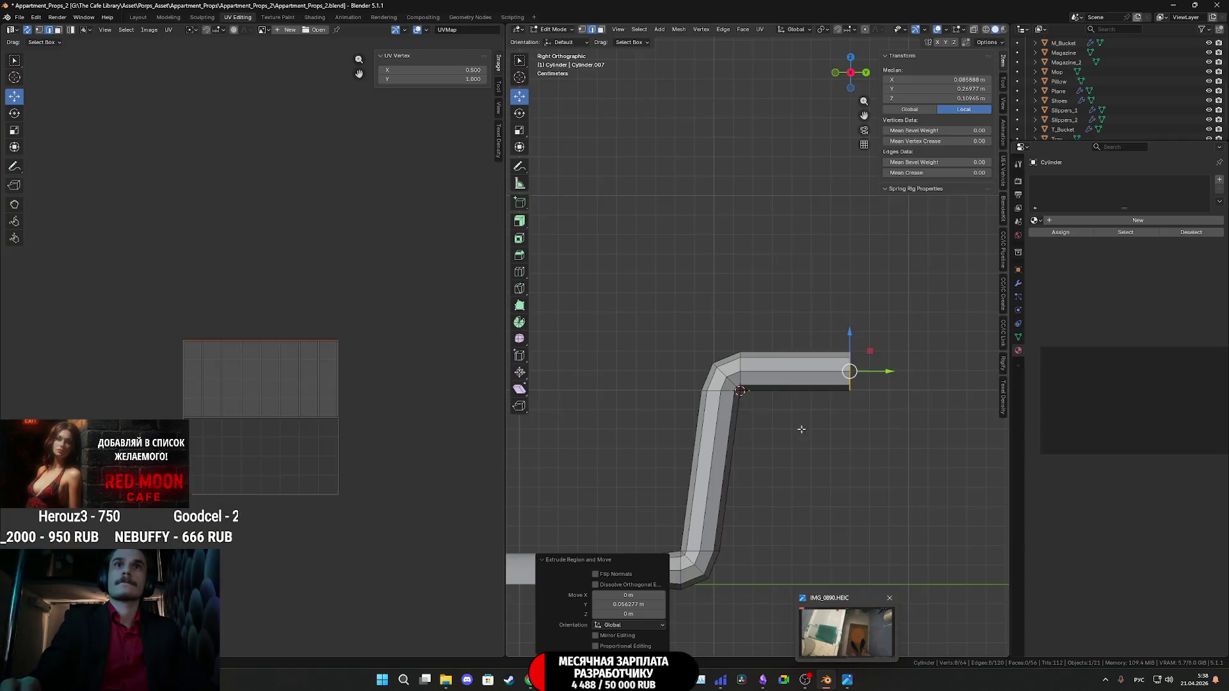
pyautogui.press('KP_Decimal')
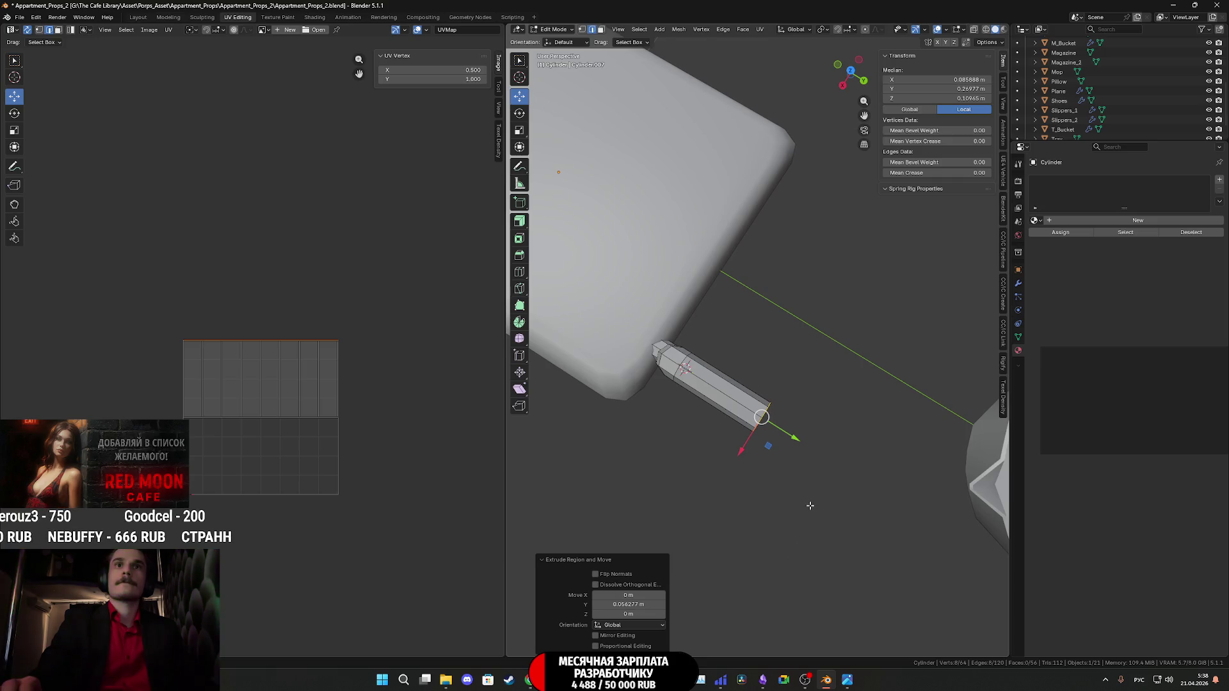
# Select the edge loop at the tube's end.
pyautogui.moveTo(809, 502)
pyautogui.mouseDown(button='middle')
pyautogui.moveTo(704, 442)
pyautogui.moveTo(723, 447)
pyautogui.mouseUp(button='middle')
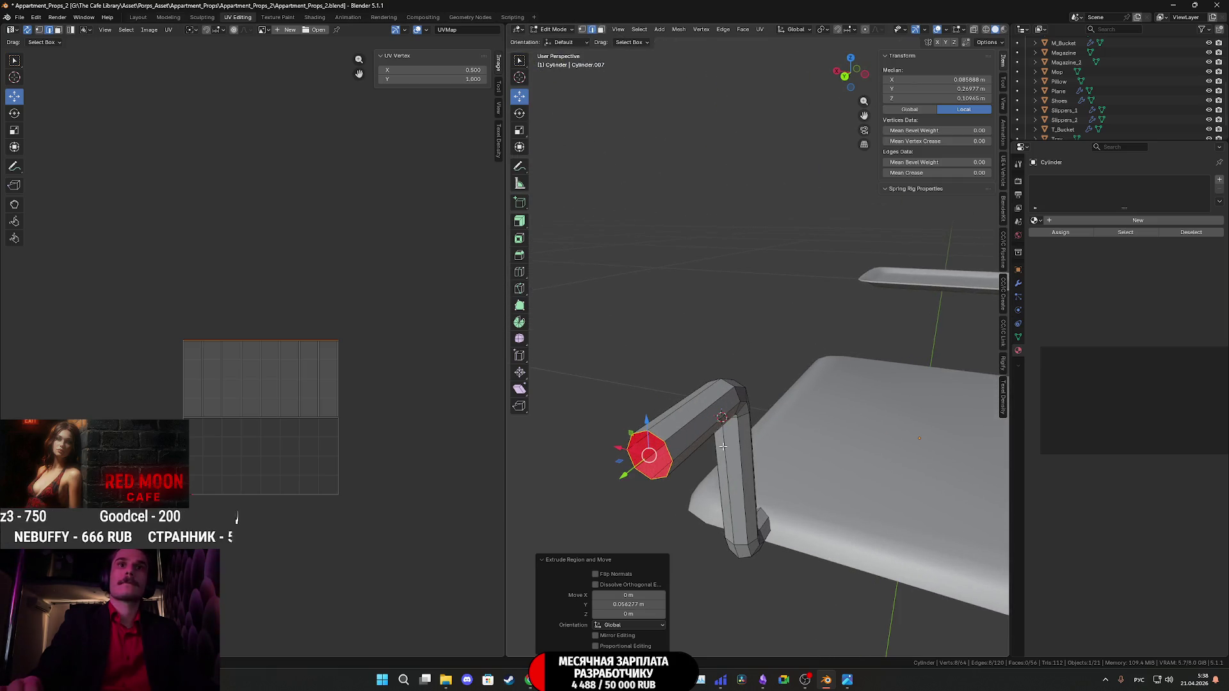
pyautogui.click(584, 30)
pyautogui.click(675, 456)
pyautogui.moveTo(675, 456); pyautogui.dragTo(721, 498, button='middle')
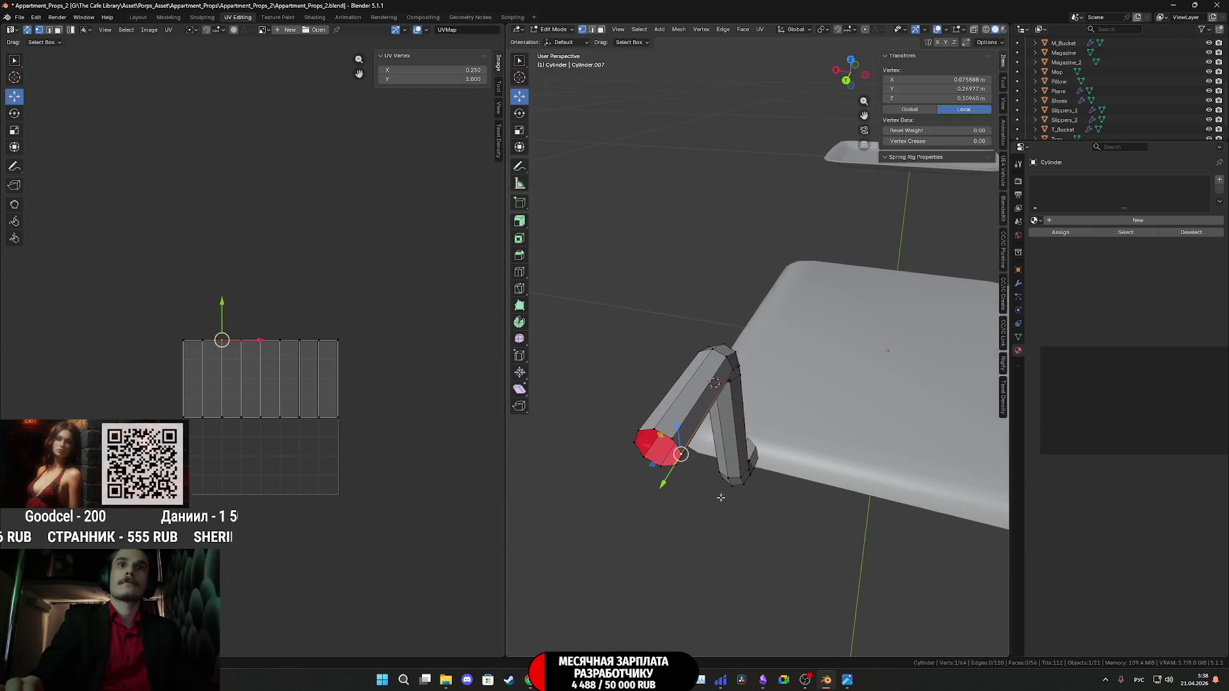
pyautogui.press('z')
pyautogui.press('Escape')
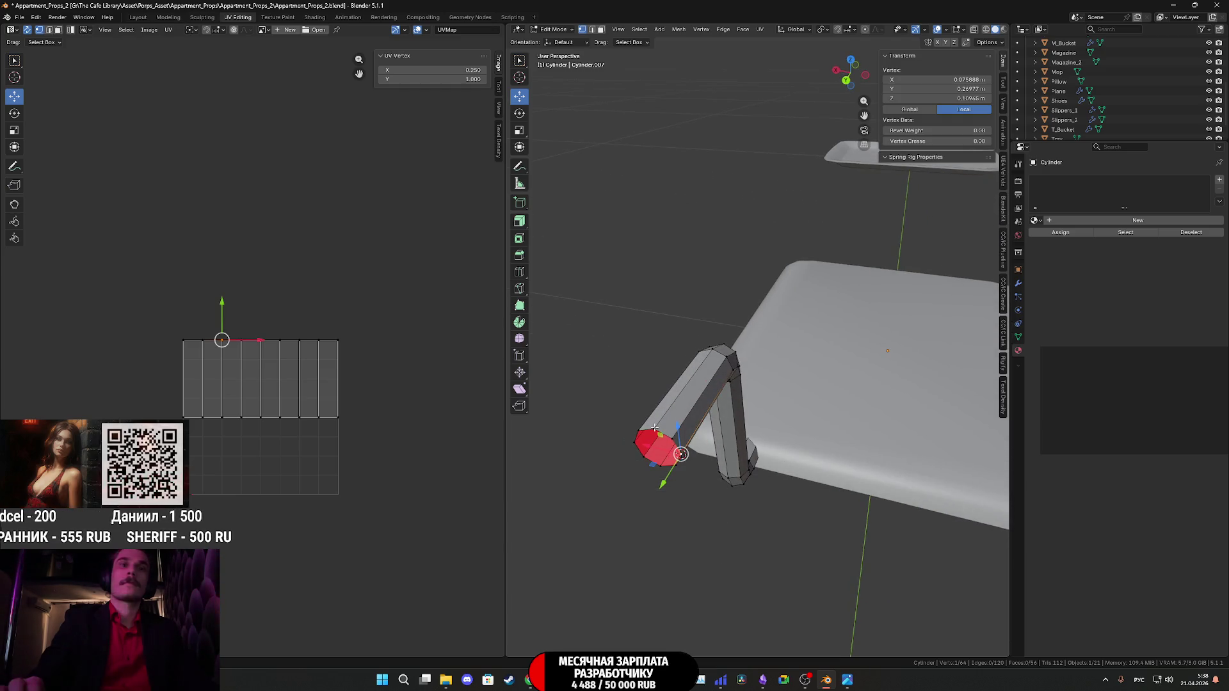
pyautogui.click(590, 32)
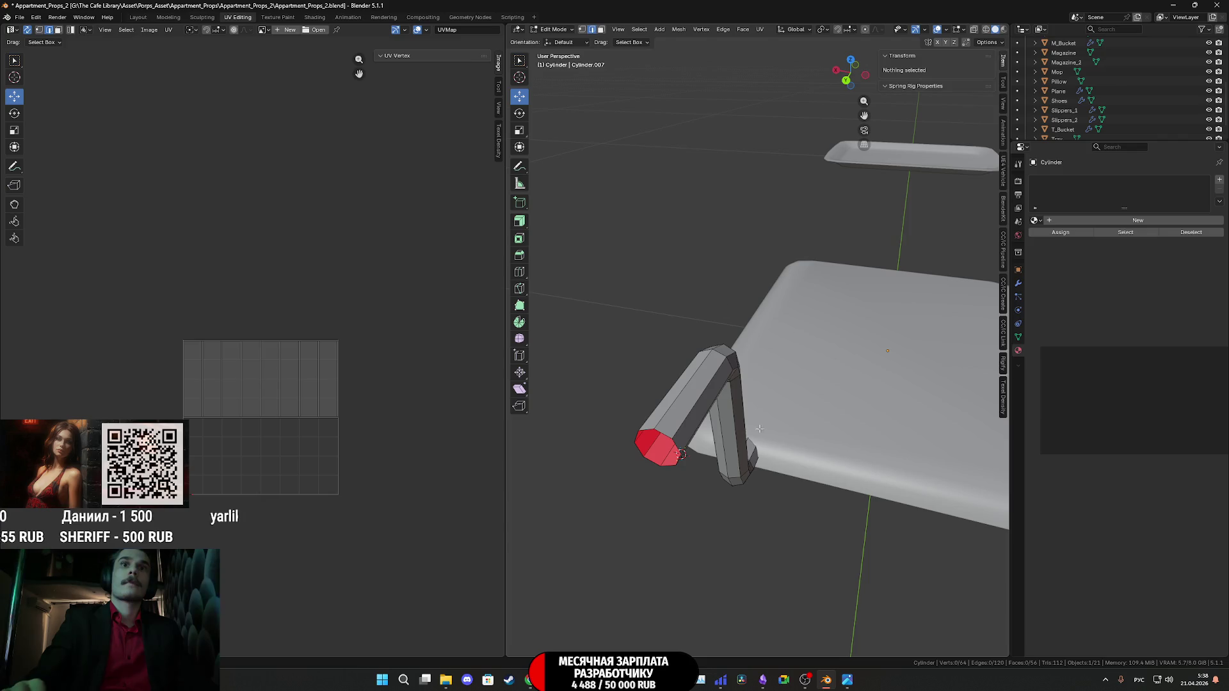
pyautogui.keyDown('alt'); pyautogui.click(663, 430); pyautogui.keyUp('alt')
pyautogui.moveTo(663, 430); pyautogui.dragTo(525, 341, button='middle')
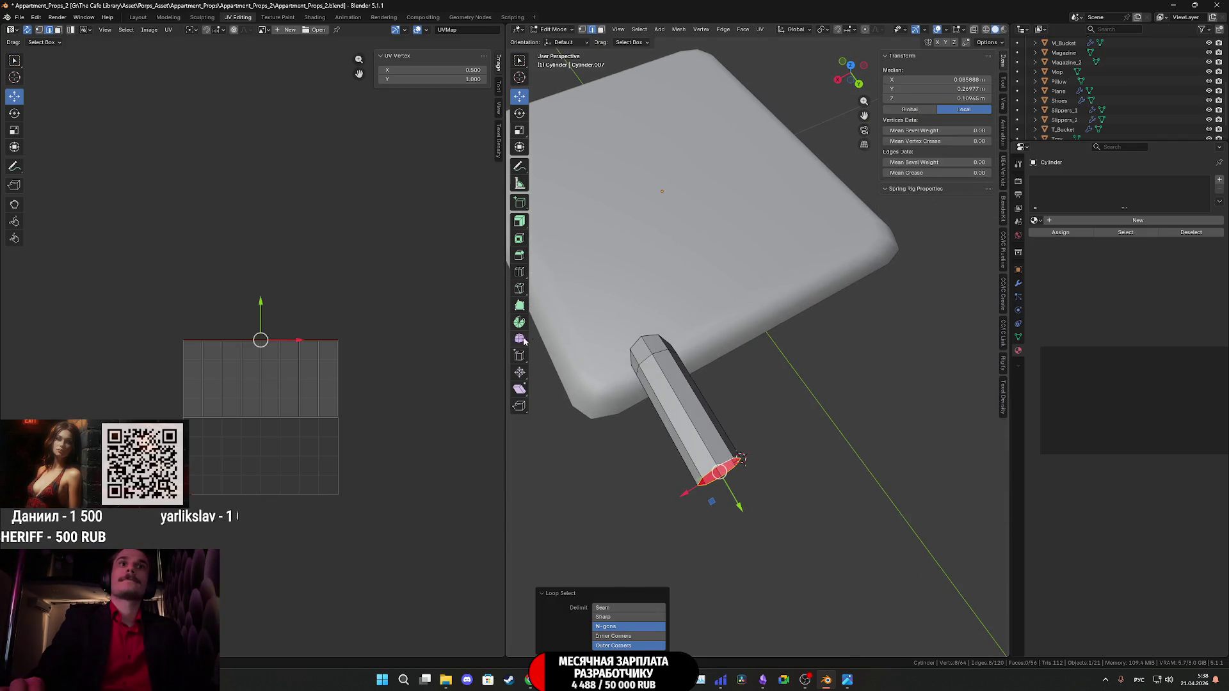
# Spin the tube end into a second bend of -90° around the Z axis.
pyautogui.click(520, 324)
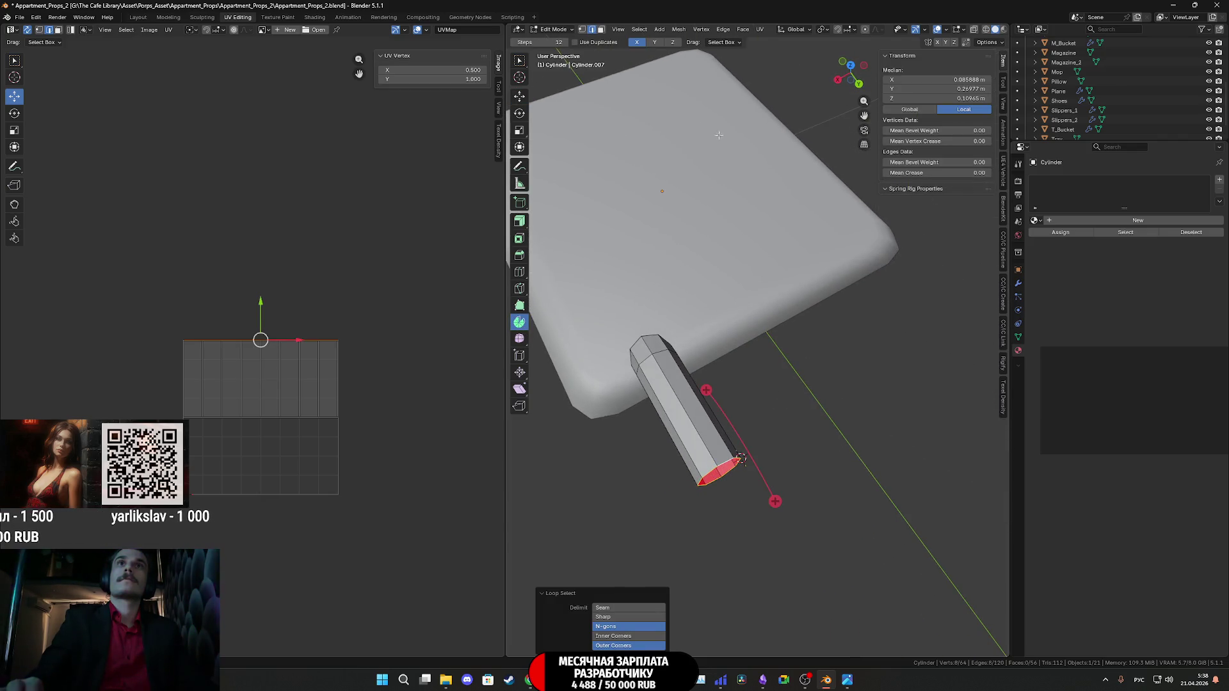
pyautogui.click(654, 42)
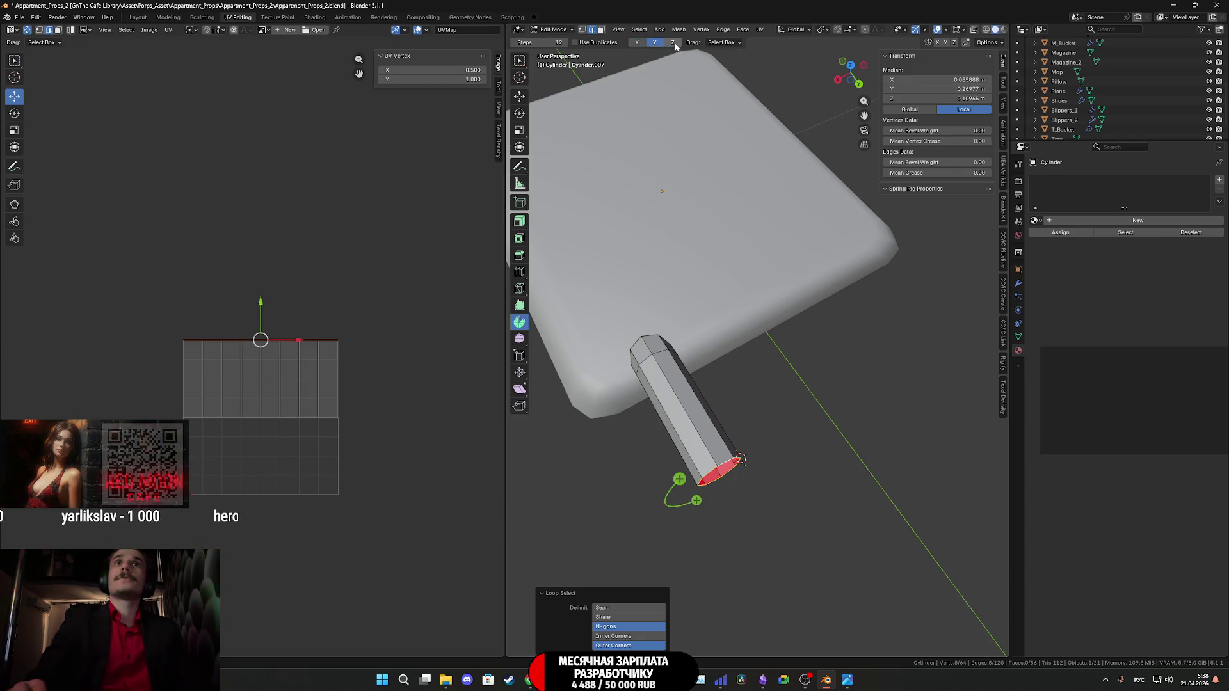
pyautogui.click(672, 43)
pyautogui.moveTo(843, 274); pyautogui.dragTo(848, 395, button='middle')
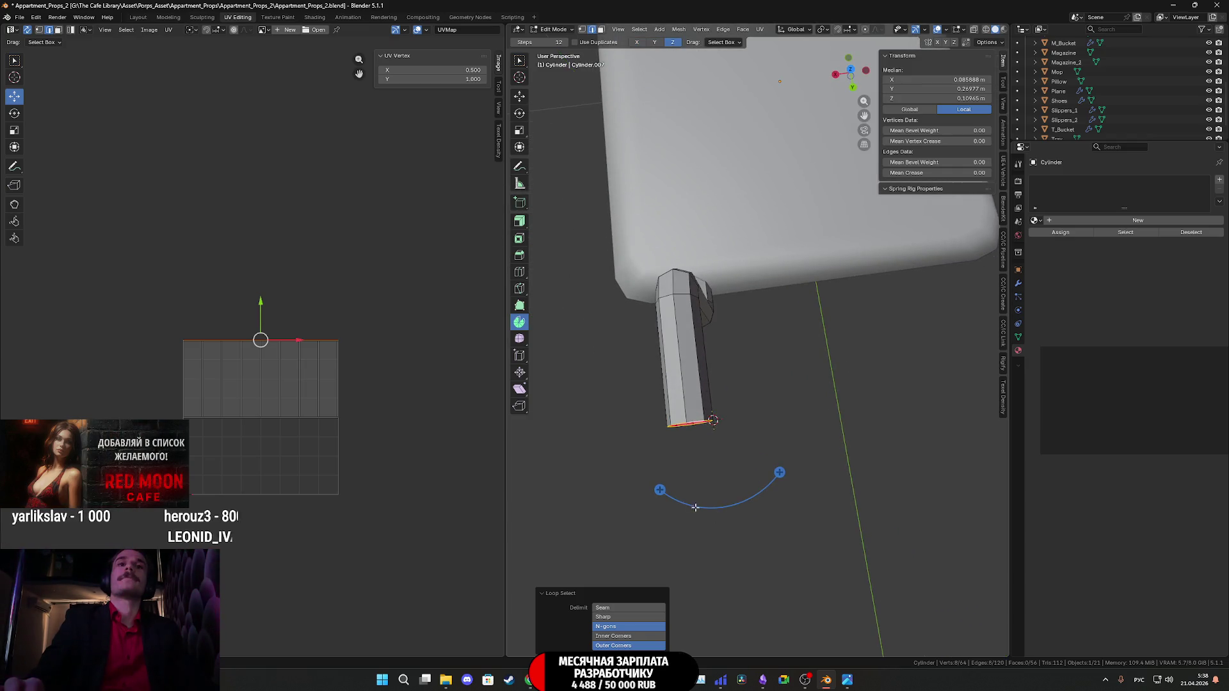
pyautogui.moveTo(660, 491); pyautogui.dragTo(800, 518)
pyautogui.write('-90')
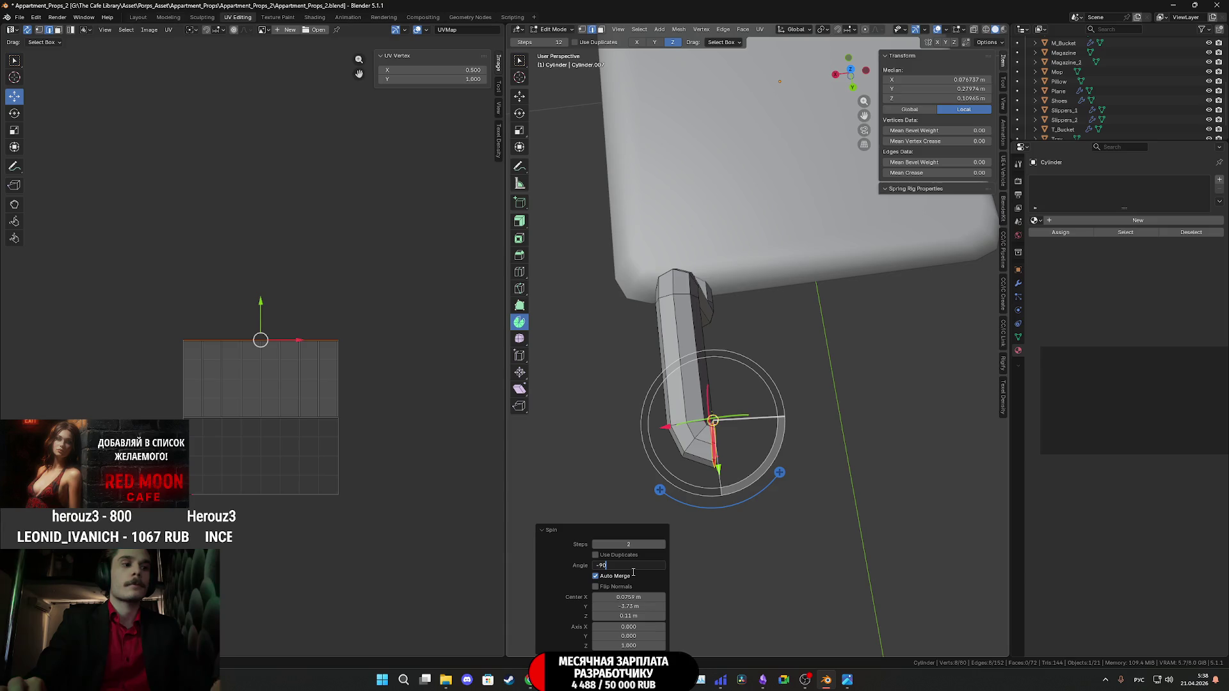
pyautogui.press('Return')
# Extend the tube end about 0.076 m along X, setting its X position to 0.
pyautogui.moveTo(818, 434); pyautogui.dragTo(723, 57, button='middle')
pyautogui.click(521, 97)
pyautogui.moveTo(640, 384)
pyautogui.mouseDown(button='middle')
pyautogui.moveTo(737, 435)
pyautogui.moveTo(873, 373)
pyautogui.moveTo(777, 434)
pyautogui.moveTo(864, 198)
pyautogui.mouseUp(button='middle')
pyautogui.press('KP_5')
pyautogui.press('KP_7')
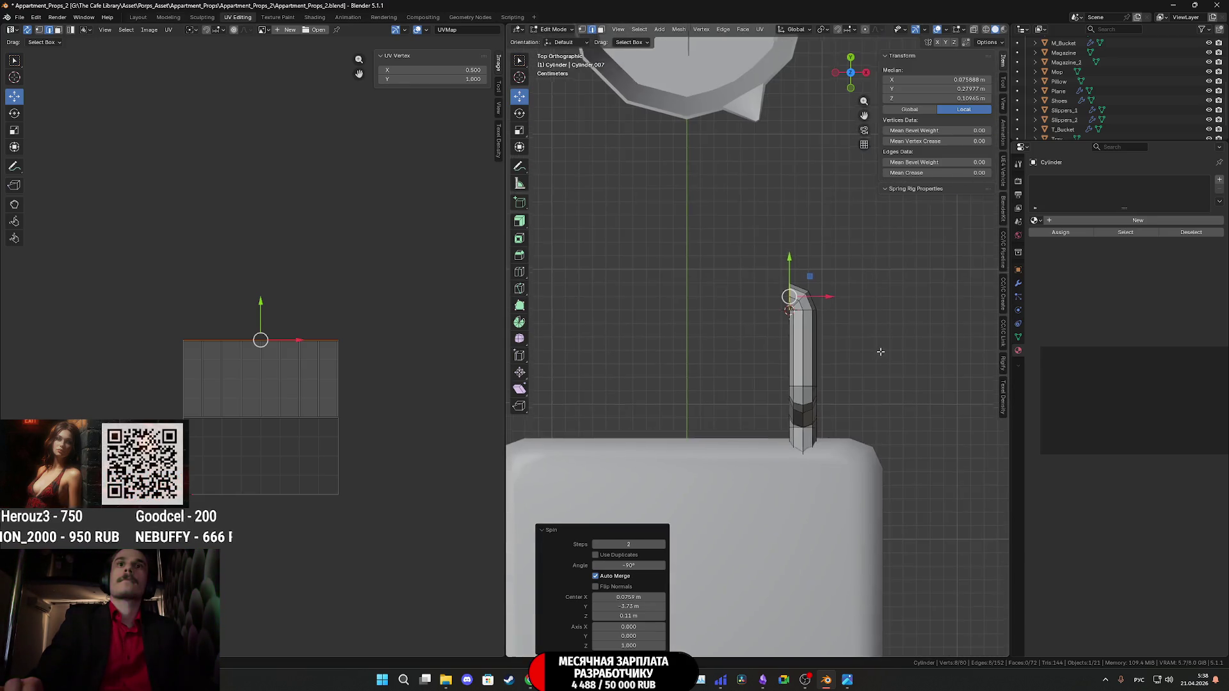
pyautogui.press('g')
pyautogui.press('x')
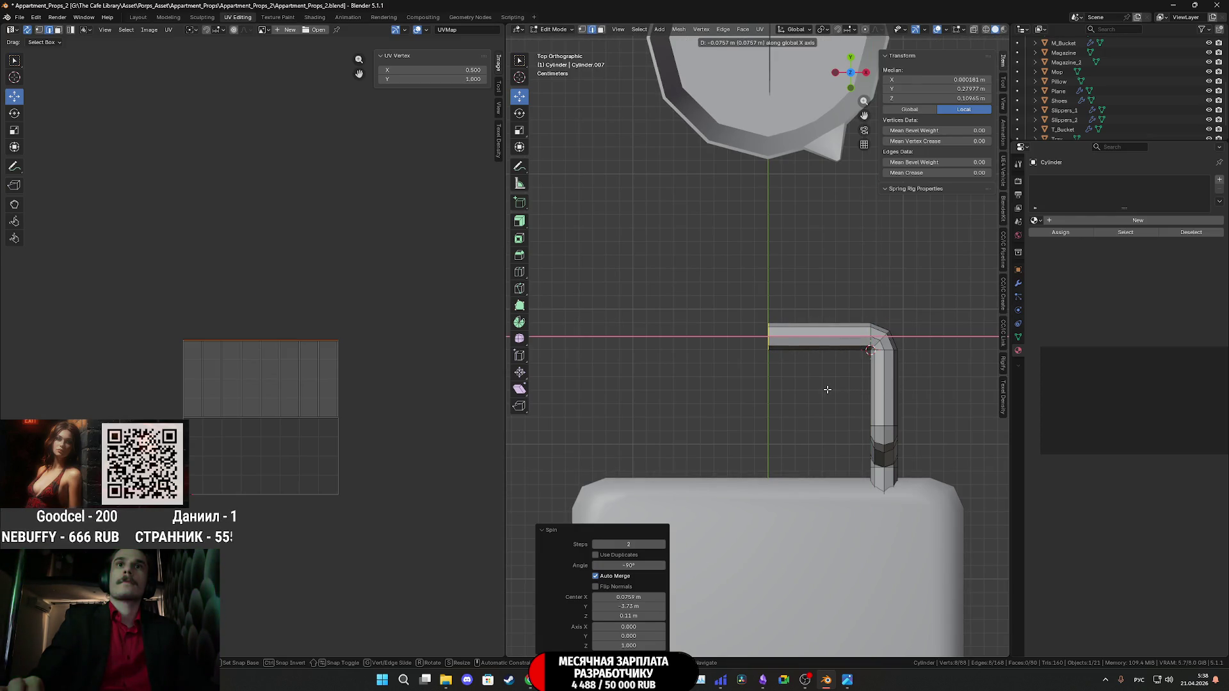
pyautogui.click(828, 389)
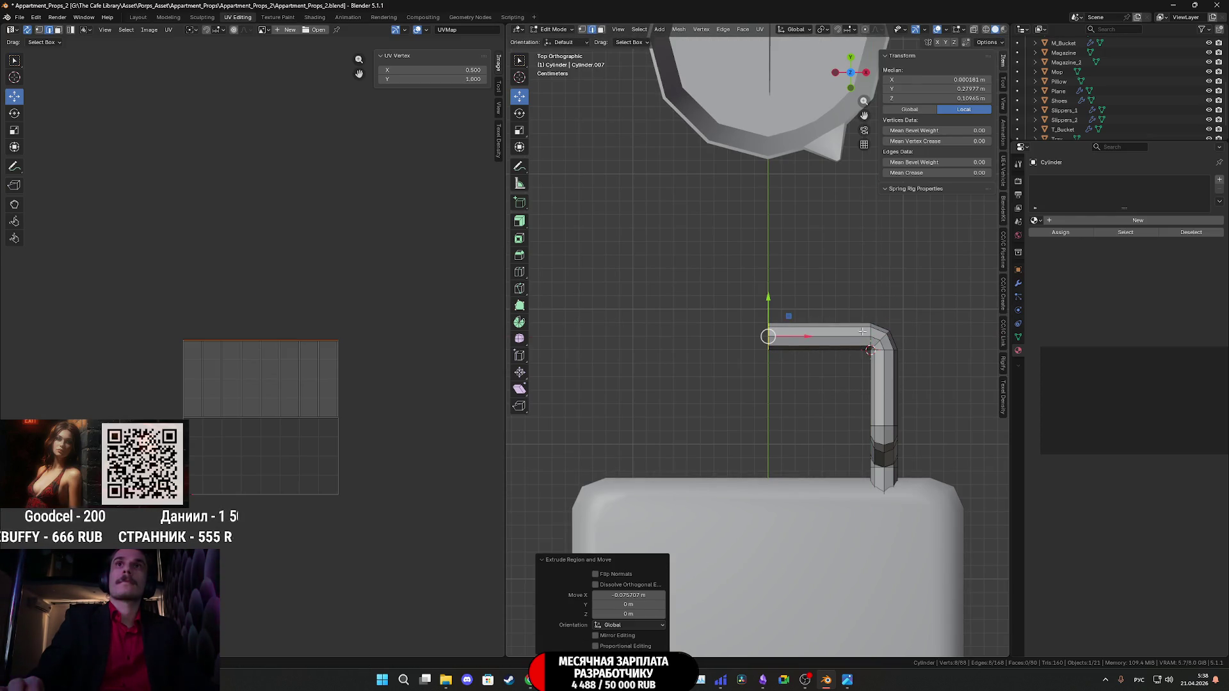
pyautogui.click(941, 78)
pyautogui.write('0')
pyautogui.press('Return')
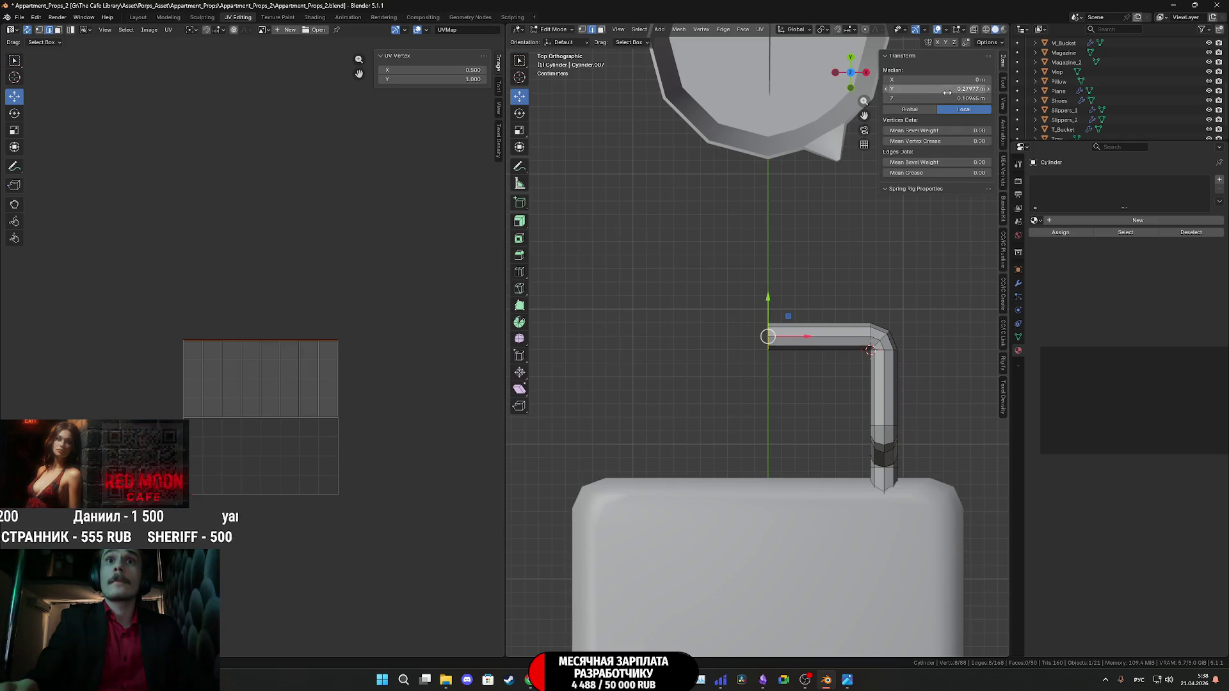
pyautogui.moveTo(881, 378); pyautogui.dragTo(948, 313, button='middle')
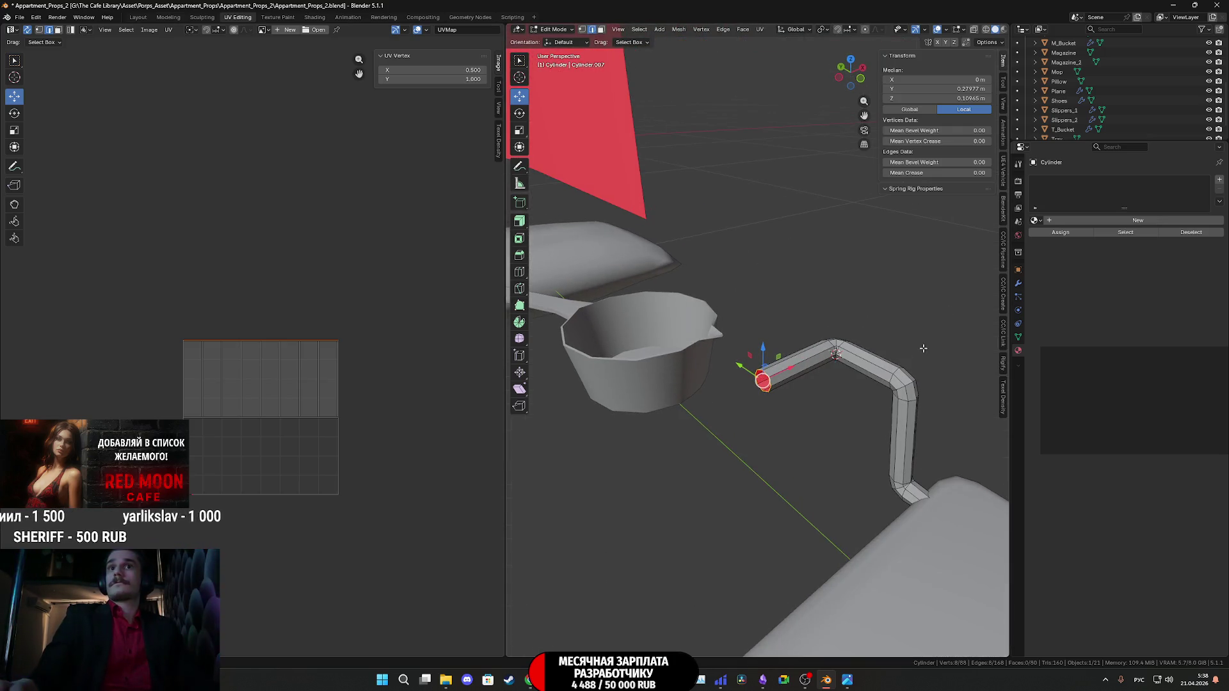
pyautogui.press('Tab')
# Shade the bent tube with Auto Smooth and assign it the TD_Checker material.
pyautogui.rightClick(909, 403)
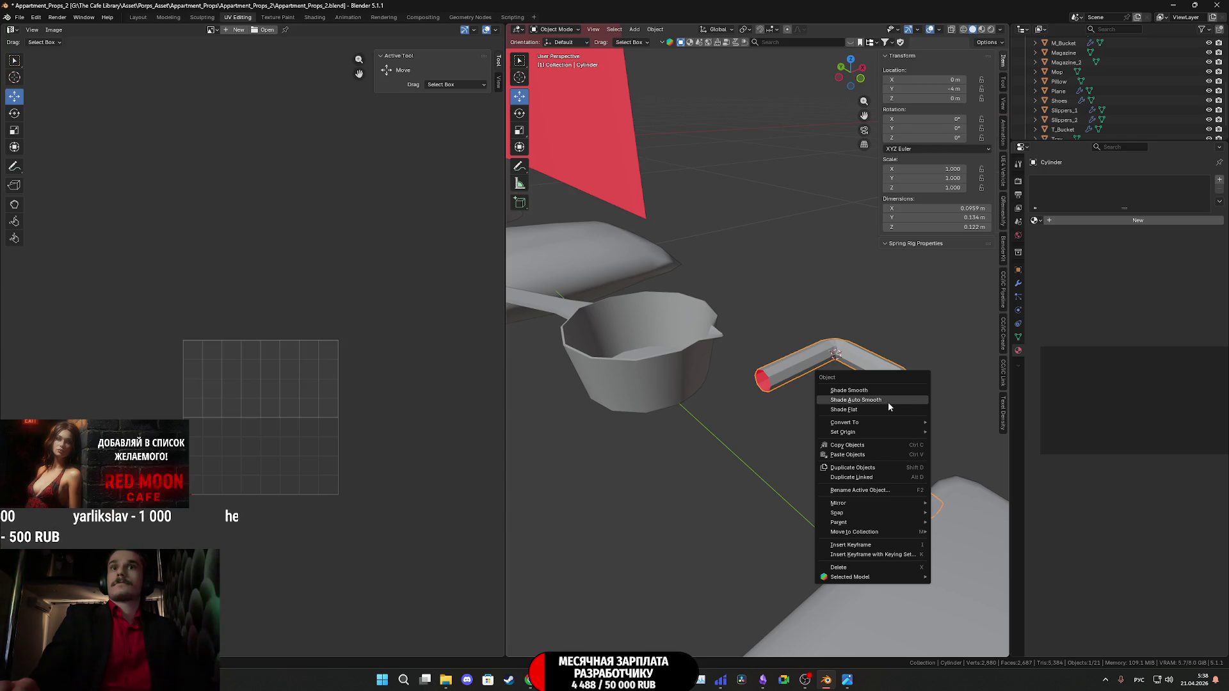
pyautogui.click(888, 403)
pyautogui.scroll(3, 794, 414)
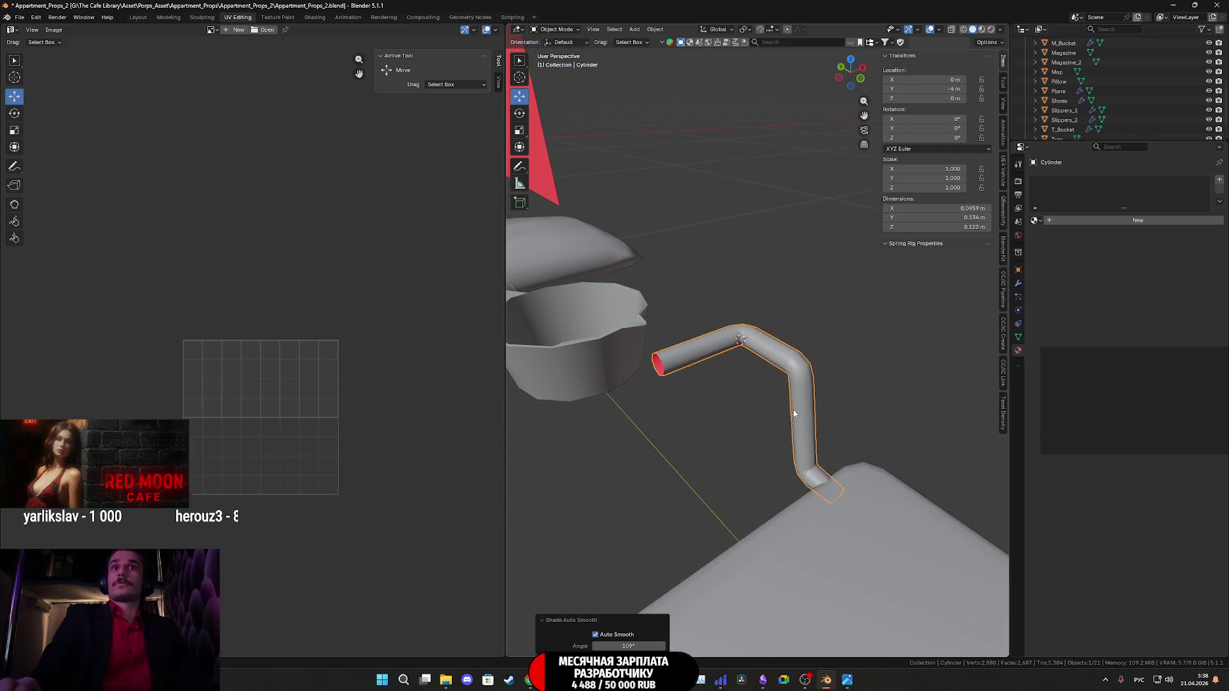
pyautogui.moveTo(794, 414)
pyautogui.mouseDown(button='middle')
pyautogui.moveTo(640, 409)
pyautogui.moveTo(601, 421)
pyautogui.moveTo(616, 426)
pyautogui.mouseUp(button='middle')
pyautogui.moveTo(935, 321)
pyautogui.mouseDown(button='middle')
pyautogui.moveTo(804, 384)
pyautogui.moveTo(822, 371)
pyautogui.mouseUp(button='middle')
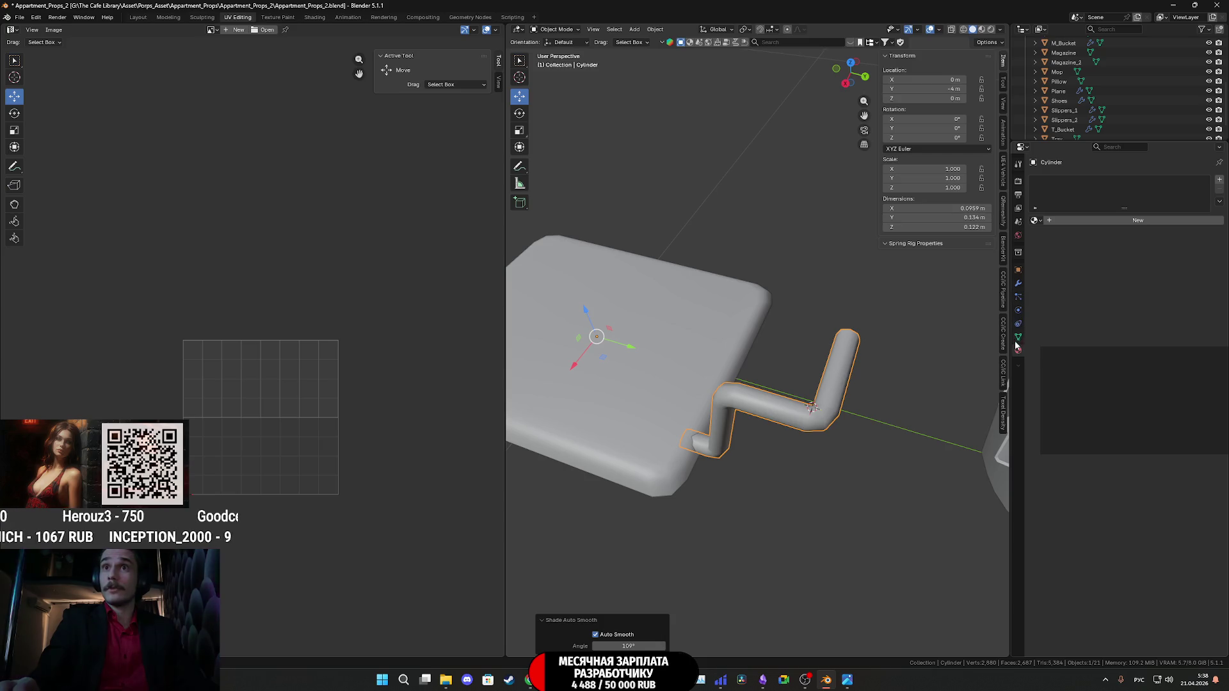
pyautogui.click(1036, 220)
pyautogui.click(1076, 262)
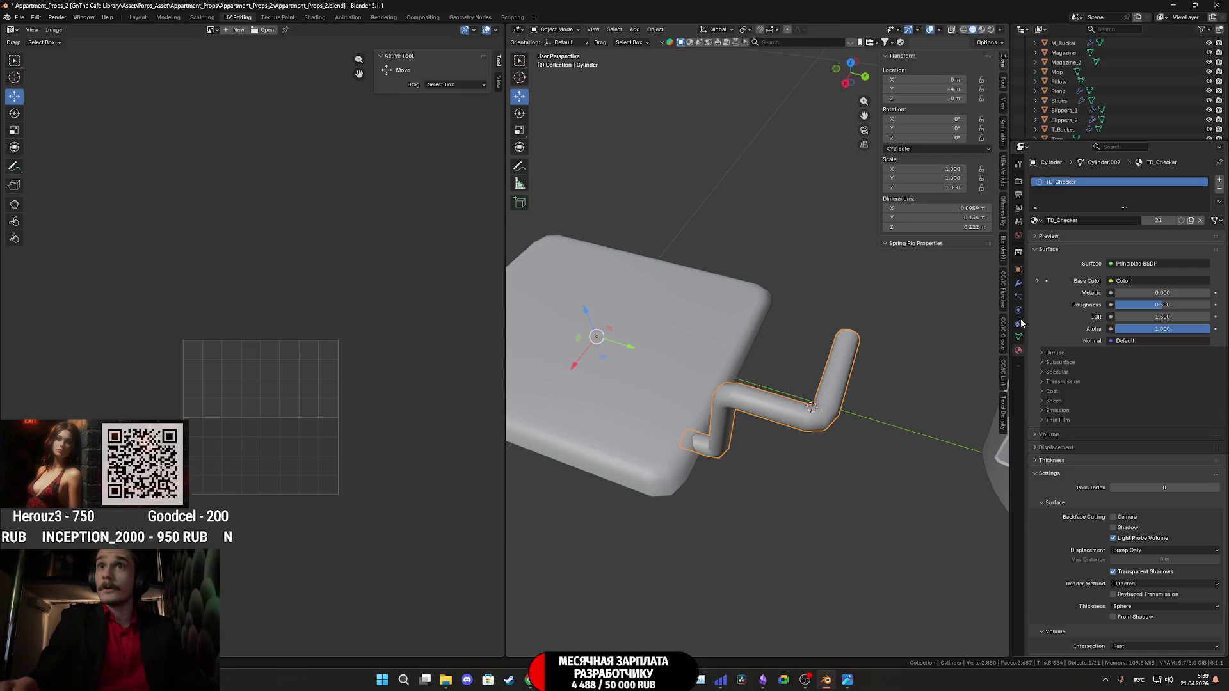
# Add a Mirror modifier to the tube with both X and Y axes enabled.
pyautogui.click(1019, 284)
pyautogui.click(1162, 180)
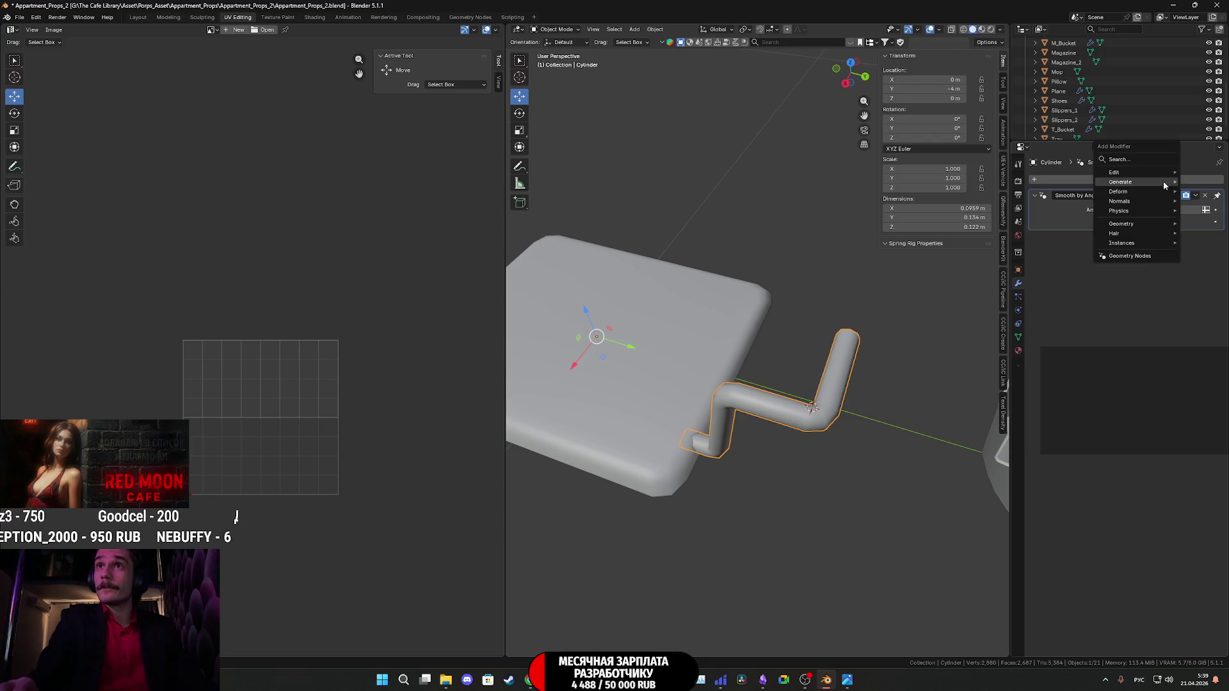
pyautogui.moveTo(1136, 191)
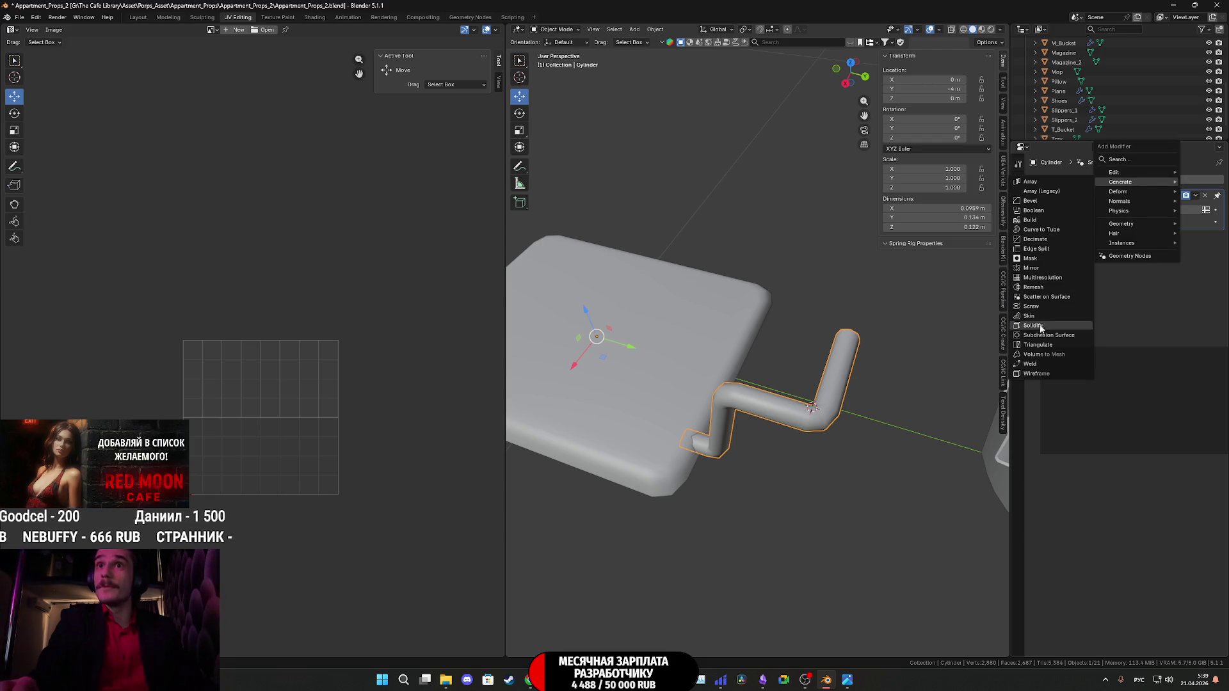
pyautogui.click(1040, 269)
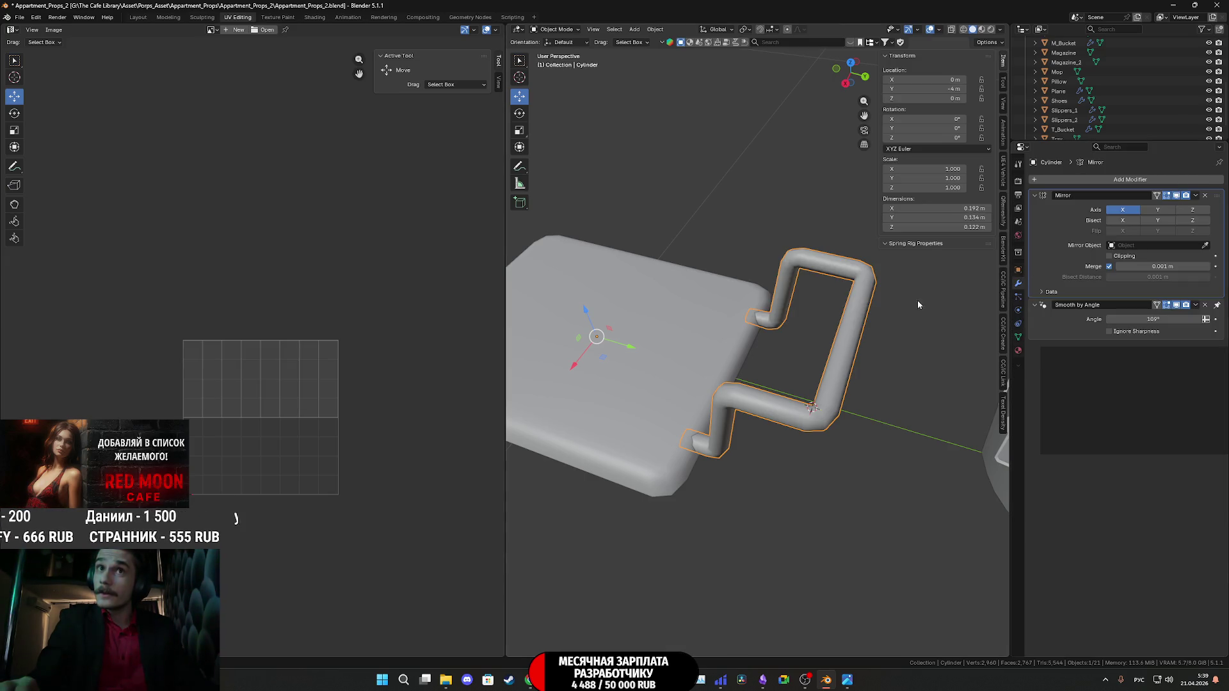
pyautogui.moveTo(917, 301)
pyautogui.mouseDown(button='middle')
pyautogui.moveTo(819, 329)
pyautogui.moveTo(888, 335)
pyautogui.mouseUp(button='middle')
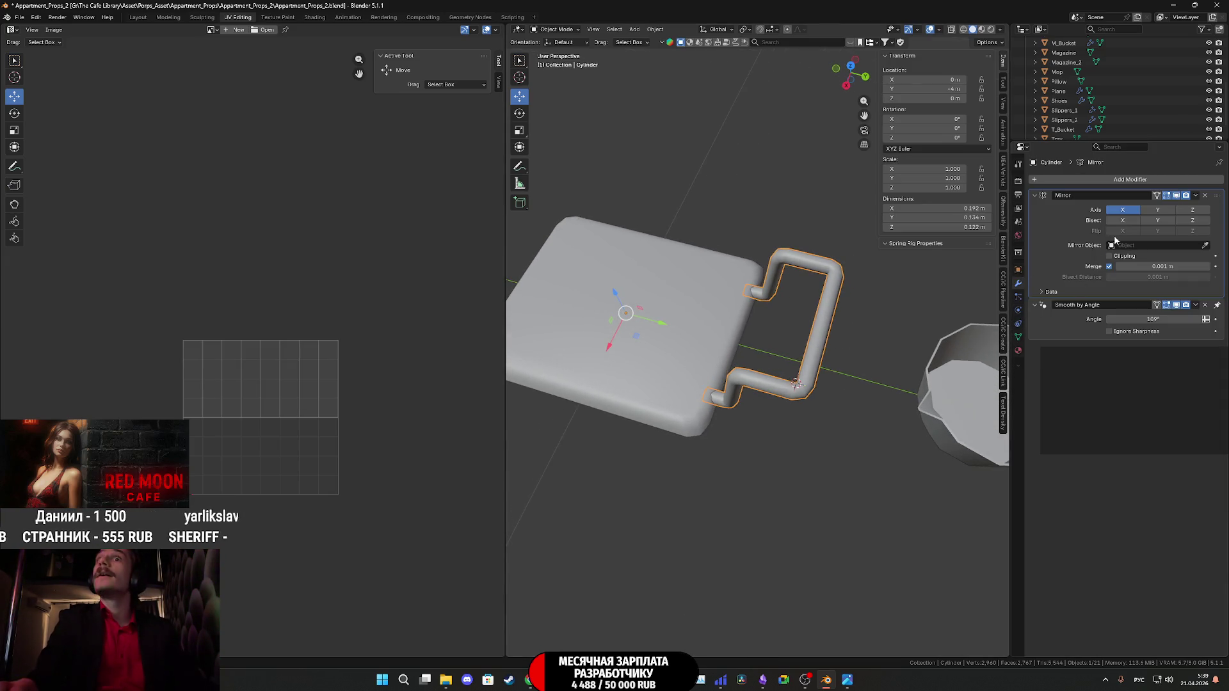
pyautogui.click(1157, 210)
pyautogui.press('KP_Decimal')
pyautogui.moveTo(825, 339)
pyautogui.mouseDown(button='middle')
pyautogui.moveTo(864, 379)
pyautogui.moveTo(883, 315)
pyautogui.moveTo(833, 376)
pyautogui.mouseUp(button='middle')
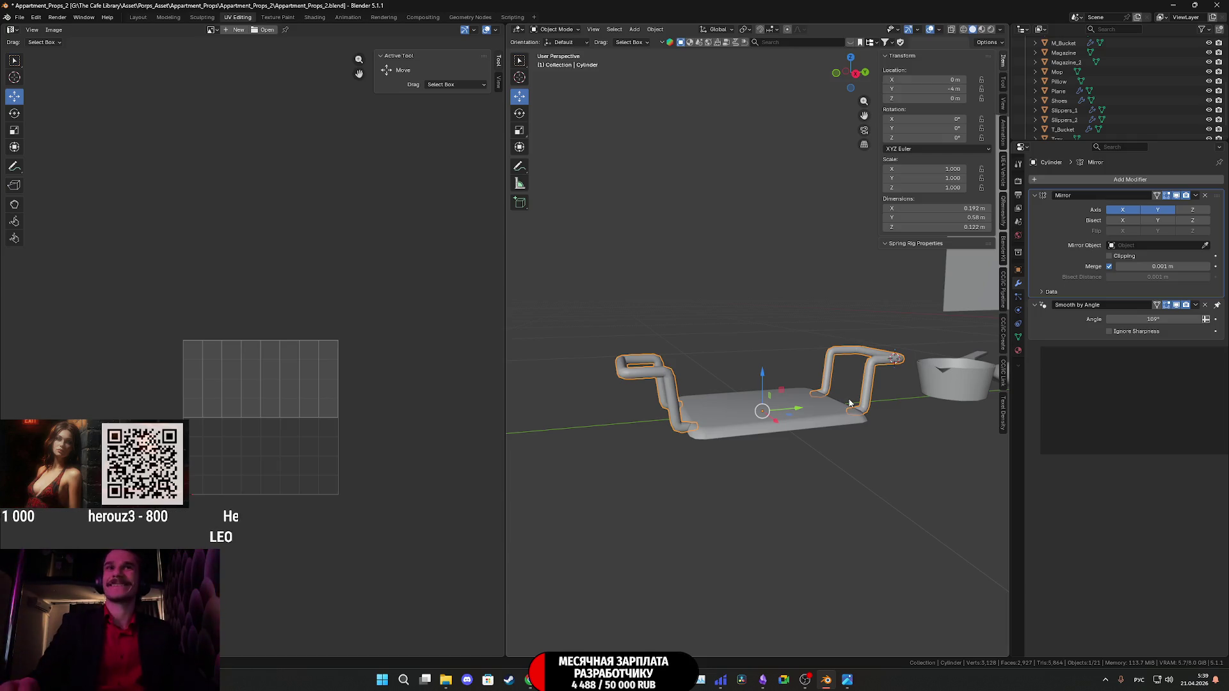
pyautogui.moveTo(850, 404)
pyautogui.mouseDown(button='middle')
pyautogui.moveTo(805, 403)
pyautogui.moveTo(801, 433)
pyautogui.moveTo(815, 415)
pyautogui.mouseUp(button='middle')
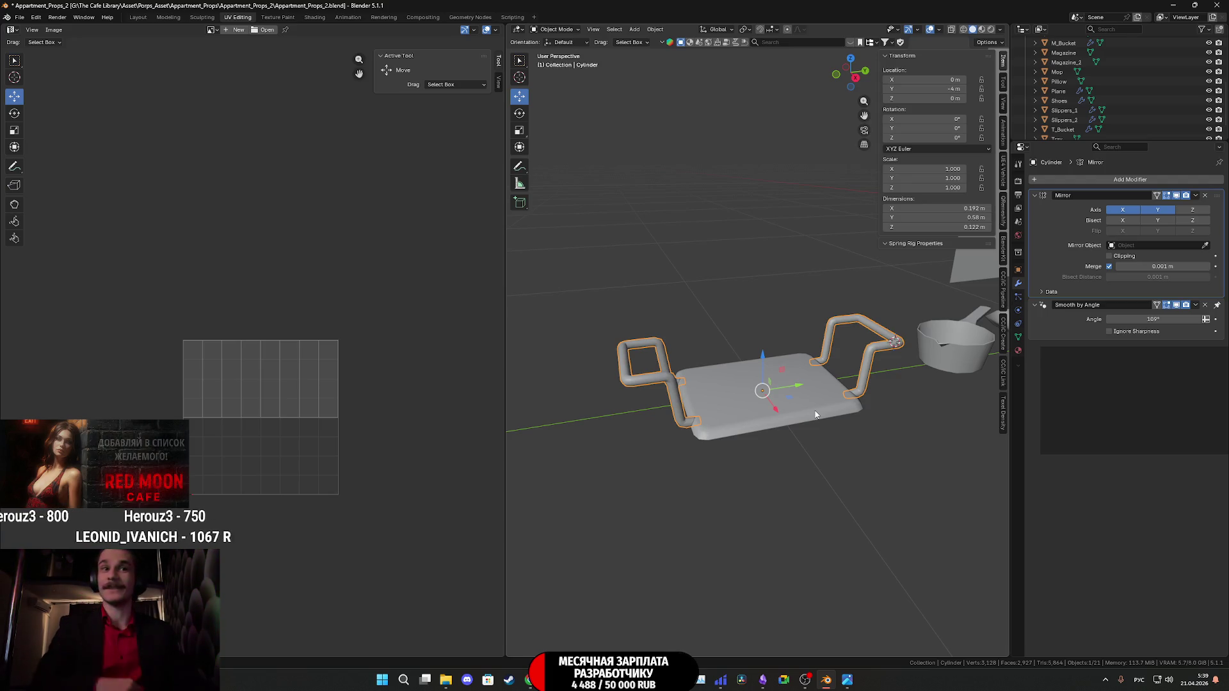
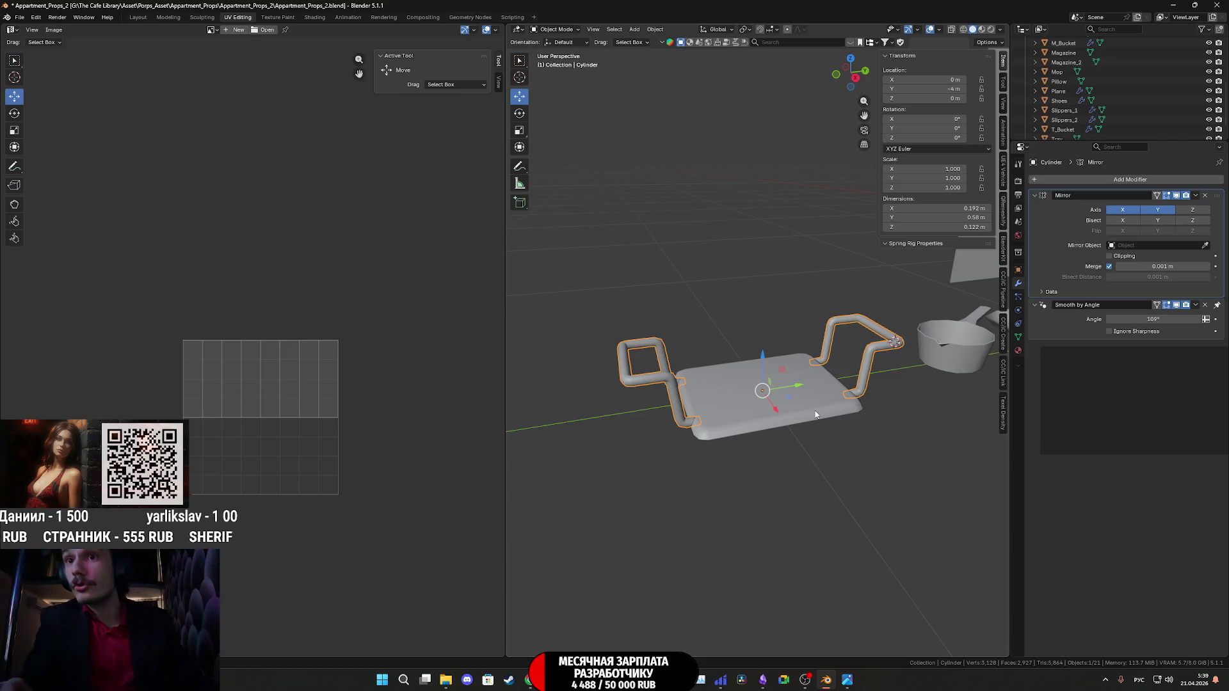
# Save the bath-seat model file.
pyautogui.press('Tab')
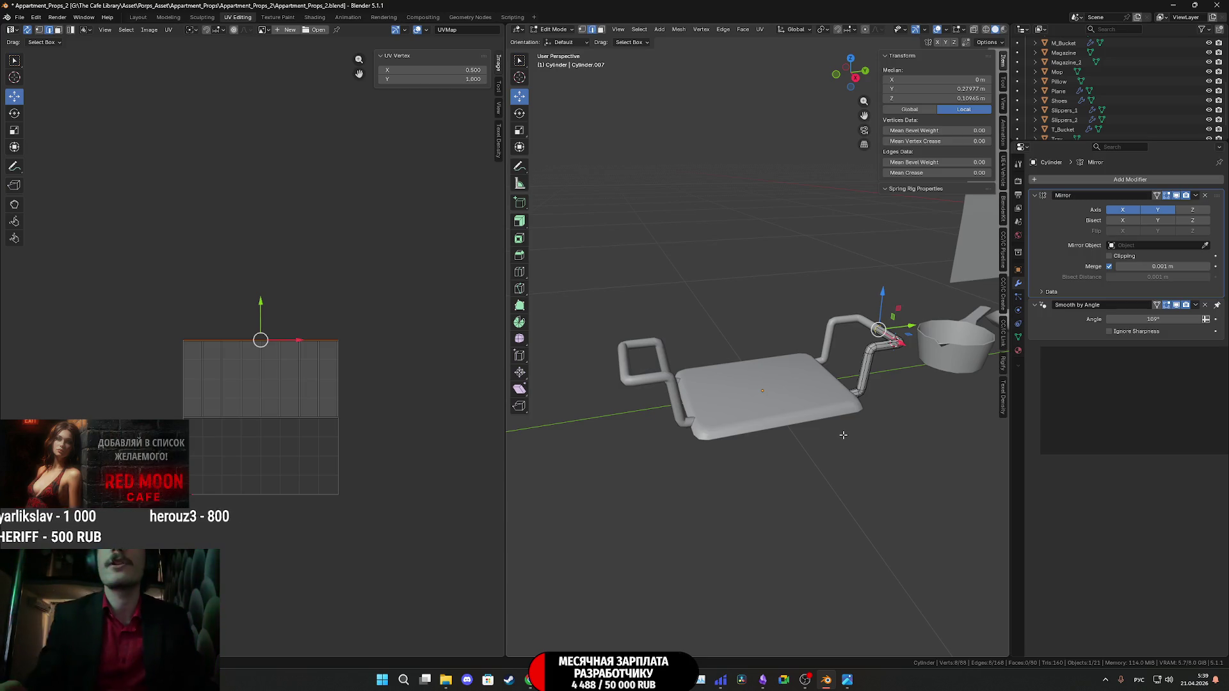
pyautogui.press('Tab')
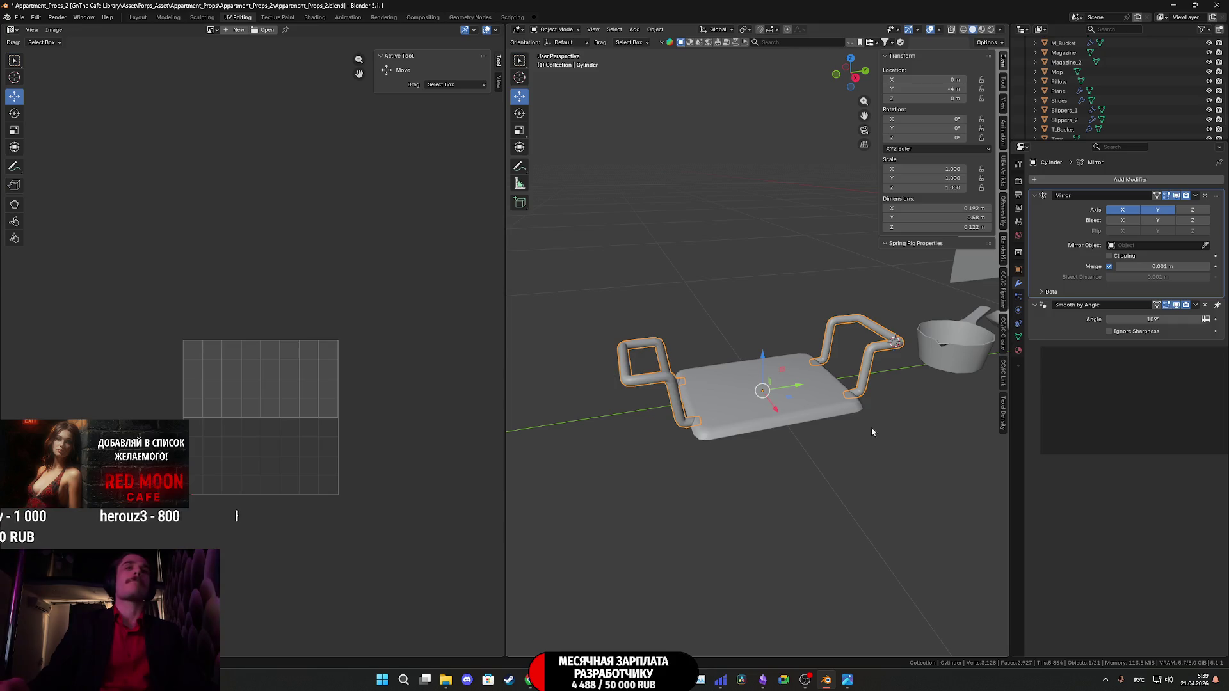
pyautogui.moveTo(872, 432); pyautogui.dragTo(752, 450, button='middle')
pyautogui.hotkey('ctrl', 's')
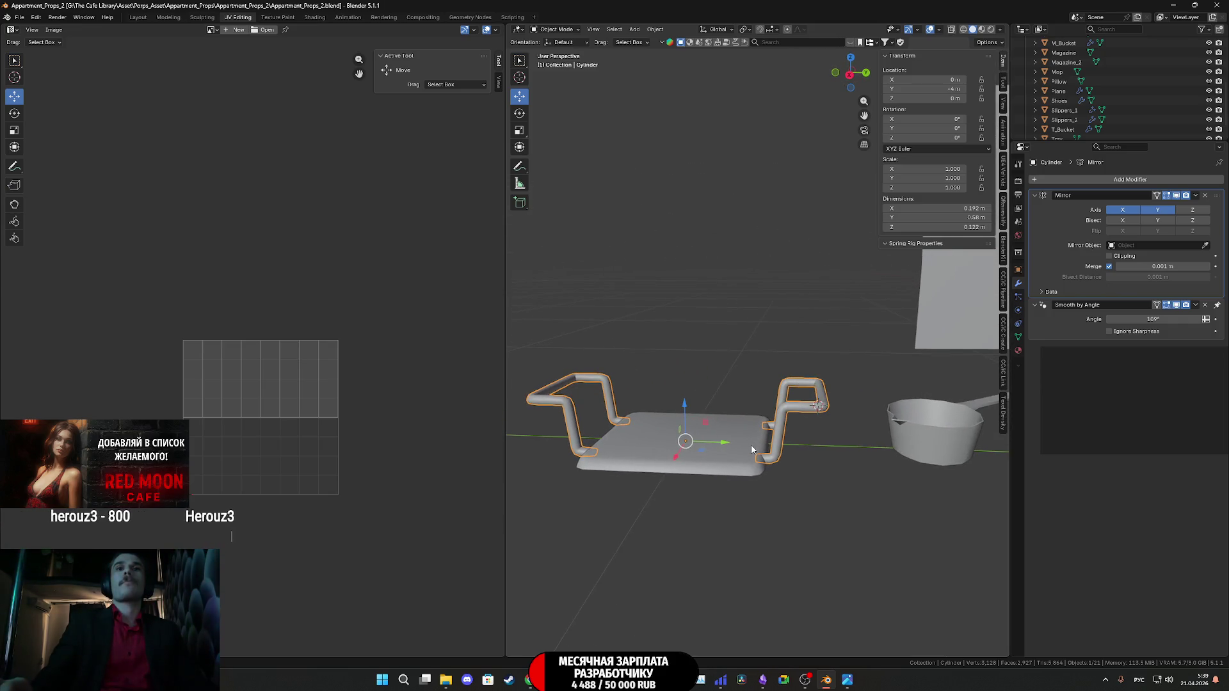
# Mark the edge loop running down the handle tube as a UV seam.
pyautogui.press('Tab')
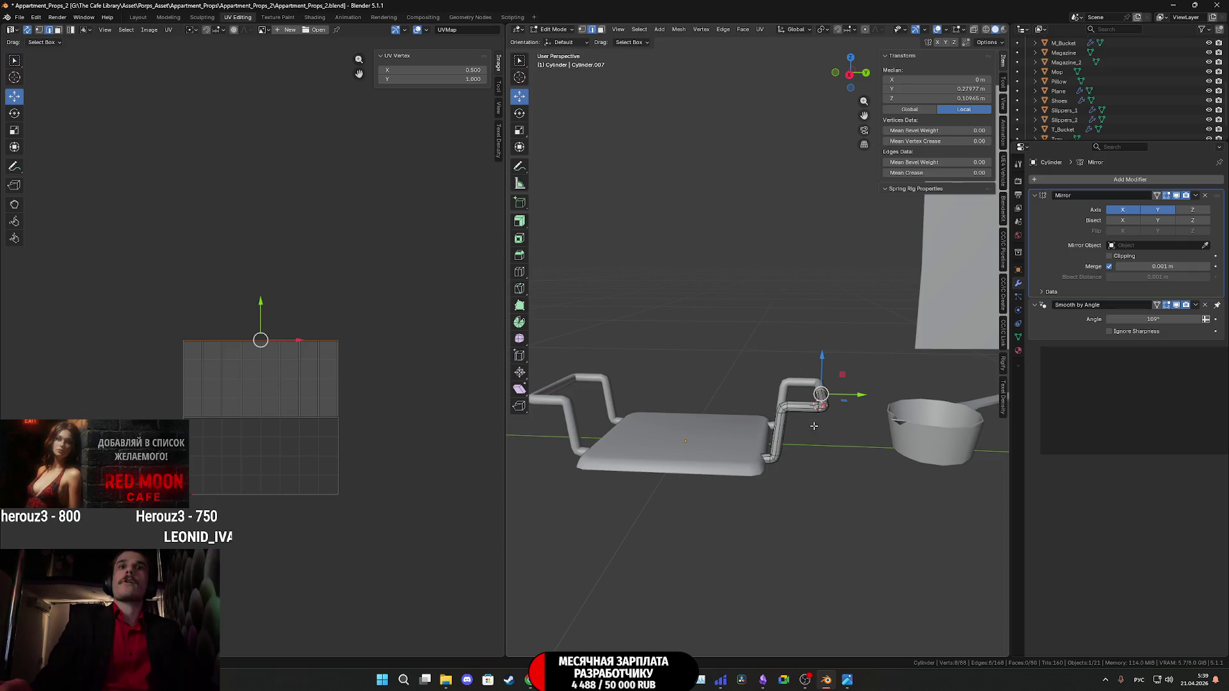
pyautogui.moveTo(767, 427)
pyautogui.mouseDown(button='middle')
pyautogui.moveTo(882, 448)
pyautogui.moveTo(769, 442)
pyautogui.mouseUp(button='middle')
pyautogui.scroll(4, 801, 435)
pyautogui.scroll(3, 768, 441)
pyautogui.moveTo(666, 508); pyautogui.dragTo(764, 455, button='middle')
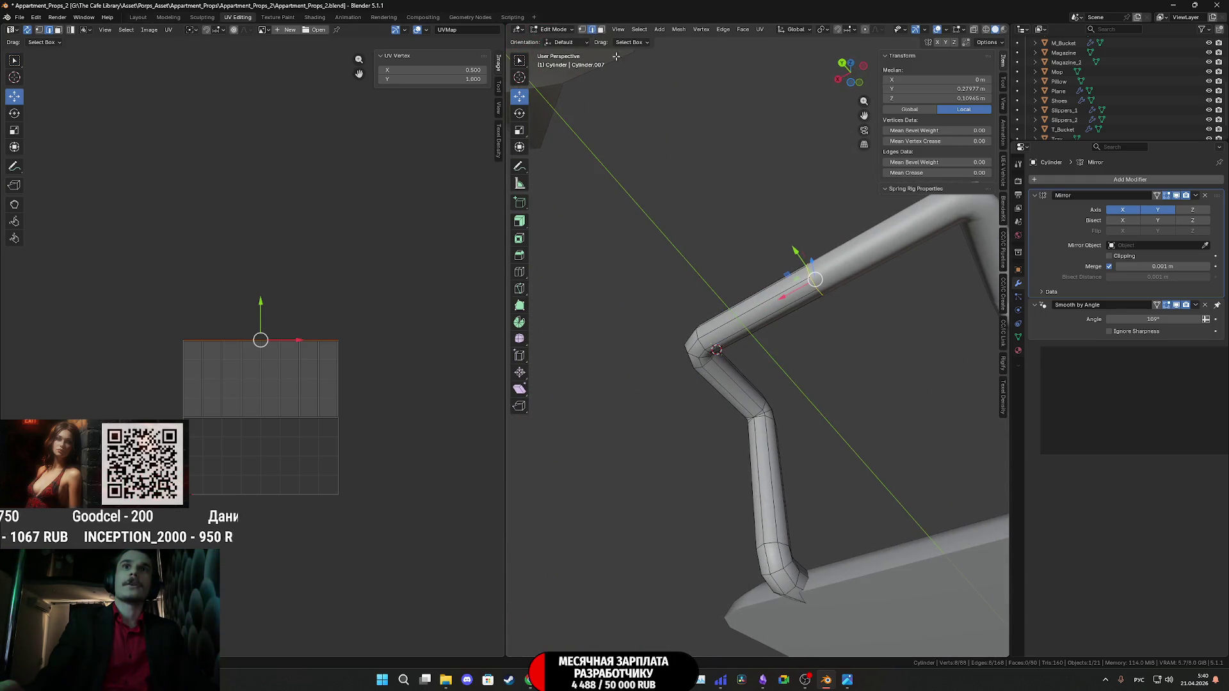
pyautogui.keyDown('alt'); pyautogui.click(786, 310); pyautogui.keyUp('alt')
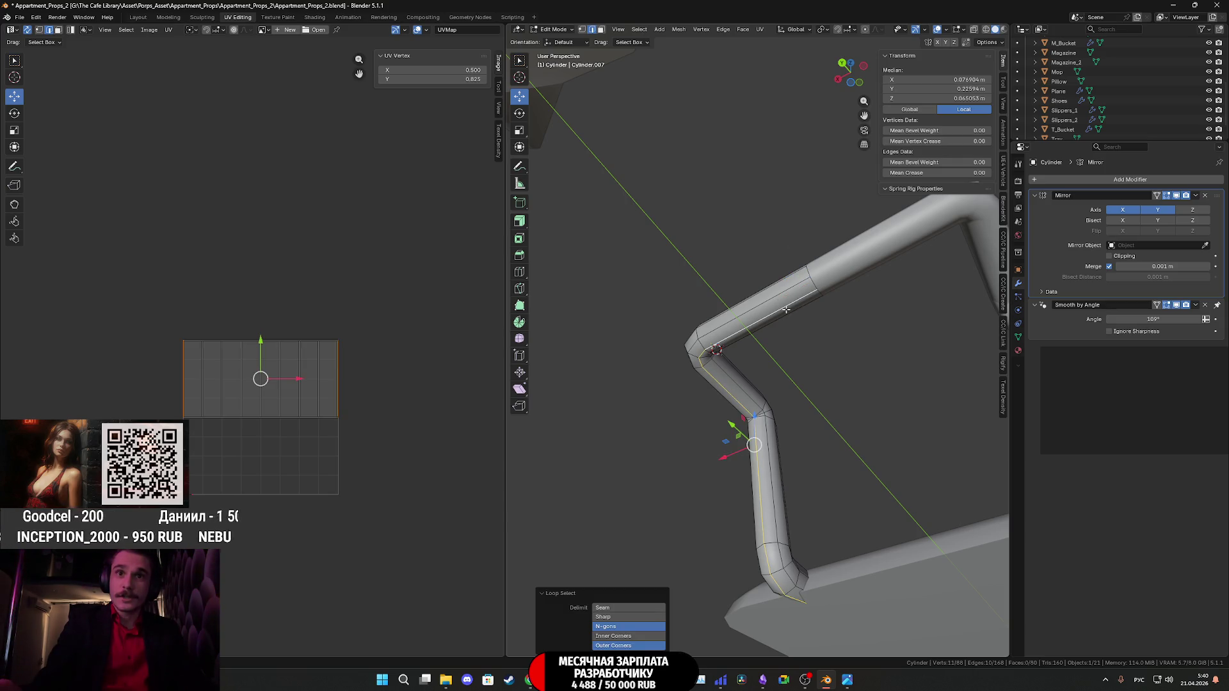
pyautogui.hotkey('ctrl', 'e')
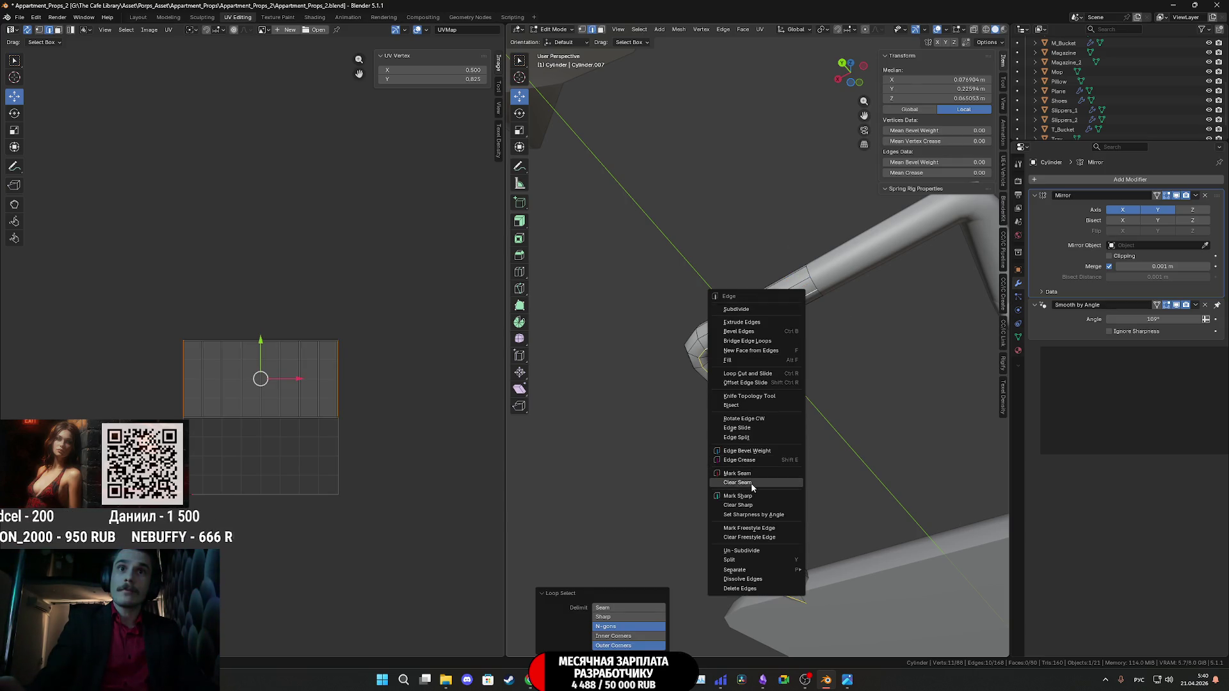
pyautogui.click(752, 478)
# Bring the reference photo IMG_0890.HEIC to the front.
pyautogui.moveTo(752, 486); pyautogui.dragTo(807, 564, button='middle')
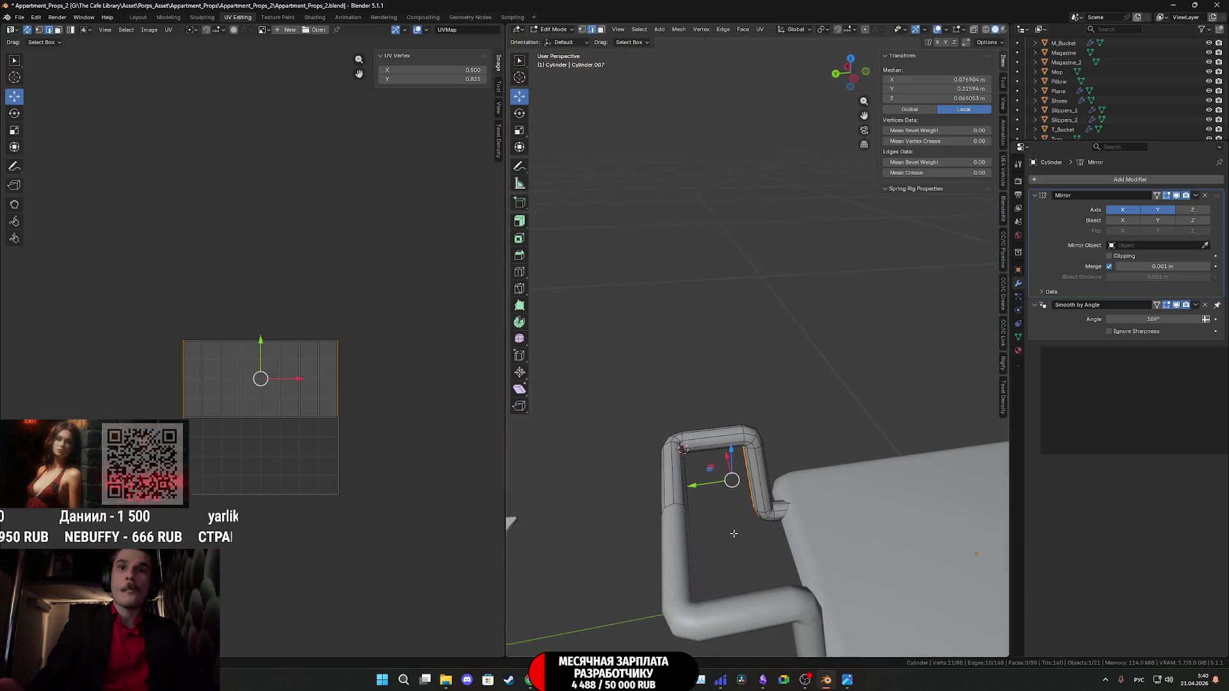
pyautogui.moveTo(854, 685)
pyautogui.click(837, 640)
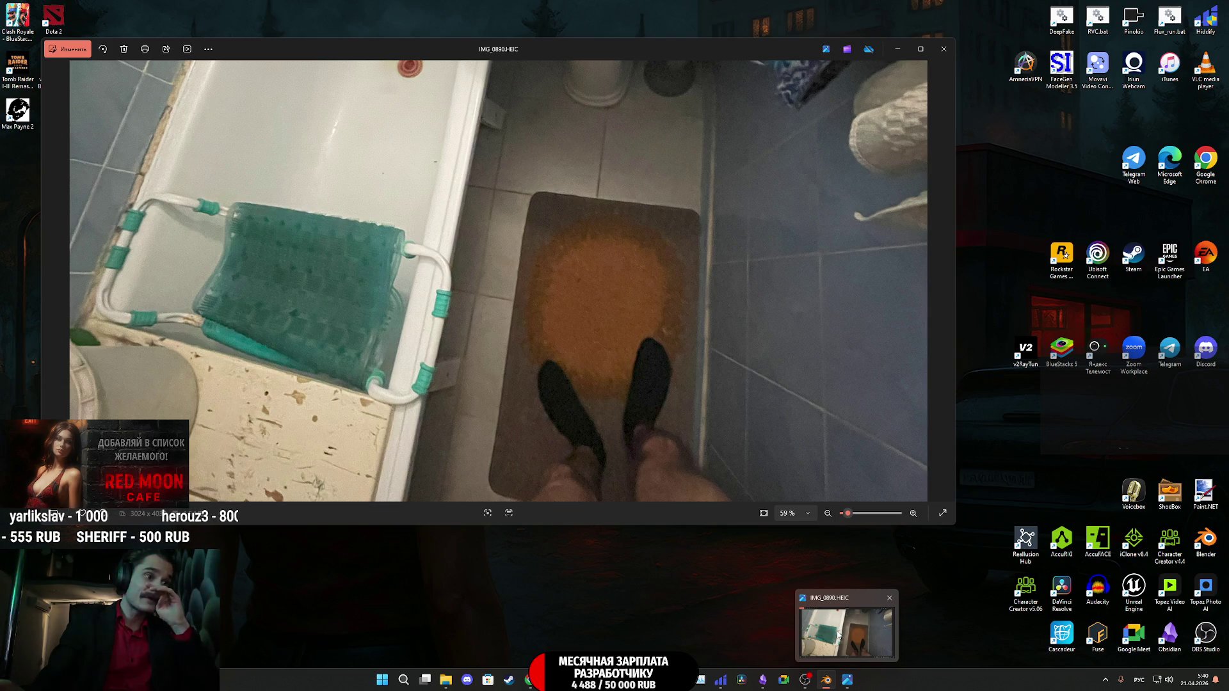
# Return from the reference photo to Blender and view the seat from above, ready to cut loops.
pyautogui.click(841, 616)
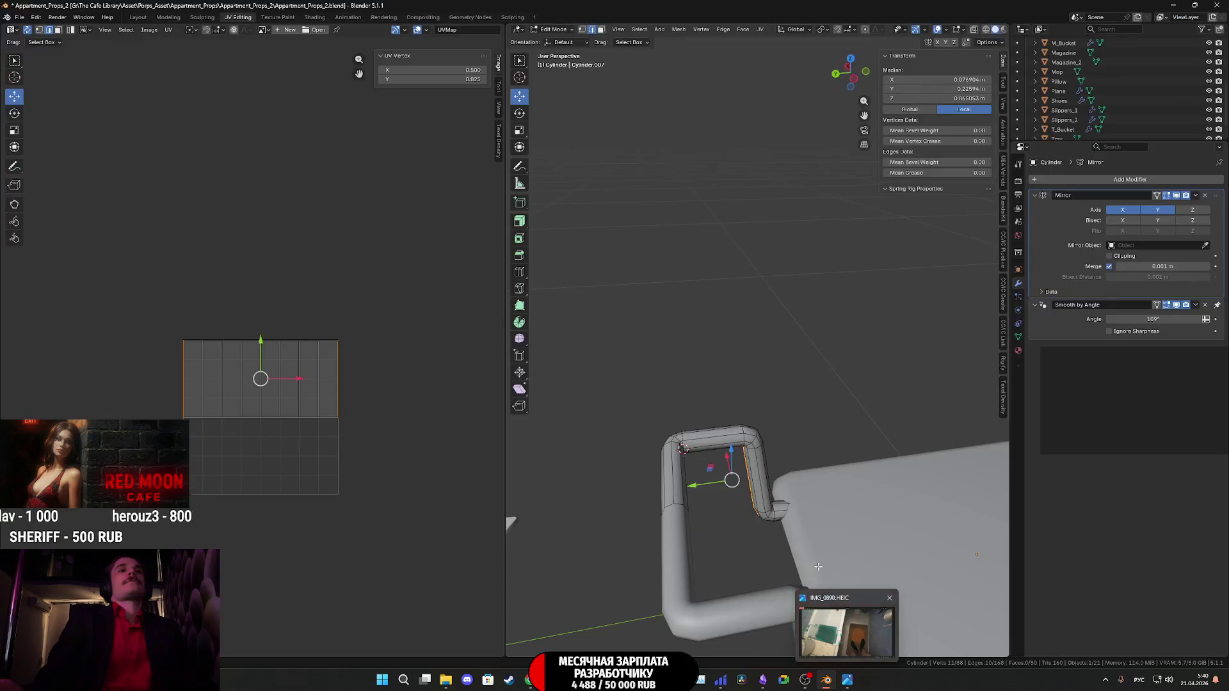
pyautogui.moveTo(779, 502); pyautogui.dragTo(886, 498, button='middle')
pyautogui.moveTo(847, 679)
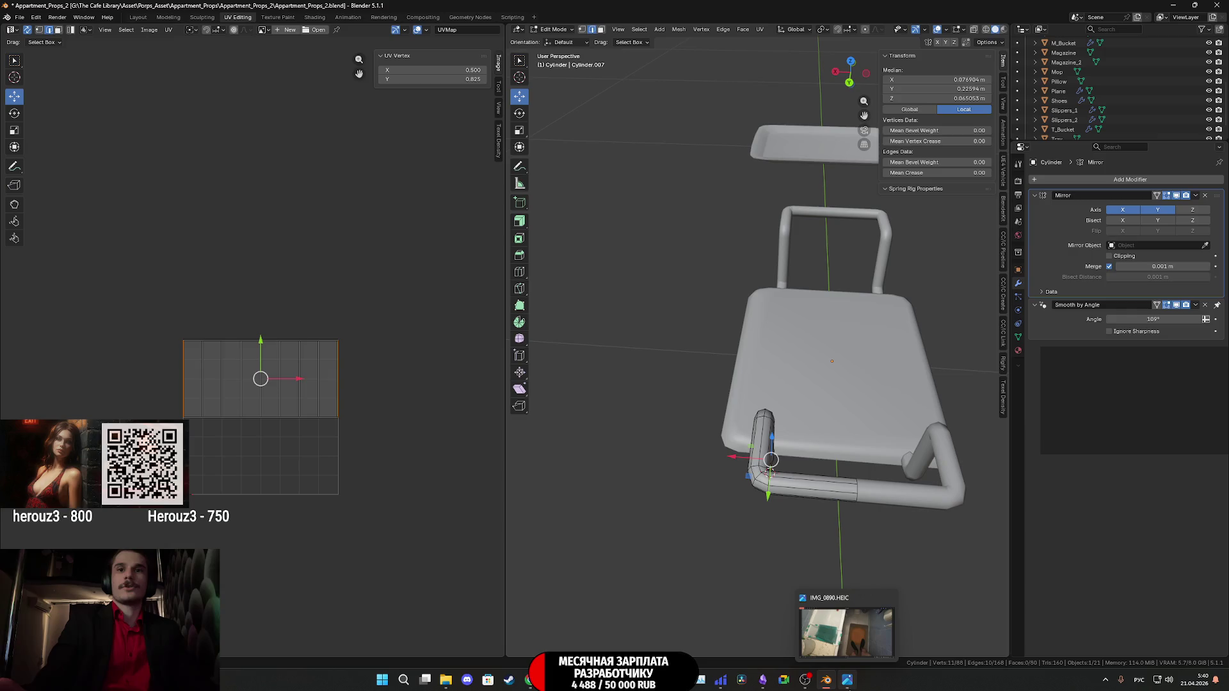
pyautogui.moveTo(855, 635)
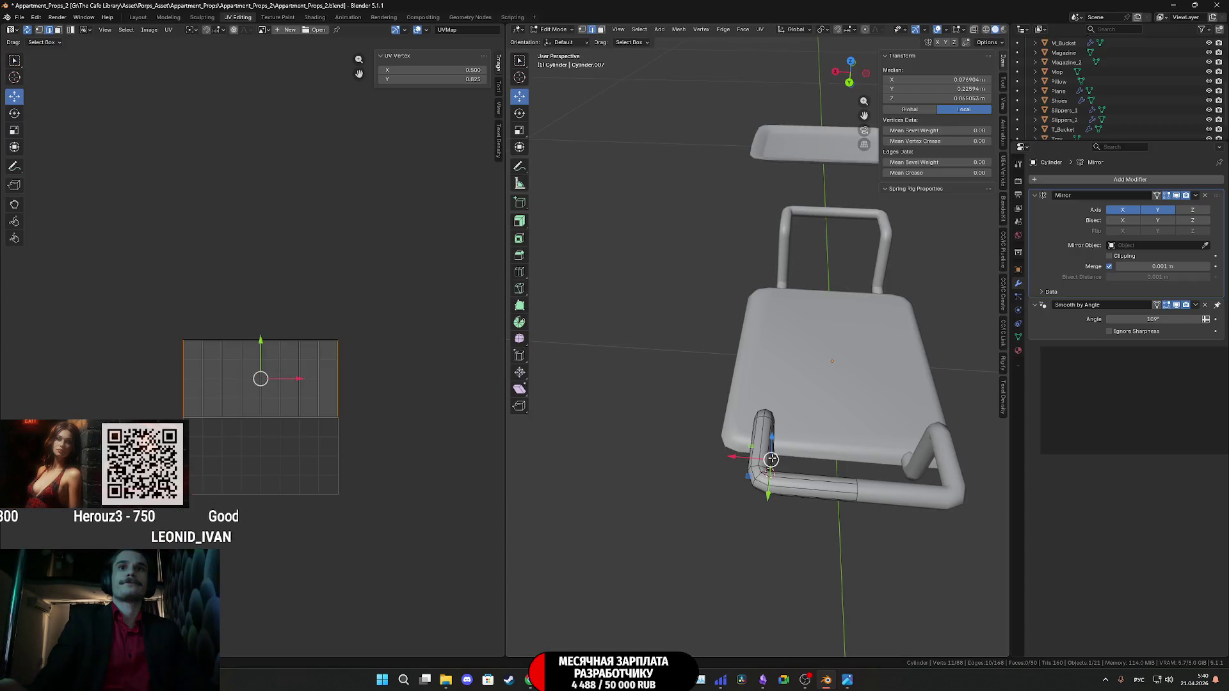
pyautogui.moveTo(778, 506)
pyautogui.mouseDown(button='middle')
pyautogui.moveTo(795, 507)
pyautogui.moveTo(797, 486)
pyautogui.moveTo(793, 505)
pyautogui.mouseUp(button='middle')
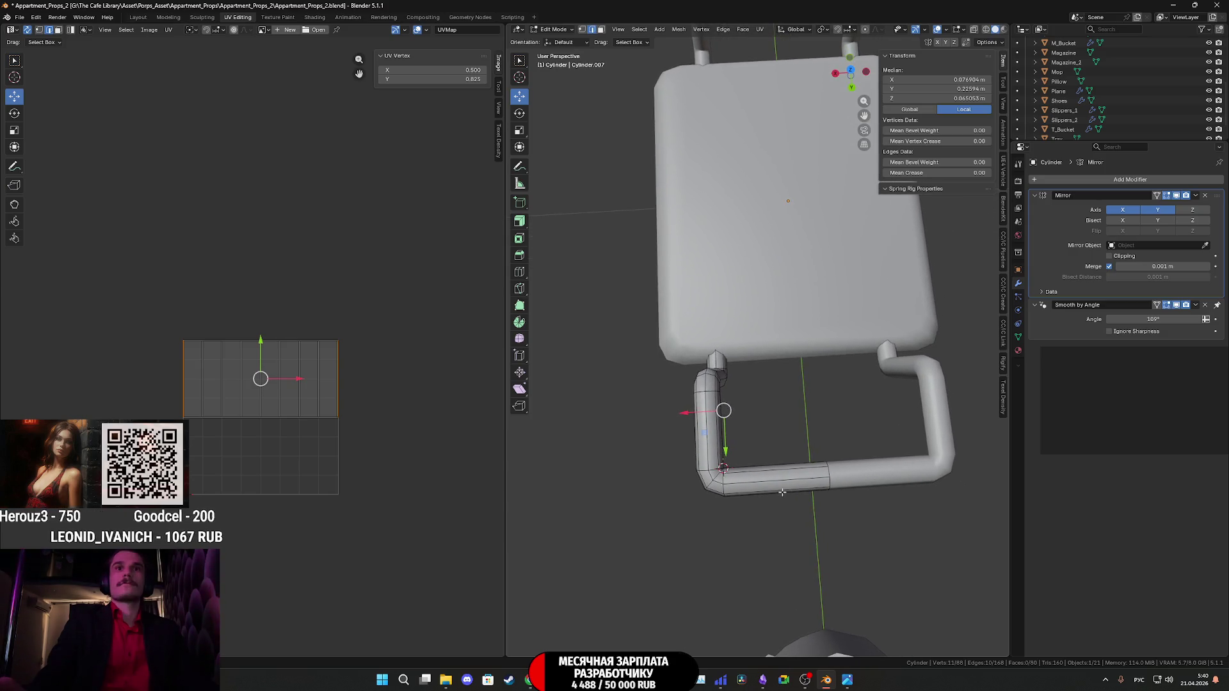
pyautogui.scroll(2, 793, 504)
pyautogui.hotkey('ctrl', 'r')
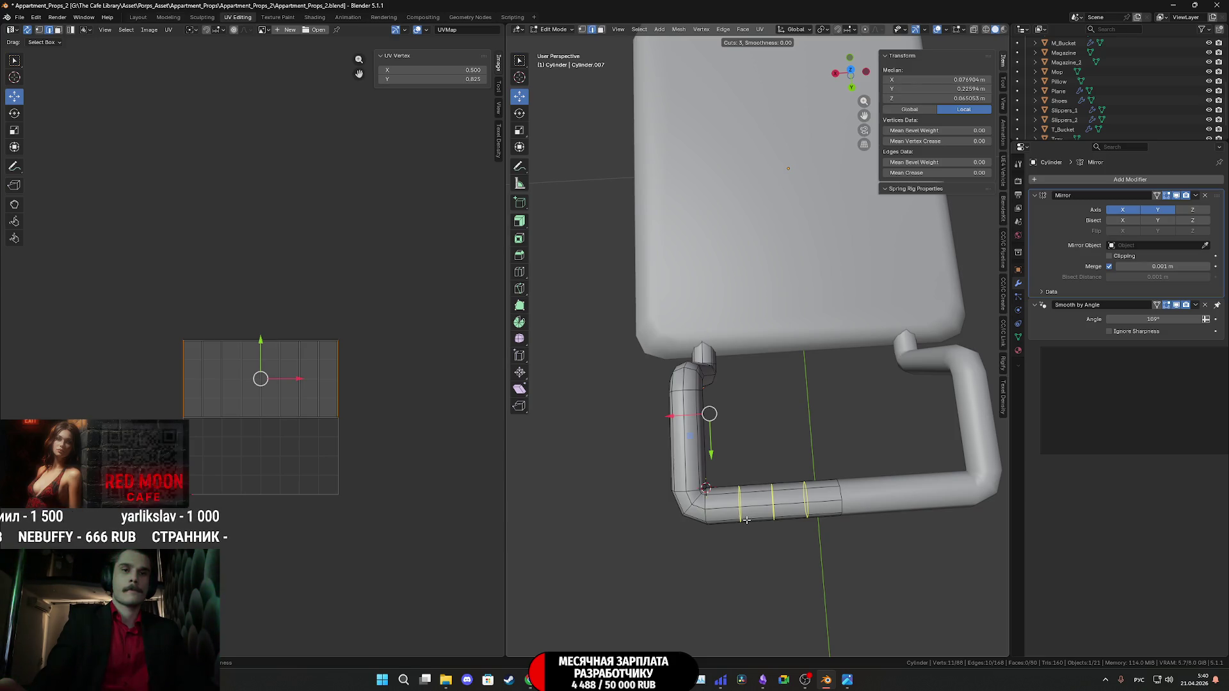
# Cut five evenly spaced edge loops into the rail's bottom tube.
pyautogui.scroll(1, 746, 520)
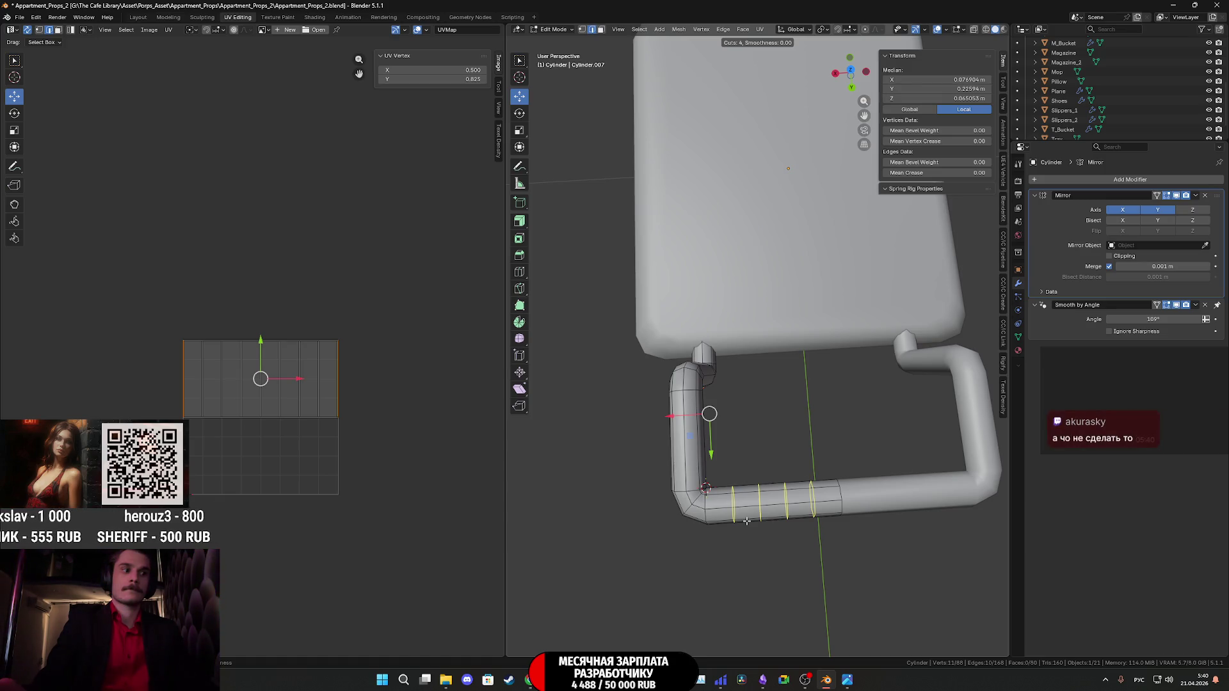
pyautogui.scroll(1, 747, 520)
pyautogui.click(746, 520)
pyautogui.rightClick(747, 520)
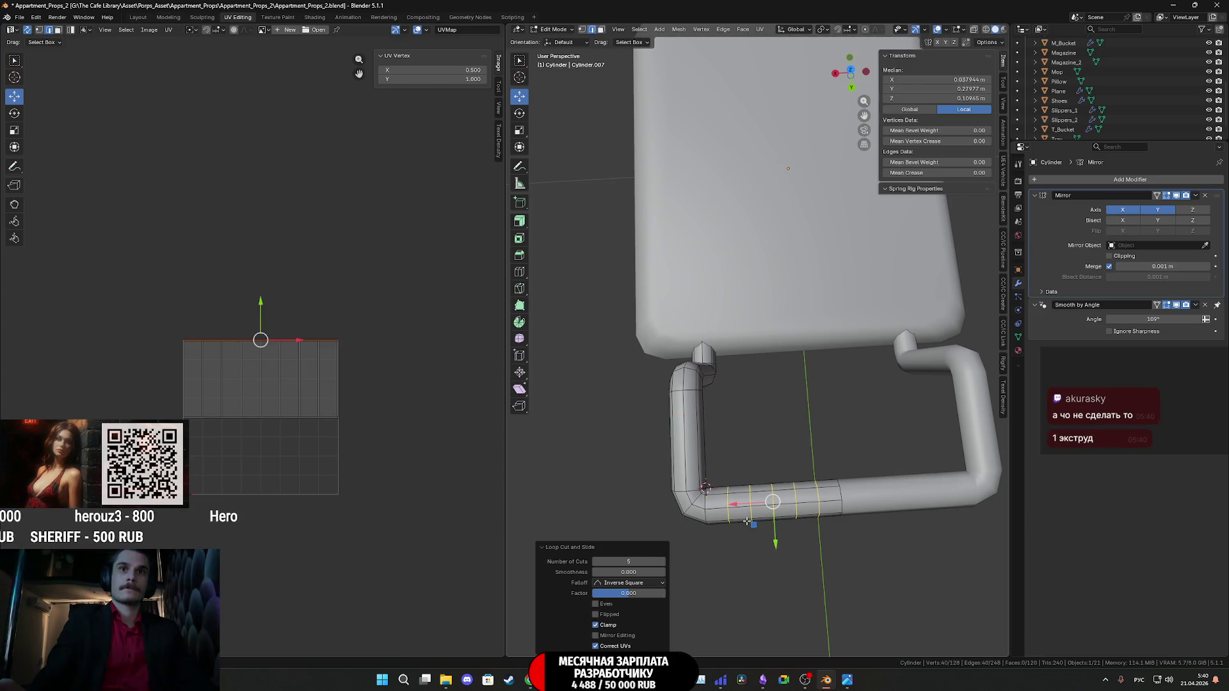
# Dissolve two of the new edge loops on the bottom tube.
pyautogui.moveTo(801, 454); pyautogui.dragTo(658, 78, button='middle')
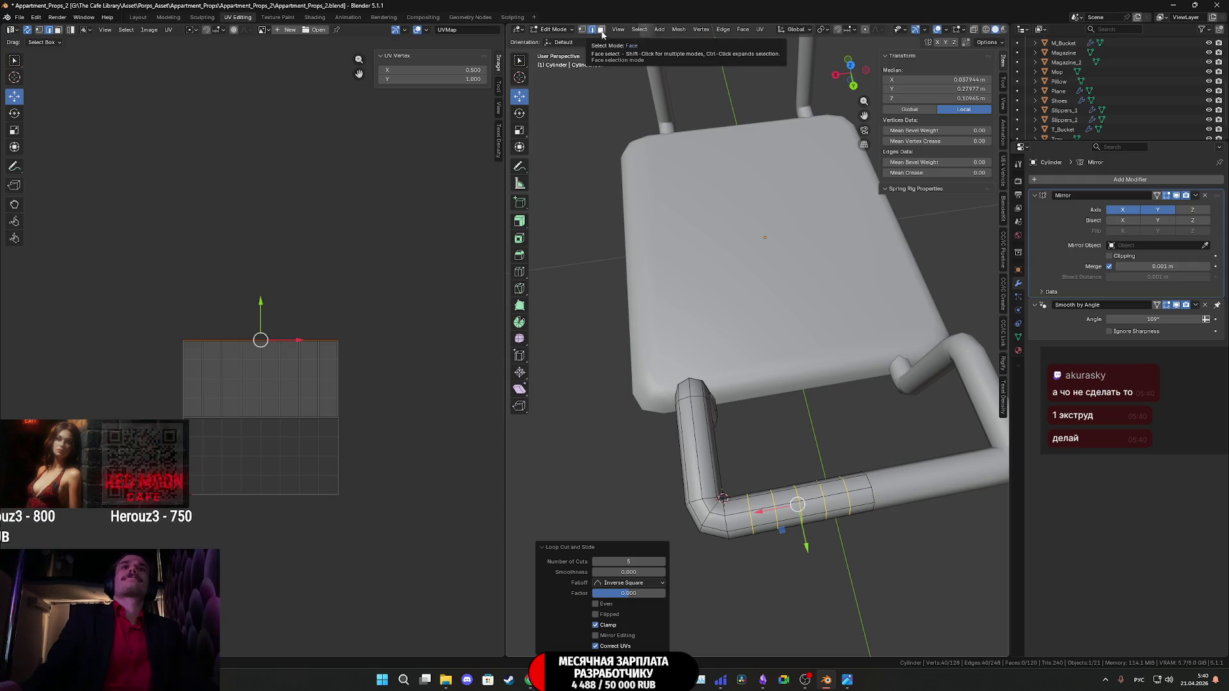
pyautogui.moveTo(848, 436); pyautogui.dragTo(776, 421, button='middle')
pyautogui.keyDown('alt'); pyautogui.click(774, 420); pyautogui.keyUp('alt')
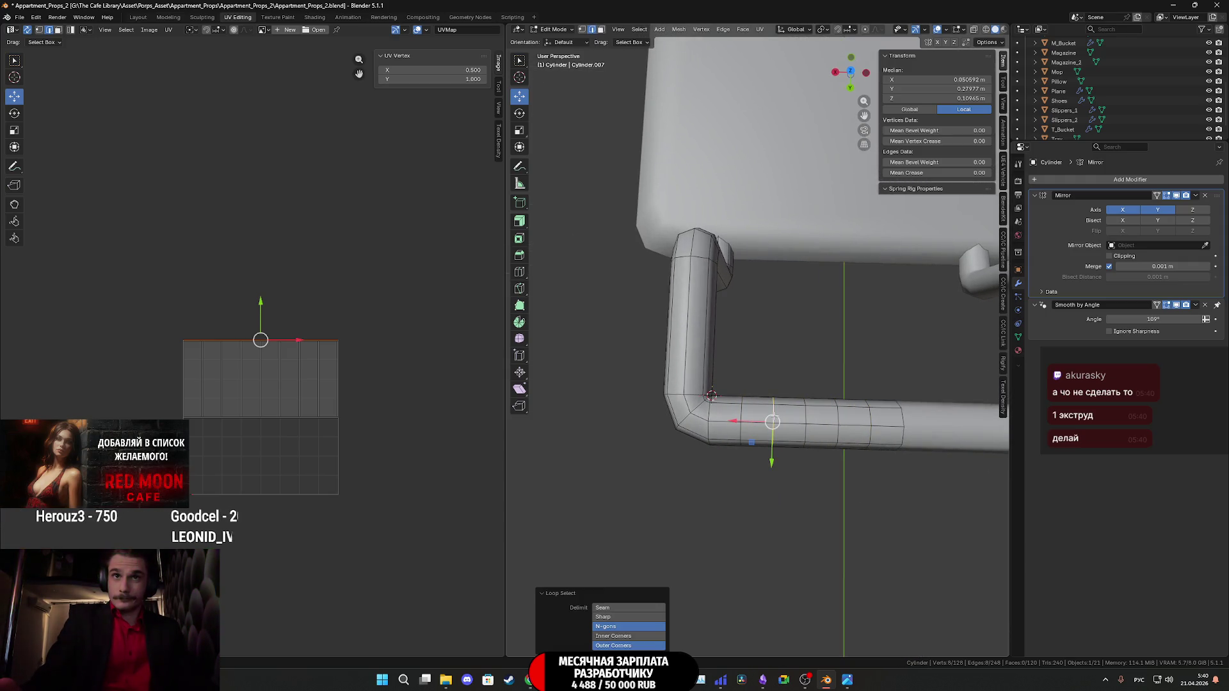
pyautogui.keyDown('alt'); pyautogui.keyDown('shift'); pyautogui.click(810, 414); pyautogui.keyUp('shift'); pyautogui.keyUp('alt')
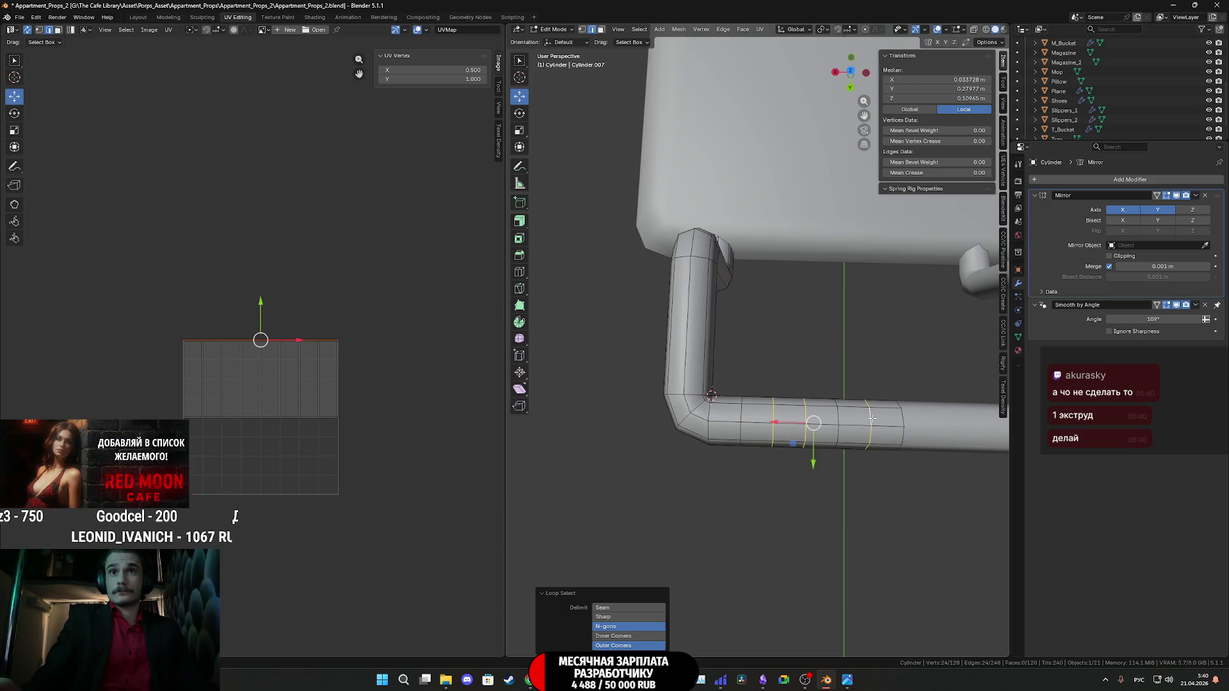
pyautogui.press('x')
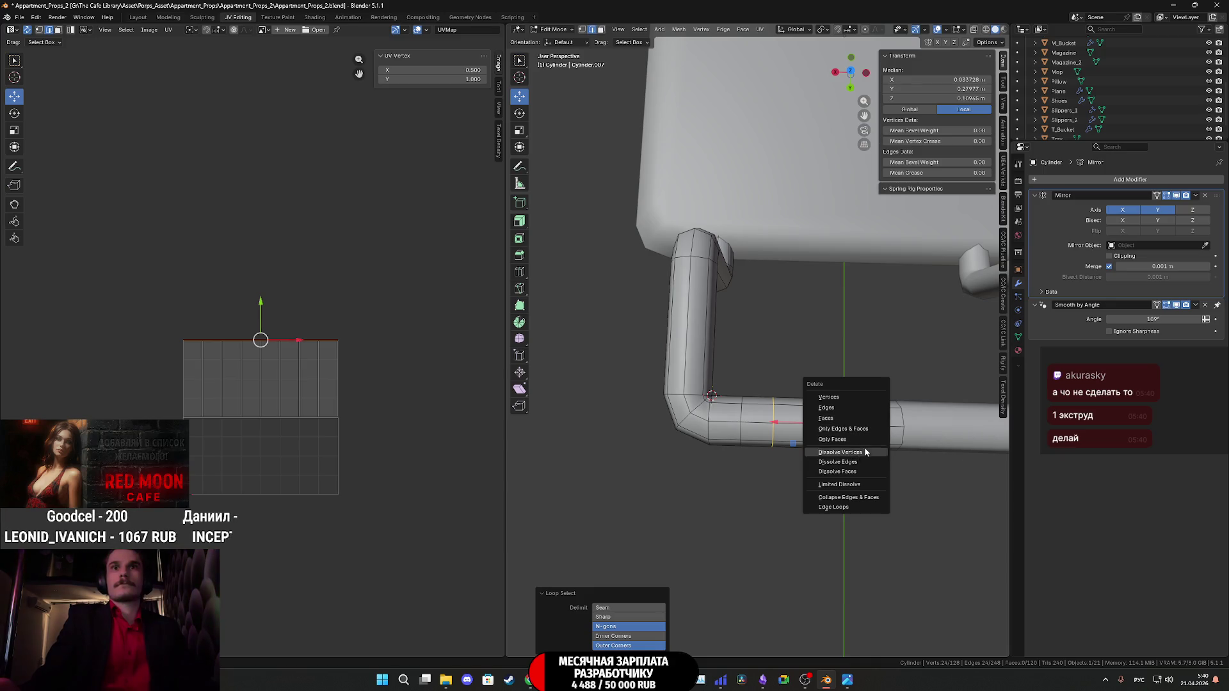
pyautogui.click(853, 462)
# Shift the two loops near the tube's bend slightly along X.
pyautogui.moveTo(854, 462)
pyautogui.mouseDown(button='middle')
pyautogui.moveTo(856, 418)
pyautogui.moveTo(751, 431)
pyautogui.moveTo(735, 472)
pyautogui.moveTo(746, 477)
pyautogui.mouseUp(button='middle')
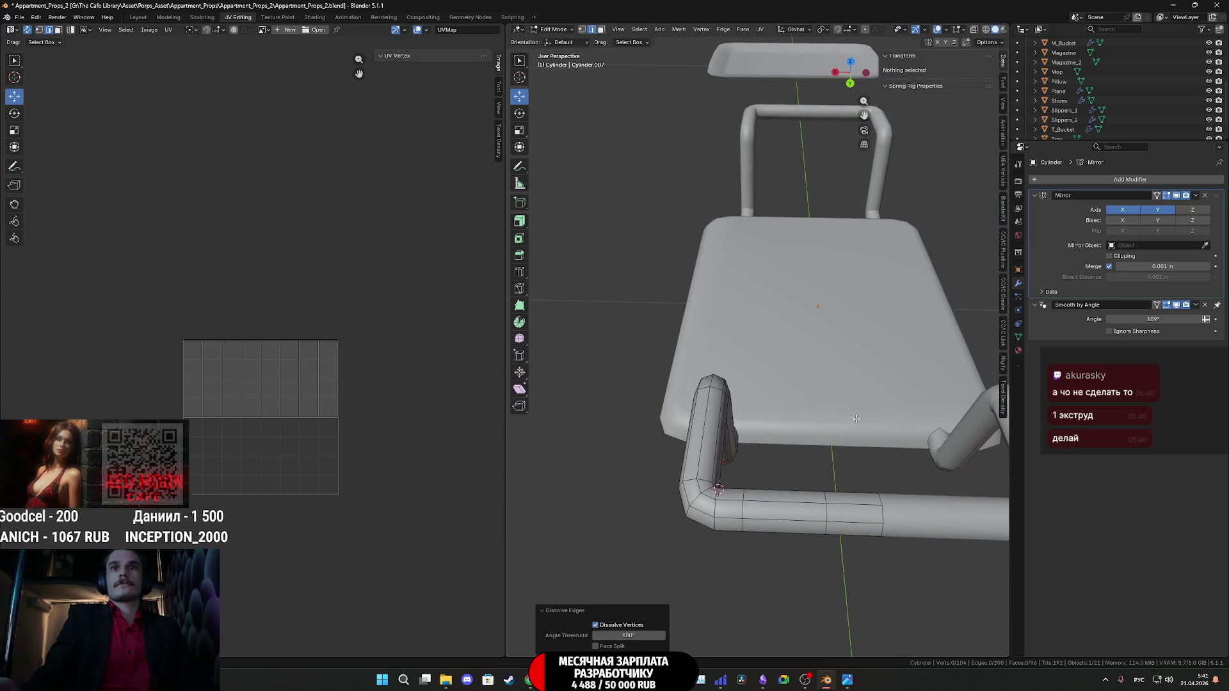
pyautogui.keyDown('alt'); pyautogui.click(736, 471); pyautogui.keyUp('alt')
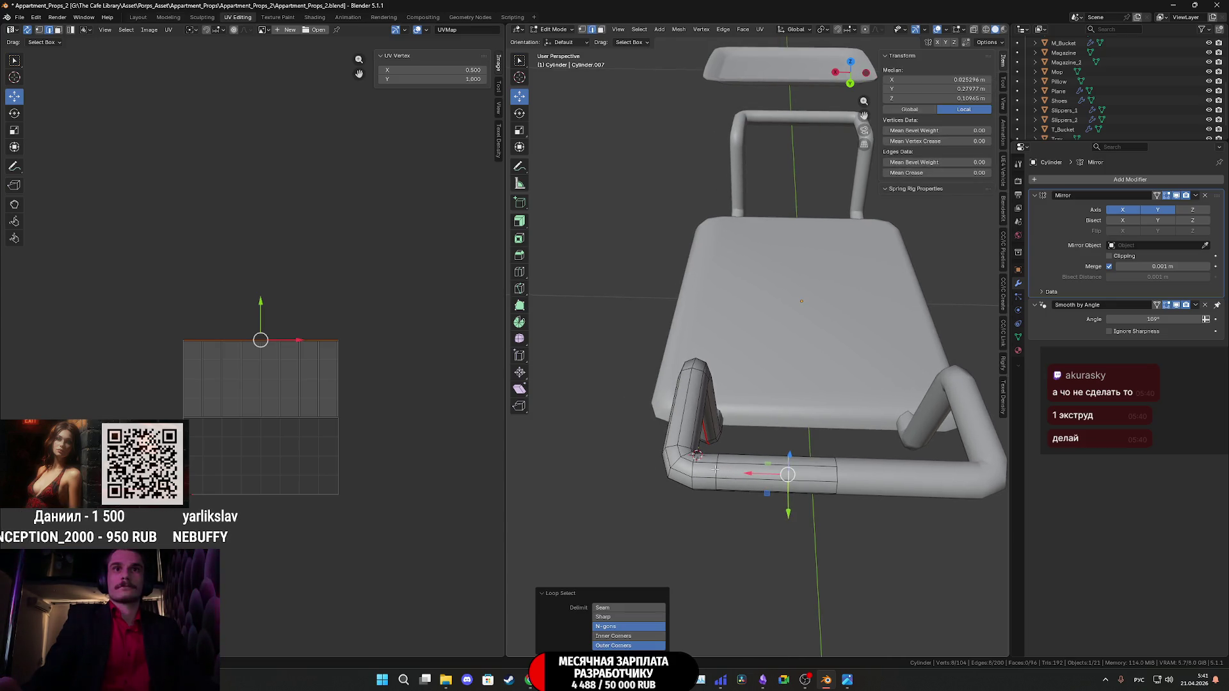
pyautogui.keyDown('alt'); pyautogui.keyDown('shift'); pyautogui.click(715, 471); pyautogui.keyUp('shift'); pyautogui.keyUp('alt')
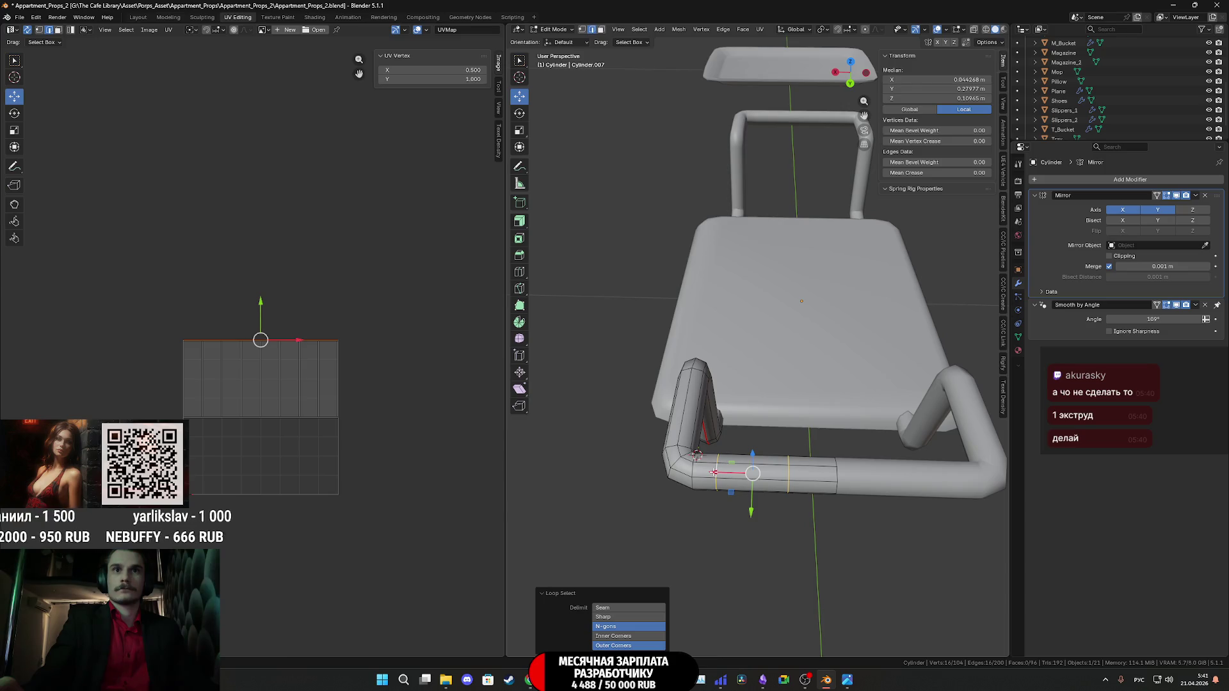
pyautogui.moveTo(714, 472); pyautogui.dragTo(704, 477)
pyautogui.moveTo(704, 477); pyautogui.dragTo(817, 500, button='middle')
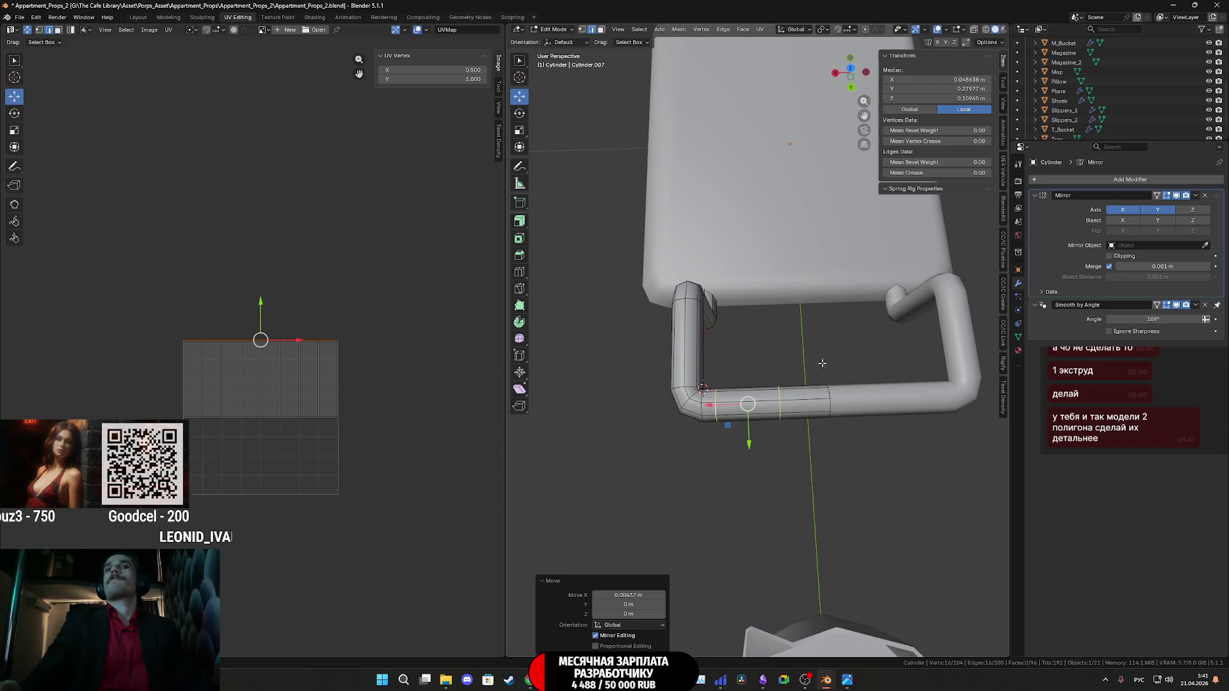
# Add one centred edge loop around the handle's vertical pipe.
pyautogui.moveTo(822, 363); pyautogui.dragTo(913, 308, button='middle')
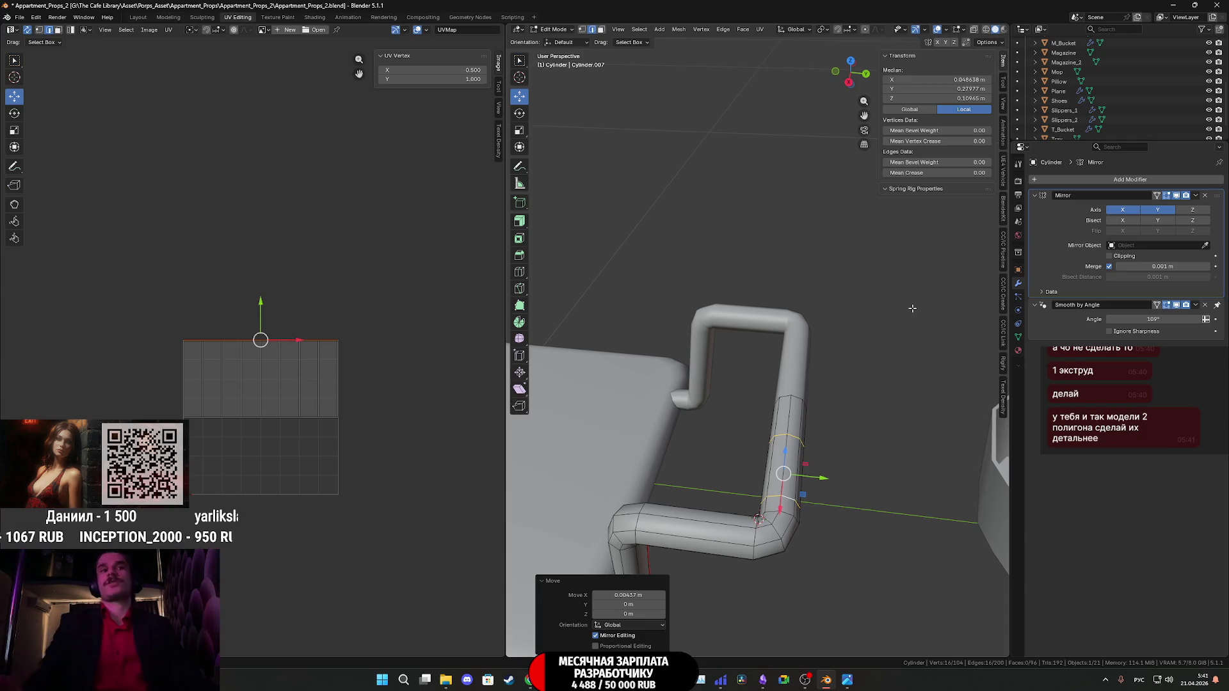
pyautogui.moveTo(840, 398); pyautogui.dragTo(886, 679, button='middle')
pyautogui.moveTo(847, 680)
pyautogui.moveTo(848, 638)
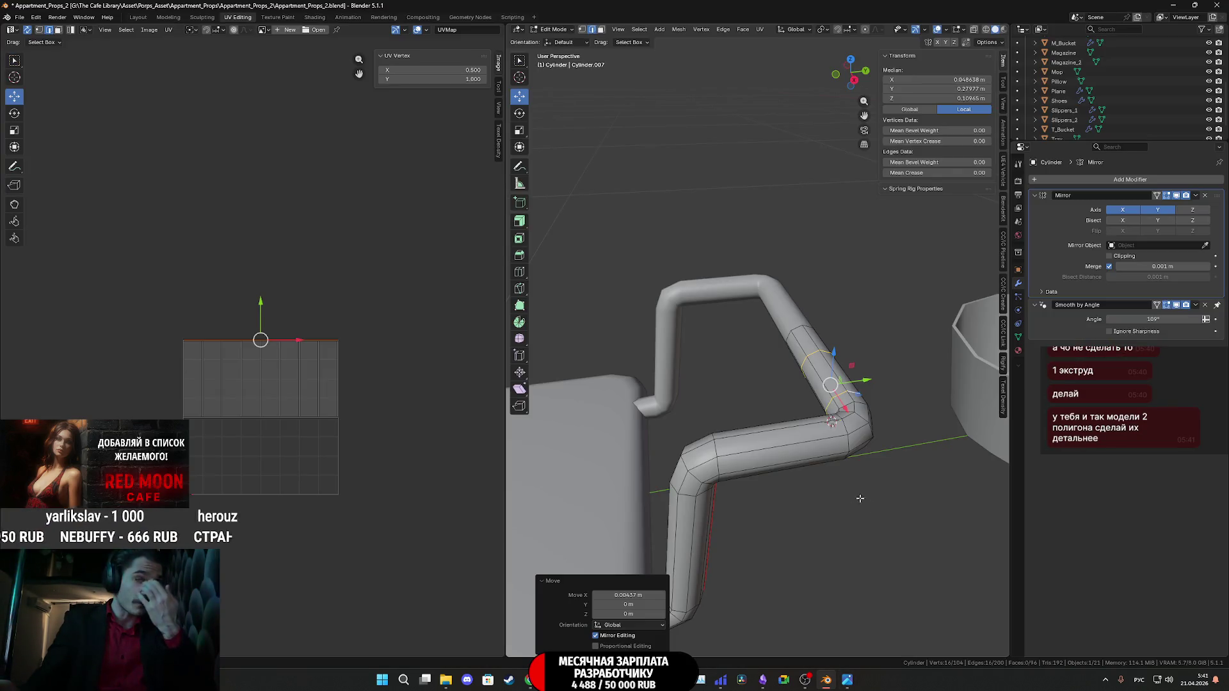
pyautogui.moveTo(793, 410); pyautogui.dragTo(807, 363, button='middle')
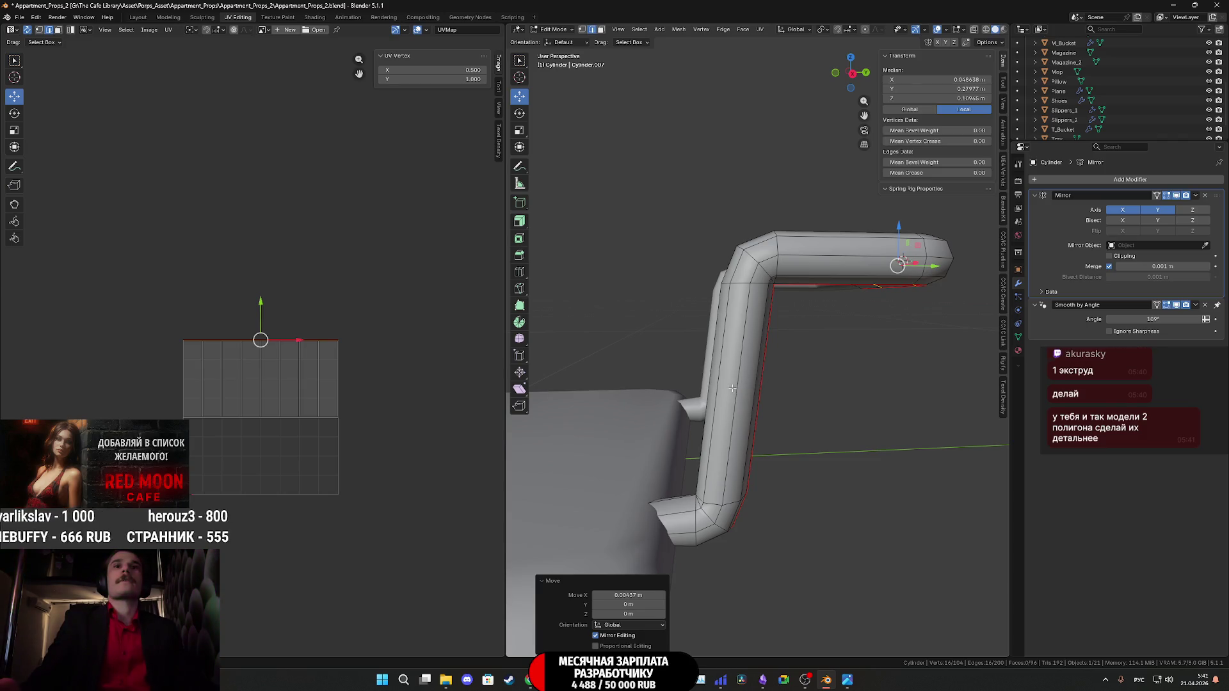
pyautogui.hotkey('ctrl', 'r')
pyautogui.click(720, 388)
pyautogui.rightClick(720, 388)
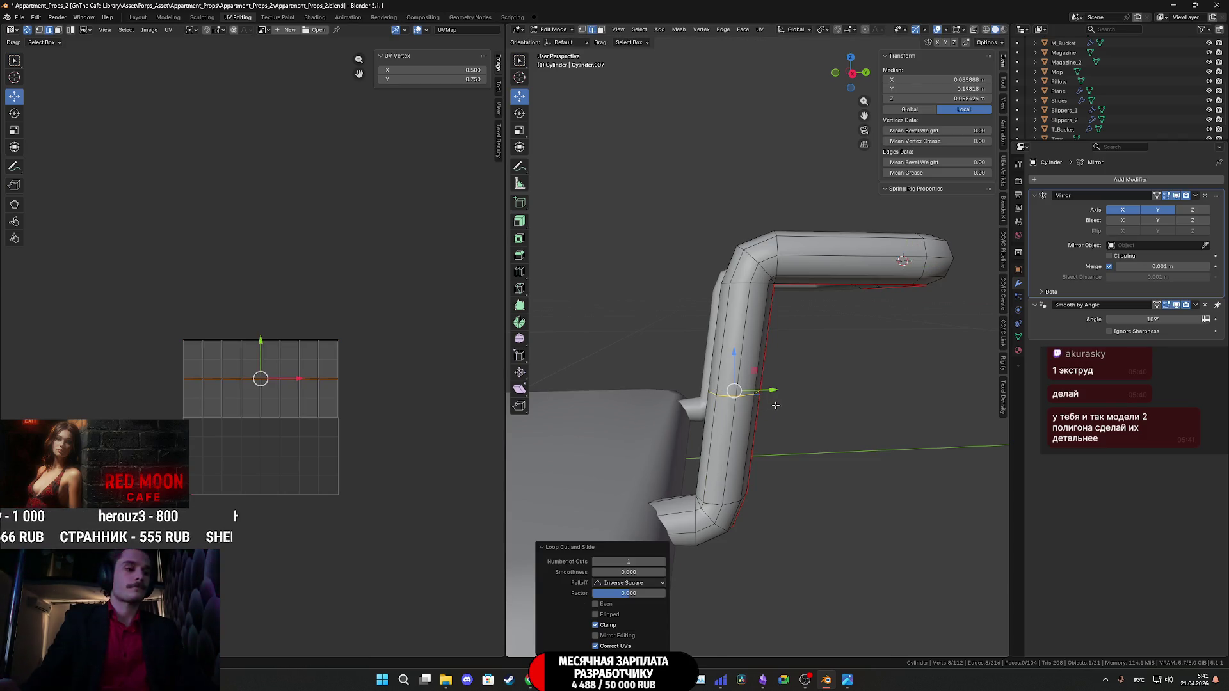
pyautogui.hotkey('ctrl', 'b')
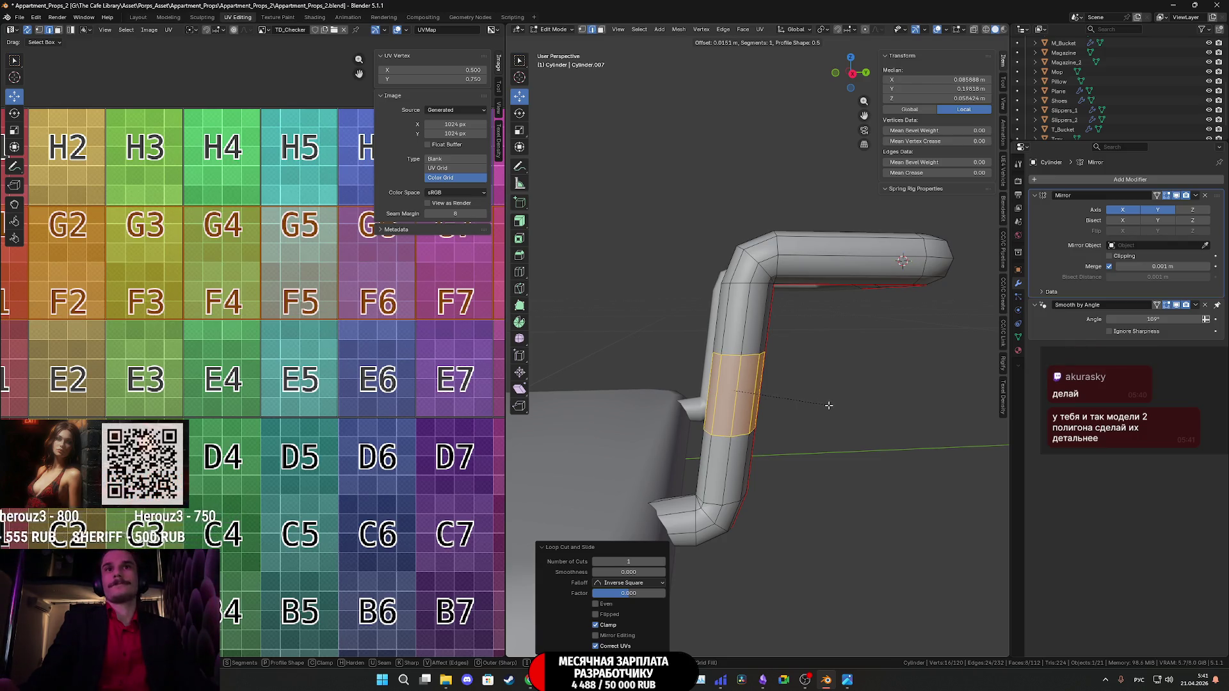
# Bevel the new vertical-pipe loop into a band of faces.
pyautogui.click(828, 406)
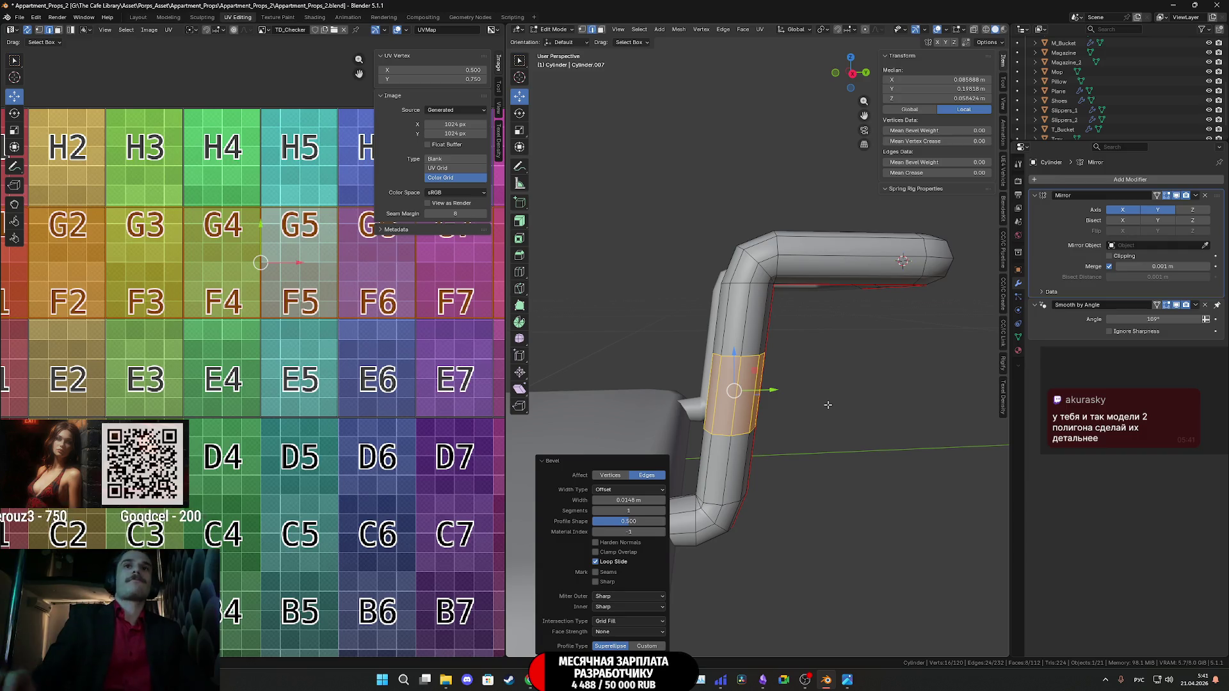
pyautogui.scroll(-2, 828, 405)
pyautogui.moveTo(828, 405)
pyautogui.mouseDown(button='middle')
pyautogui.moveTo(727, 487)
pyautogui.moveTo(761, 498)
pyautogui.mouseUp(button='middle')
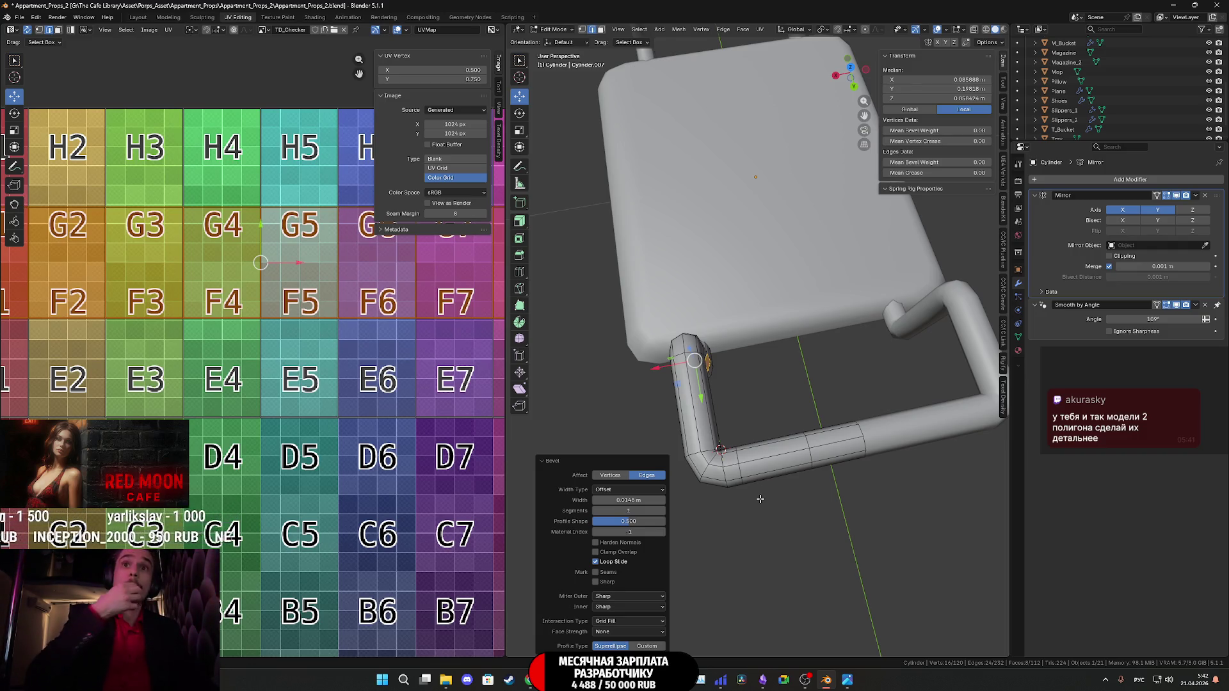
# Slide an edge loop near the pipe's upper bend slightly along X.
pyautogui.moveTo(797, 448); pyautogui.dragTo(815, 445, button='middle')
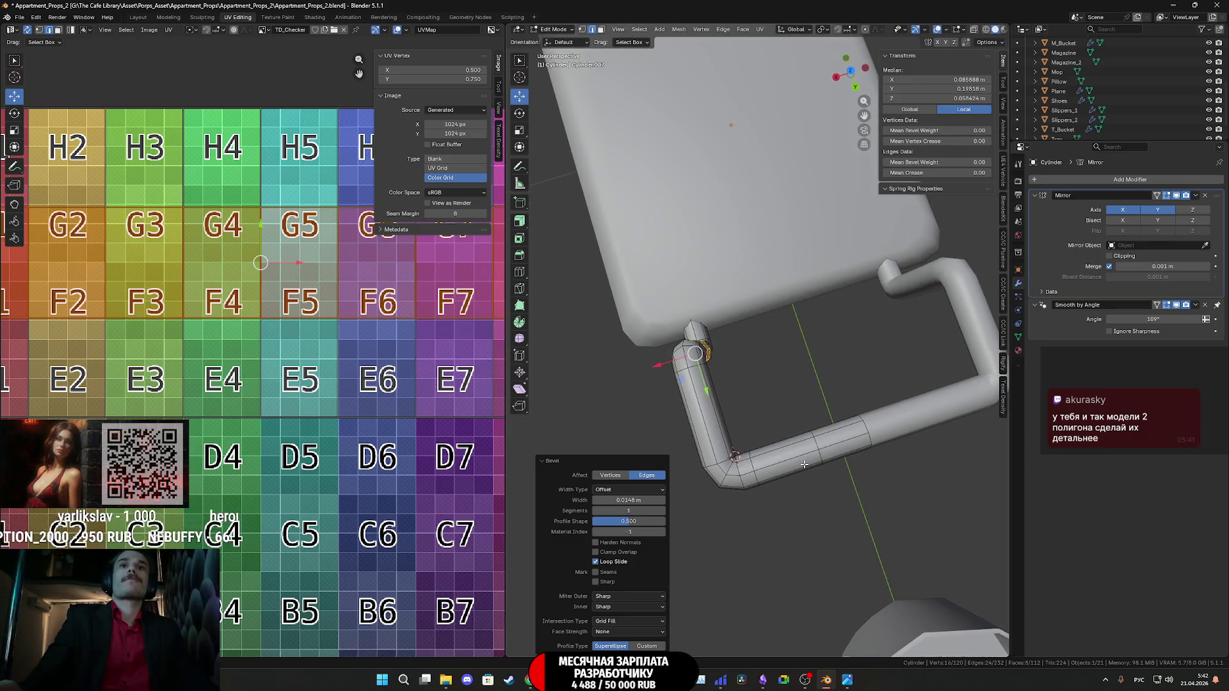
pyautogui.keyDown('alt'); pyautogui.click(817, 444); pyautogui.keyUp('alt')
pyautogui.moveTo(792, 459); pyautogui.dragTo(773, 465)
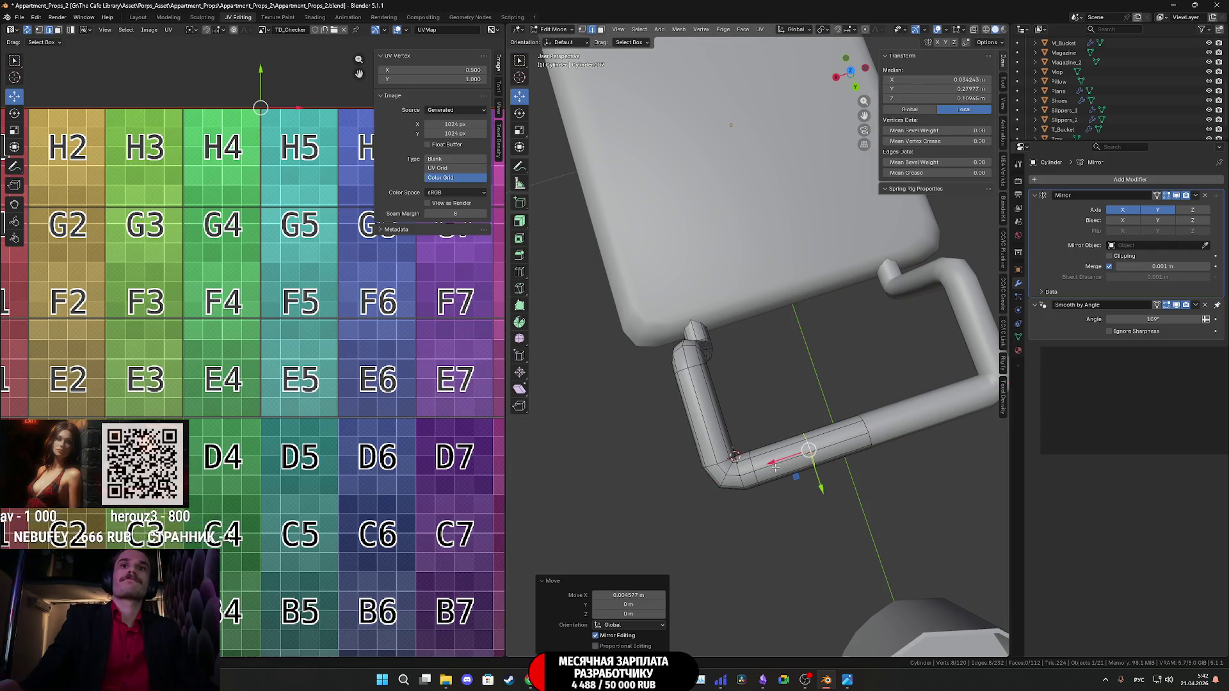
pyautogui.moveTo(777, 461)
pyautogui.mouseDown(button='middle')
pyautogui.moveTo(887, 444)
pyautogui.moveTo(889, 414)
pyautogui.moveTo(803, 378)
pyautogui.moveTo(761, 303)
pyautogui.moveTo(811, 294)
pyautogui.mouseUp(button='middle')
pyautogui.scroll(1, 761, 303)
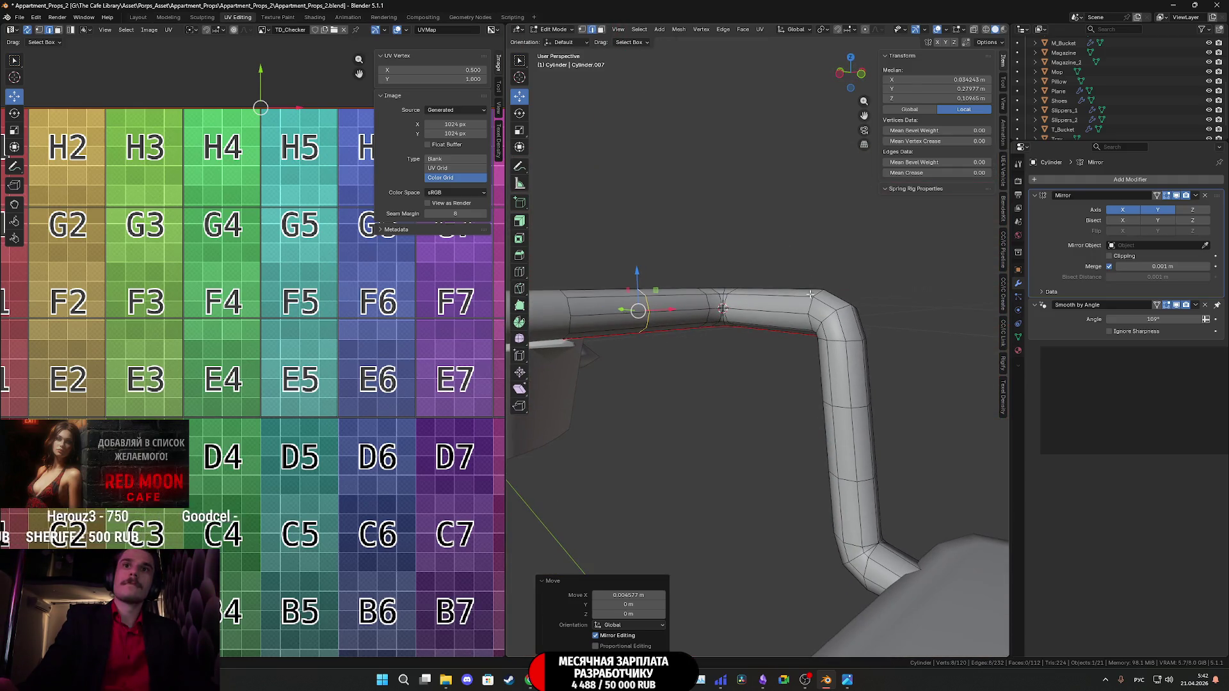
pyautogui.moveTo(839, 386); pyautogui.dragTo(821, 374, button='middle')
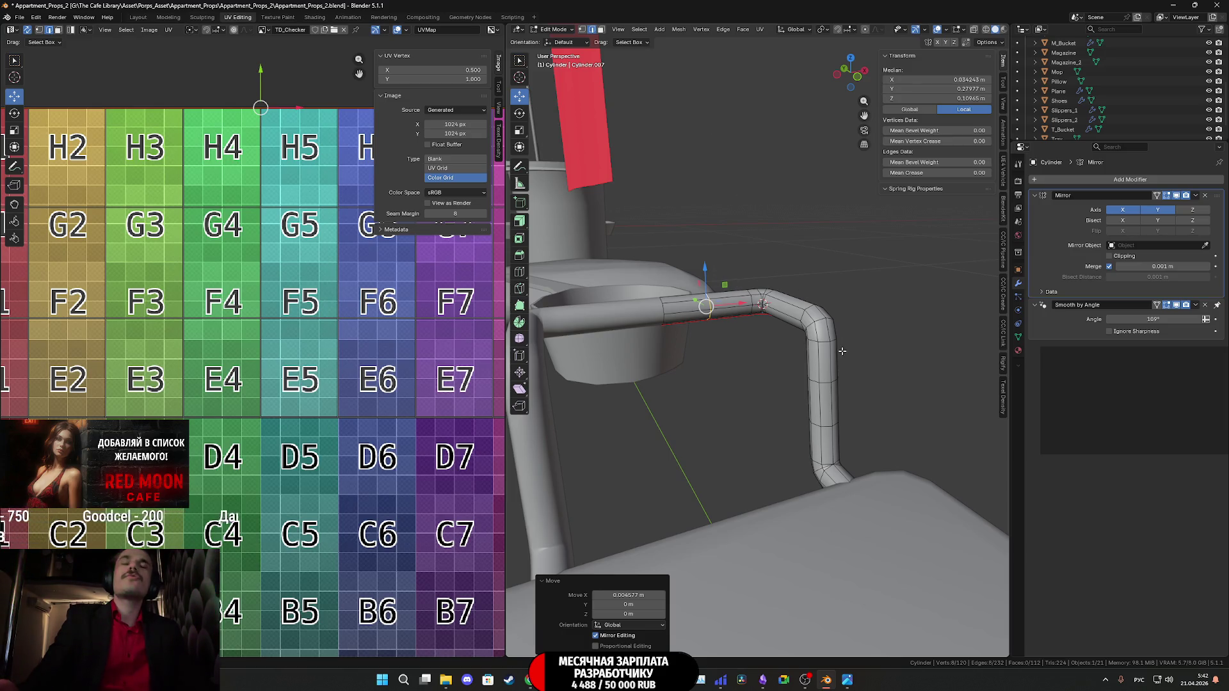
pyautogui.click(602, 30)
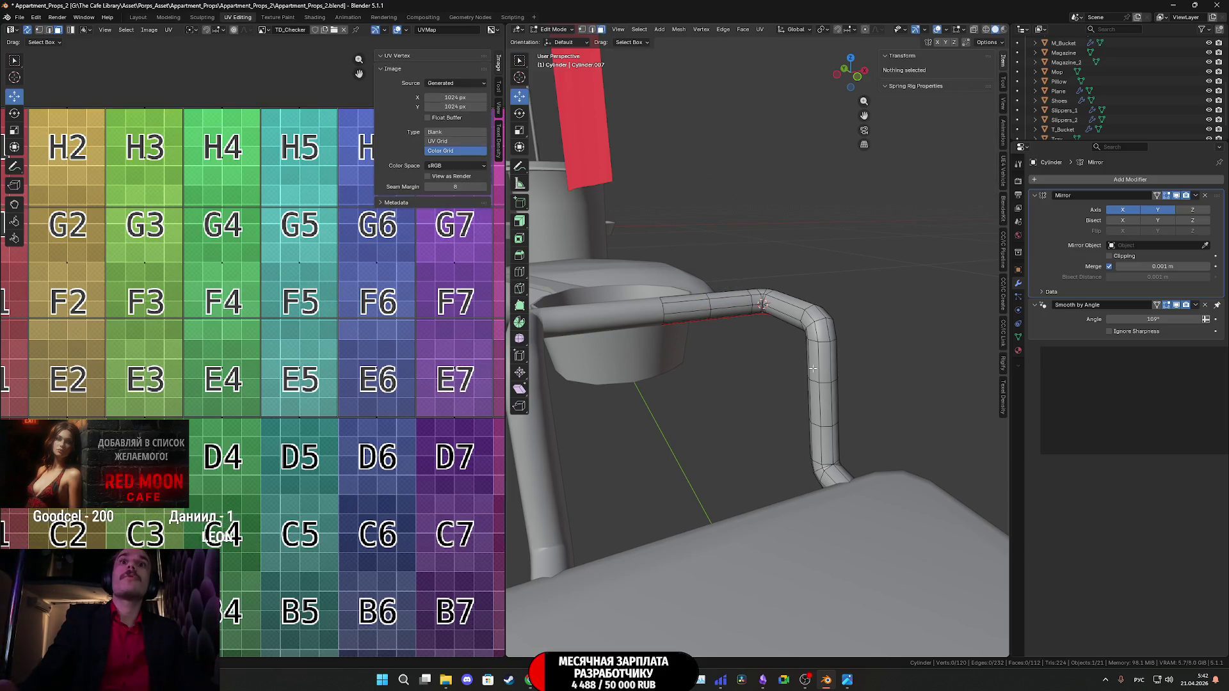
# Select the whole connected handle tube and unwrap its UVs.
pyautogui.click(833, 360)
pyautogui.press('l')
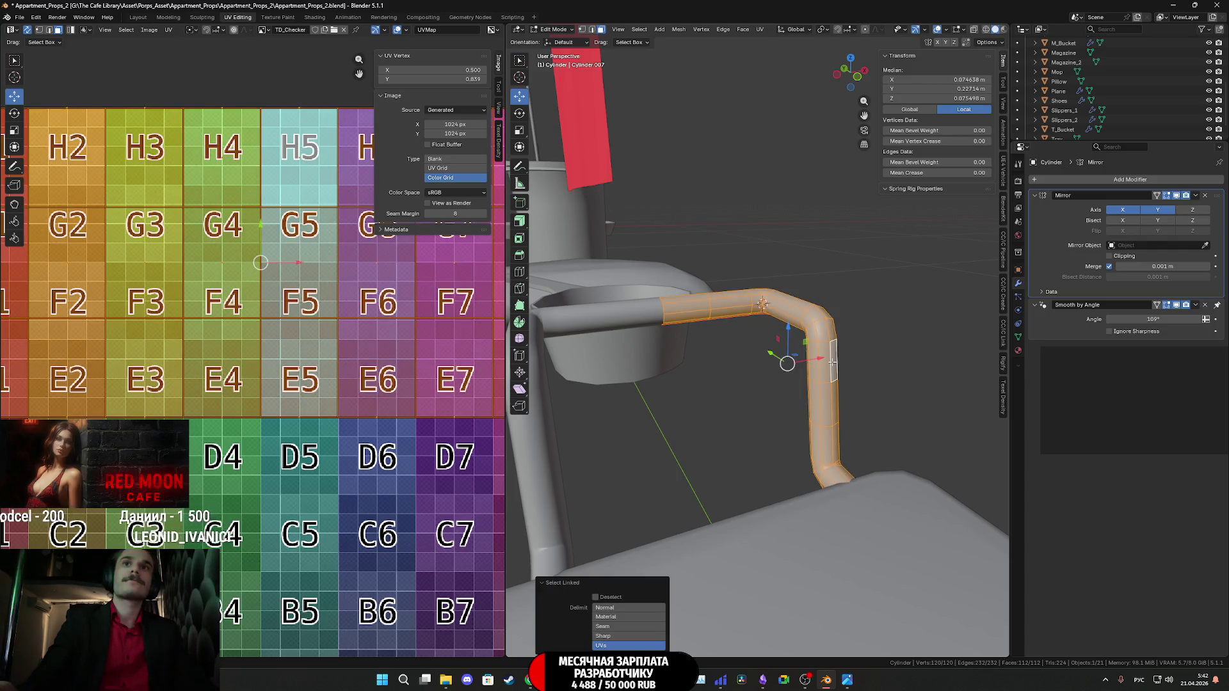
pyautogui.click(760, 29)
pyautogui.click(794, 40)
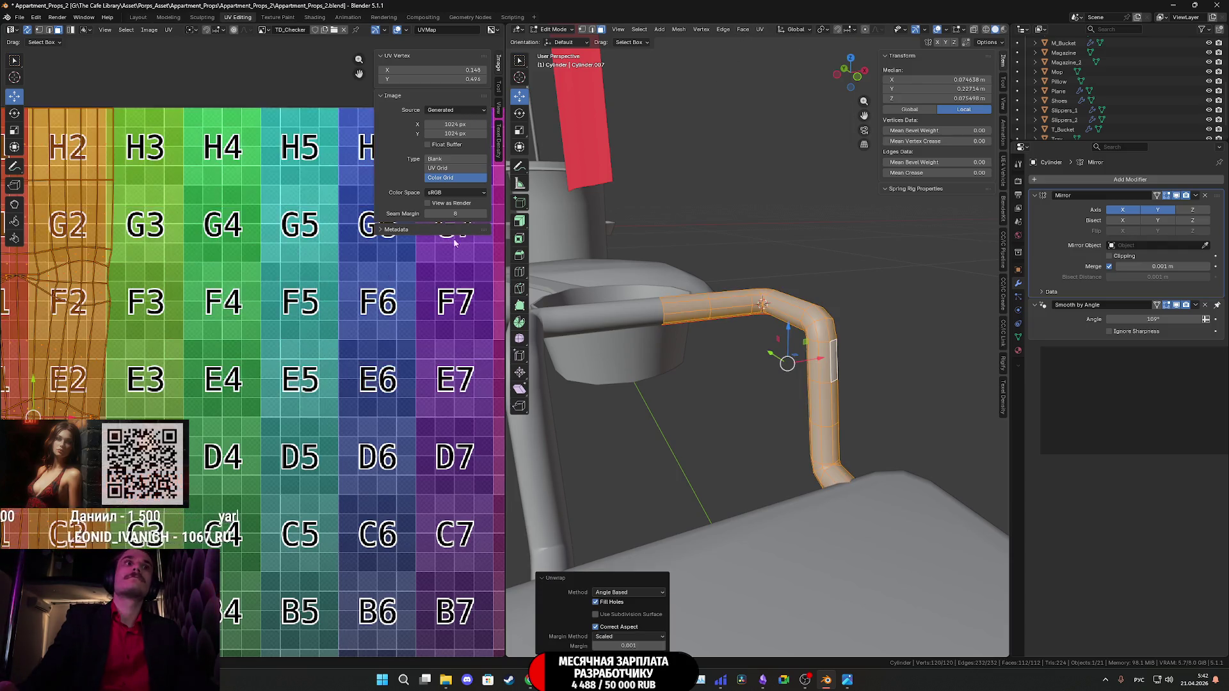
# Preview the checker material on the unwrapped pipe from several angles.
pyautogui.scroll(-4, 269, 343)
pyautogui.scroll(3, 269, 342)
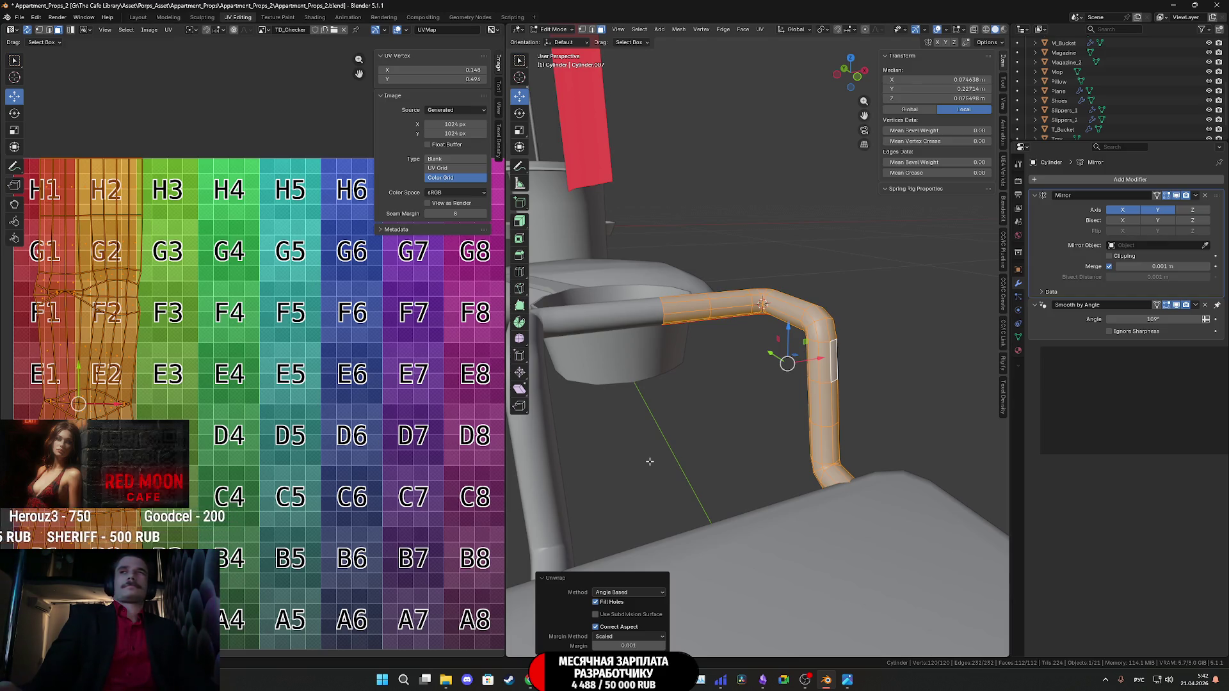
pyautogui.scroll(2, 709, 452)
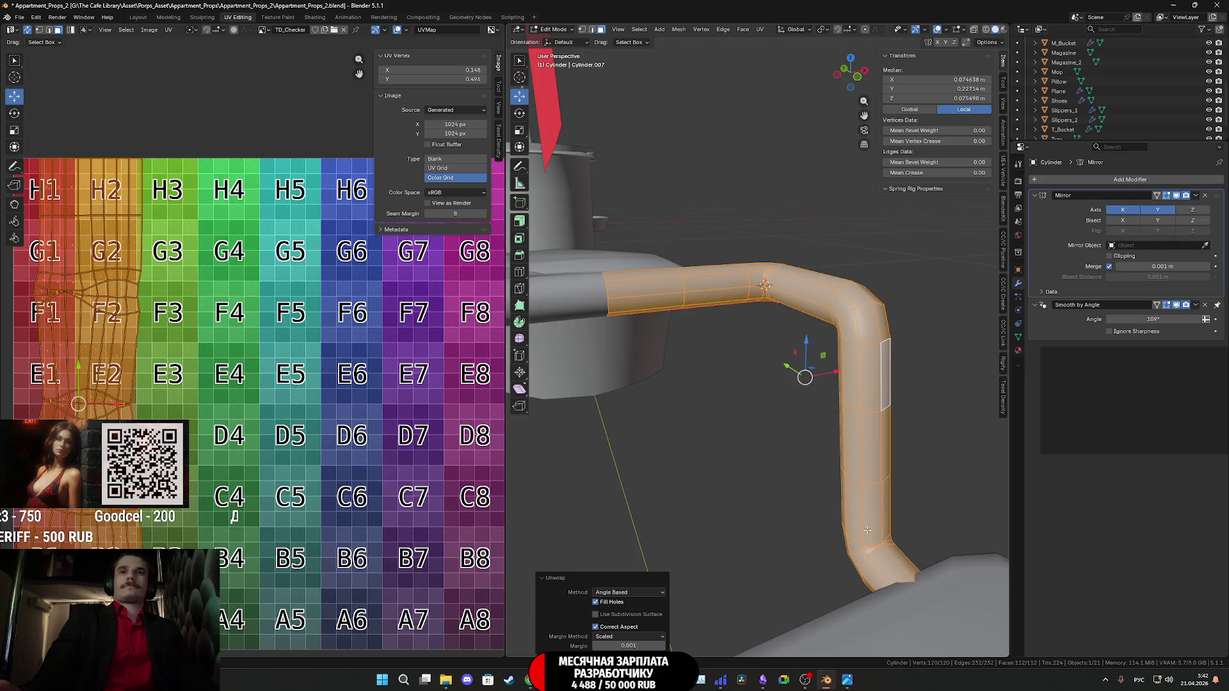
pyautogui.moveTo(709, 452); pyautogui.dragTo(772, 380, button='middle')
pyautogui.scroll(5, 772, 381)
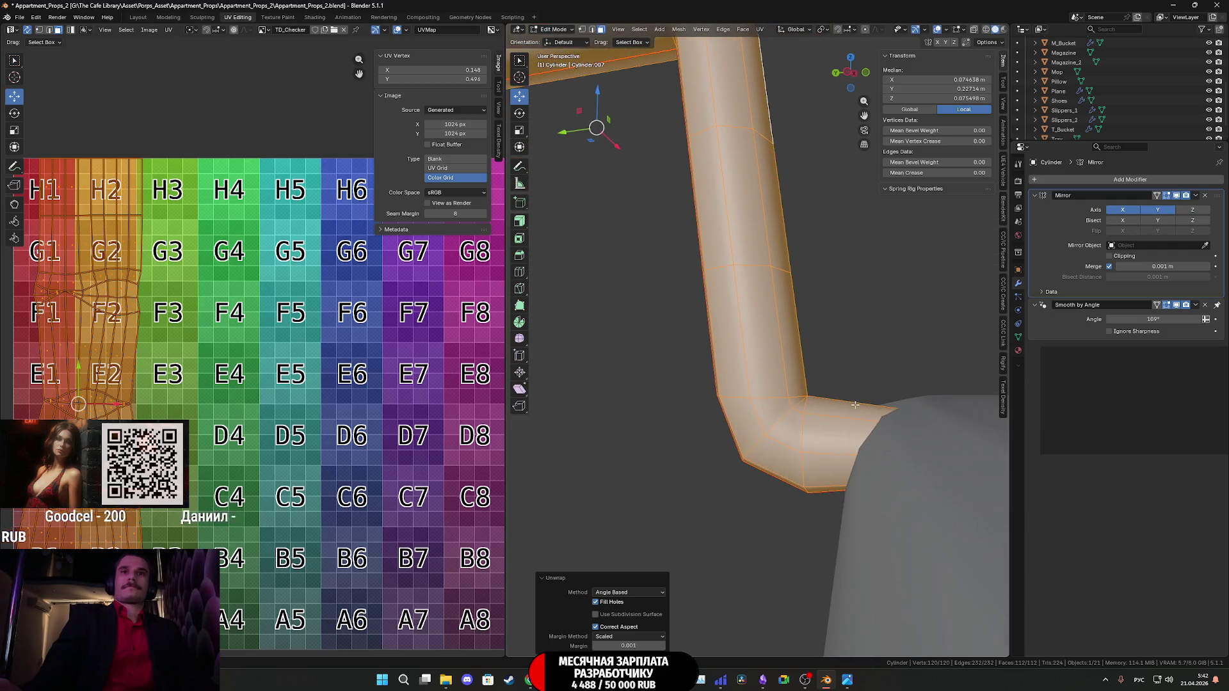
pyautogui.scroll(1, 853, 409)
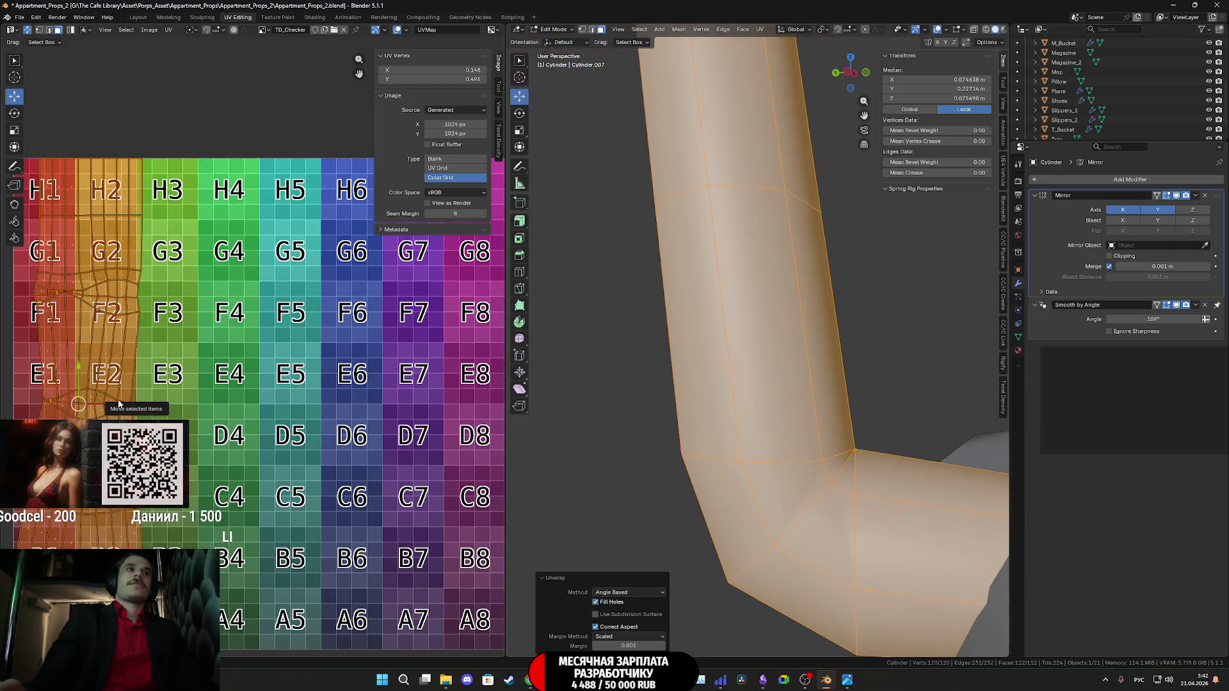
pyautogui.press('z')
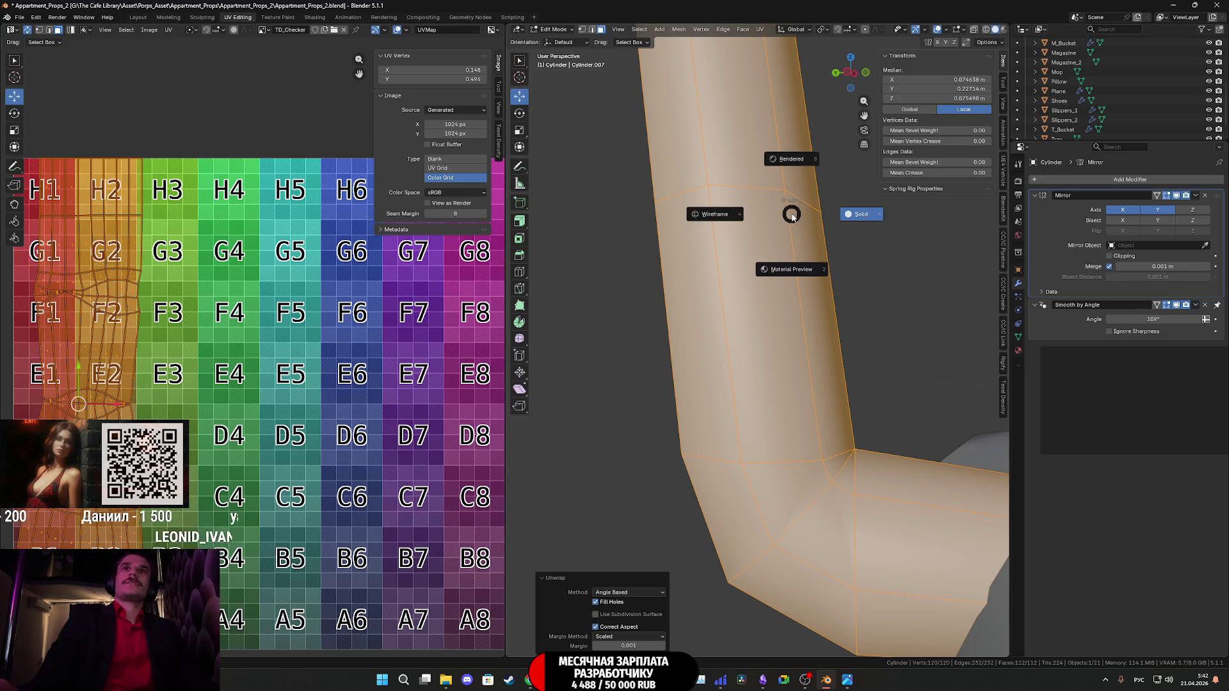
pyautogui.click(792, 268)
pyautogui.moveTo(792, 268)
pyautogui.mouseDown(button='middle')
pyautogui.moveTo(780, 303)
pyautogui.moveTo(837, 421)
pyautogui.moveTo(697, 541)
pyautogui.mouseUp(button='middle')
pyautogui.scroll(-5, 780, 303)
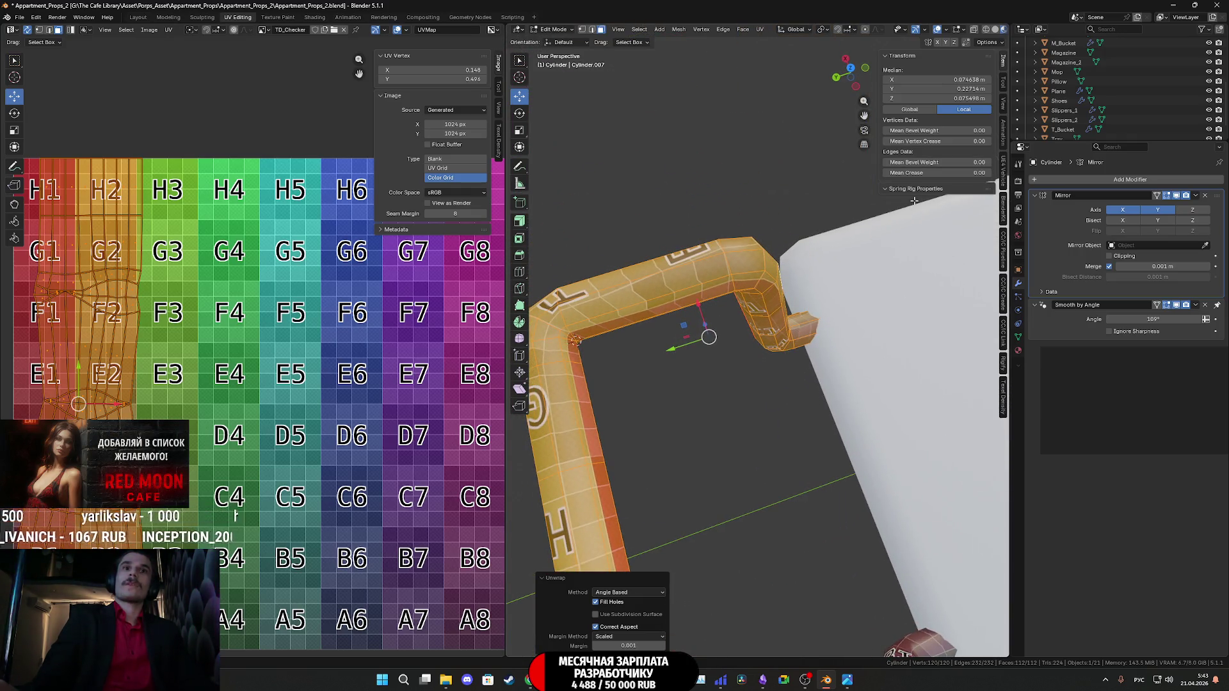
pyautogui.keyDown('ctrl'); pyautogui.scroll(-2, 636, 590); pyautogui.keyUp('ctrl')
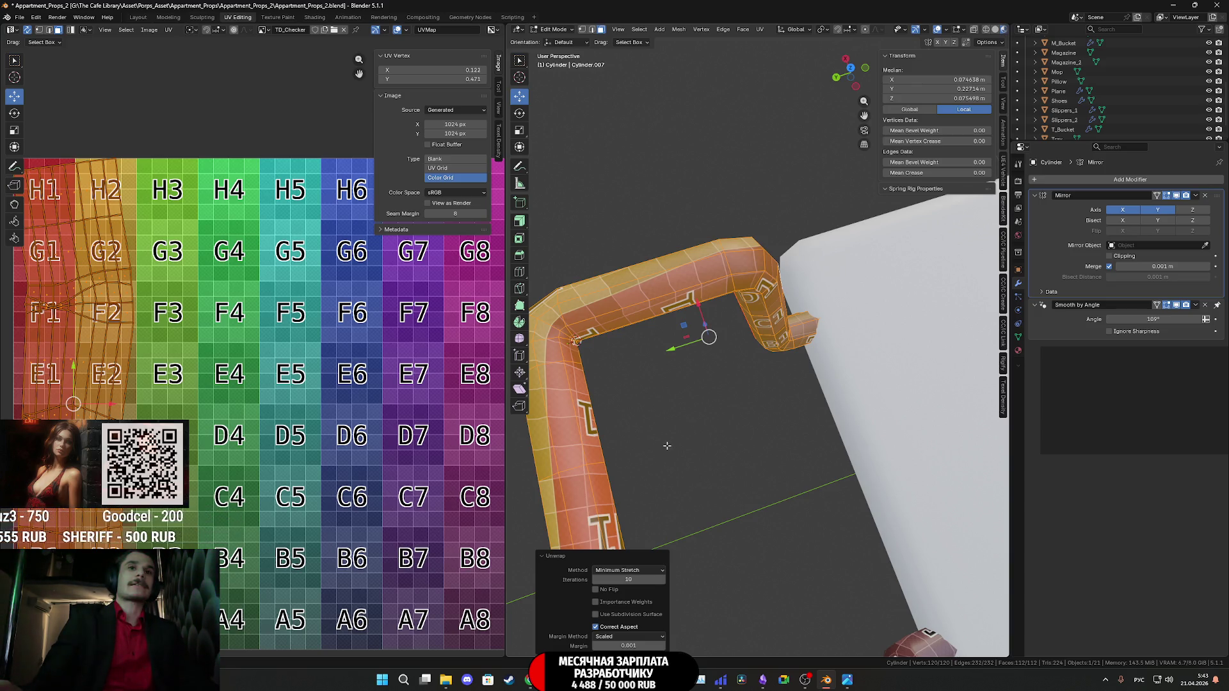
pyautogui.moveTo(662, 449)
pyautogui.mouseDown(button='middle')
pyautogui.moveTo(801, 341)
pyautogui.moveTo(826, 359)
pyautogui.moveTo(795, 396)
pyautogui.moveTo(745, 396)
pyautogui.mouseUp(button='middle')
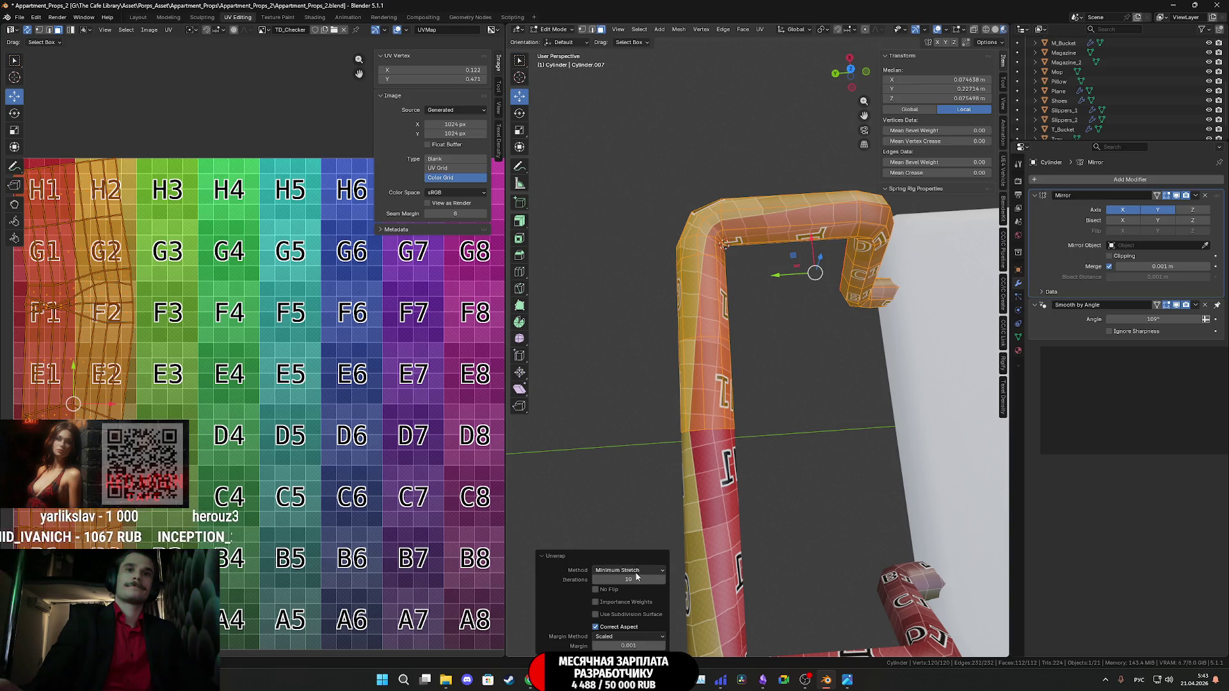
# Compare Conformal and Angle Based unwrapping, then settle on Minimum Stretch.
pyautogui.click(634, 570)
pyautogui.click(626, 592)
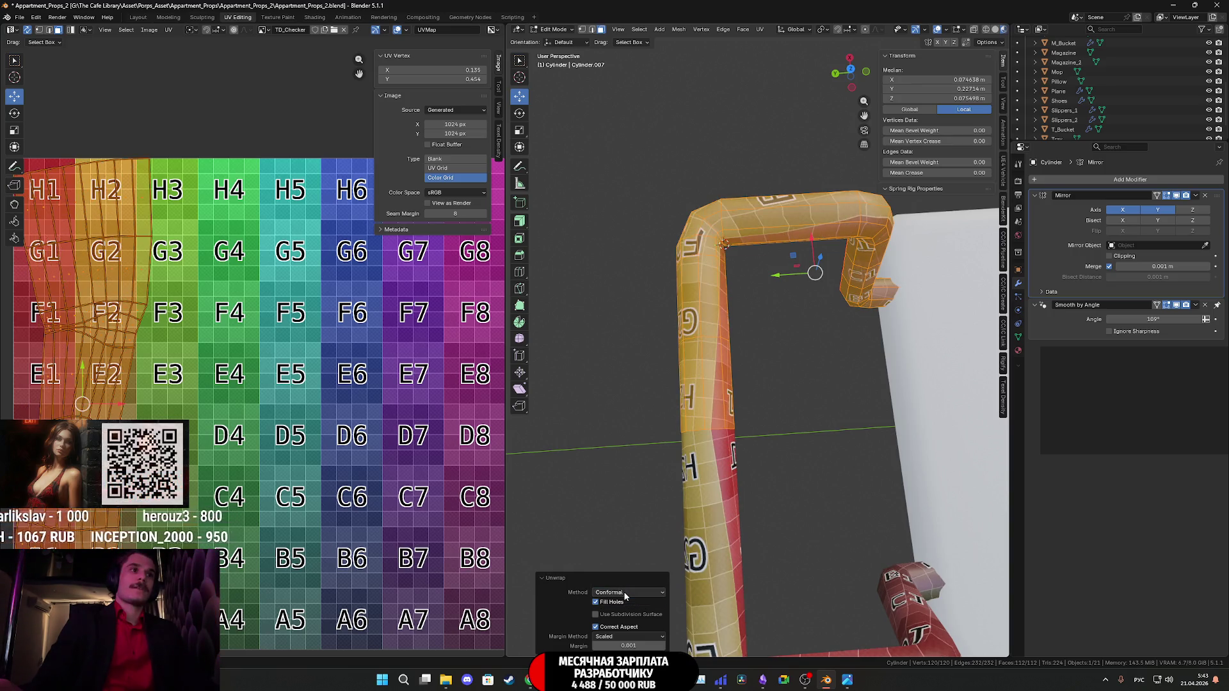
pyautogui.click(622, 592)
pyautogui.click(625, 580)
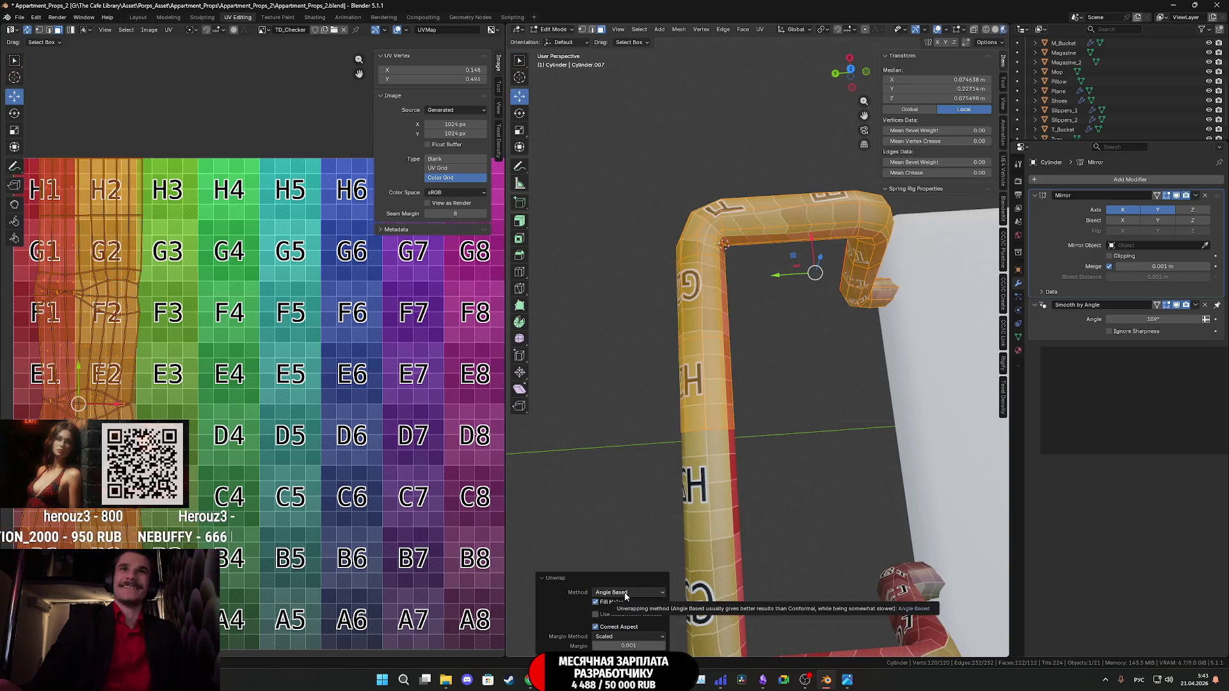
pyautogui.moveTo(738, 505)
pyautogui.mouseDown(button='middle')
pyautogui.moveTo(670, 444)
pyautogui.moveTo(555, 441)
pyautogui.moveTo(613, 475)
pyautogui.mouseUp(button='middle')
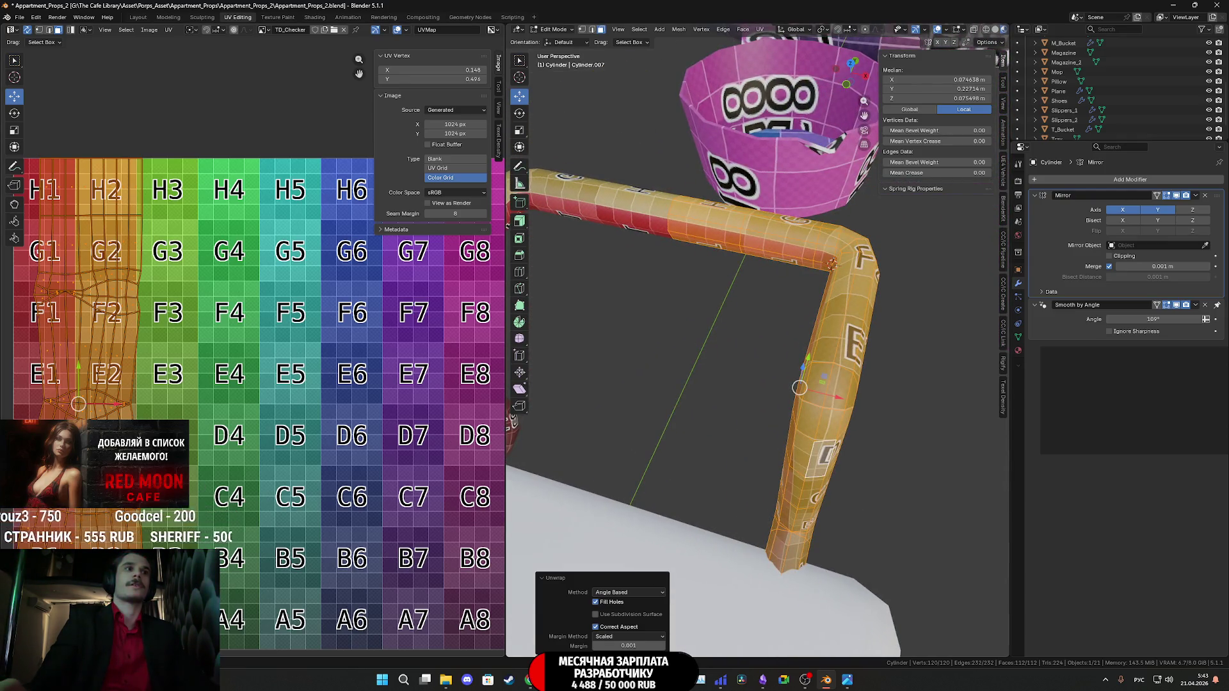
pyautogui.click(629, 593)
pyautogui.click(618, 627)
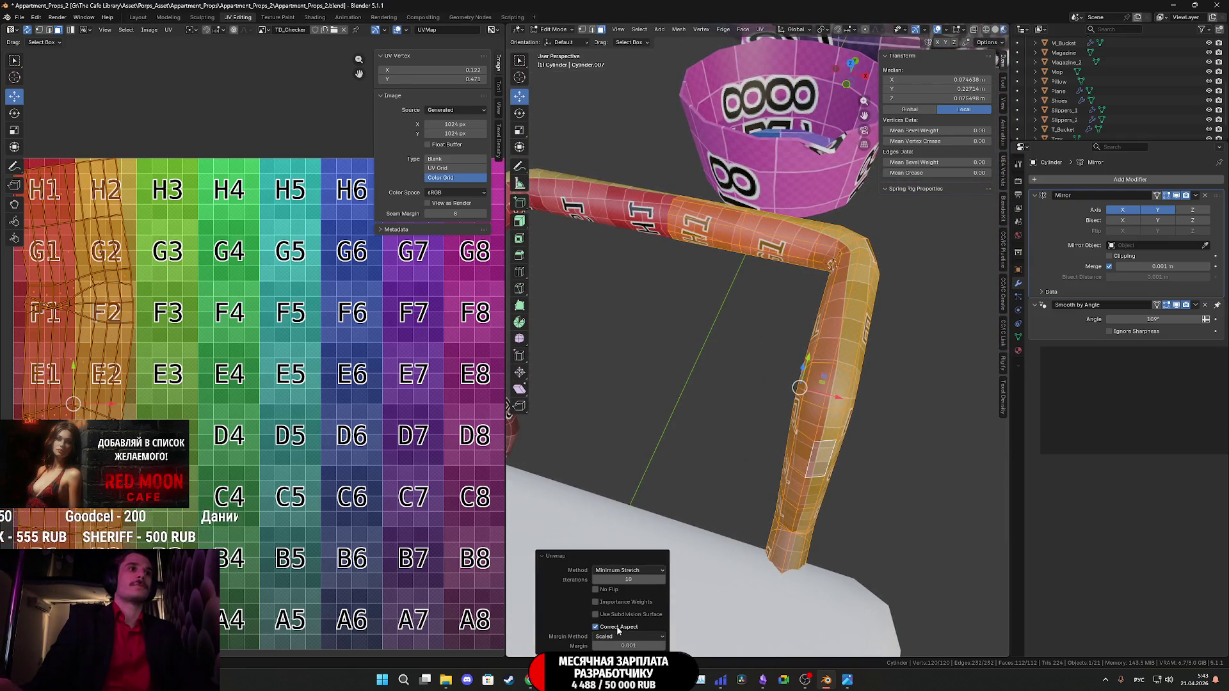
# Move the tube's UV island left off the checker grid and return to Object Mode.
pyautogui.moveTo(200, 437); pyautogui.dragTo(267, 454, button='middle')
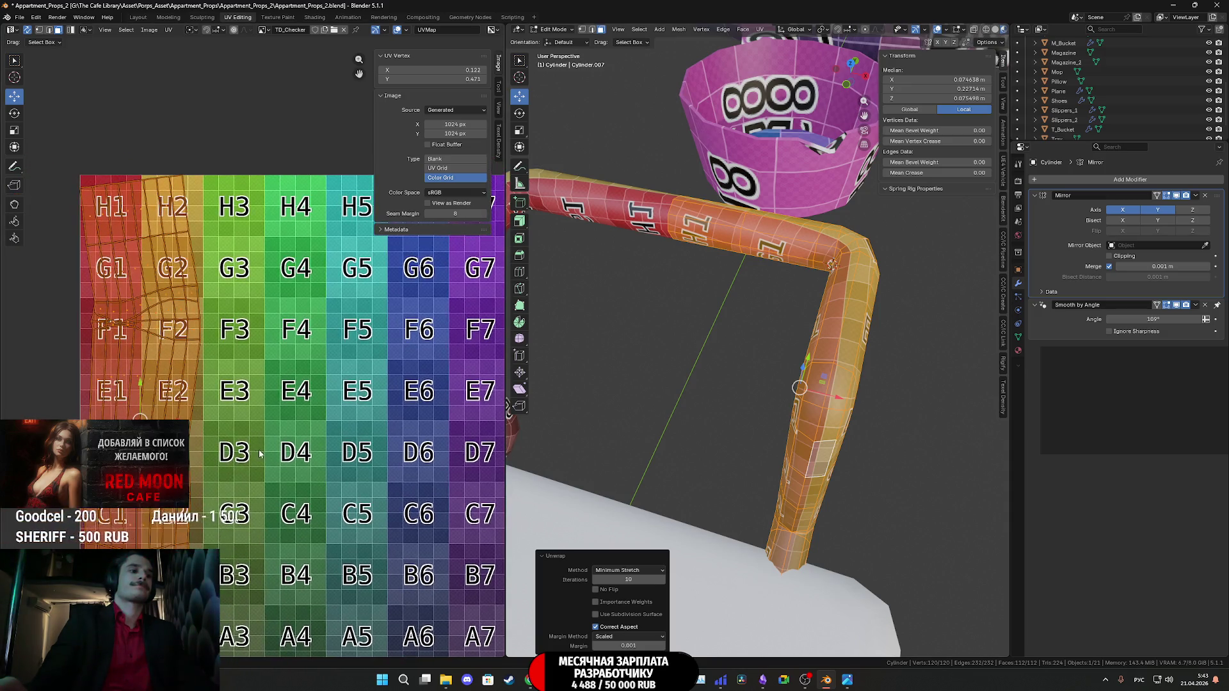
pyautogui.scroll(-2, 199, 418)
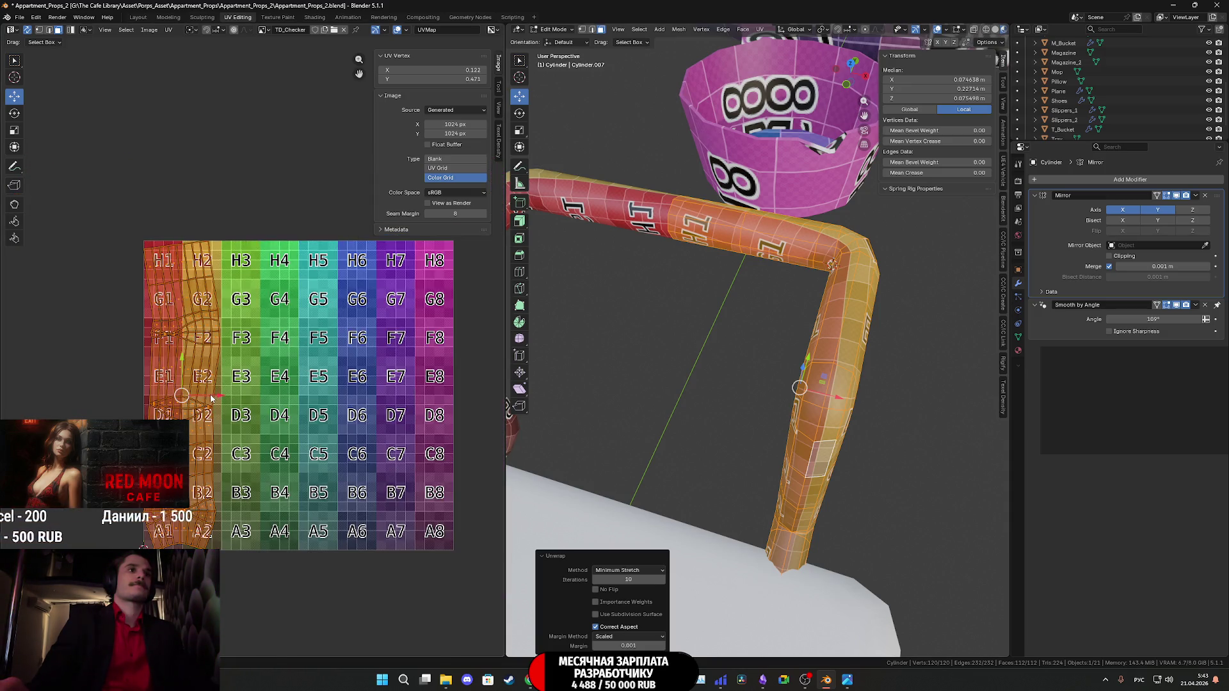
pyautogui.moveTo(212, 398); pyautogui.dragTo(123, 398)
pyautogui.scroll(-3, 723, 423)
pyautogui.moveTo(723, 424); pyautogui.dragTo(740, 421, button='middle')
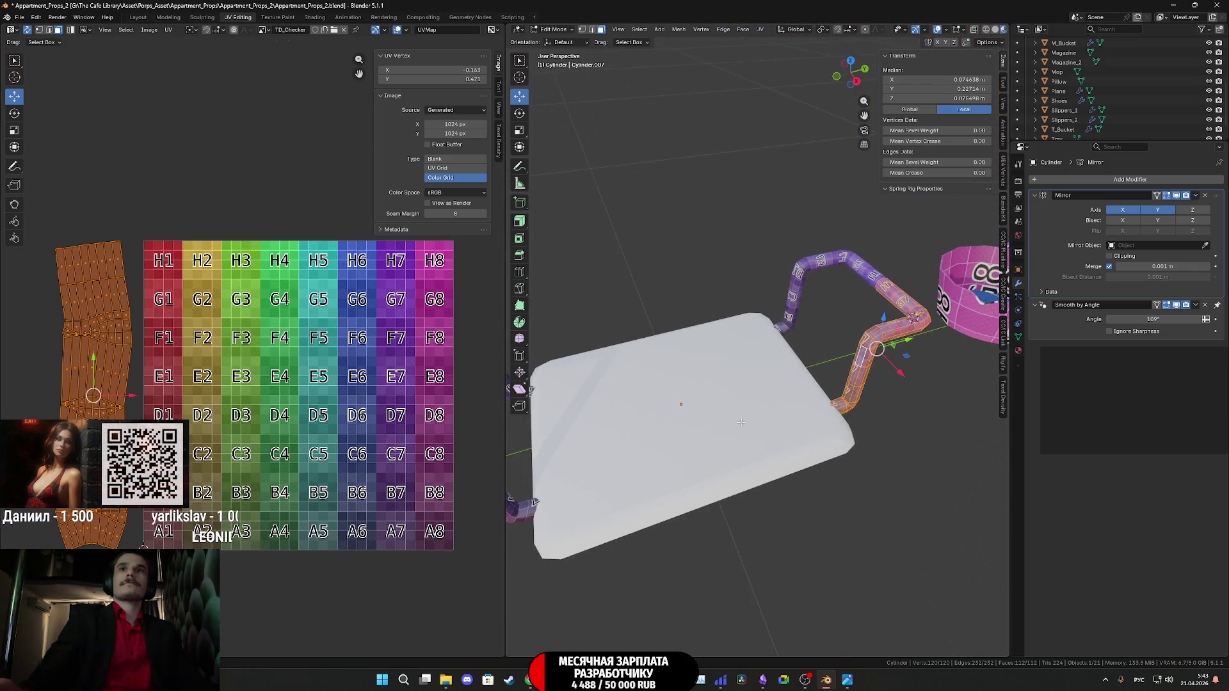
pyautogui.press('Tab')
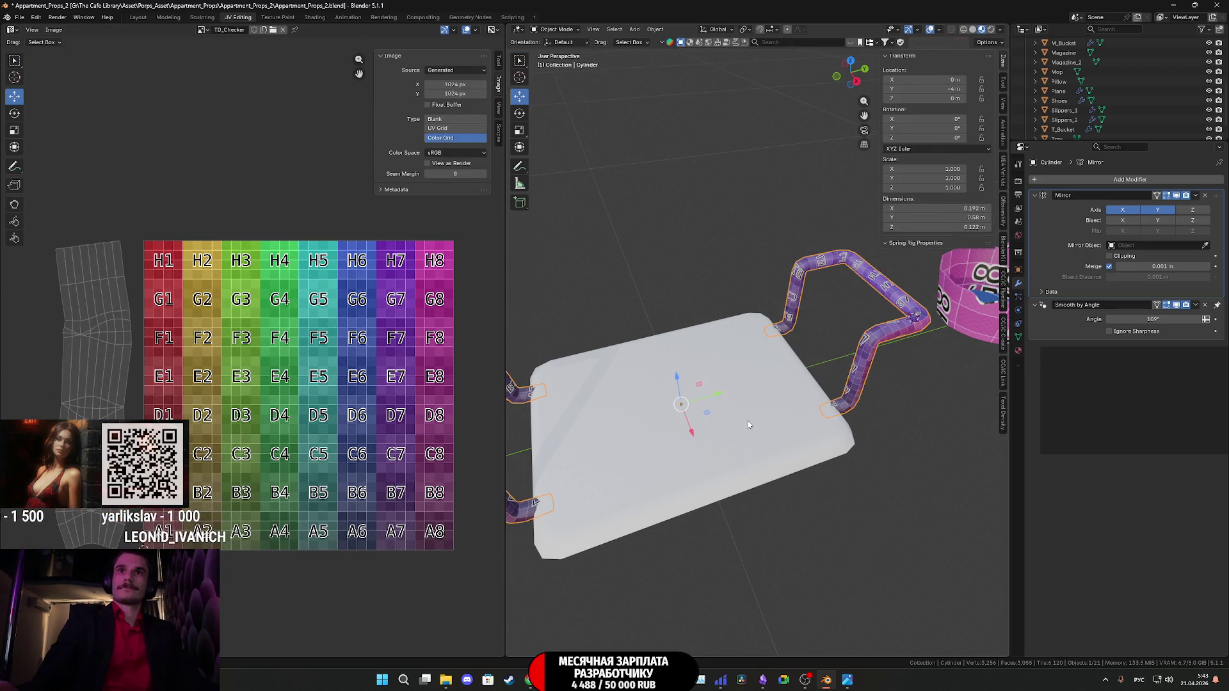
# Apply the Mirror modifier to the handles.
pyautogui.moveTo(849, 399); pyautogui.dragTo(805, 461, button='middle')
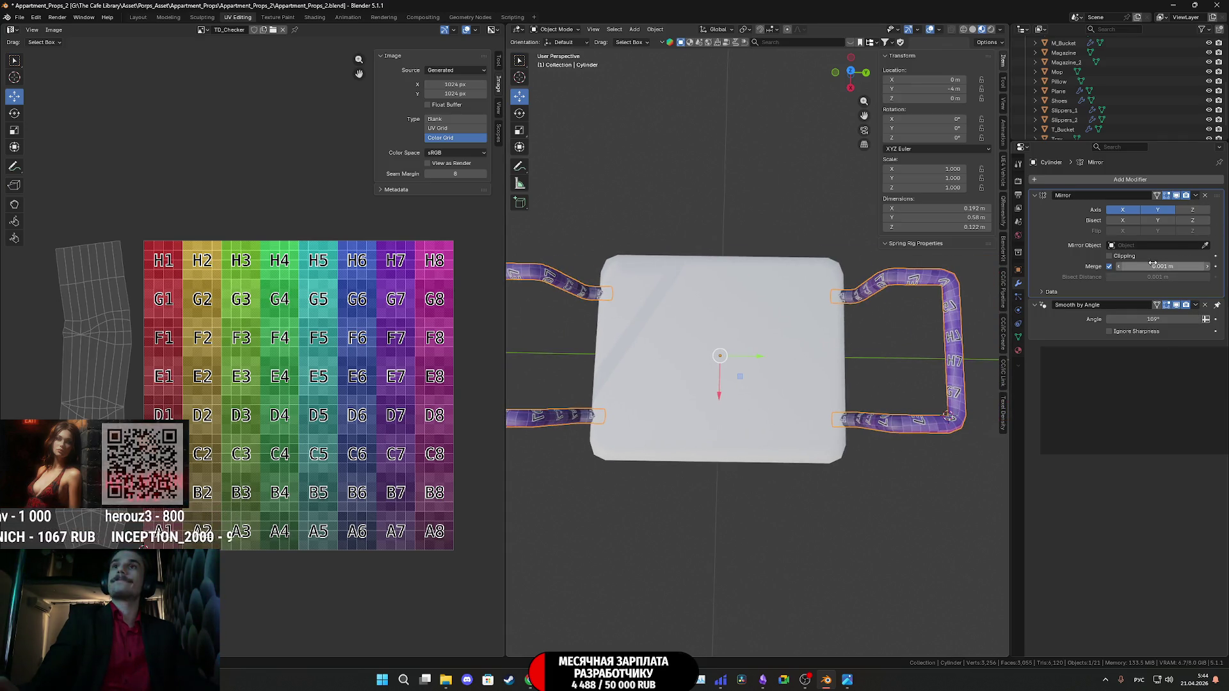
pyautogui.click(1196, 195)
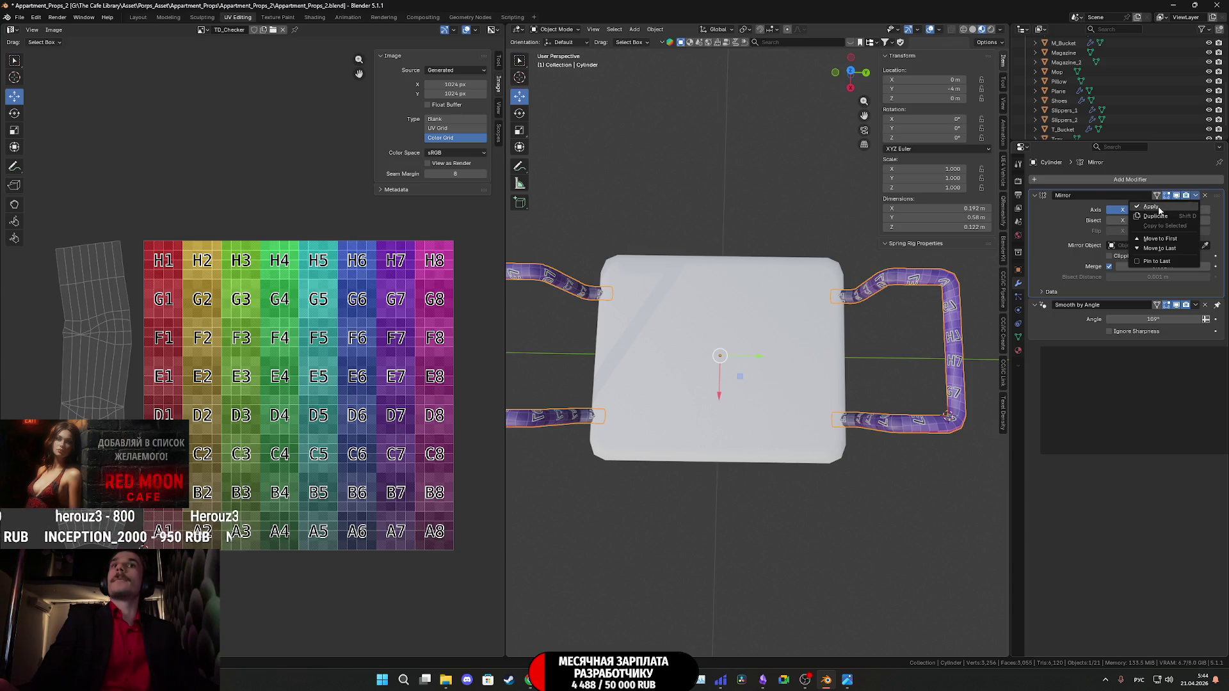
pyautogui.click(1149, 208)
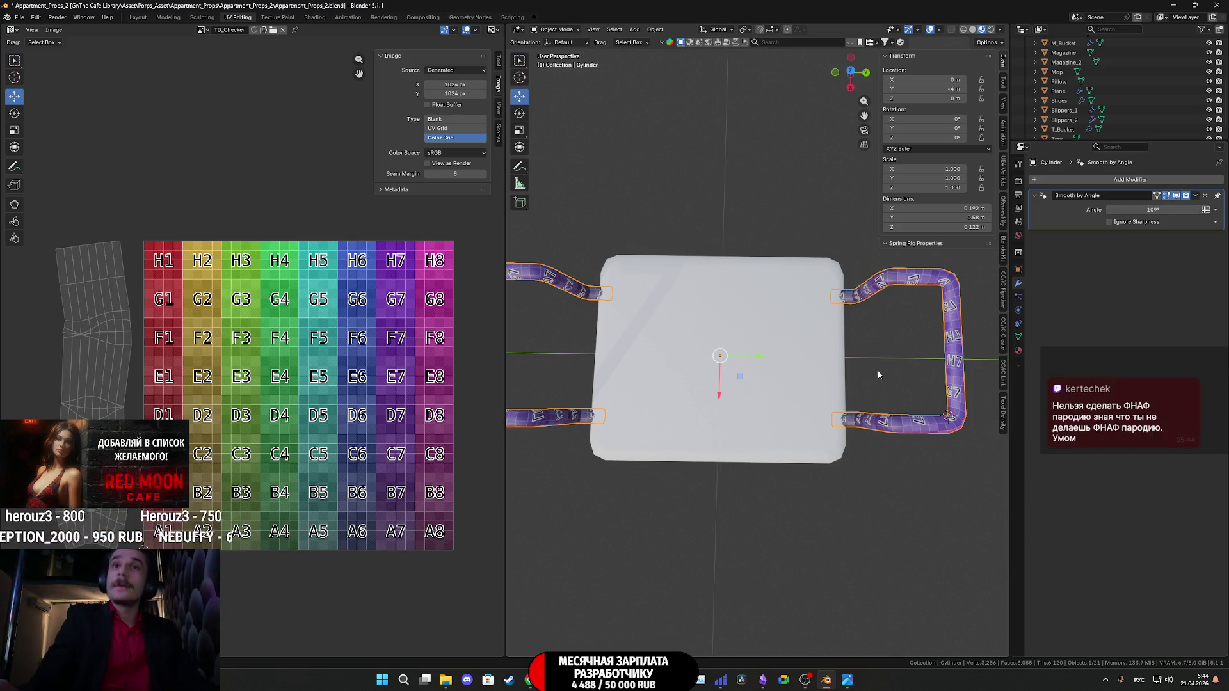
# Assign the TD_Checker material to the Plane dish body.
pyautogui.click(792, 363)
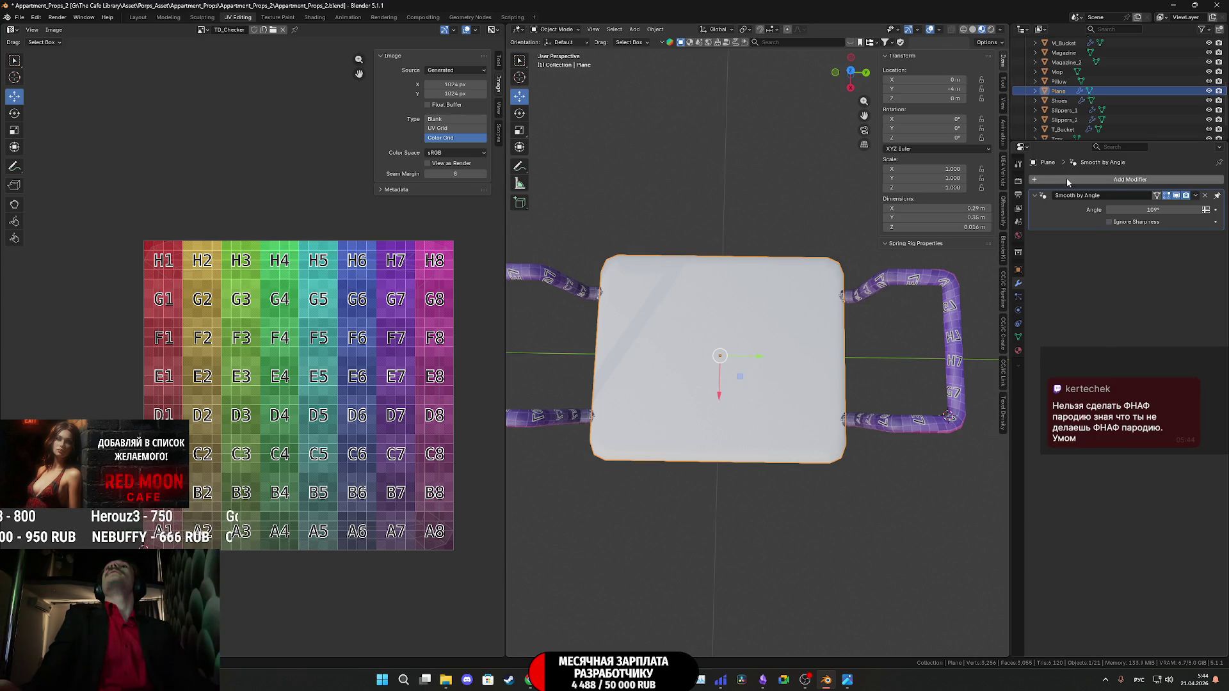
pyautogui.click(1018, 350)
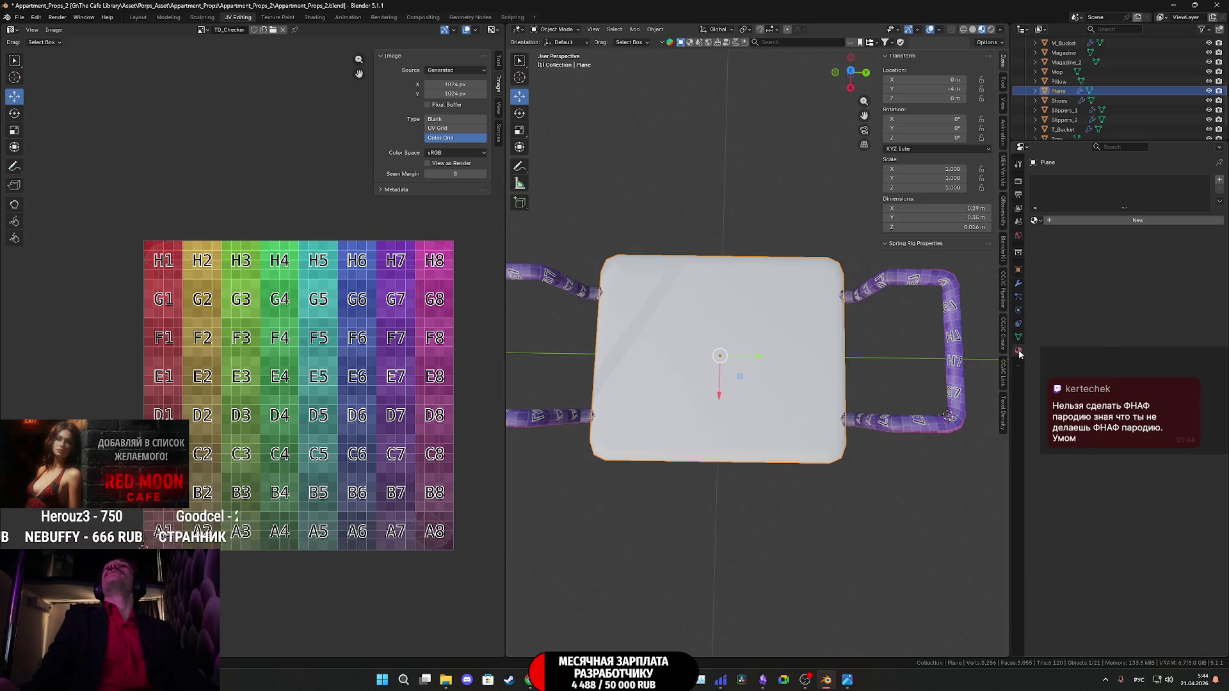
pyautogui.click(1038, 220)
pyautogui.click(1062, 264)
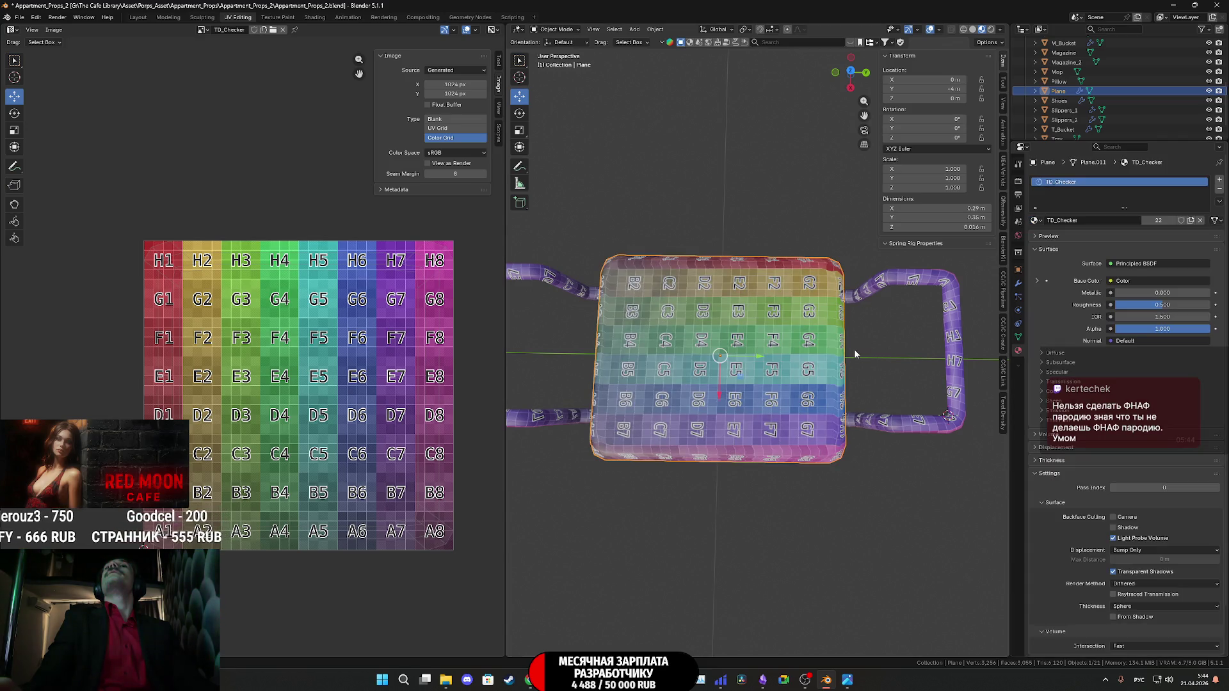
# Join the tray Plane into the handle Cylinder with Ctrl+J.
pyautogui.click(936, 425)
pyautogui.click(922, 425)
pyautogui.click(909, 425)
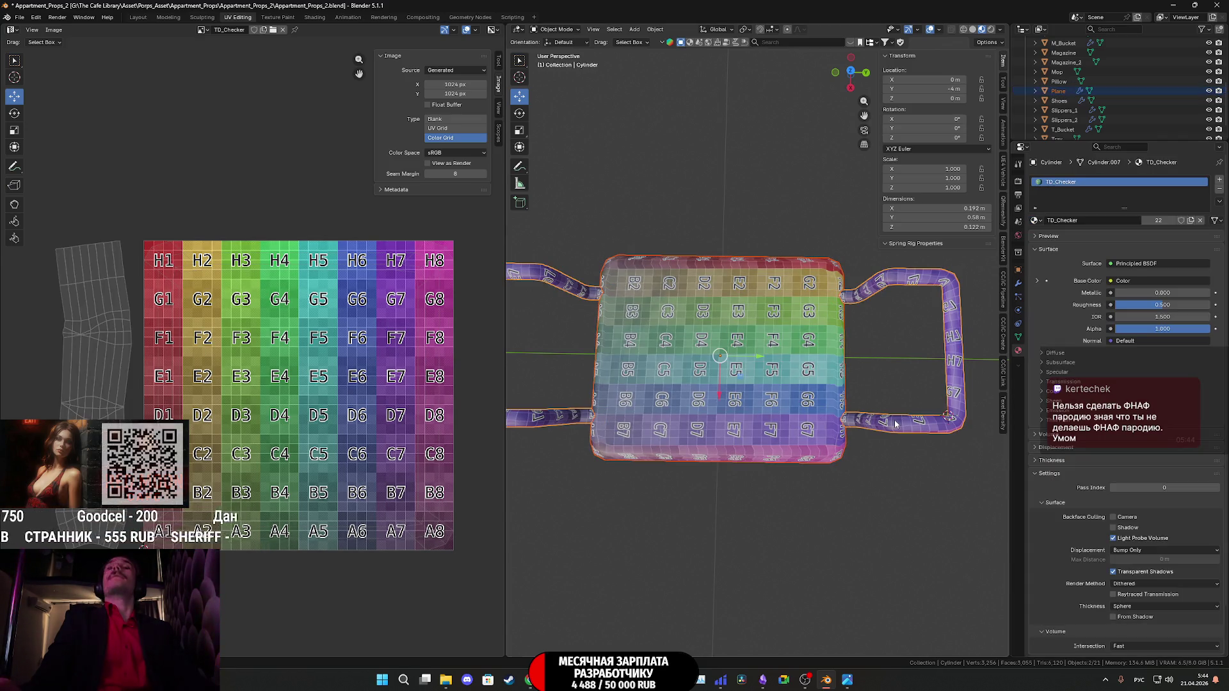
pyautogui.hotkey('ctrl', 'j')
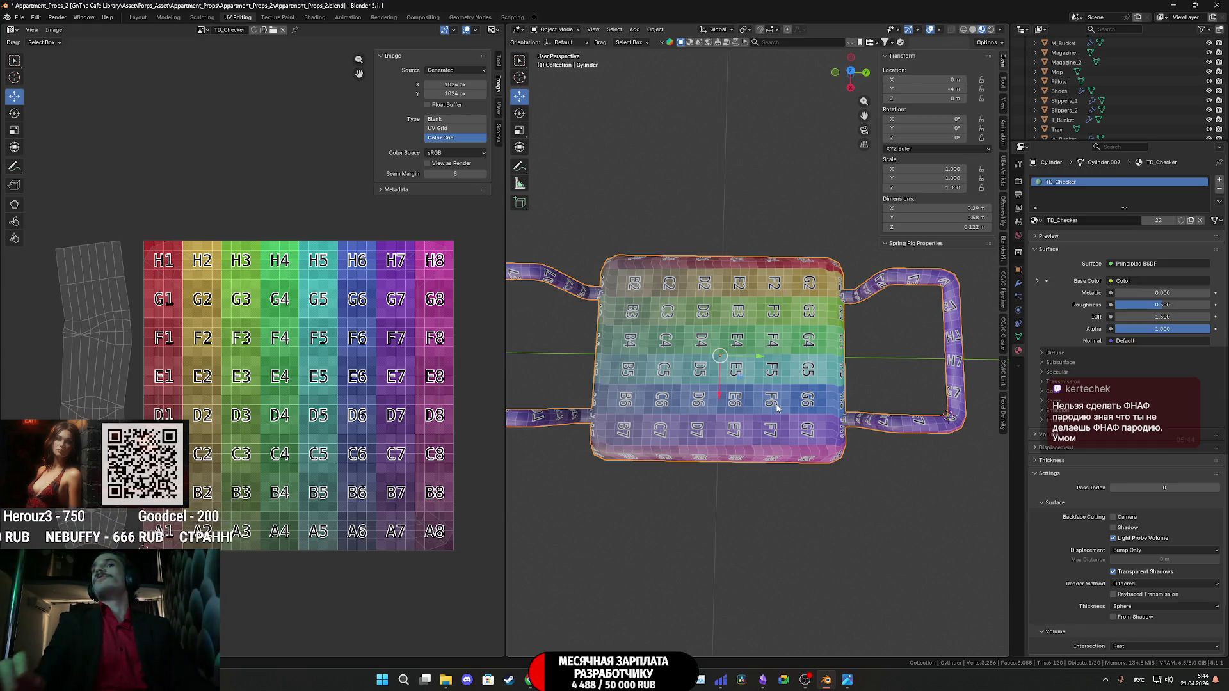
# Save the blend file and enter Edit Mode on the joined mesh.
pyautogui.moveTo(830, 384)
pyautogui.mouseDown(button='middle')
pyautogui.moveTo(829, 325)
pyautogui.moveTo(811, 401)
pyautogui.moveTo(789, 420)
pyautogui.mouseUp(button='middle')
pyautogui.hotkey('ctrl', 's')
pyautogui.scroll(-3, 800, 413)
pyautogui.press('Tab')
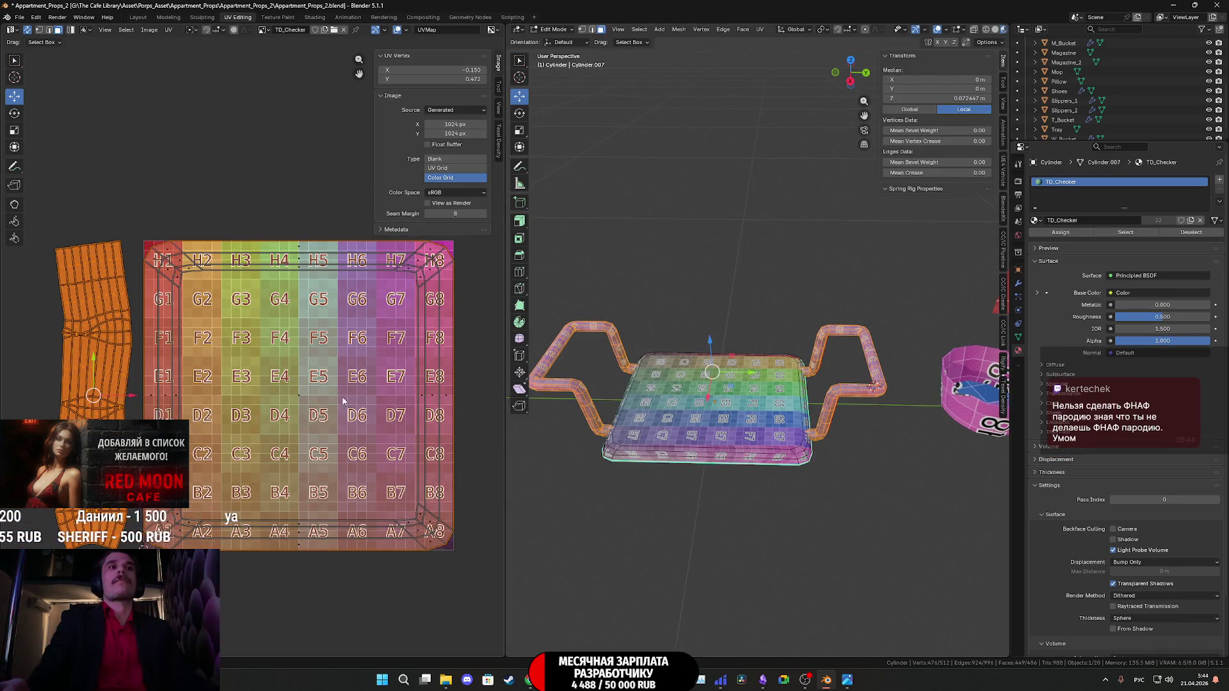
# Select the tray's top face and rim and project their UVs from top view.
pyautogui.click(315, 395)
pyautogui.press('ctrl+KP_Add')
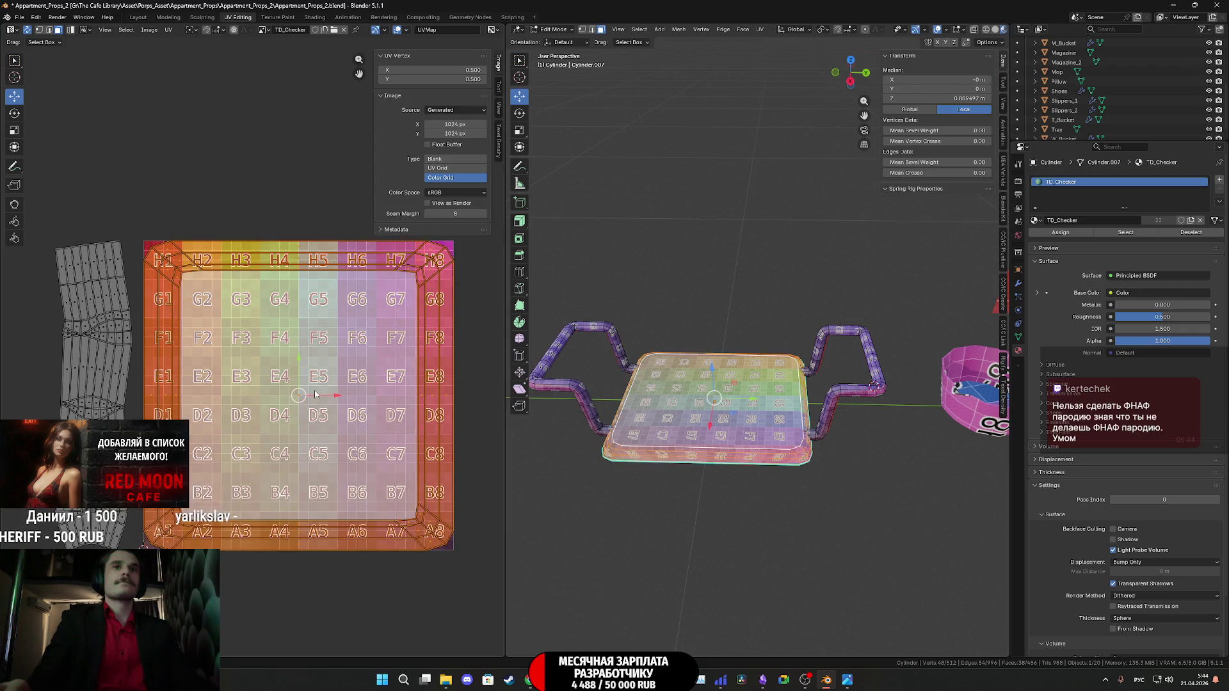
pyautogui.moveTo(750, 454); pyautogui.dragTo(759, 366, button='middle')
pyautogui.moveTo(798, 156)
pyautogui.mouseDown(button='middle')
pyautogui.moveTo(768, 219)
pyautogui.moveTo(762, 279)
pyautogui.mouseUp(button='middle')
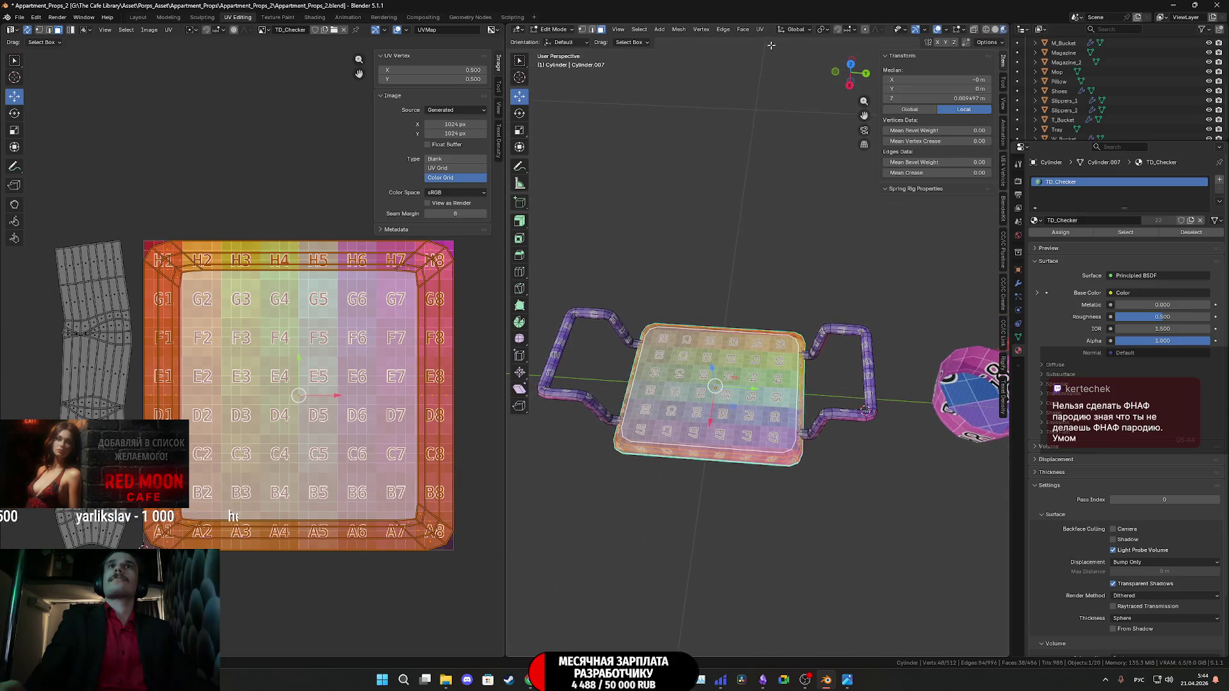
pyautogui.click(851, 64)
pyautogui.click(760, 30)
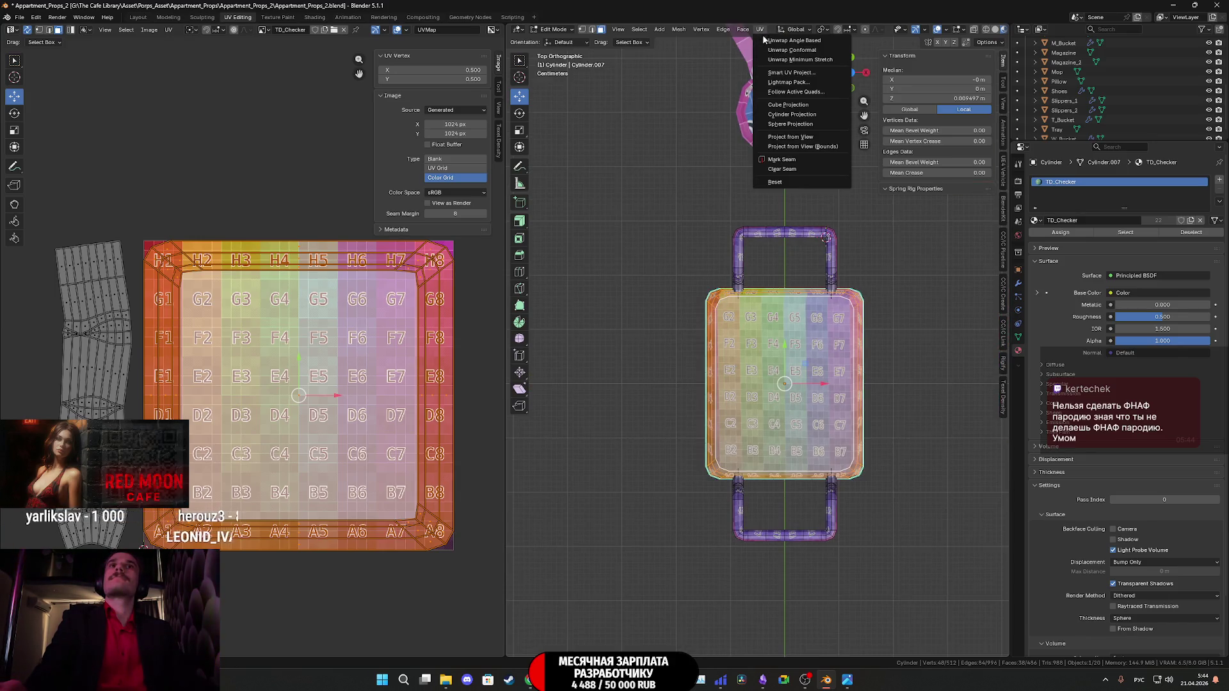
pyautogui.click(792, 137)
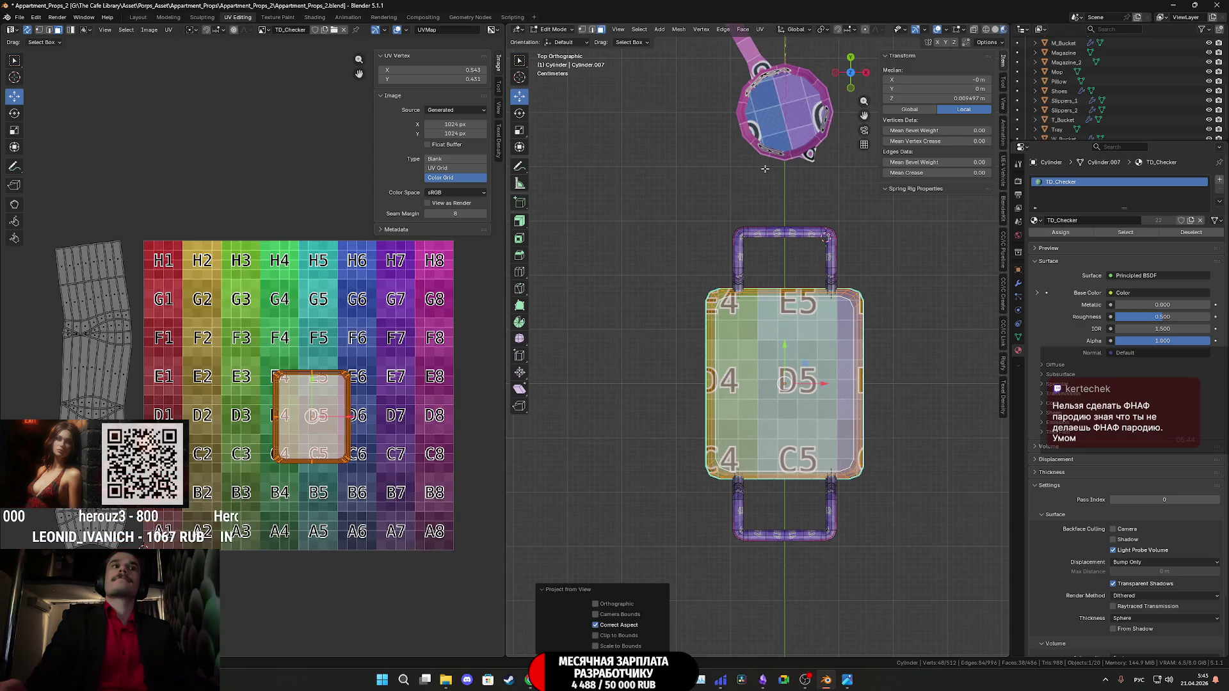
# Move the tray top's UV island left of the checker grid.
pyautogui.scroll(-2, 326, 426)
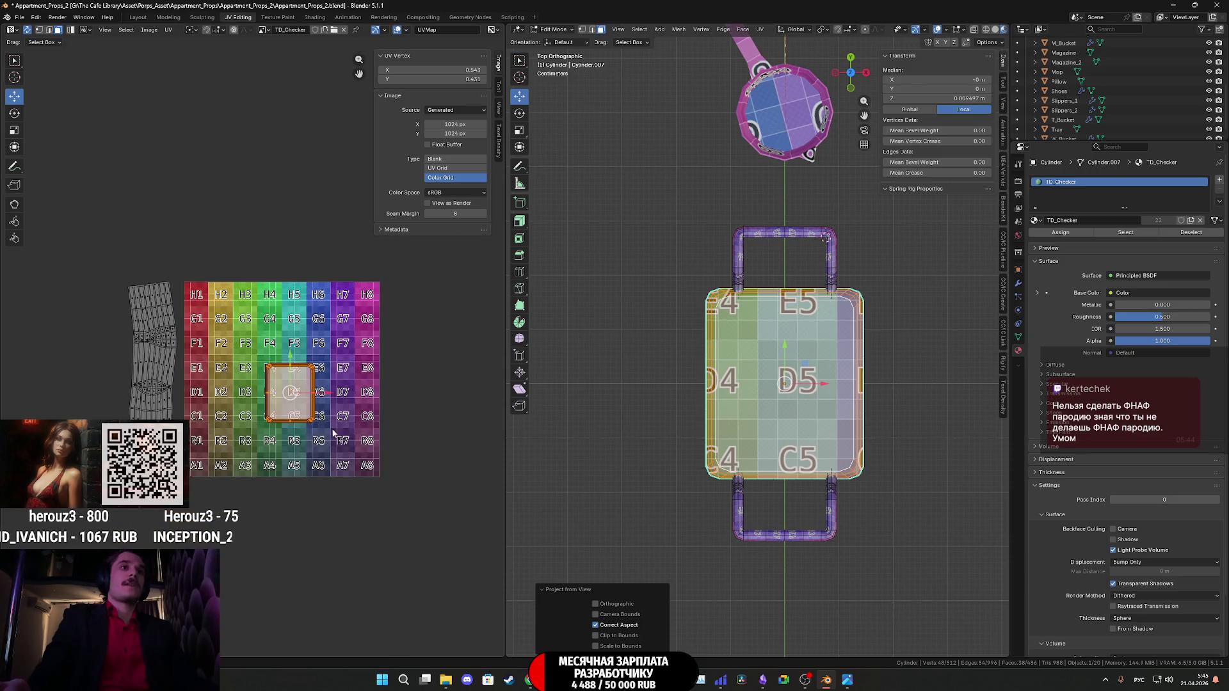
pyautogui.moveTo(364, 396)
pyautogui.mouseDown()
pyautogui.moveTo(413, 397)
pyautogui.moveTo(171, 398)
pyautogui.mouseUp()
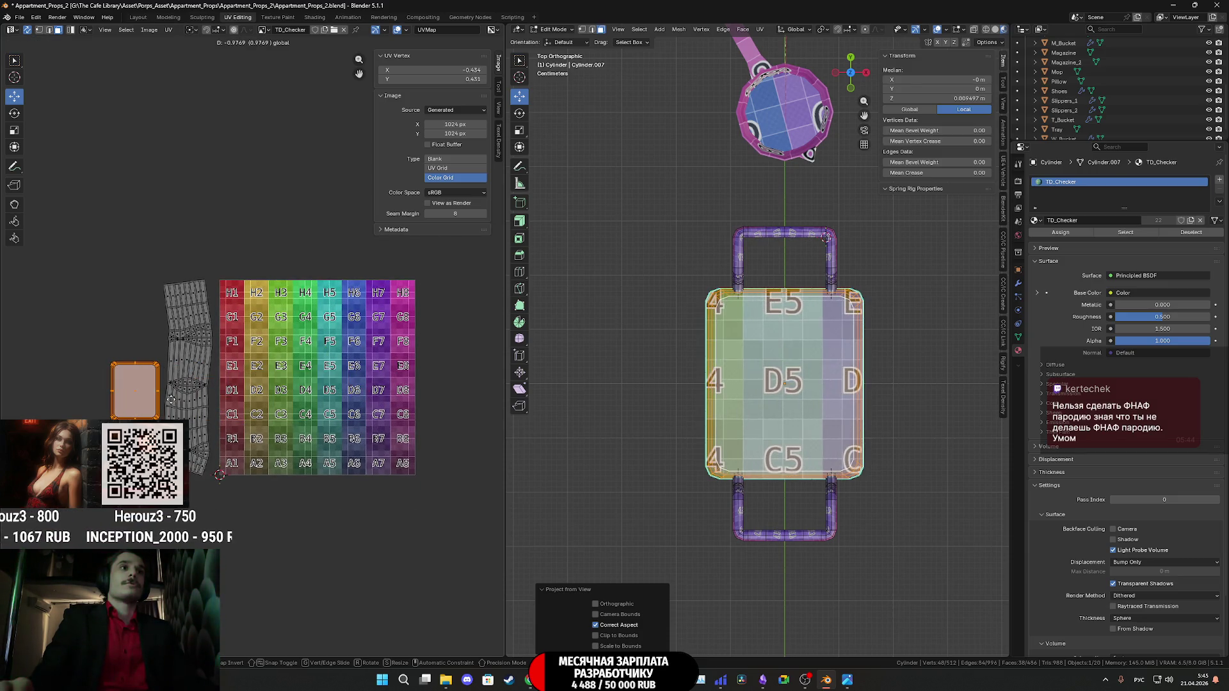
pyautogui.click(191, 435)
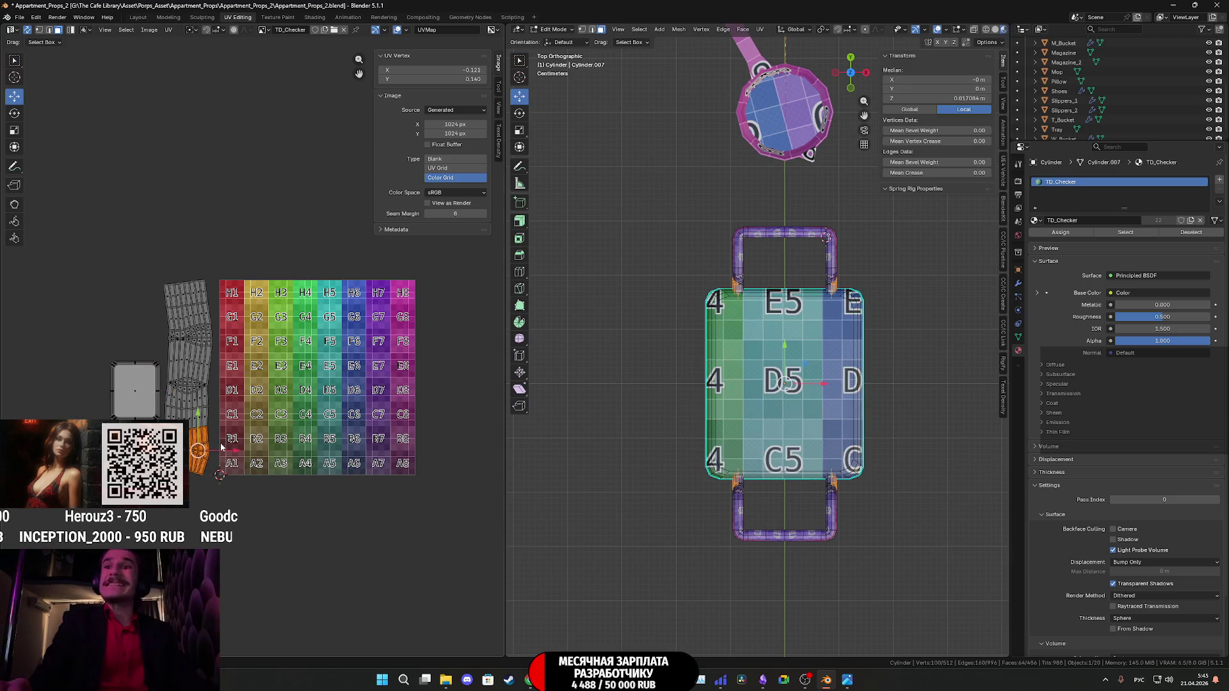
# Switch to the browser's Ozon bath-seat product page.
pyautogui.moveTo(571, 680)
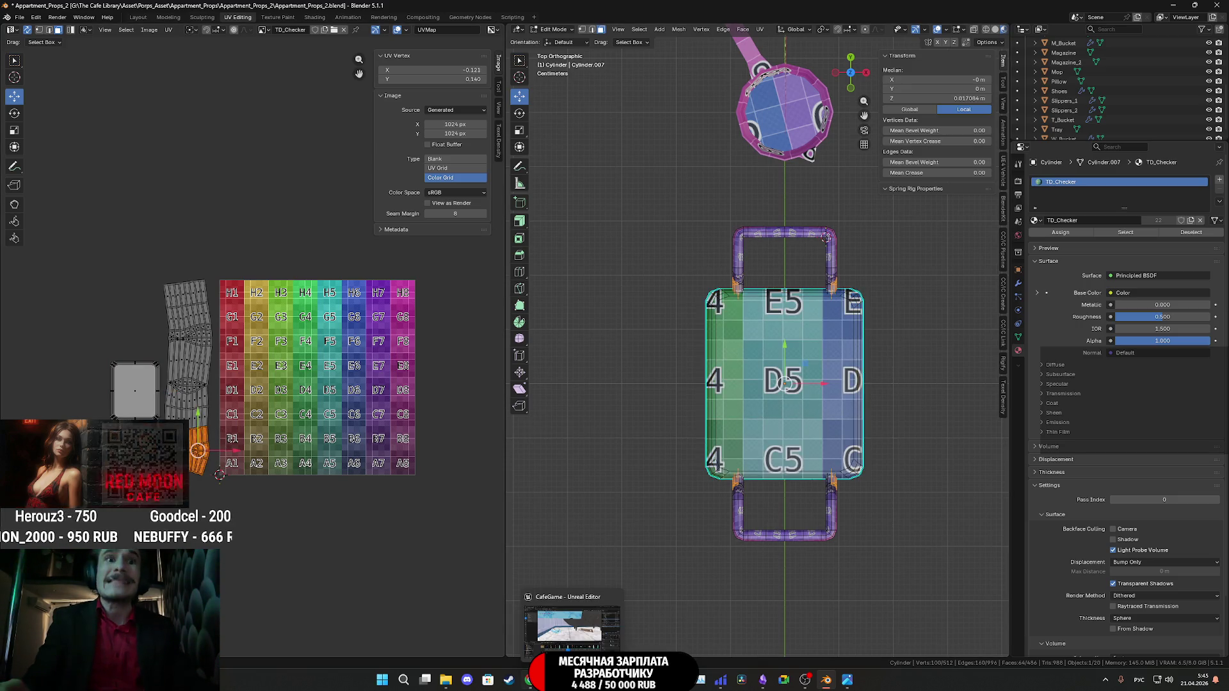
pyautogui.moveTo(529, 680)
pyautogui.click(720, 680)
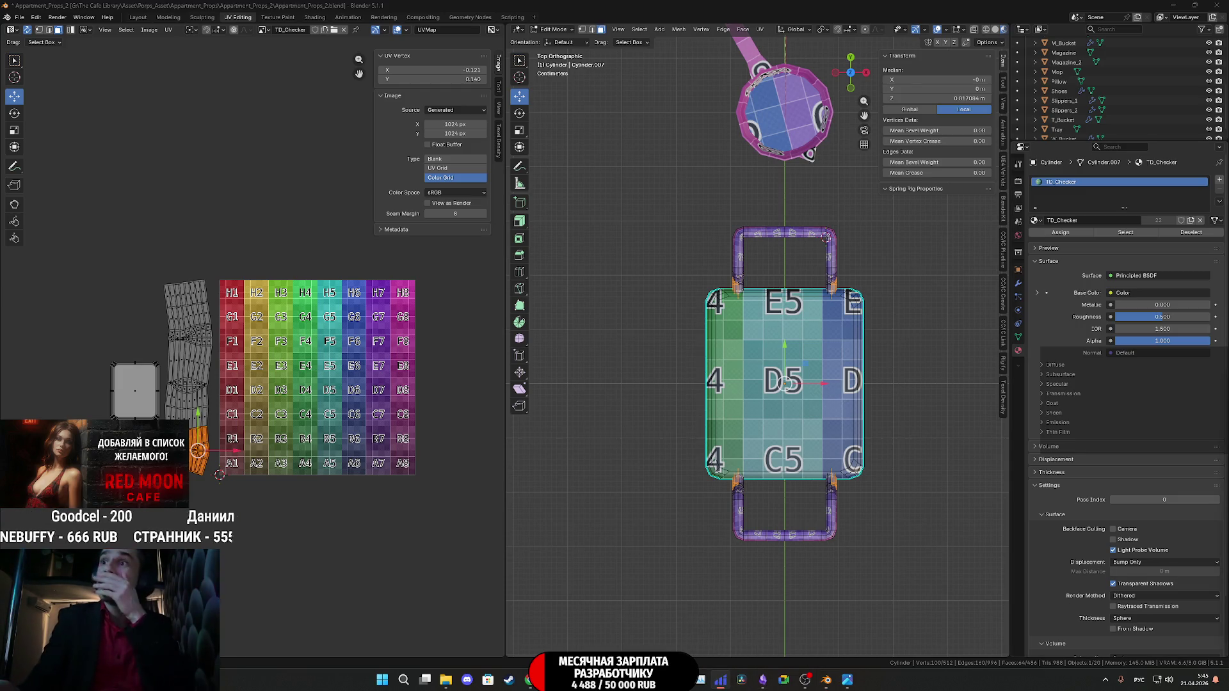
pyautogui.click(524, 680)
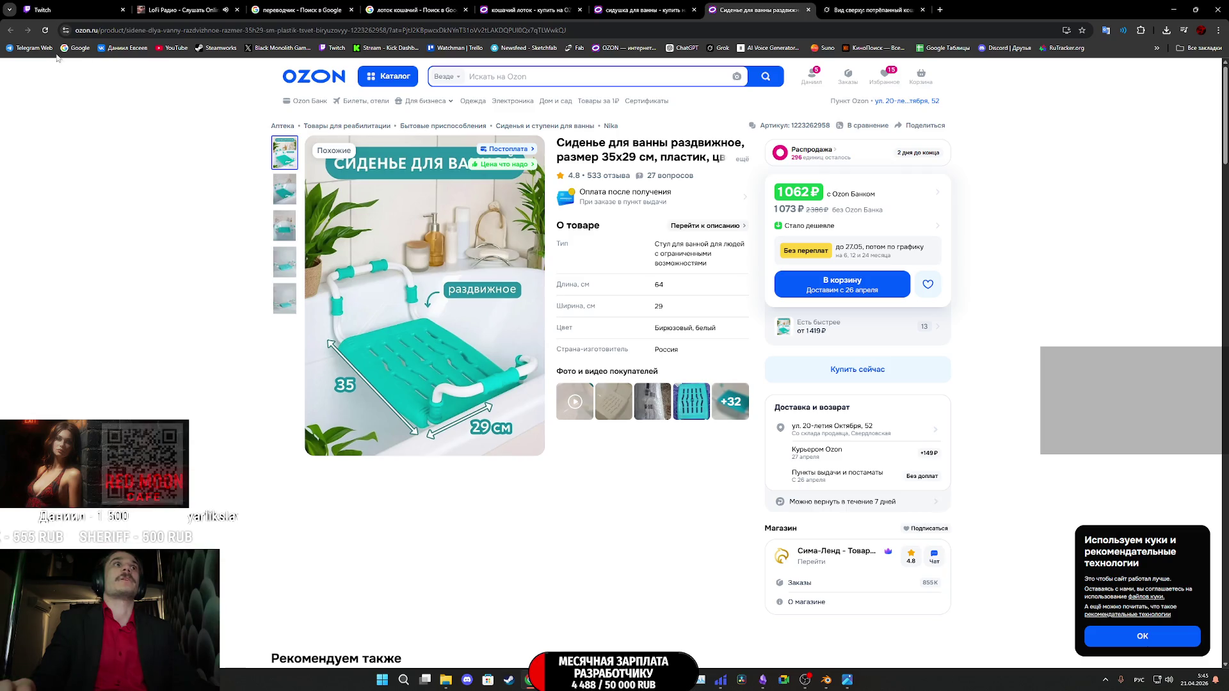
# Open and close a Telegram Web tab, then switch to the Twitch stream-manager tab.
pyautogui.middleClick(29, 48)
pyautogui.click(960, 8)
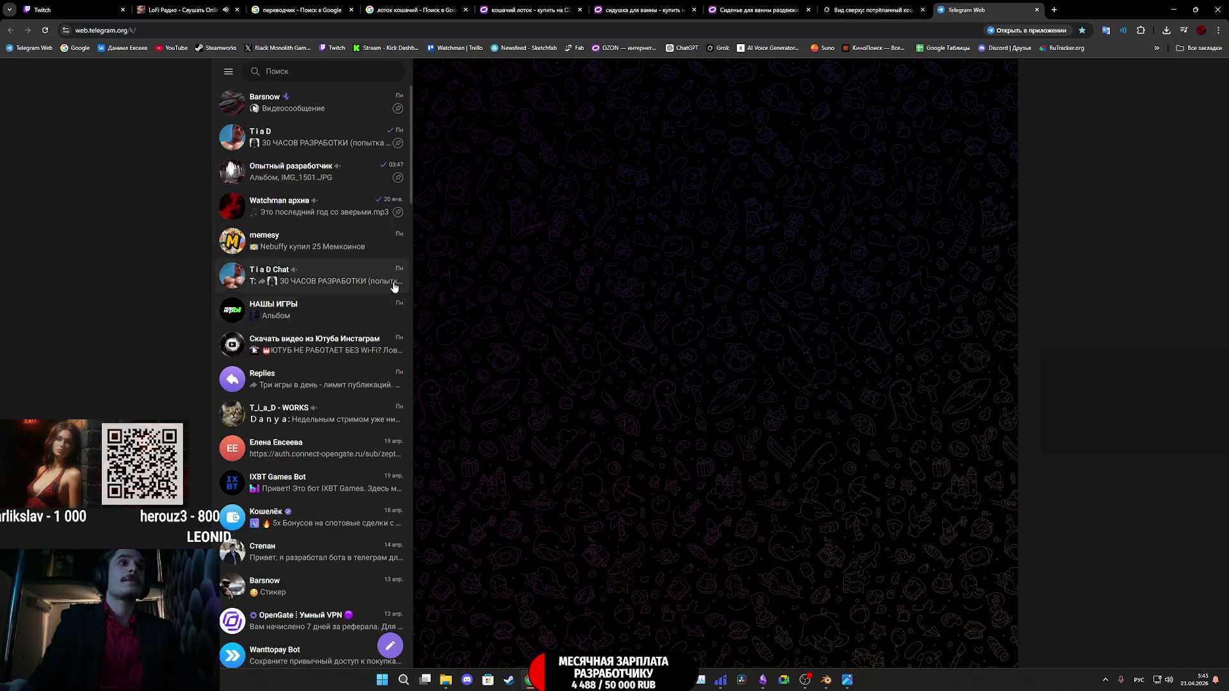
pyautogui.middleClick(970, 5)
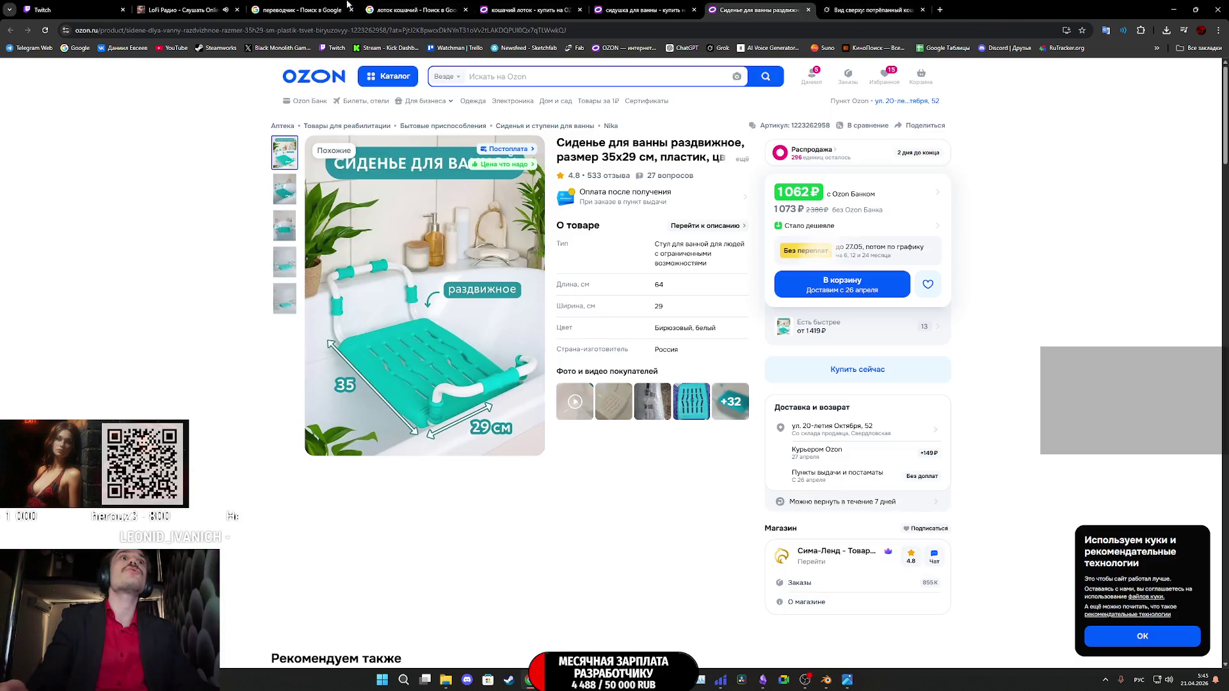
pyautogui.click(42, 10)
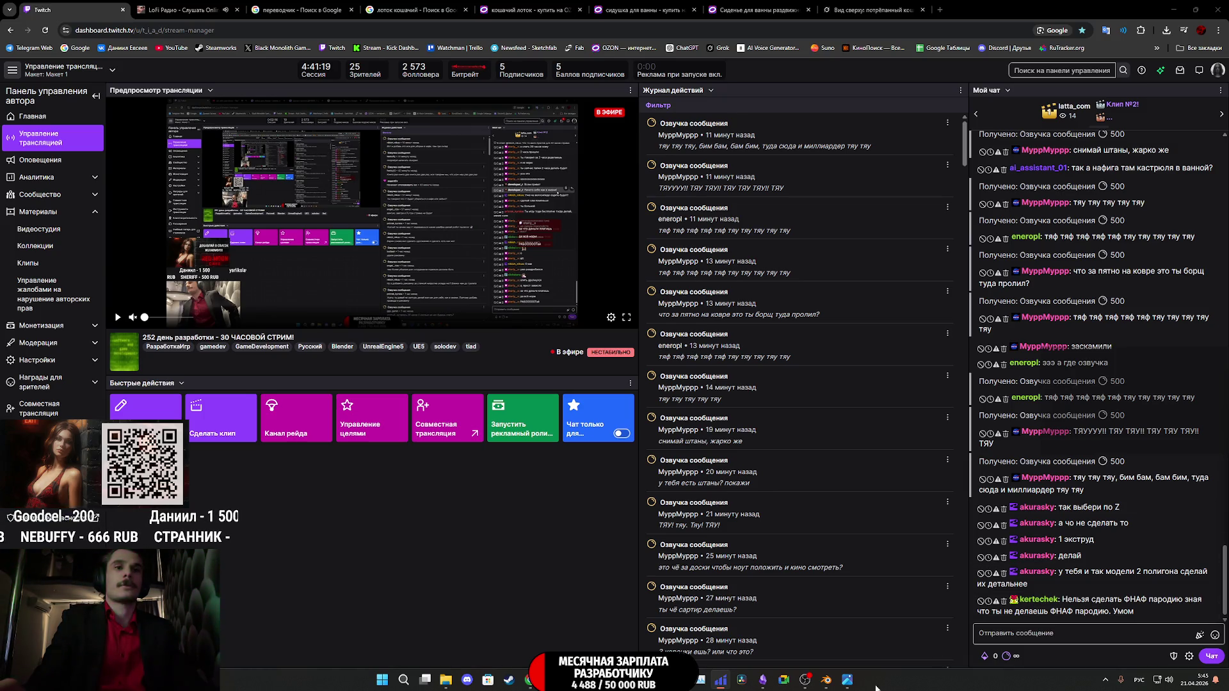
# Glance between Blender and the Twitch dashboard, ending on Blender's perspective view of the dish.
pyautogui.click(827, 682)
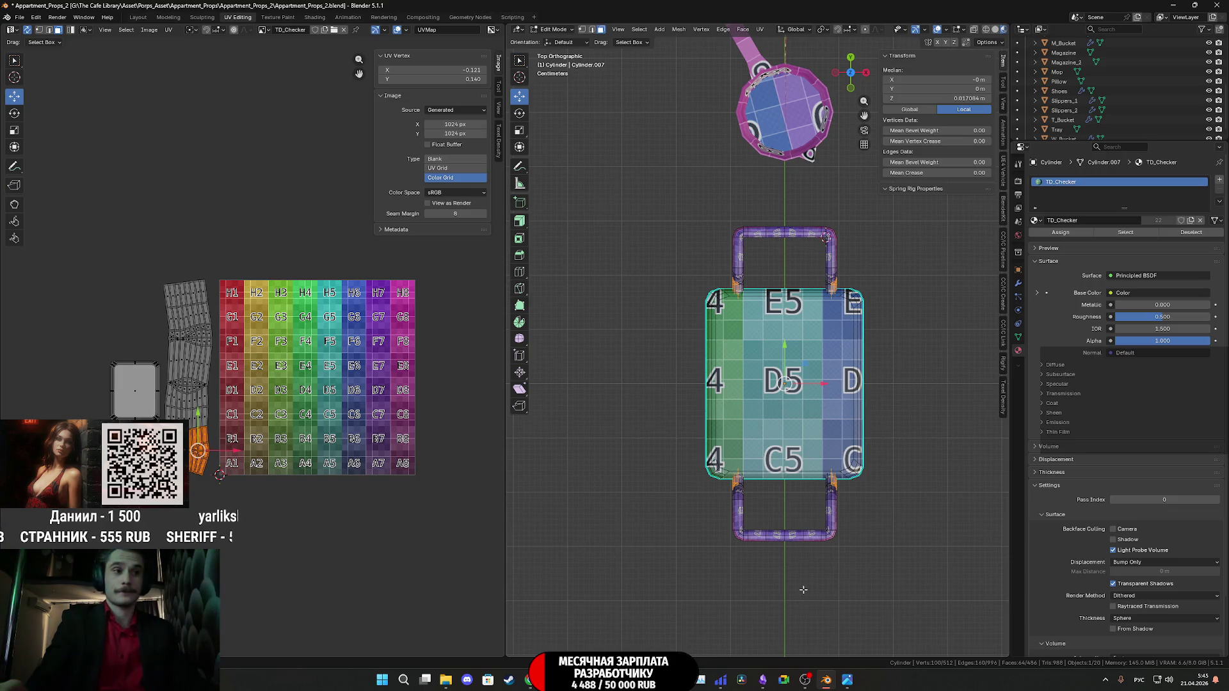
pyautogui.click(525, 649)
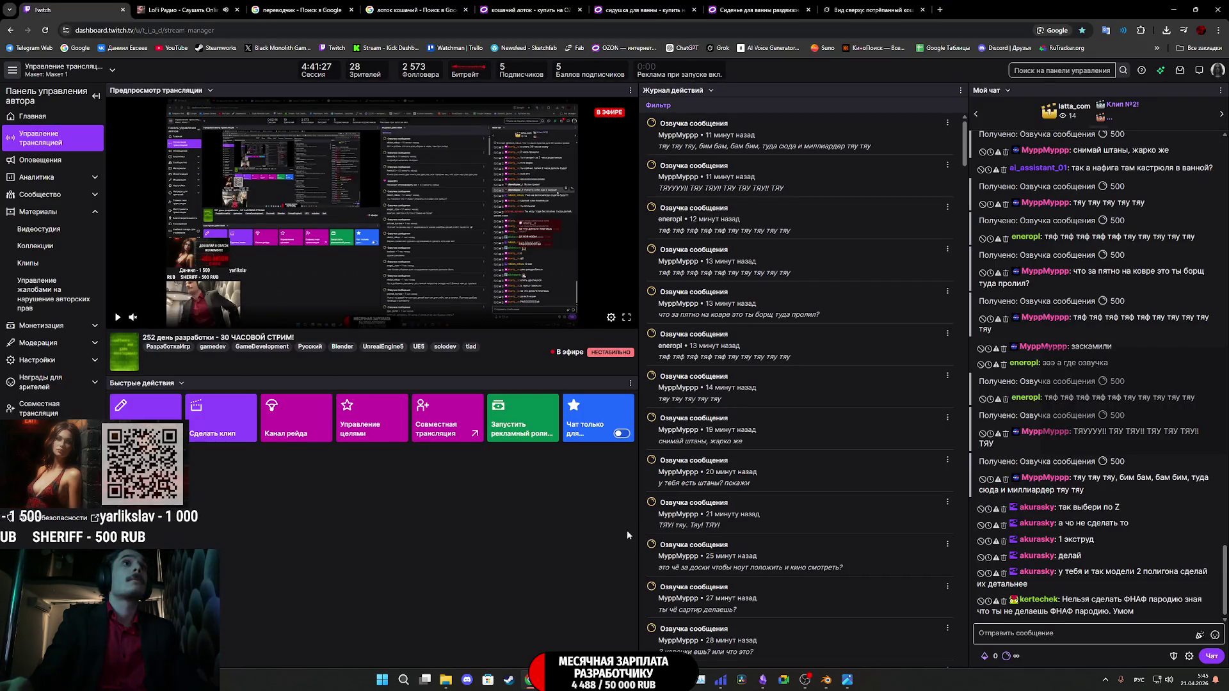
pyautogui.moveTo(826, 683)
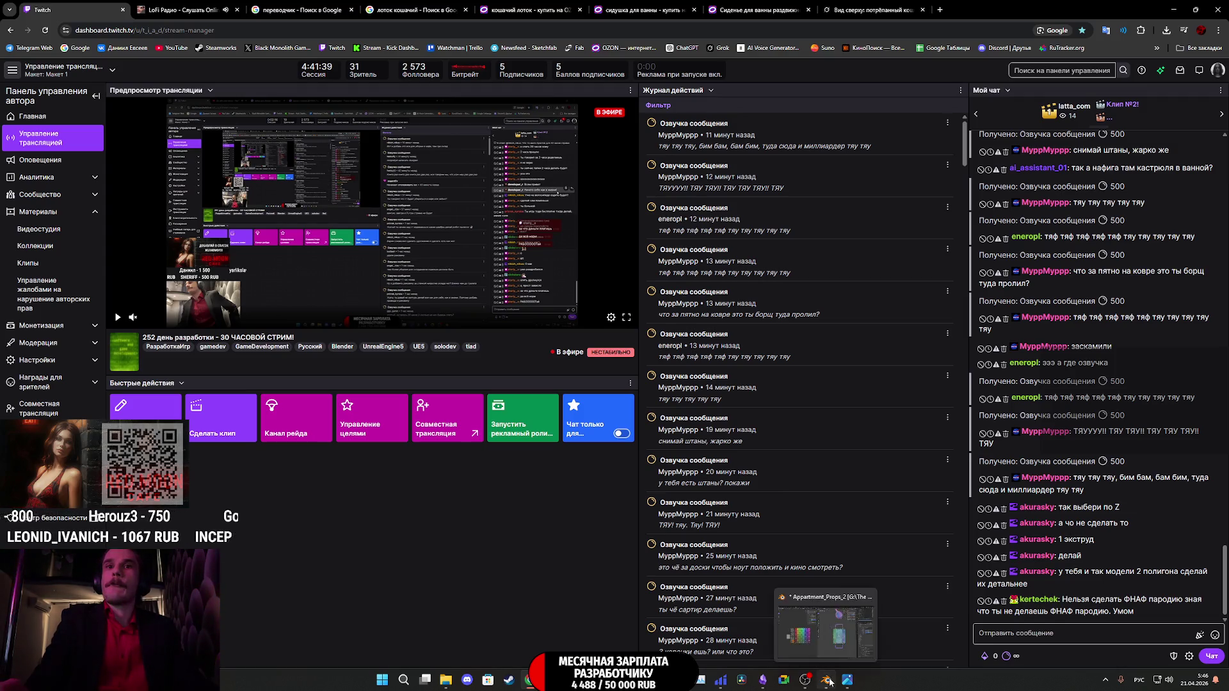
pyautogui.click(821, 654)
pyautogui.moveTo(797, 366); pyautogui.dragTo(852, 395, button='middle')
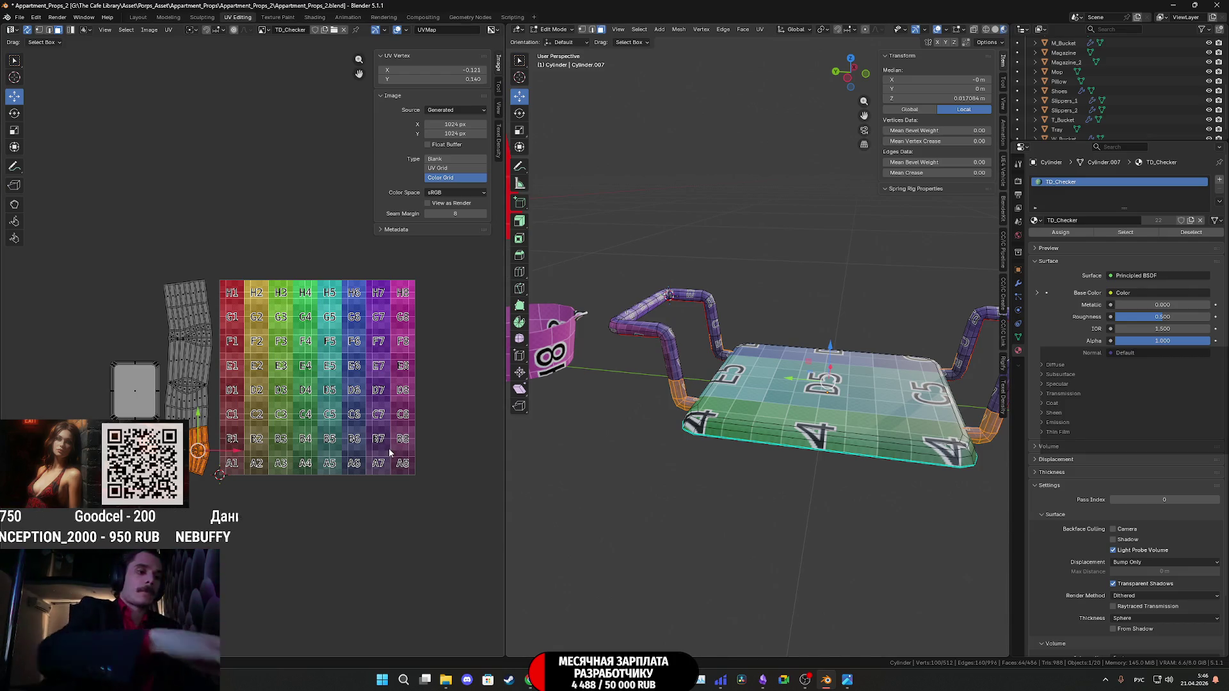
# Select the handle pipe strip, then shrink and reposition its UV island from top view.
pyautogui.hotkey('ctrl', 'l')
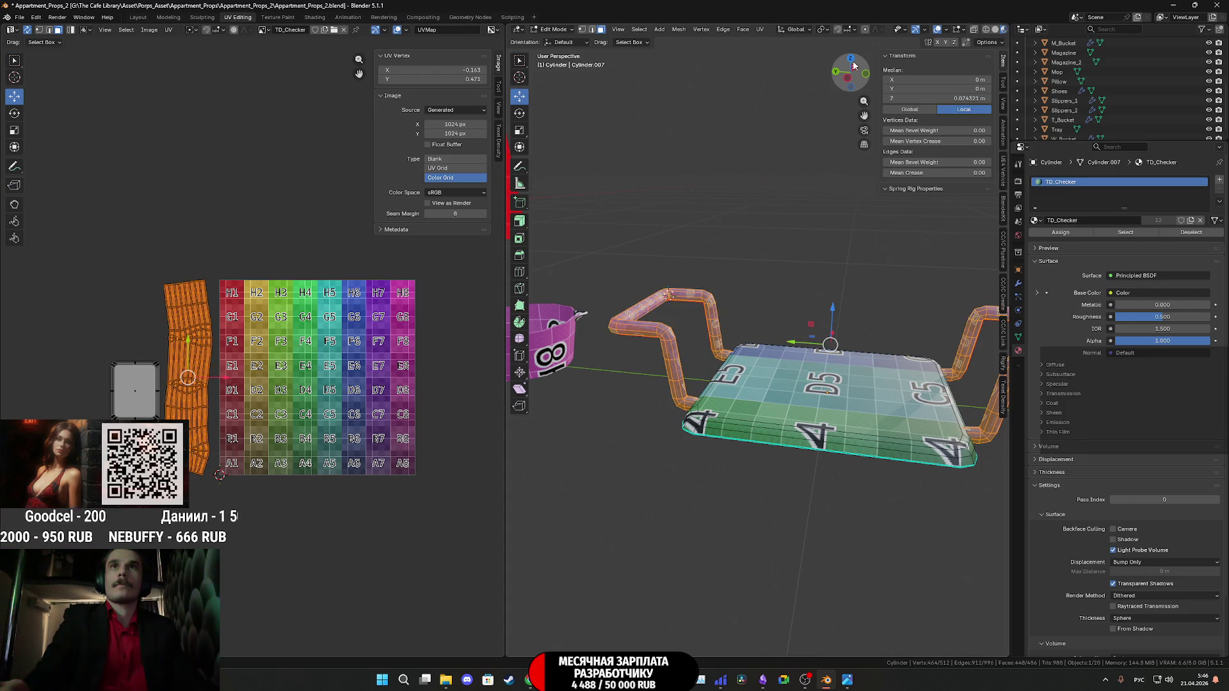
pyautogui.click(850, 60)
pyautogui.keyDown('shift'); pyautogui.moveTo(826, 256); pyautogui.dragTo(825, 365, button='middle'); pyautogui.keyUp('shift')
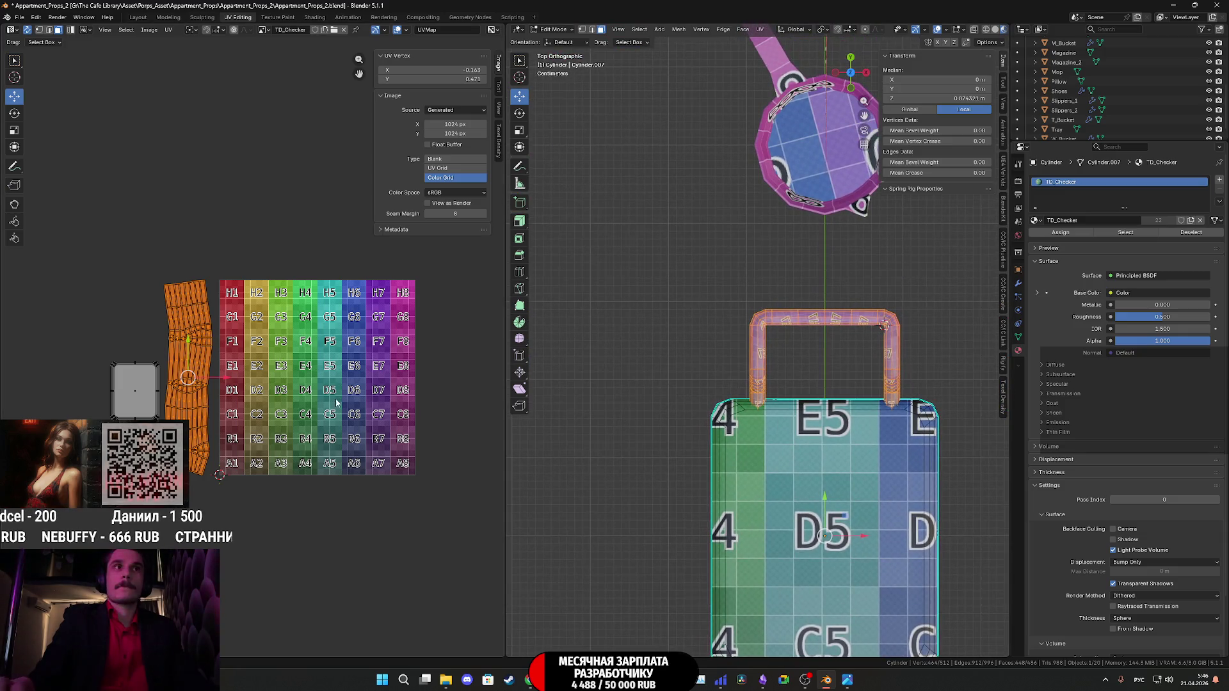
pyautogui.scroll(2, 277, 414)
pyautogui.press('s')
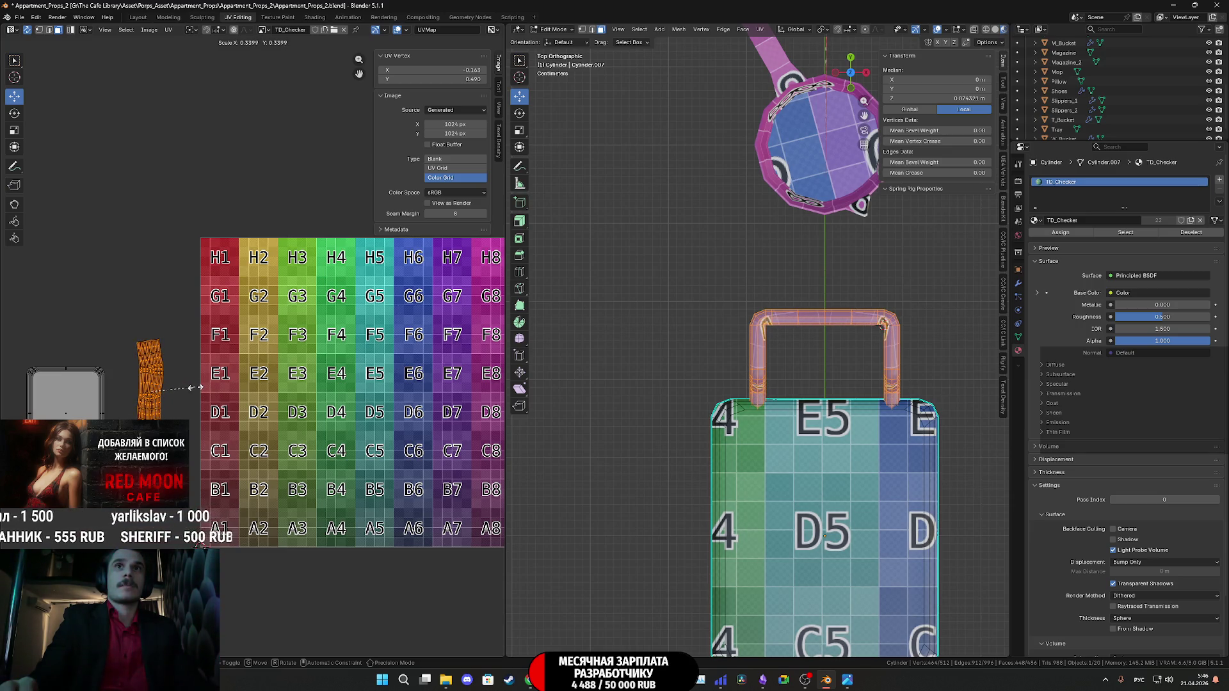
pyautogui.click(178, 401)
pyautogui.press('g')
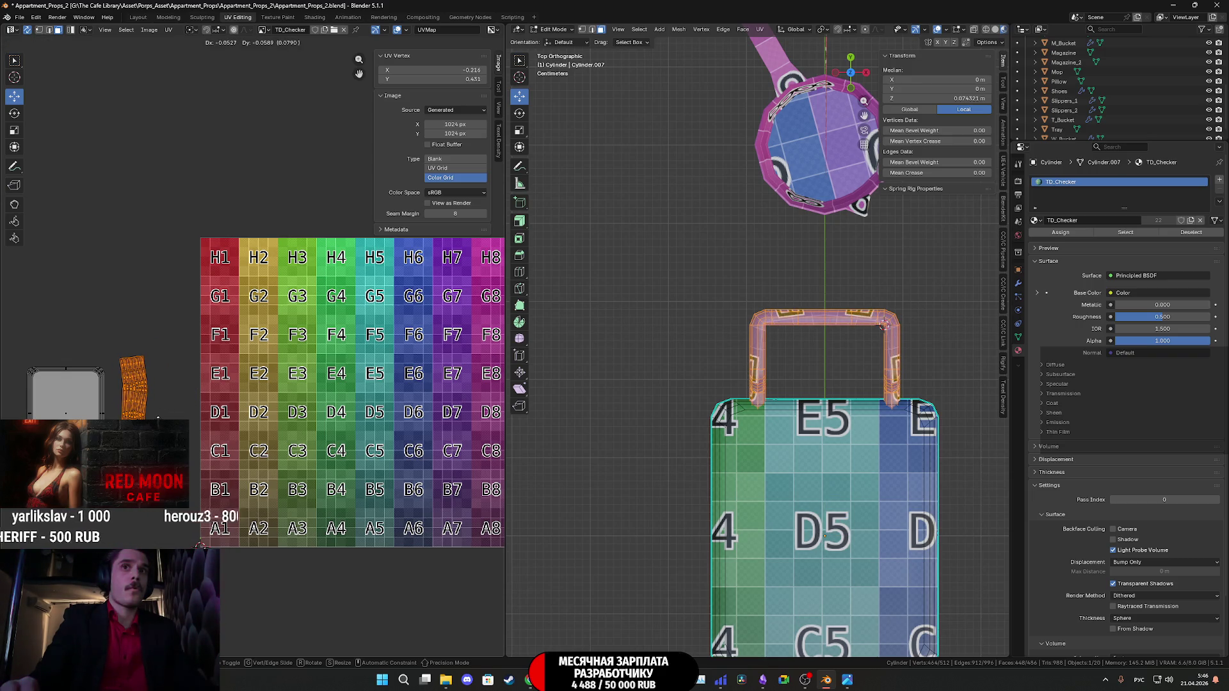
pyautogui.click(25, 348)
# Scale down and move all the dish's UV islands so tile B1 covers the top, then exit to Object Mode.
pyautogui.press('a')
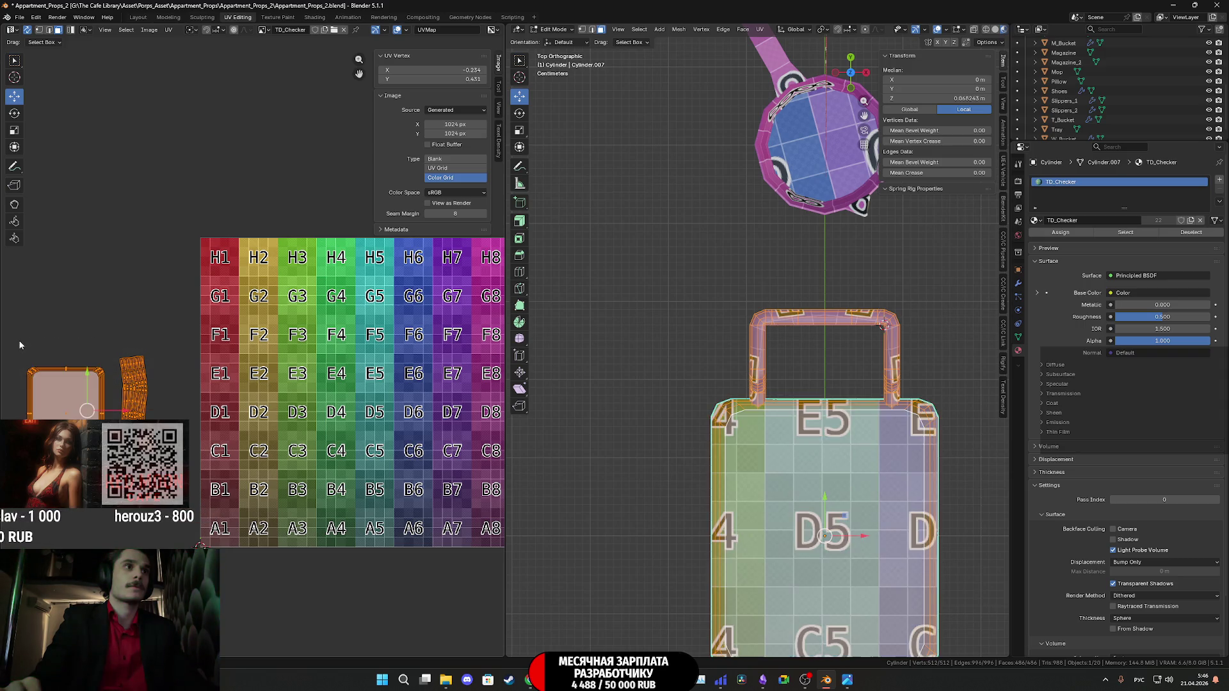
pyautogui.press('s')
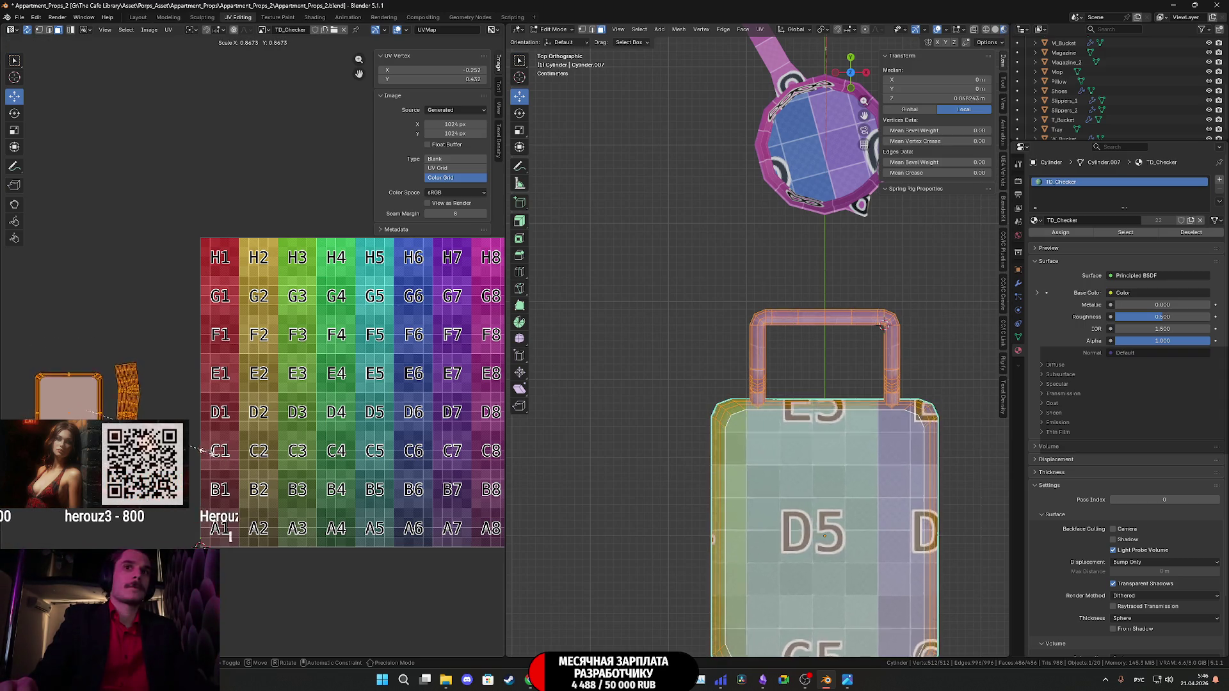
pyautogui.click(191, 448)
pyautogui.press('g')
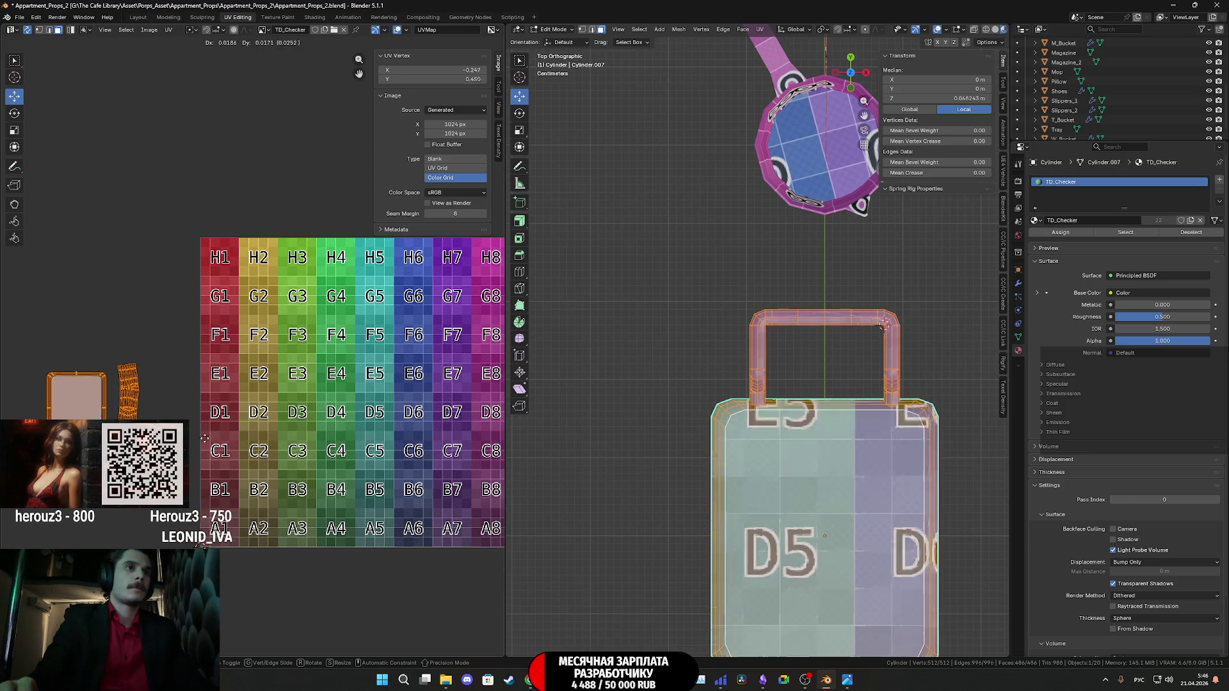
pyautogui.click(333, 211)
pyautogui.scroll(-5, 885, 433)
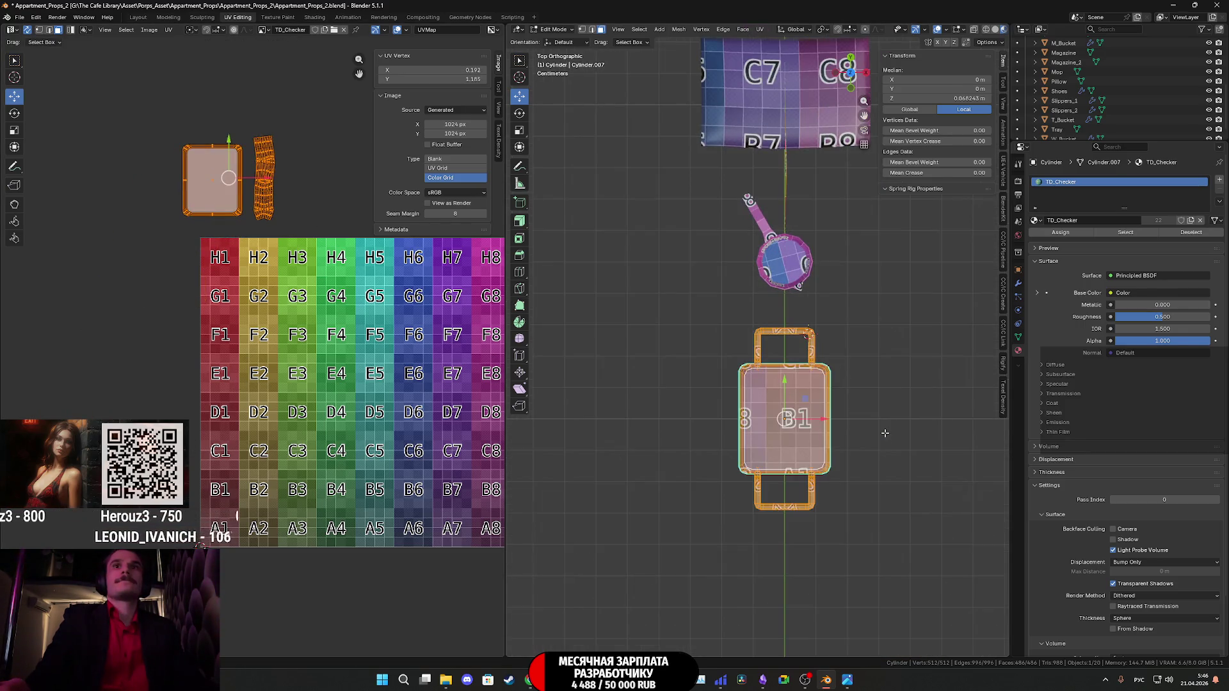
pyautogui.press('Tab')
pyautogui.press('Tab')
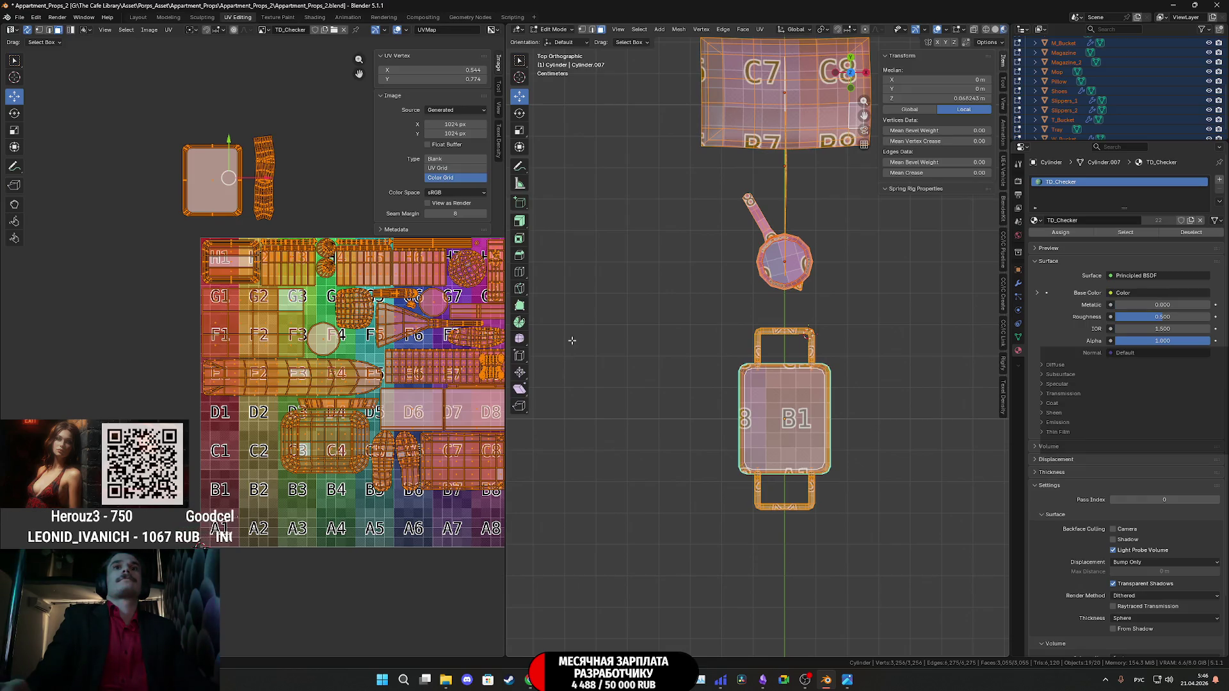
# Box-select the dish's UV islands outside the grid and move them onto tiles B3 and A3.
pyautogui.moveTo(310, 230); pyautogui.dragTo(140, 113)
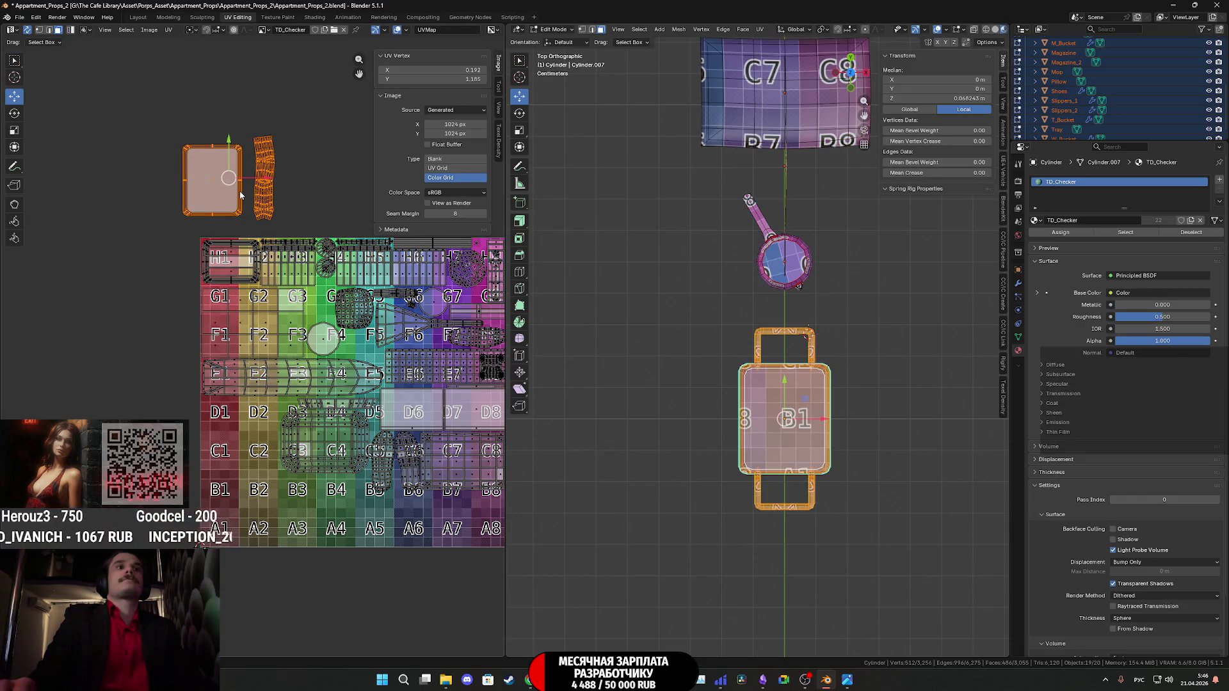
pyautogui.press('g')
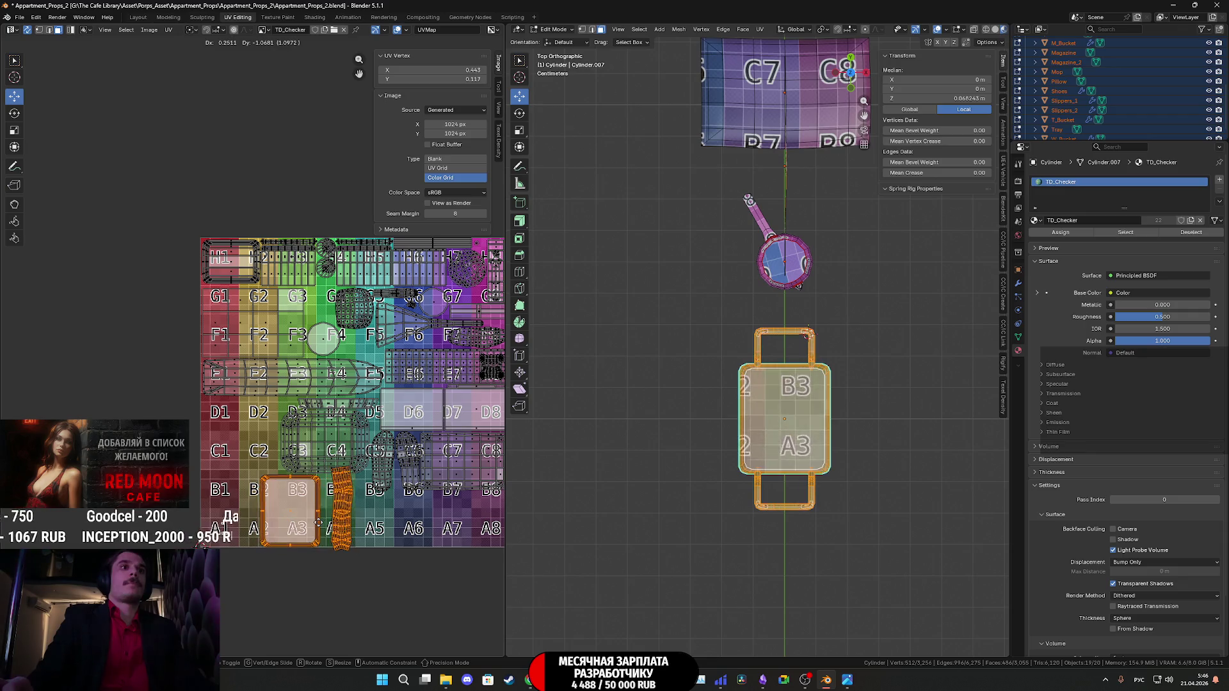
pyautogui.click(332, 524)
pyautogui.moveTo(389, 541)
pyautogui.mouseDown(button='middle')
pyautogui.moveTo(184, 410)
pyautogui.moveTo(275, 414)
pyautogui.mouseUp(button='middle')
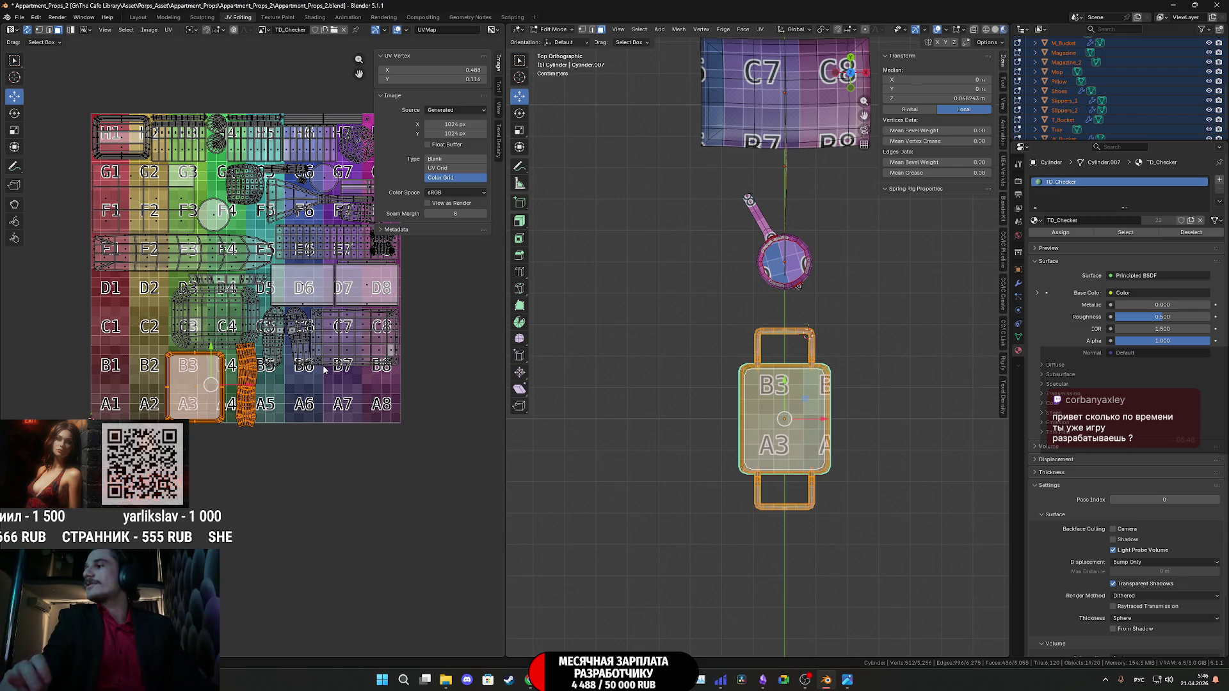
# Rotate the UV island 90° and move it onto the A7–A8 checker squares.
pyautogui.press('r')
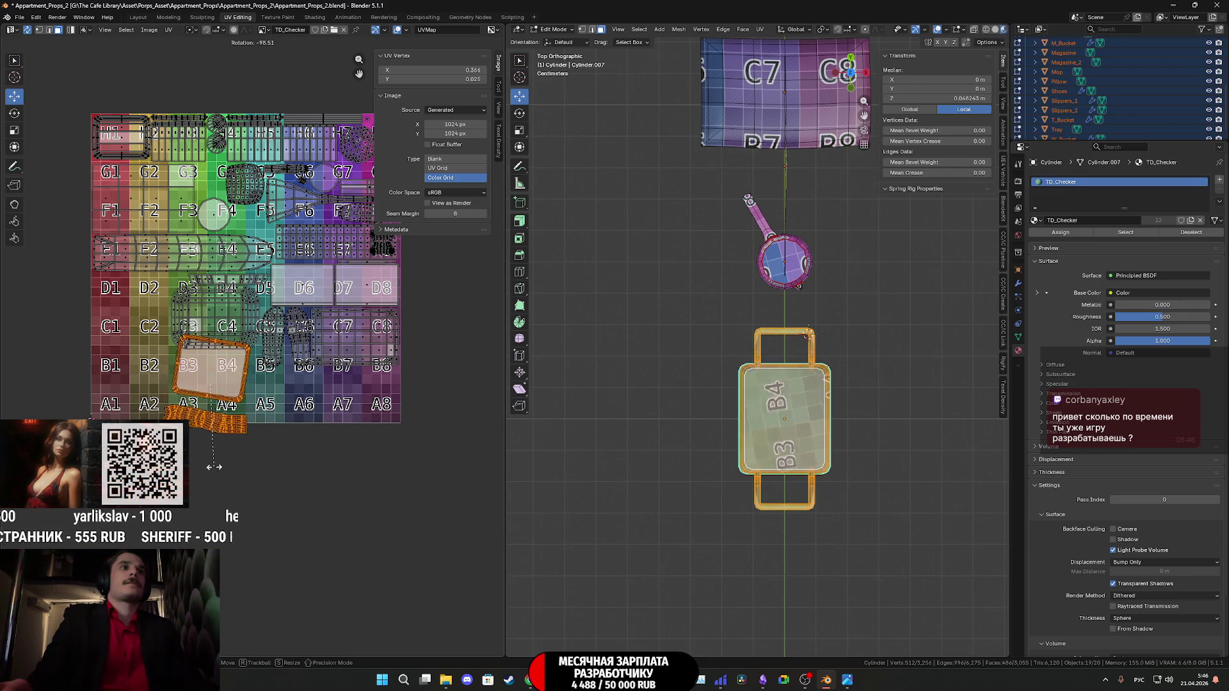
pyautogui.click(200, 523)
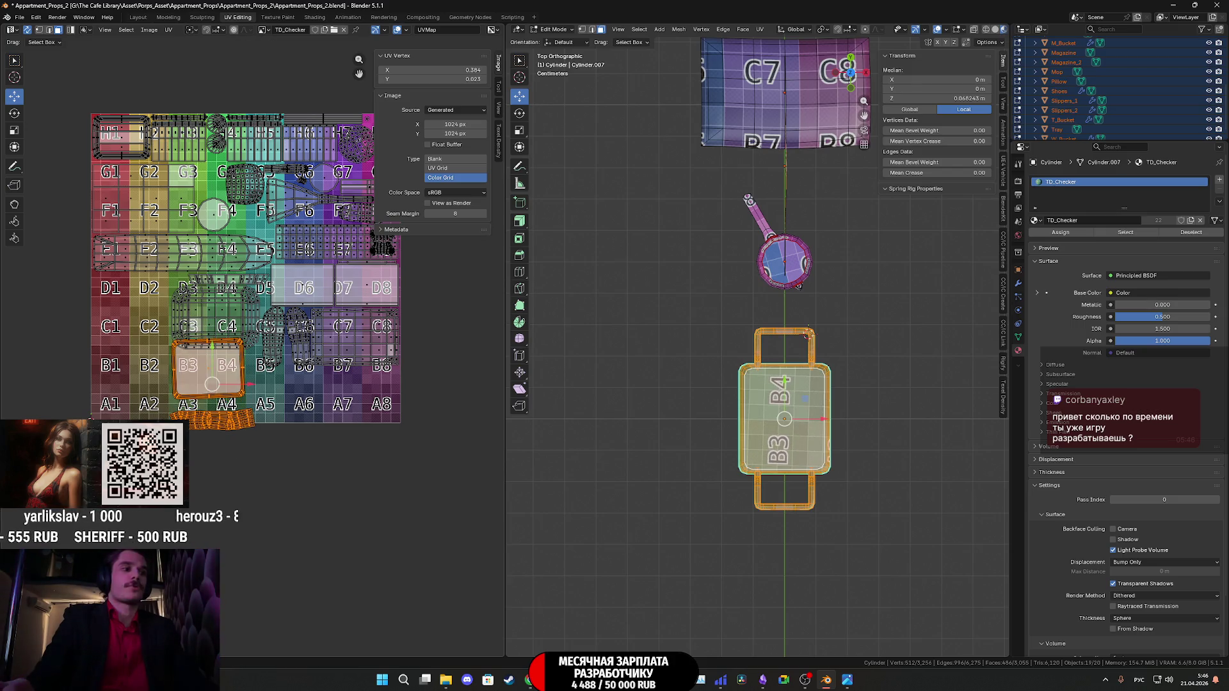
pyautogui.press('g')
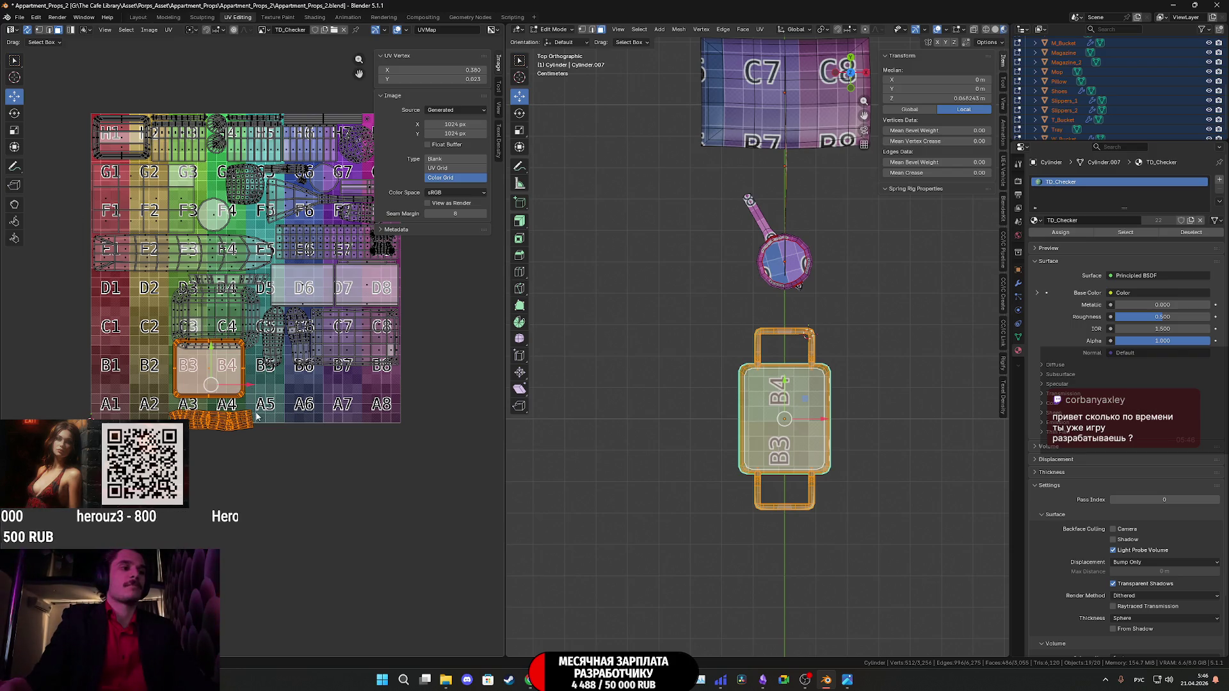
pyautogui.scroll(1, 256, 416)
pyautogui.press('g')
pyautogui.scroll(3, 405, 417)
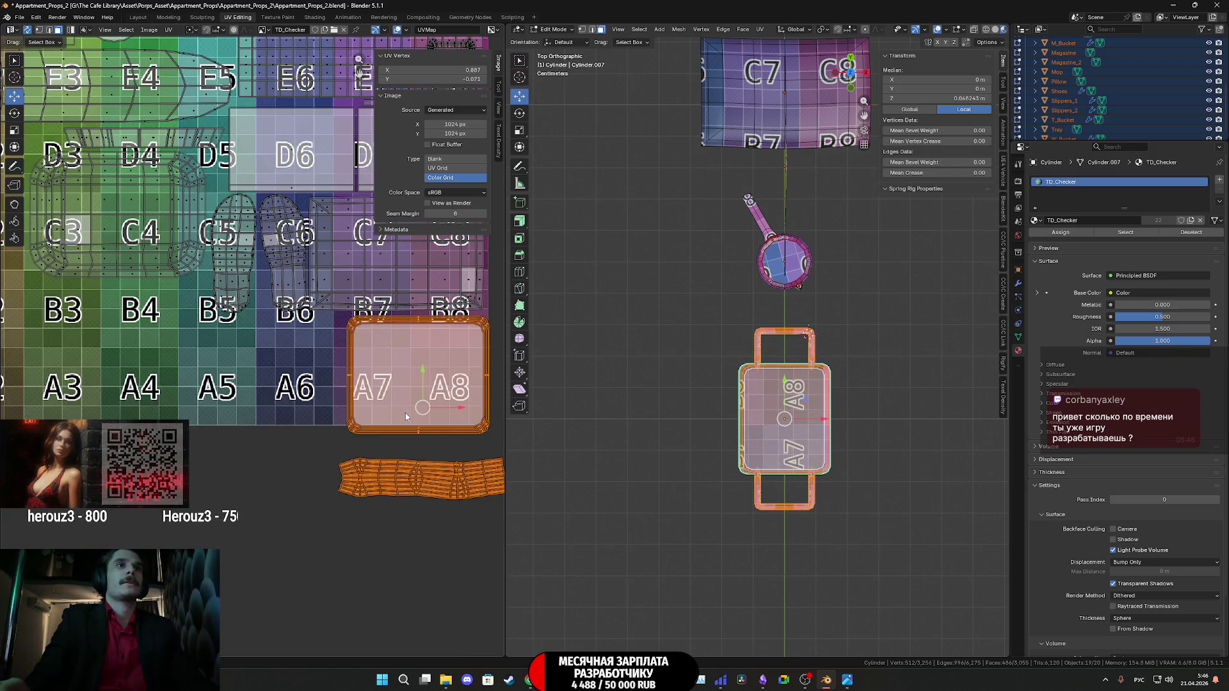
# Move the main UV island onto the D1–C2 checker squares.
pyautogui.hscroll(5, 405, 417)
pyautogui.scroll(1, 391, 429)
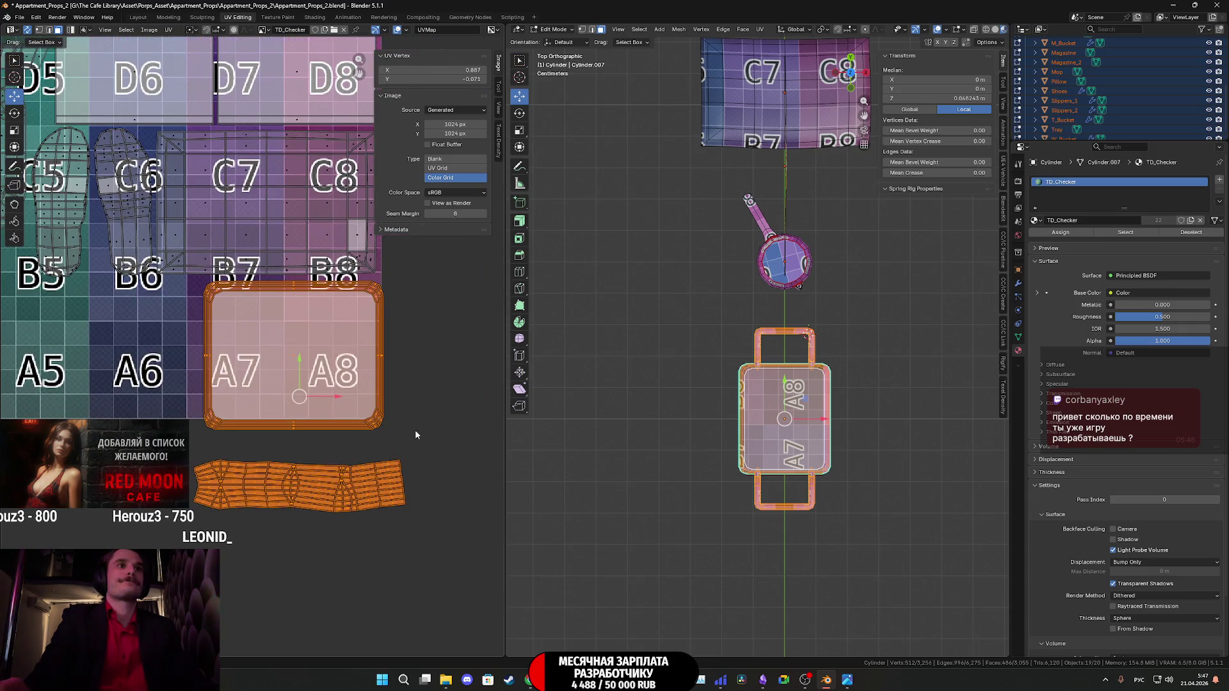
pyautogui.scroll(-3, 417, 432)
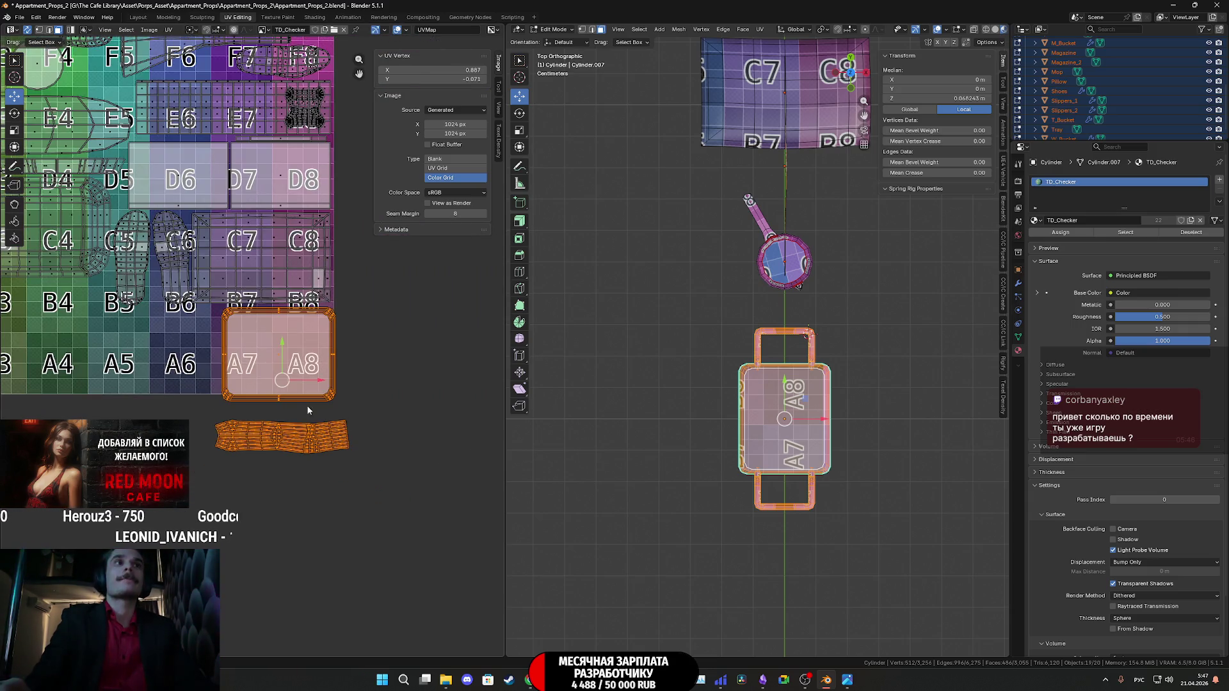
pyautogui.scroll(1, 315, 407)
pyautogui.scroll(1, 452, 454)
pyautogui.scroll(-1, 453, 454)
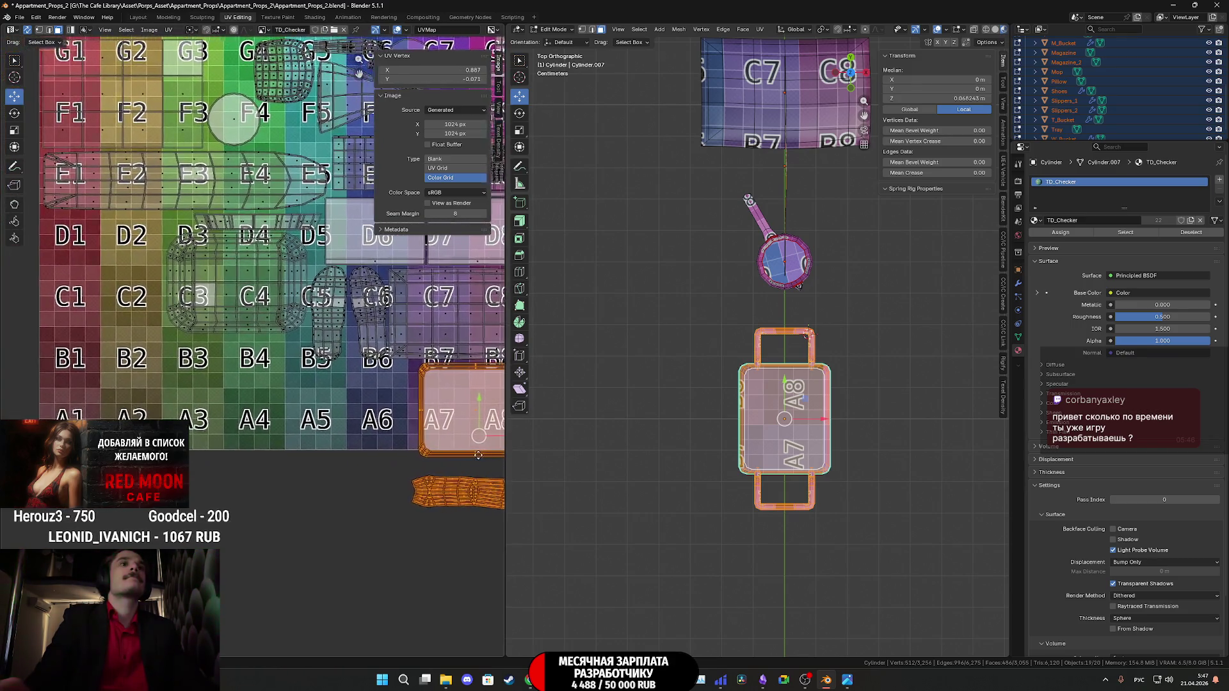
pyautogui.moveTo(453, 453)
pyautogui.mouseDown(button='middle')
pyautogui.moveTo(427, 453)
pyautogui.moveTo(486, 454)
pyautogui.mouseUp(button='middle')
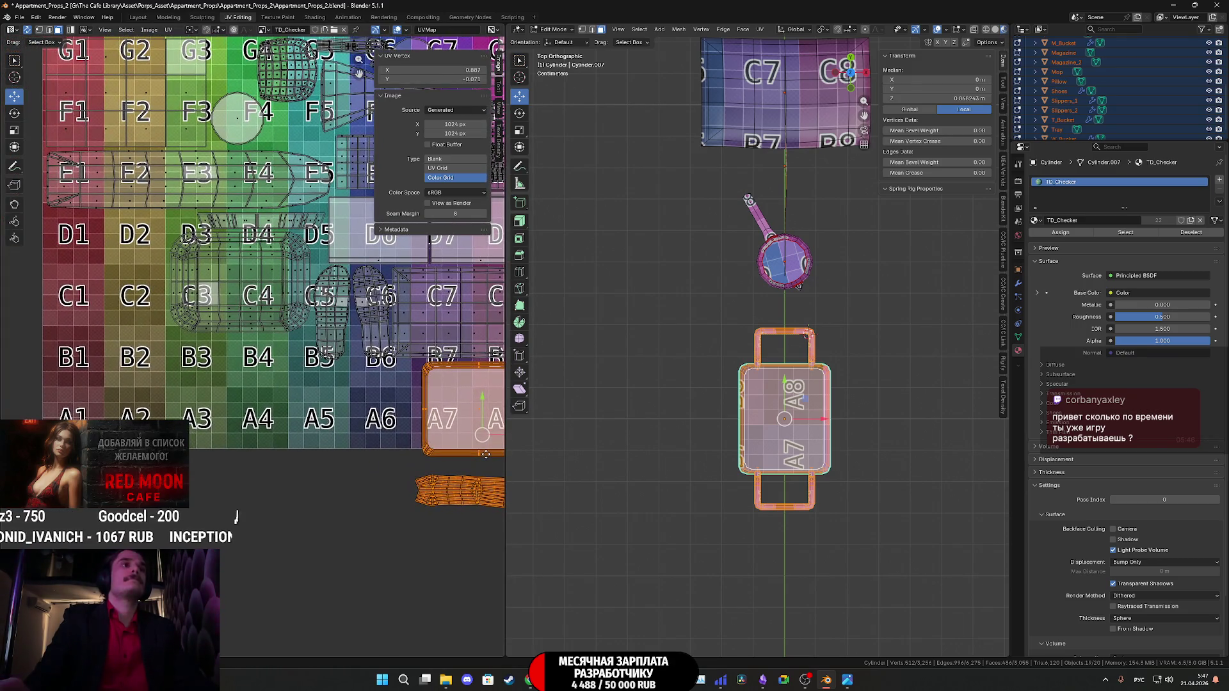
pyautogui.press('g')
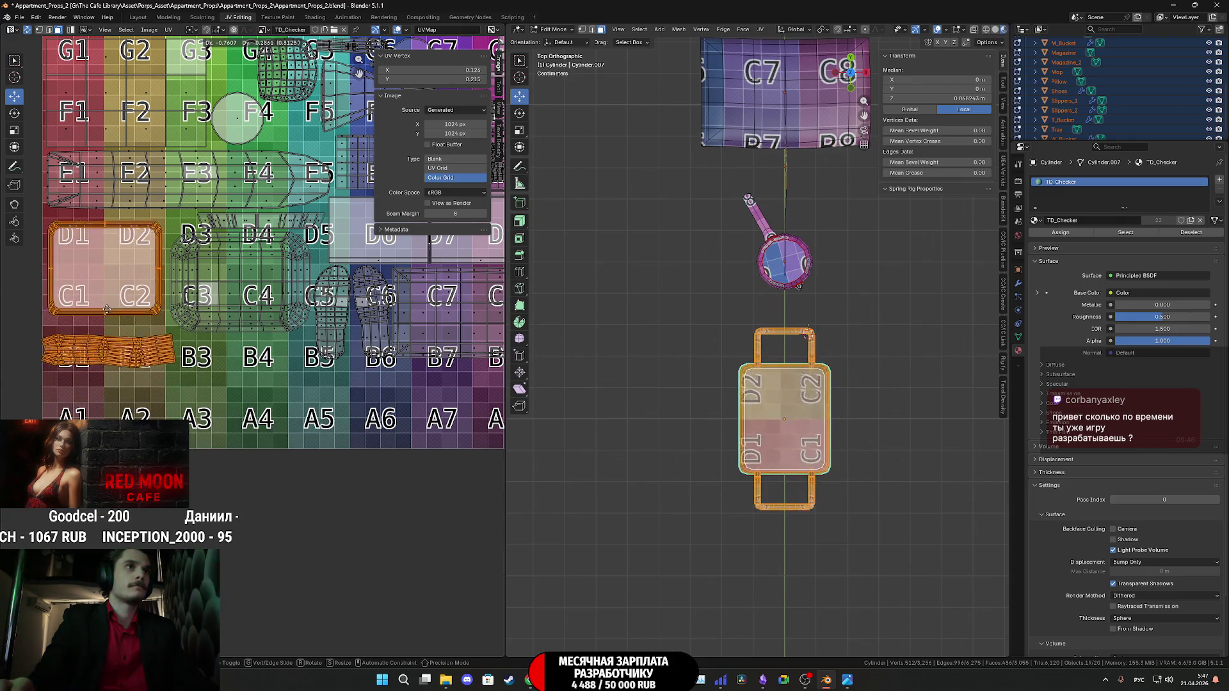
pyautogui.click(105, 303)
# Enlarge the islands slightly, nudge them into place, and select only the strip island.
pyautogui.scroll(2, 261, 343)
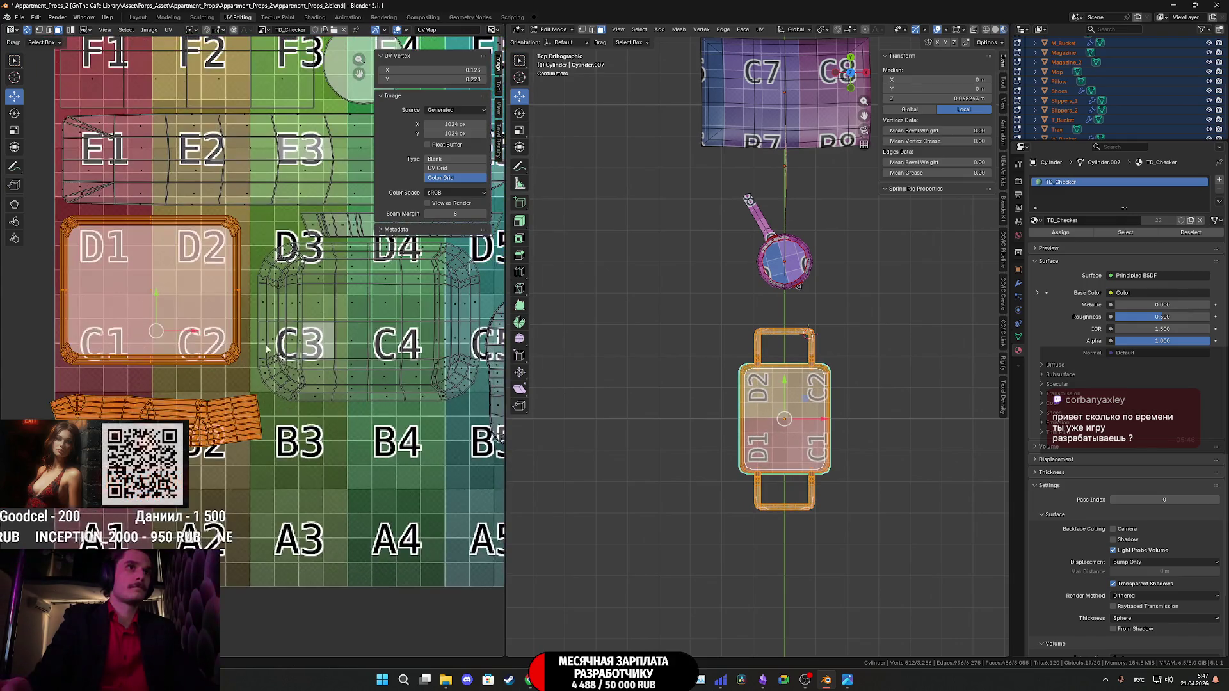
pyautogui.press('s')
pyautogui.click(327, 391)
pyautogui.moveTo(314, 368); pyautogui.dragTo(365, 386, button='middle')
pyautogui.press('g')
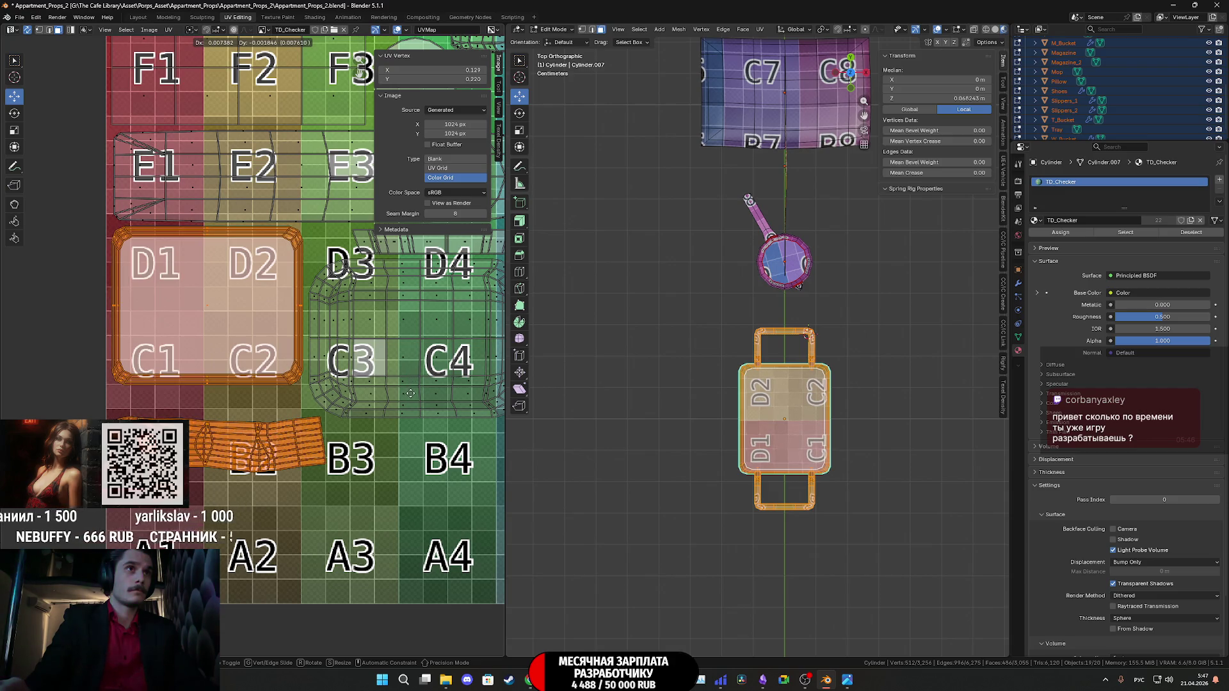
pyautogui.click(411, 398)
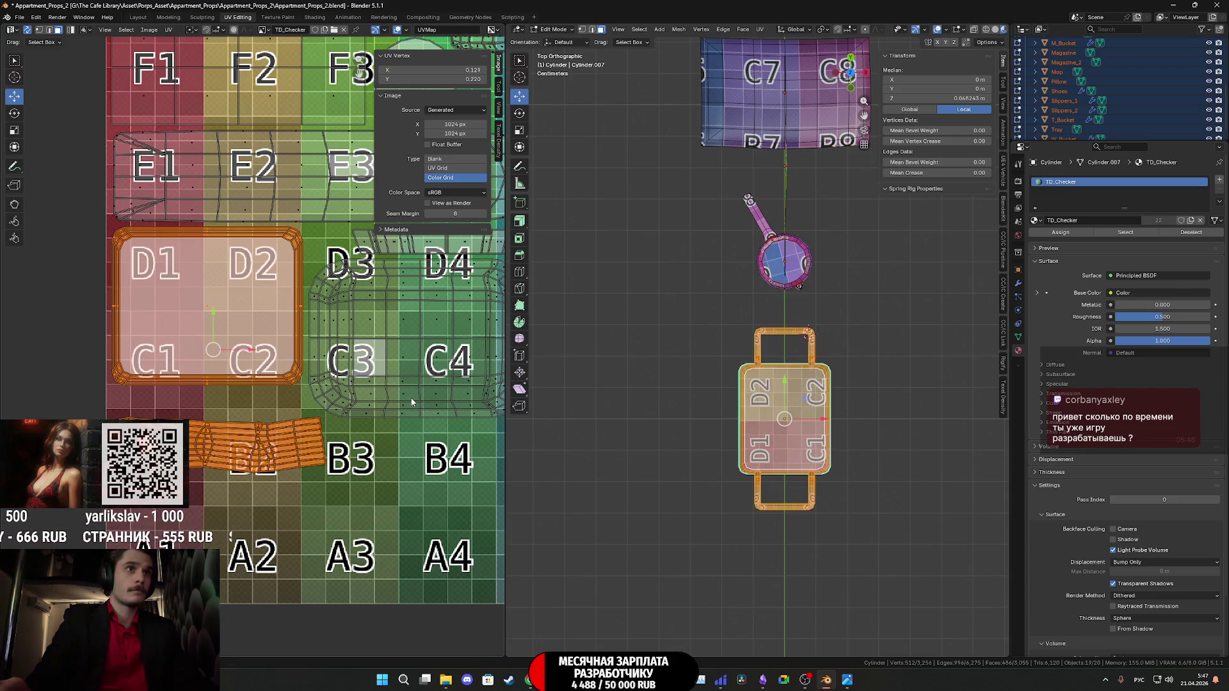
pyautogui.click(303, 450)
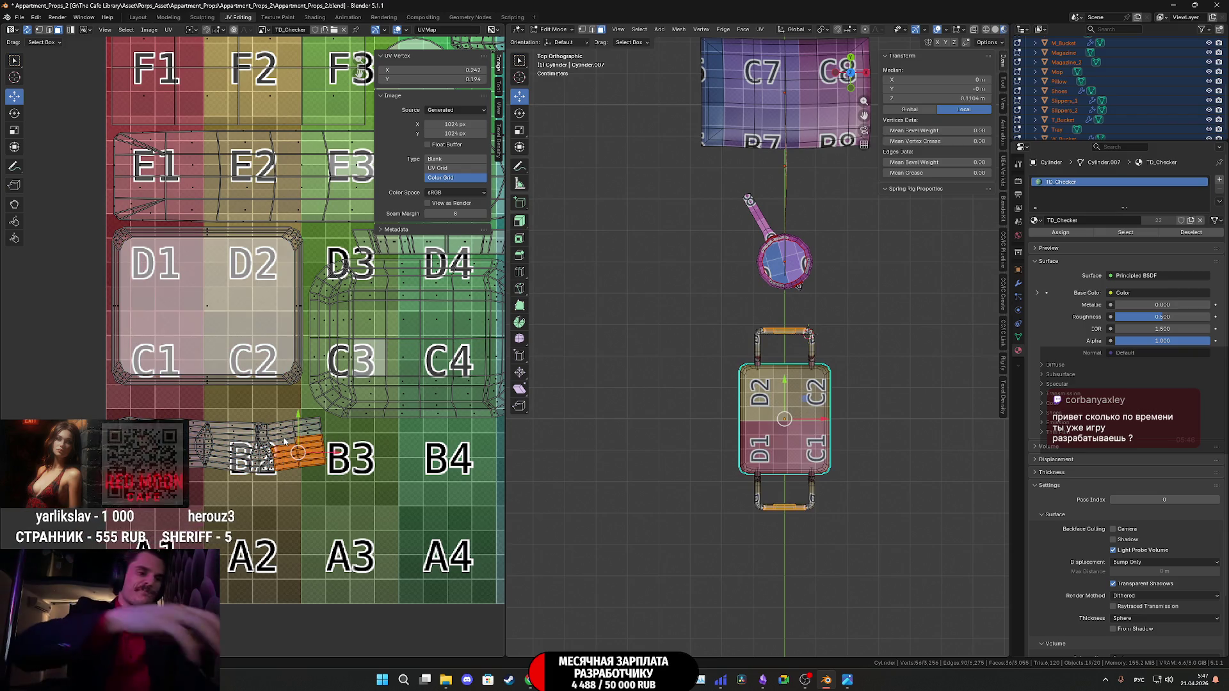
# Move the strip UV island right, rotate it slightly, and settle it across B3–B4.
pyautogui.scroll(-3, 284, 441)
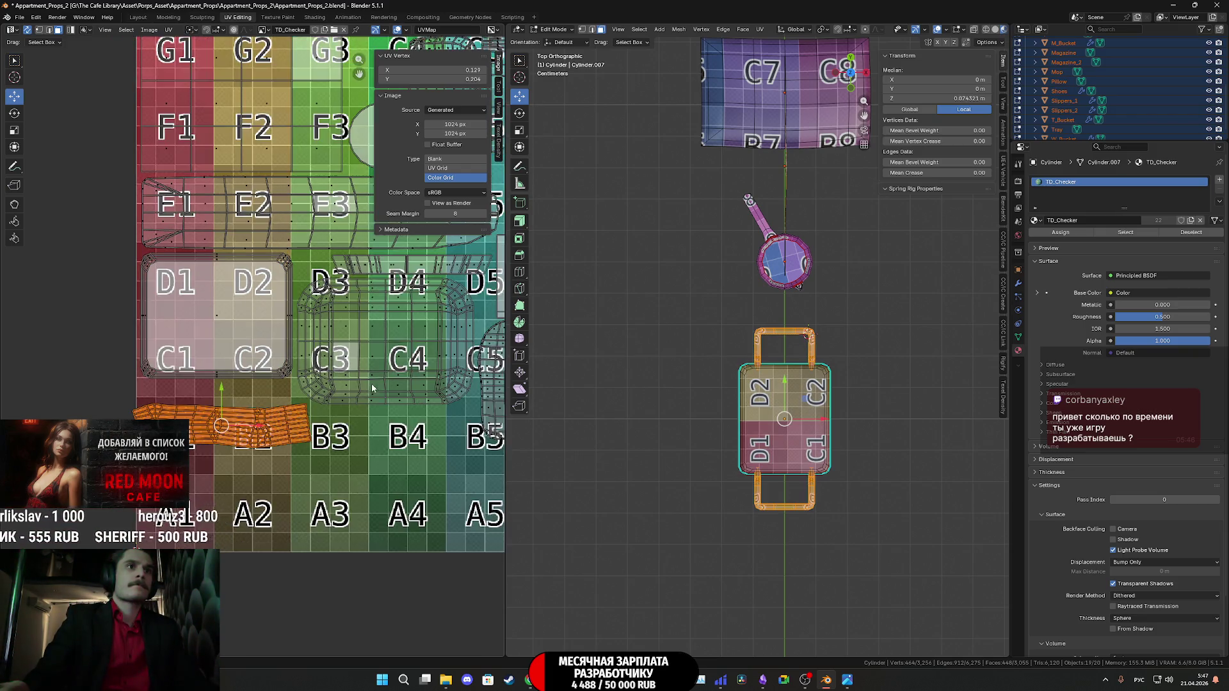
pyautogui.moveTo(296, 383)
pyautogui.mouseDown(button='middle')
pyautogui.moveTo(219, 373)
pyautogui.moveTo(215, 389)
pyautogui.moveTo(240, 425)
pyautogui.moveTo(324, 395)
pyautogui.mouseUp(button='middle')
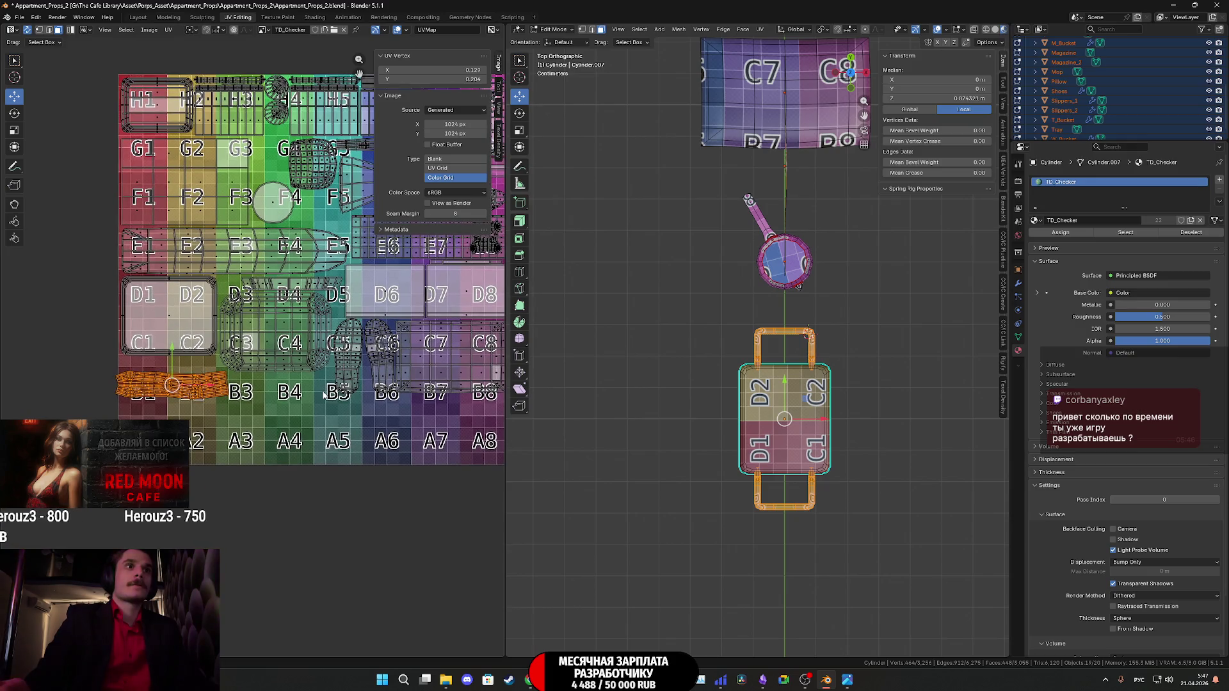
pyautogui.press('g')
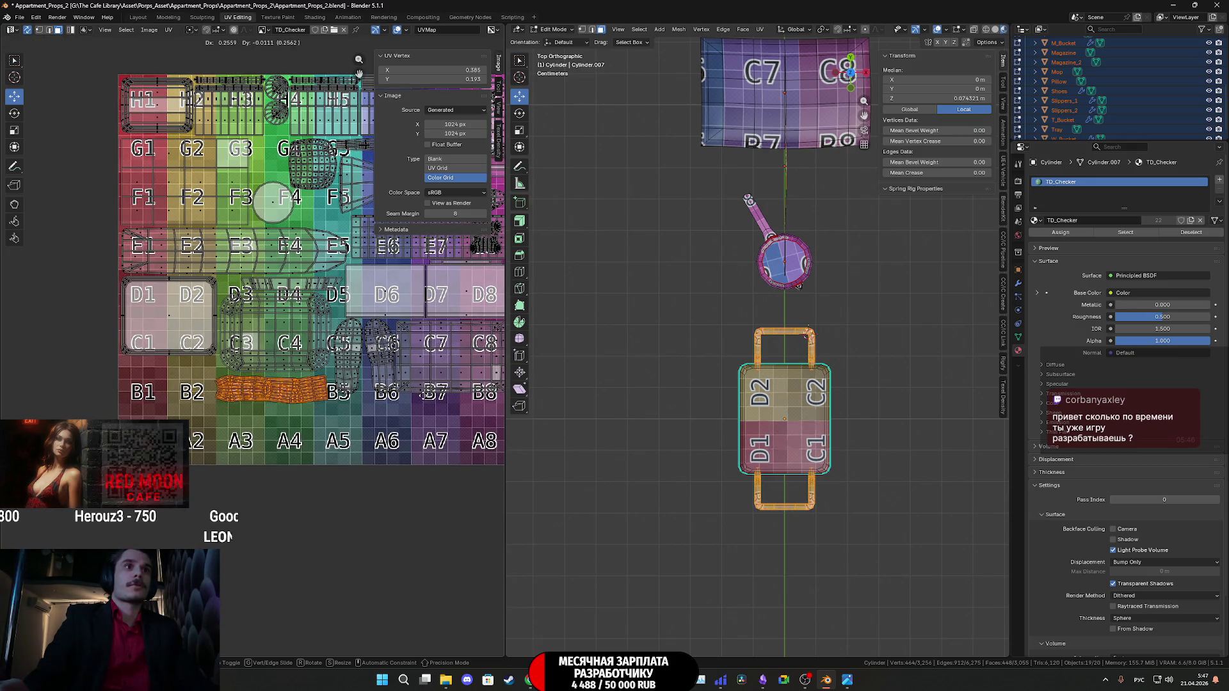
pyautogui.click(425, 393)
pyautogui.scroll(3, 410, 400)
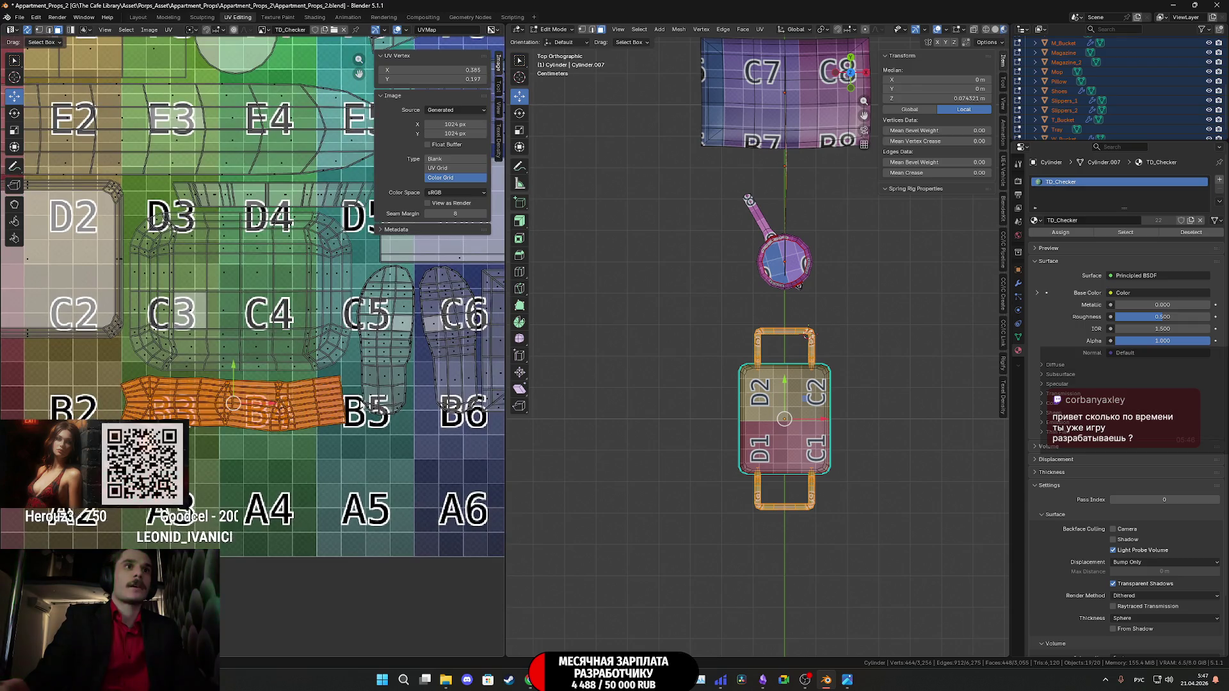
pyautogui.press('g')
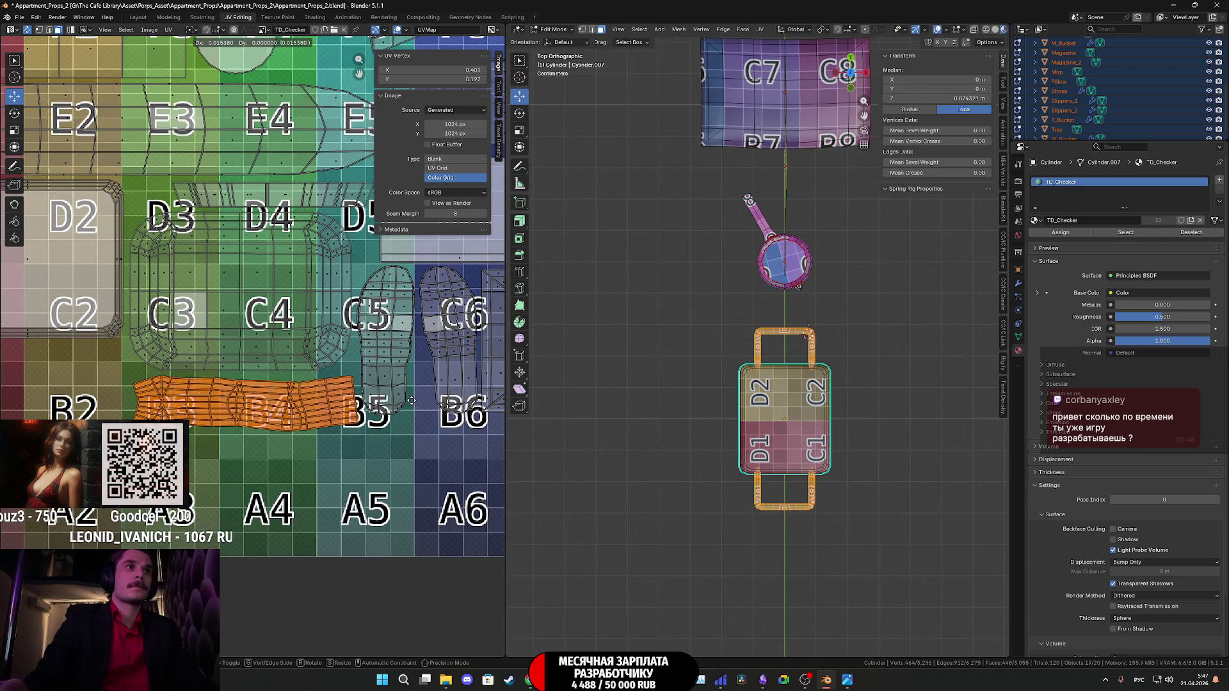
pyautogui.click(411, 400)
pyautogui.press('r')
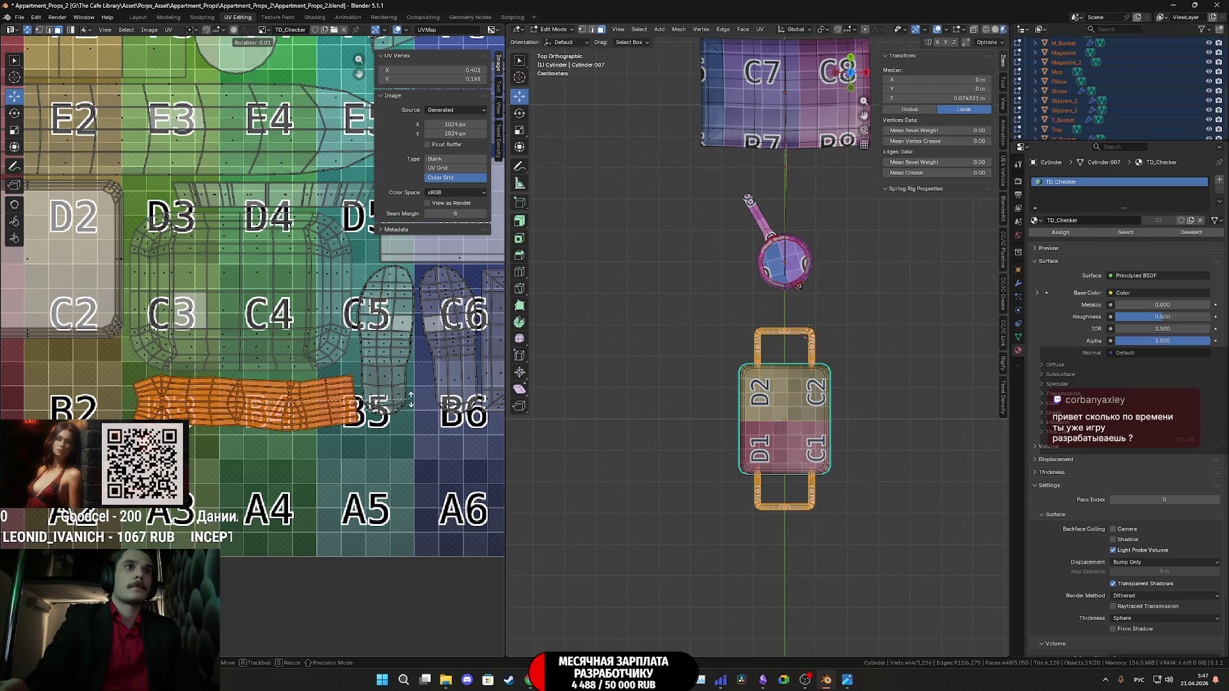
pyautogui.click(407, 339)
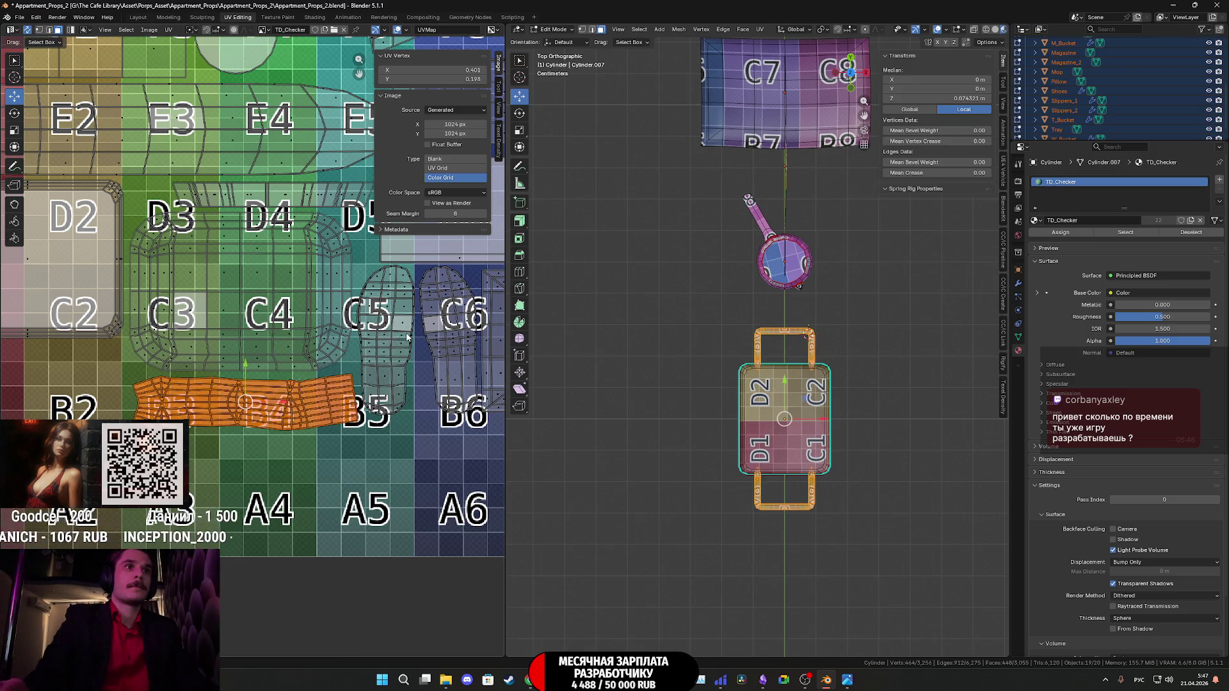
pyautogui.press('g')
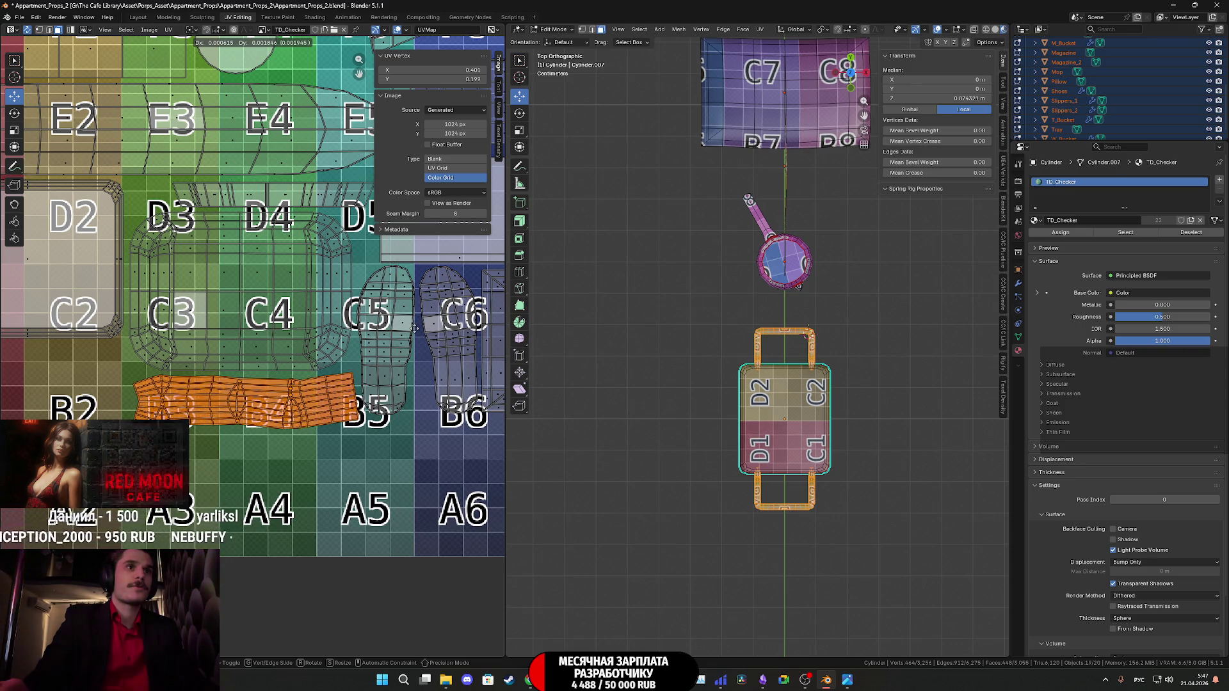
pyautogui.click(415, 329)
# Select all faces, return to Object Mode, and orbit to view the checkered dish.
pyautogui.scroll(-3, 401, 348)
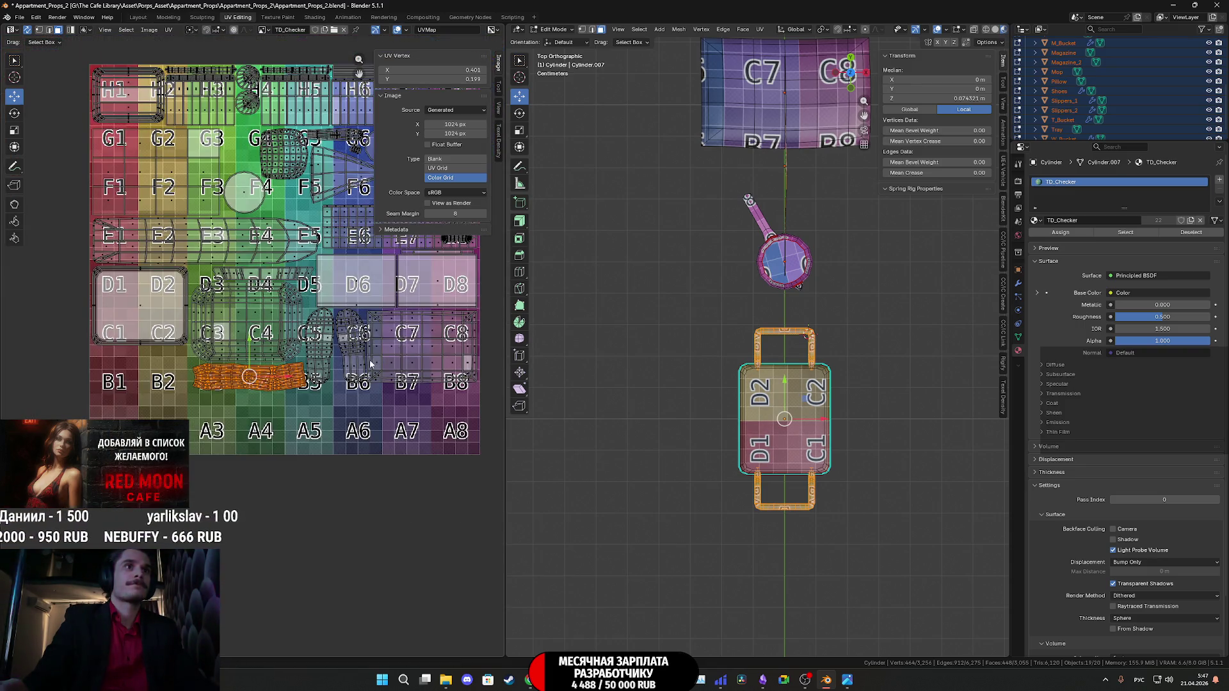
pyautogui.moveTo(371, 363); pyautogui.dragTo(349, 378, button='middle')
pyautogui.press('a')
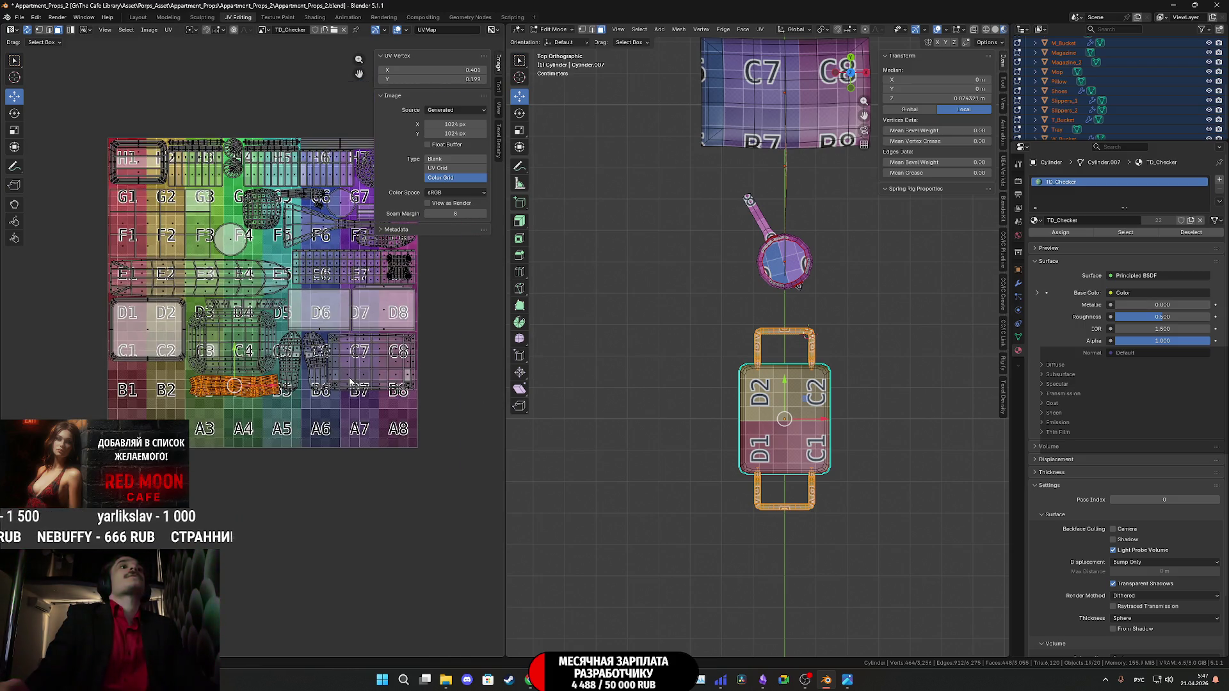
pyautogui.press('Tab')
pyautogui.moveTo(741, 397); pyautogui.dragTo(625, 302, button='middle')
pyautogui.moveTo(653, 344); pyautogui.dragTo(730, 361, button='middle')
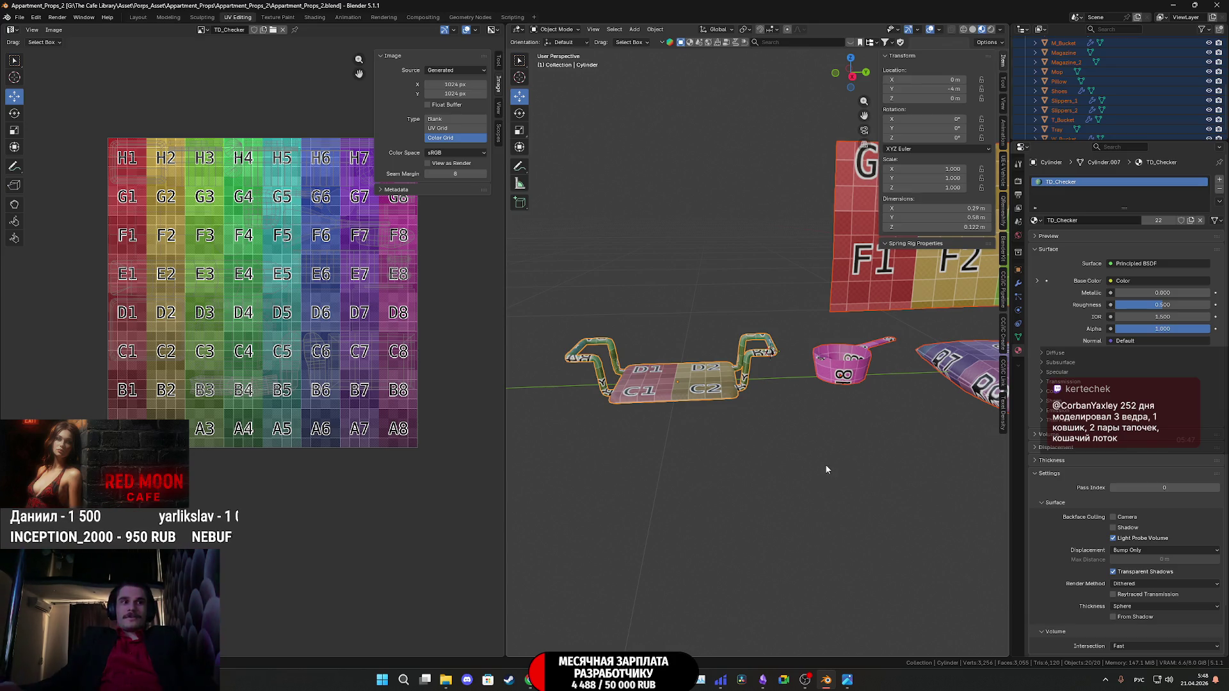
# Orbit around the checker-textured soap dish, deselect everything, and switch to Unreal Engine.
pyautogui.scroll(-5, 809, 417)
pyautogui.scroll(5, 787, 401)
pyautogui.moveTo(788, 406); pyautogui.dragTo(821, 360, button='middle')
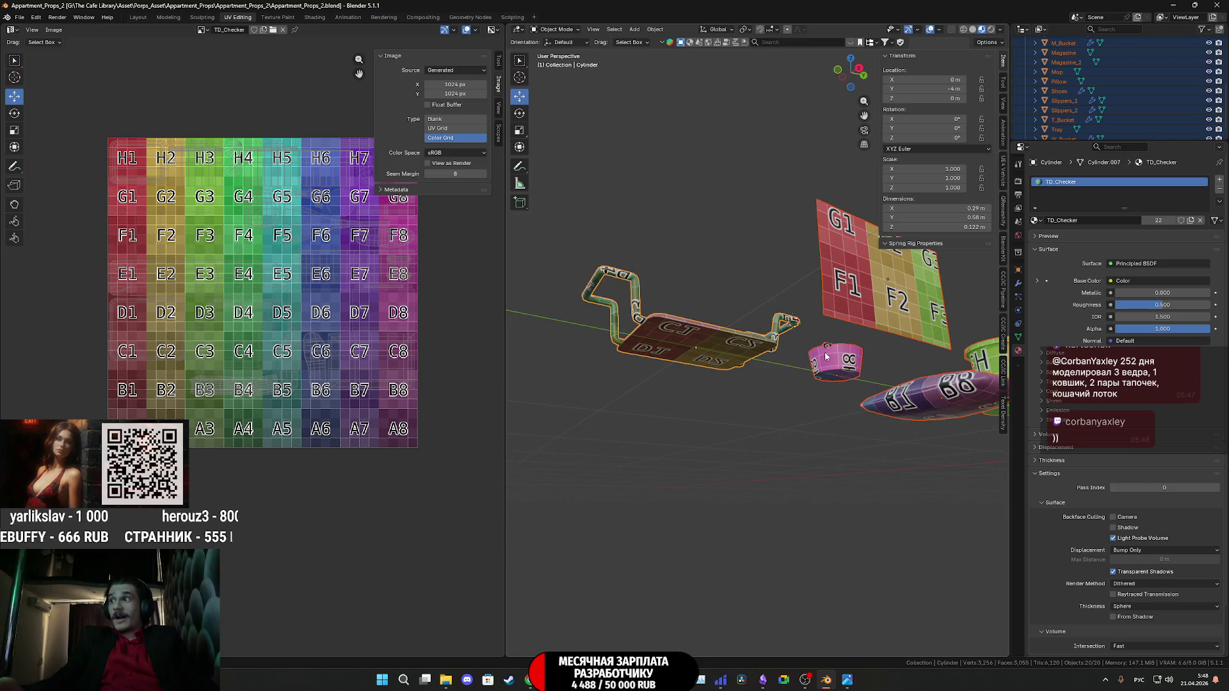
pyautogui.scroll(1, 826, 361)
pyautogui.moveTo(826, 365)
pyautogui.mouseDown(button='middle')
pyautogui.moveTo(838, 405)
pyautogui.moveTo(814, 415)
pyautogui.moveTo(812, 439)
pyautogui.mouseUp(button='middle')
pyautogui.click(810, 424)
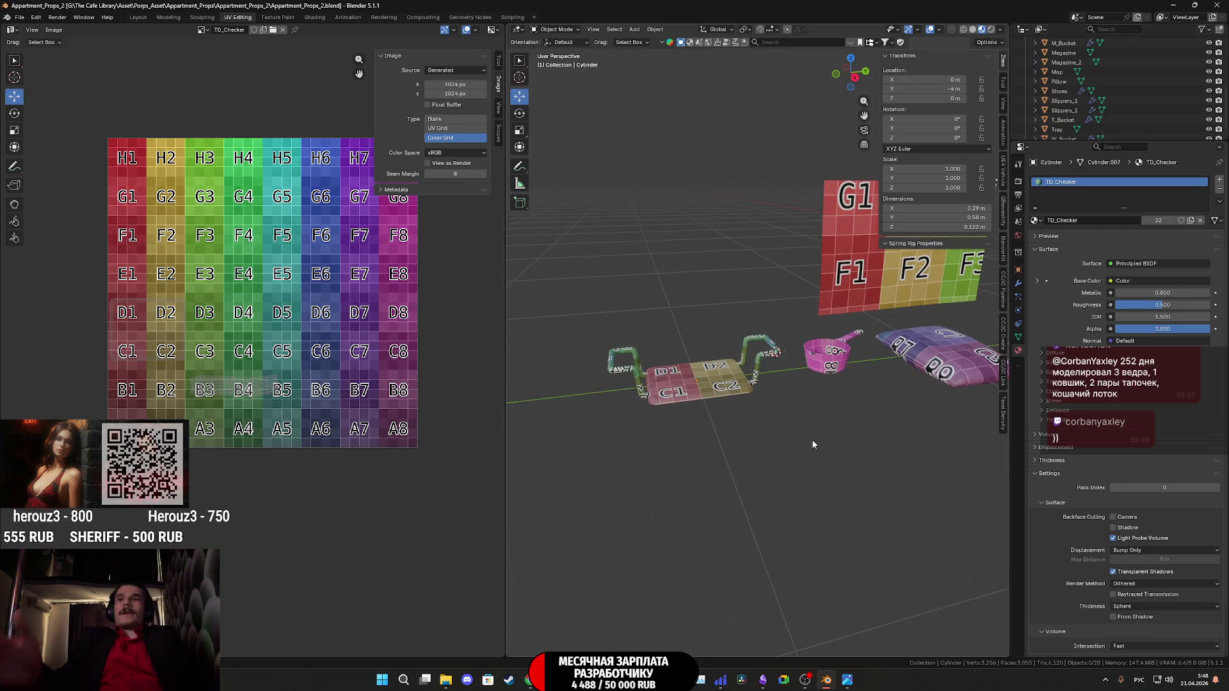
pyautogui.hotkey('alt', 'Tab')
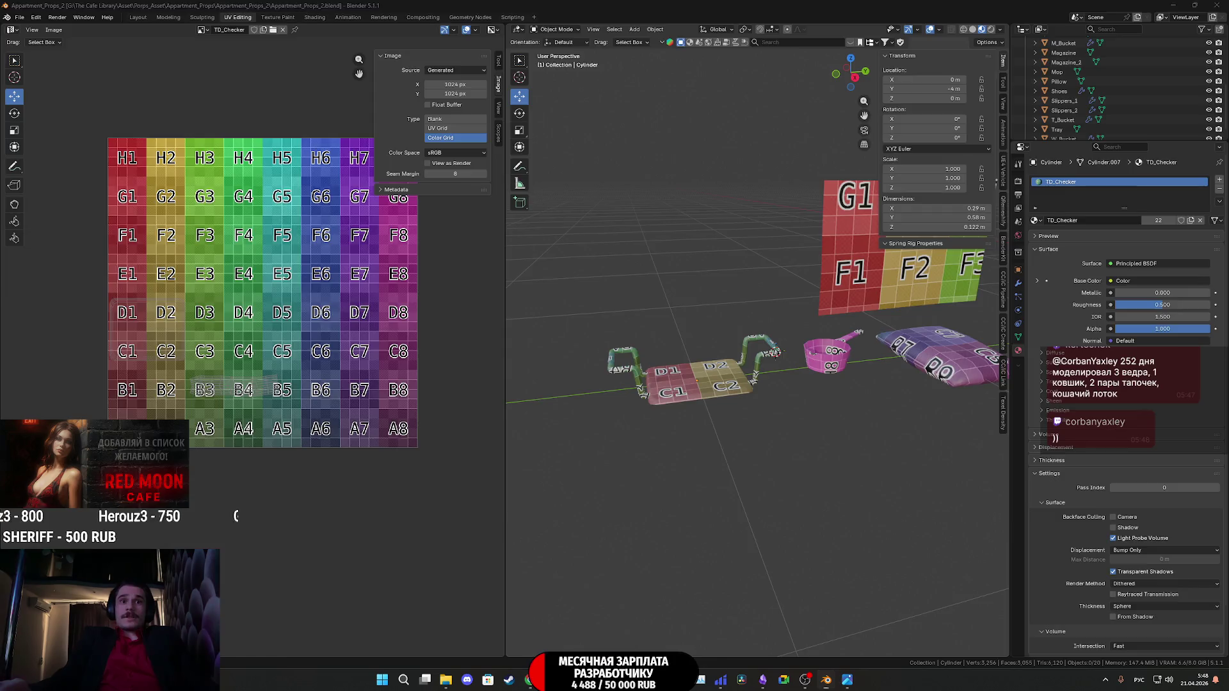
# Fly the viewport from Detergent2 through the park, then open the Save Content list.
pyautogui.press('f')
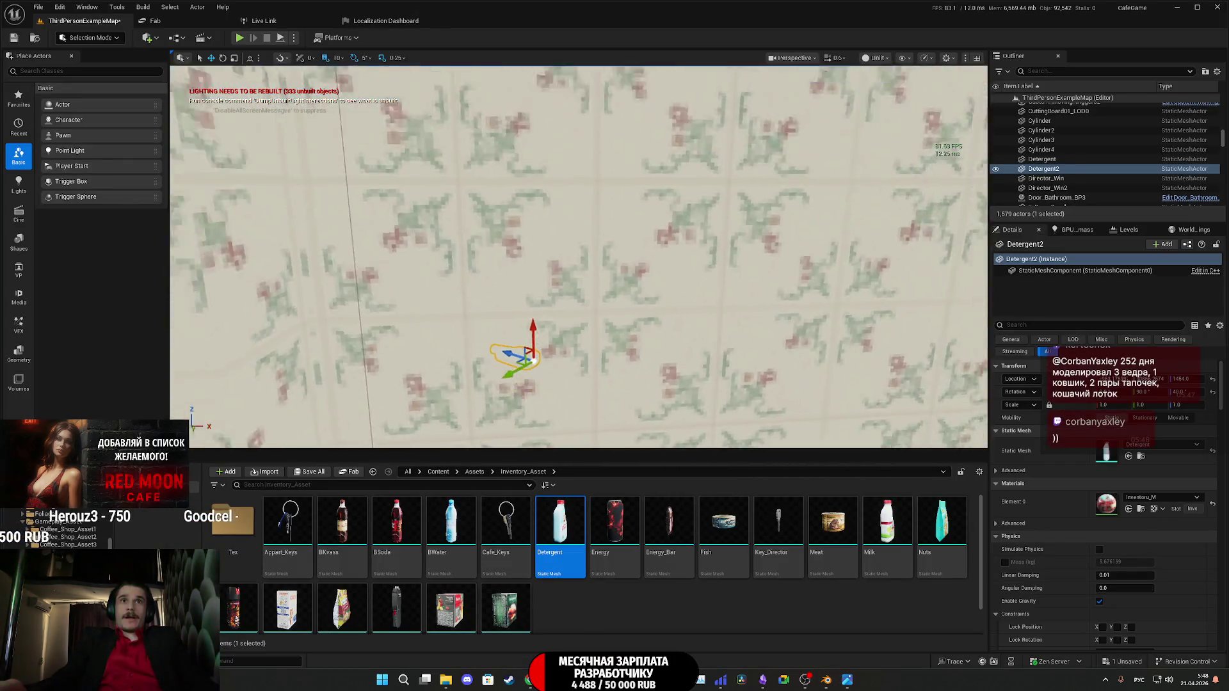
pyautogui.moveTo(576, 256)
pyautogui.mouseDown(button='right')
pyautogui.moveTo(448, 262)
pyautogui.moveTo(448, 205)
pyautogui.moveTo(487, 217)
pyautogui.moveTo(465, 243)
pyautogui.moveTo(436, 250)
pyautogui.moveTo(477, 247)
pyautogui.moveTo(453, 249)
pyautogui.mouseUp(button='right')
pyautogui.moveTo(681, 362); pyautogui.dragTo(647, 355, button='right')
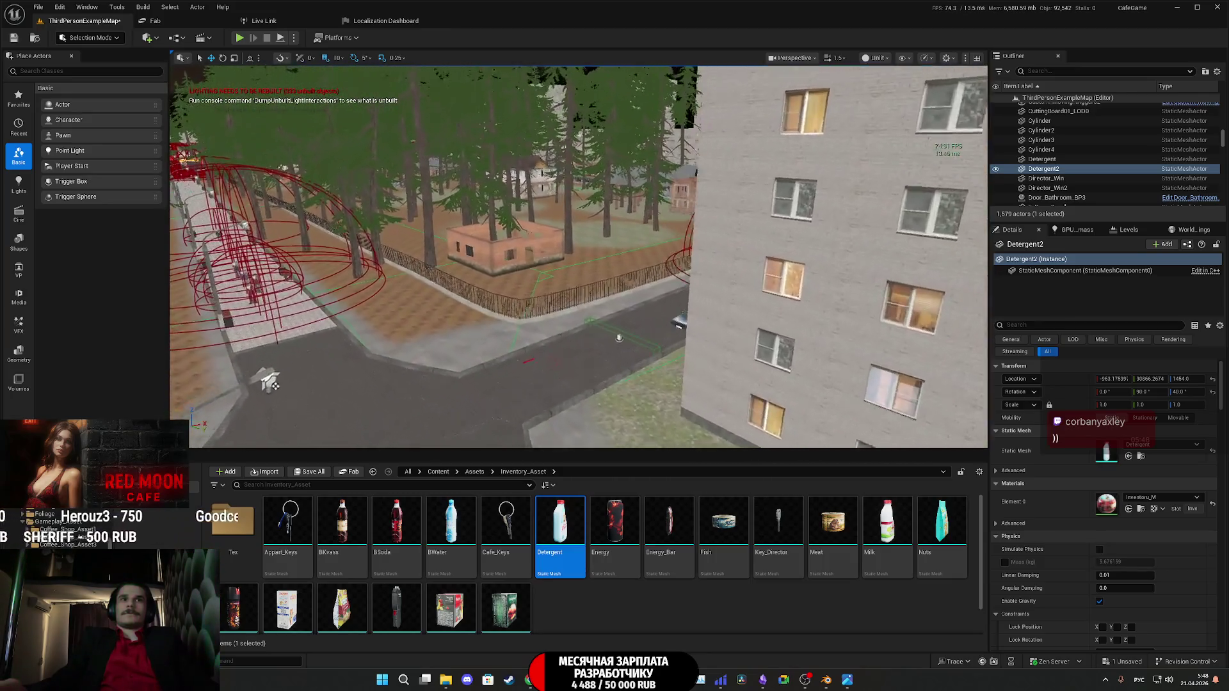
pyautogui.moveTo(783, 258)
pyautogui.mouseDown(button='right')
pyautogui.moveTo(630, 266)
pyautogui.moveTo(630, 247)
pyautogui.moveTo(619, 246)
pyautogui.moveTo(616, 266)
pyautogui.moveTo(592, 253)
pyautogui.mouseUp(button='right')
pyautogui.press('w')
pyautogui.scroll(2, 631, 246)
pyautogui.scroll(-2, 616, 249)
pyautogui.press('s')
pyautogui.click(295, 475)
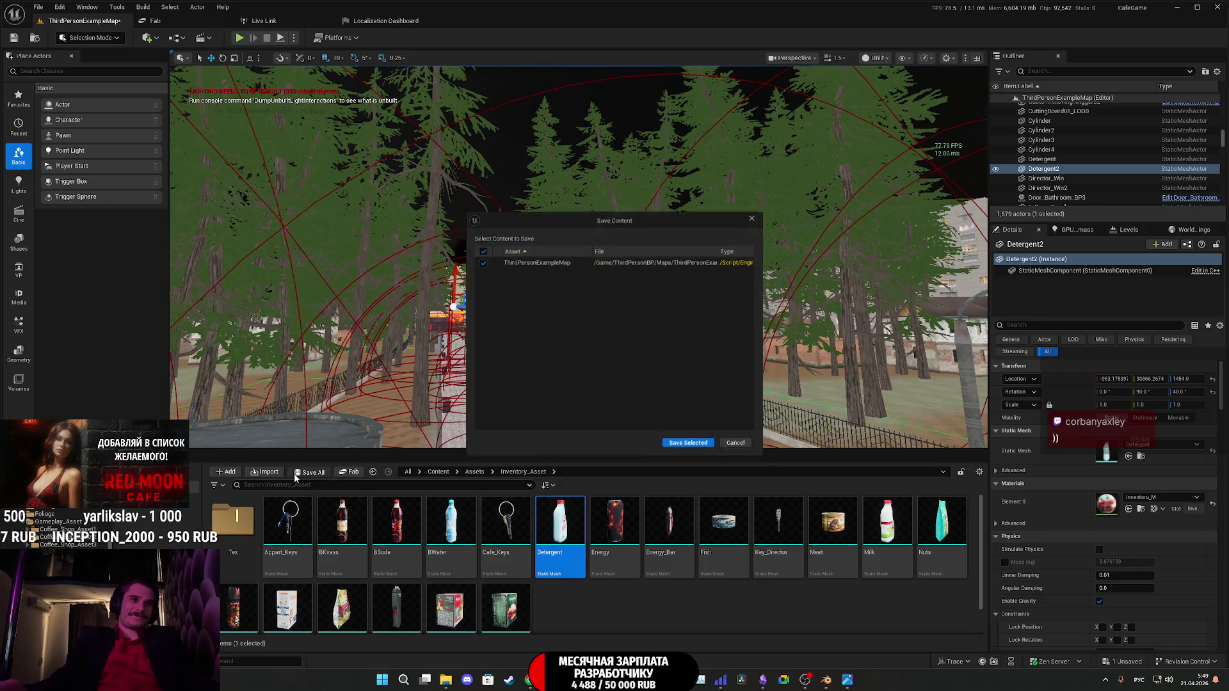
# Save ThirdPersonExampleMap, fly over the plaza, and bring the Blender props file forward.
pyautogui.click(688, 454)
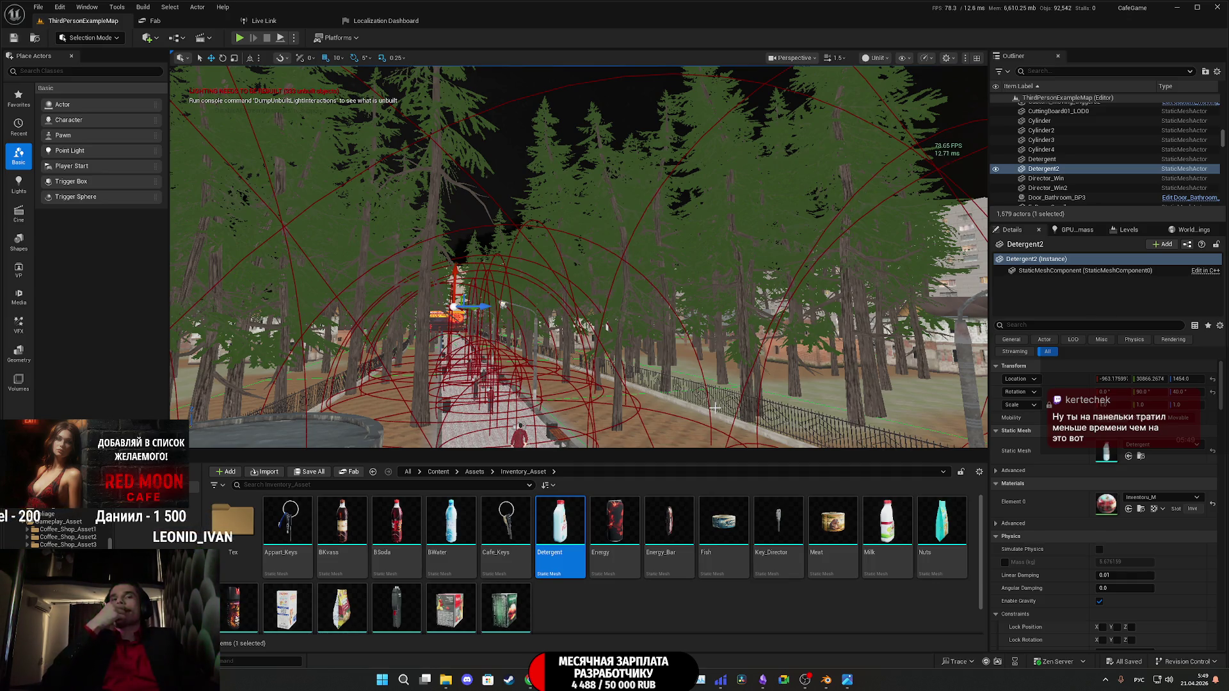
pyautogui.moveTo(687, 341)
pyautogui.mouseDown(button='right')
pyautogui.moveTo(364, 185)
pyautogui.moveTo(403, 188)
pyautogui.moveTo(205, 192)
pyautogui.moveTo(240, 191)
pyautogui.mouseUp(button='right')
pyautogui.moveTo(618, 360); pyautogui.dragTo(618, 360, button='right')
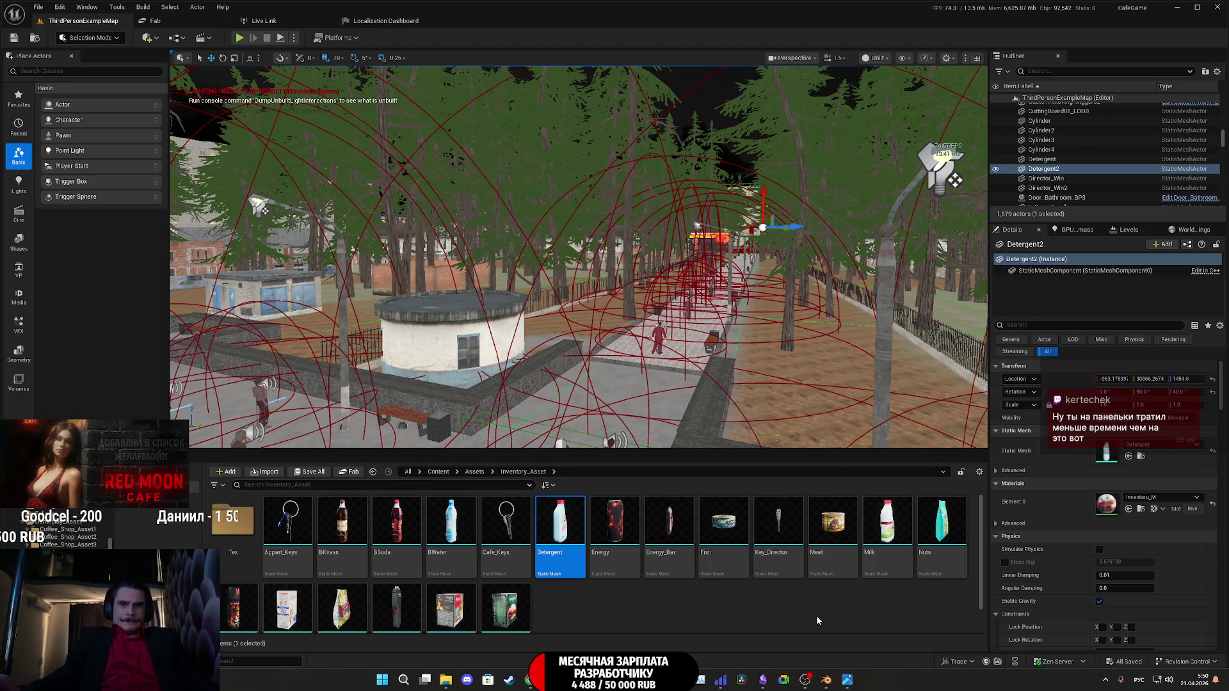
pyautogui.moveTo(829, 676)
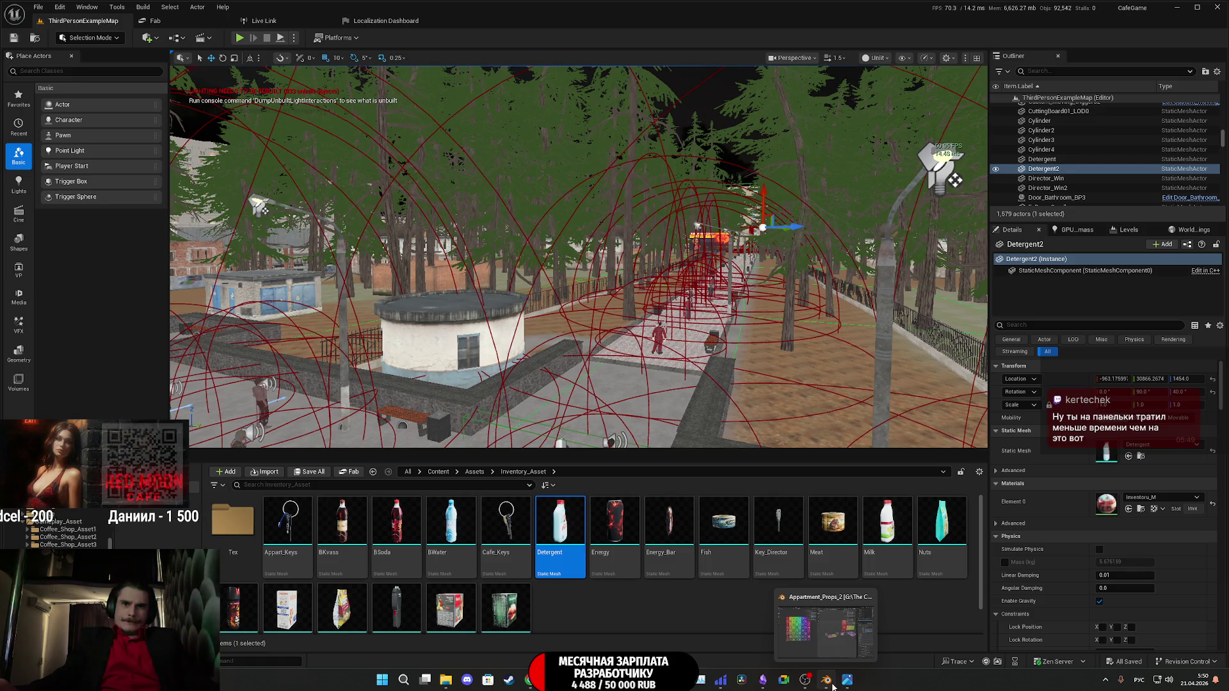
pyautogui.click(833, 682)
# Select all props and enter Edit Mode to display their UV islands on the checker.
pyautogui.press('a')
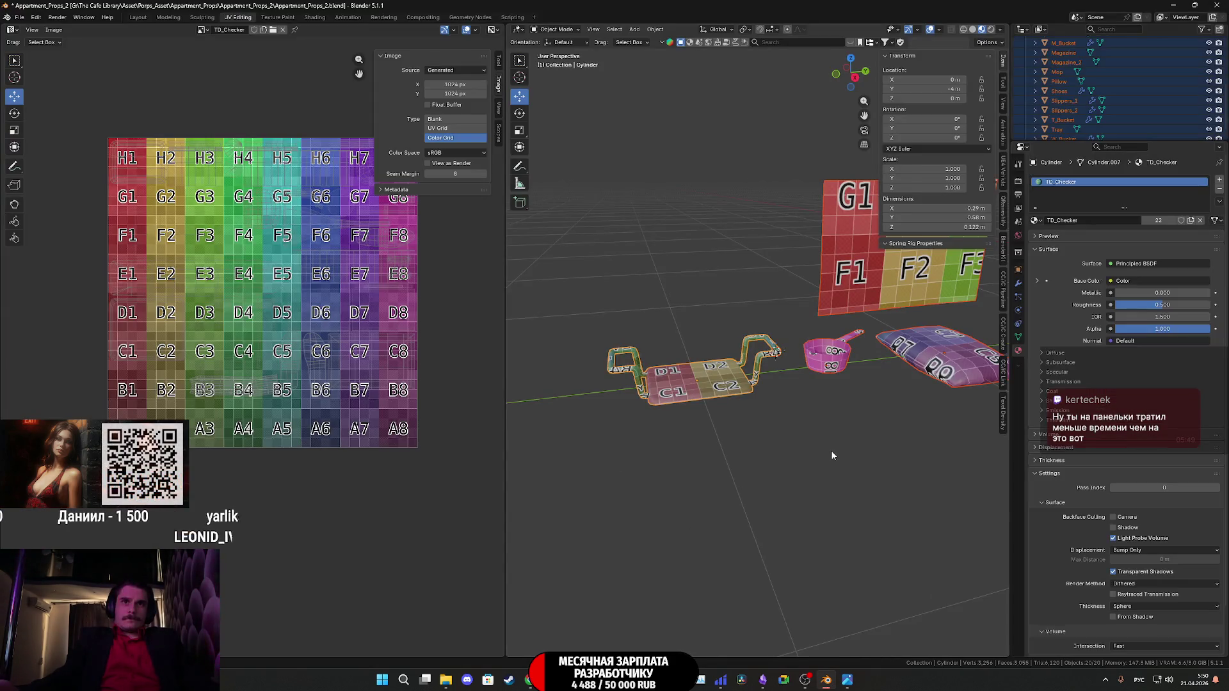
pyautogui.press('Tab')
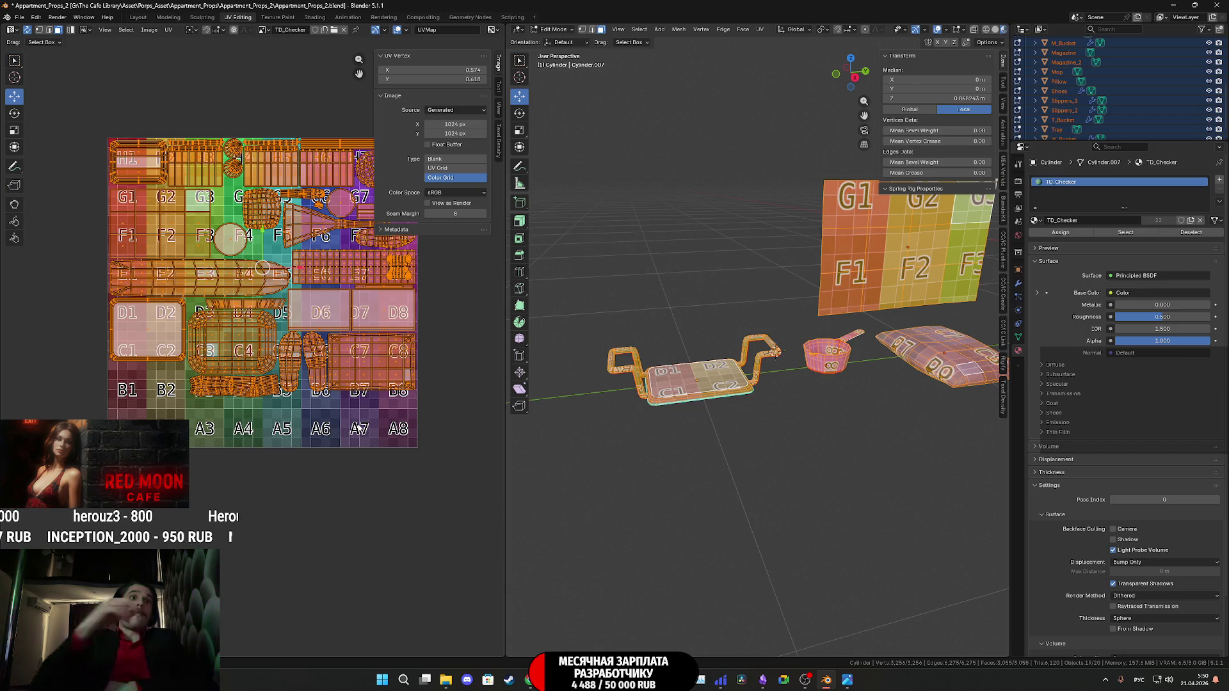
pyautogui.scroll(3, 324, 338)
pyautogui.moveTo(303, 253)
pyautogui.mouseDown(button='middle')
pyautogui.moveTo(341, 378)
pyautogui.moveTo(297, 382)
pyautogui.mouseUp(button='middle')
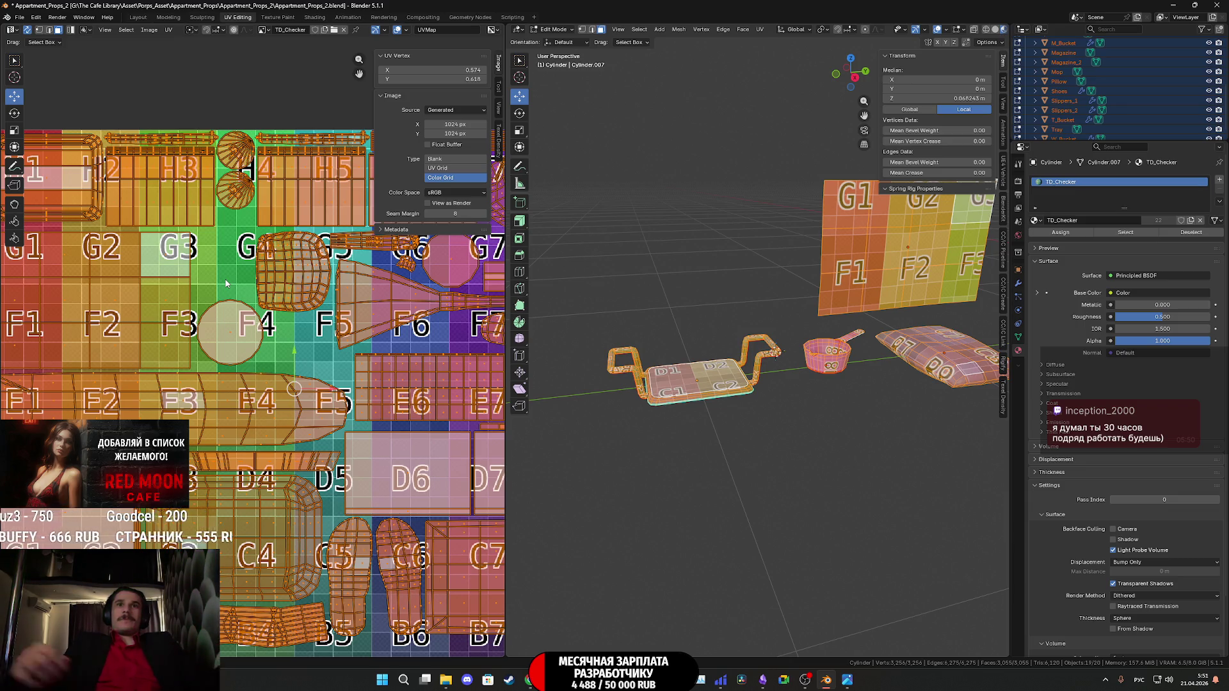
# Inspect the rack from several angles, then deselect all mesh elements.
pyautogui.scroll(-4, 750, 406)
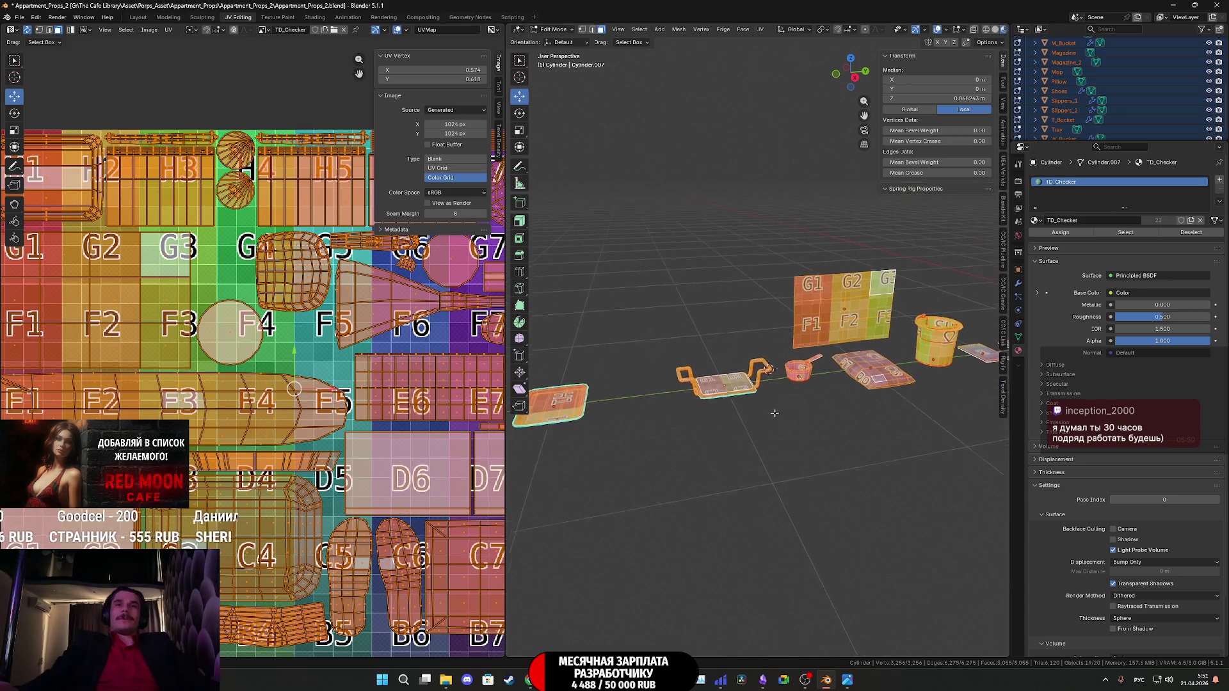
pyautogui.keyDown('shift'); pyautogui.moveTo(751, 406); pyautogui.dragTo(788, 412, button='middle'); pyautogui.keyUp('shift')
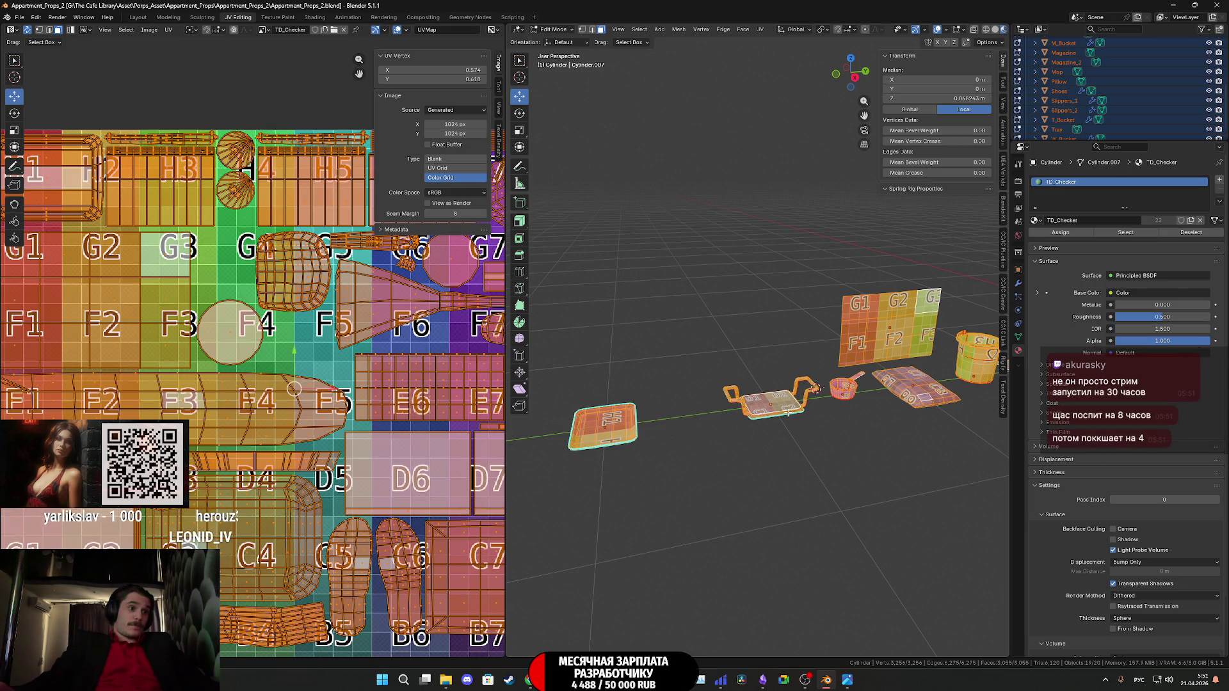
pyautogui.moveTo(803, 423)
pyautogui.keyDown('shift'); pyautogui.mouseDown(button='middle')
pyautogui.moveTo(896, 448)
pyautogui.moveTo(840, 401)
pyautogui.mouseUp(button='middle'); pyautogui.keyUp('shift')
pyautogui.scroll(6, 840, 400)
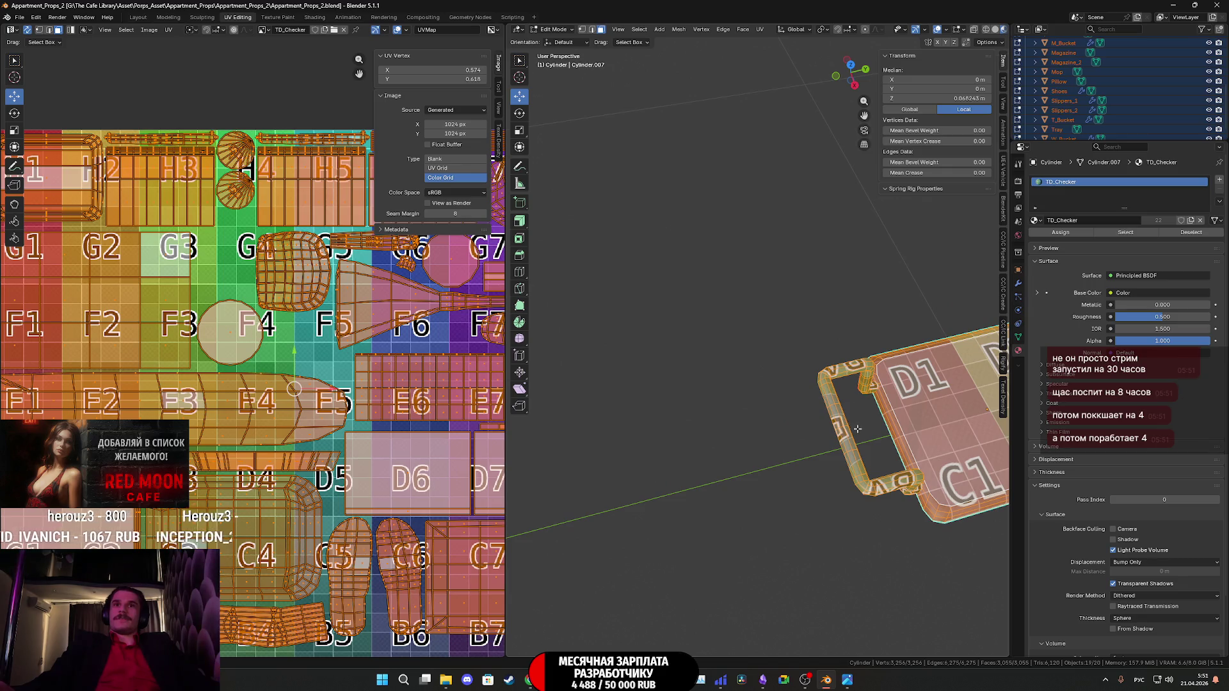
pyautogui.scroll(4, 822, 424)
pyautogui.moveTo(823, 423); pyautogui.dragTo(823, 423, button='middle')
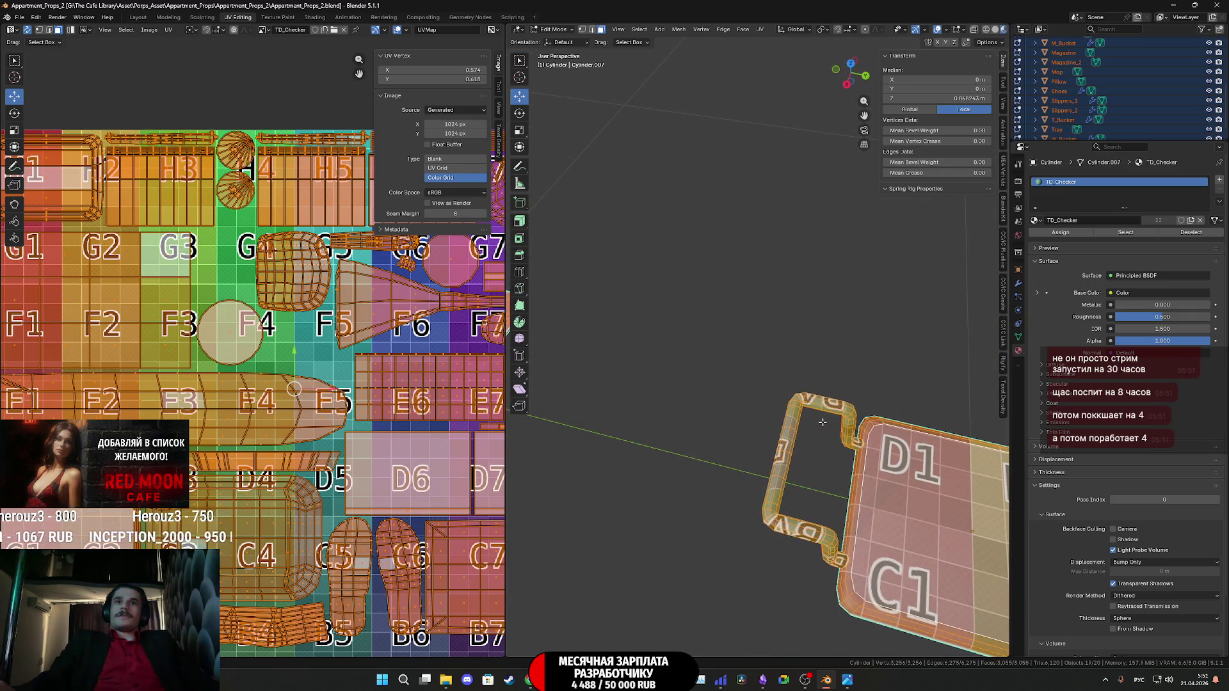
pyautogui.scroll(-1, 822, 426)
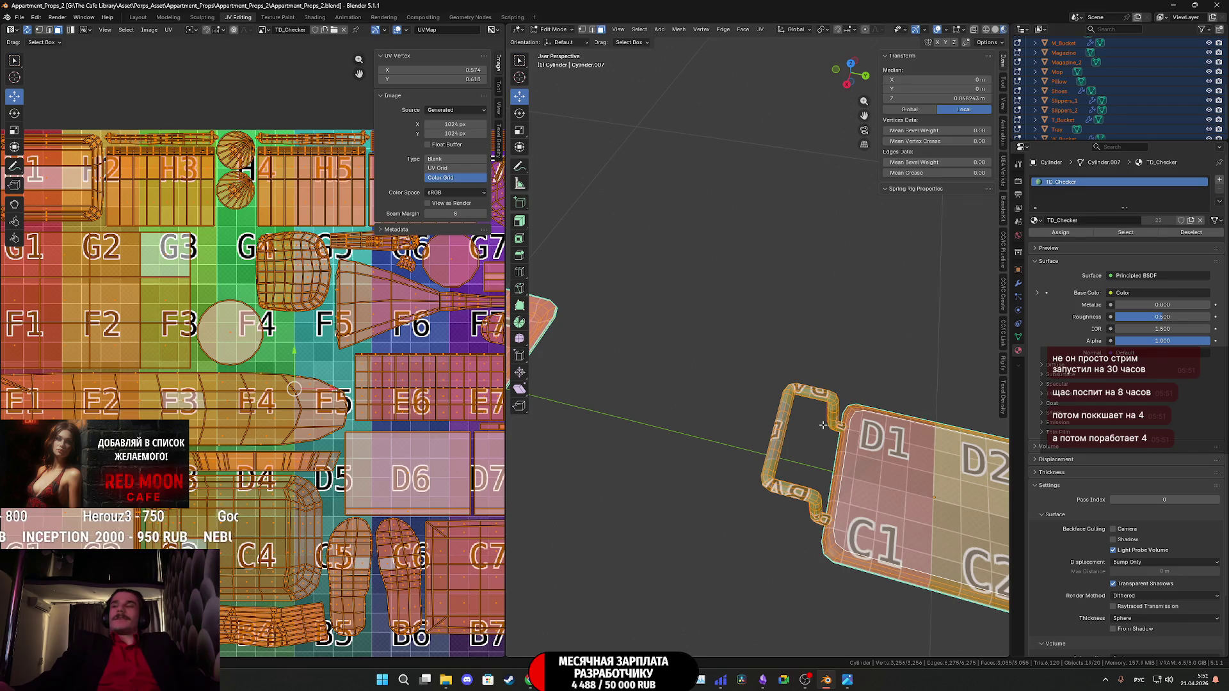
pyautogui.moveTo(836, 424); pyautogui.dragTo(905, 397, button='middle')
pyautogui.scroll(-2, 903, 397)
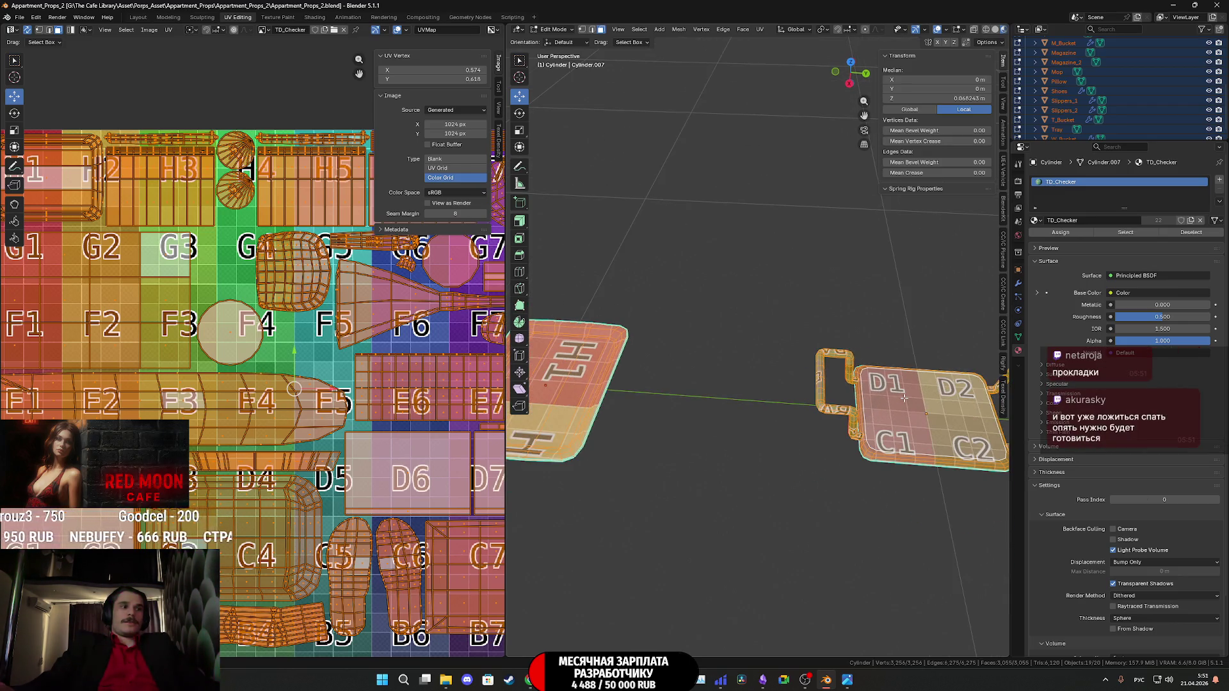
pyautogui.scroll(-2, 902, 396)
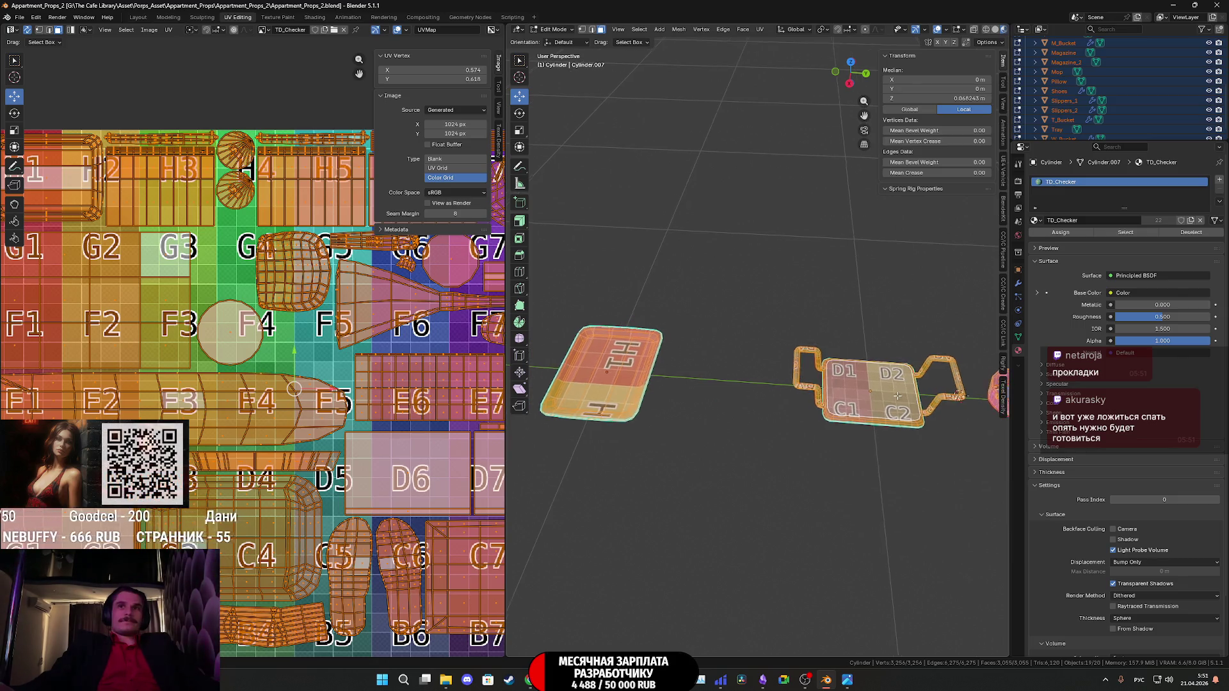
pyautogui.moveTo(902, 396); pyautogui.dragTo(884, 393, button='middle')
pyautogui.scroll(5, 1127, 117)
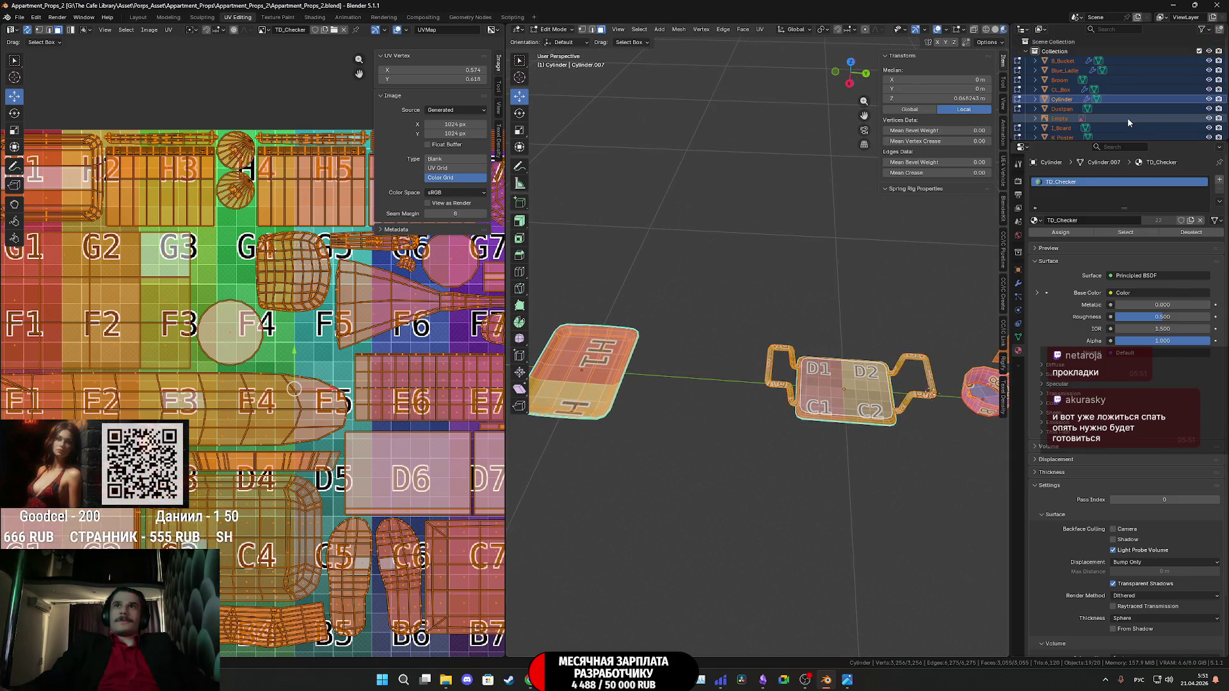
pyautogui.hotkey('alt', 'a')
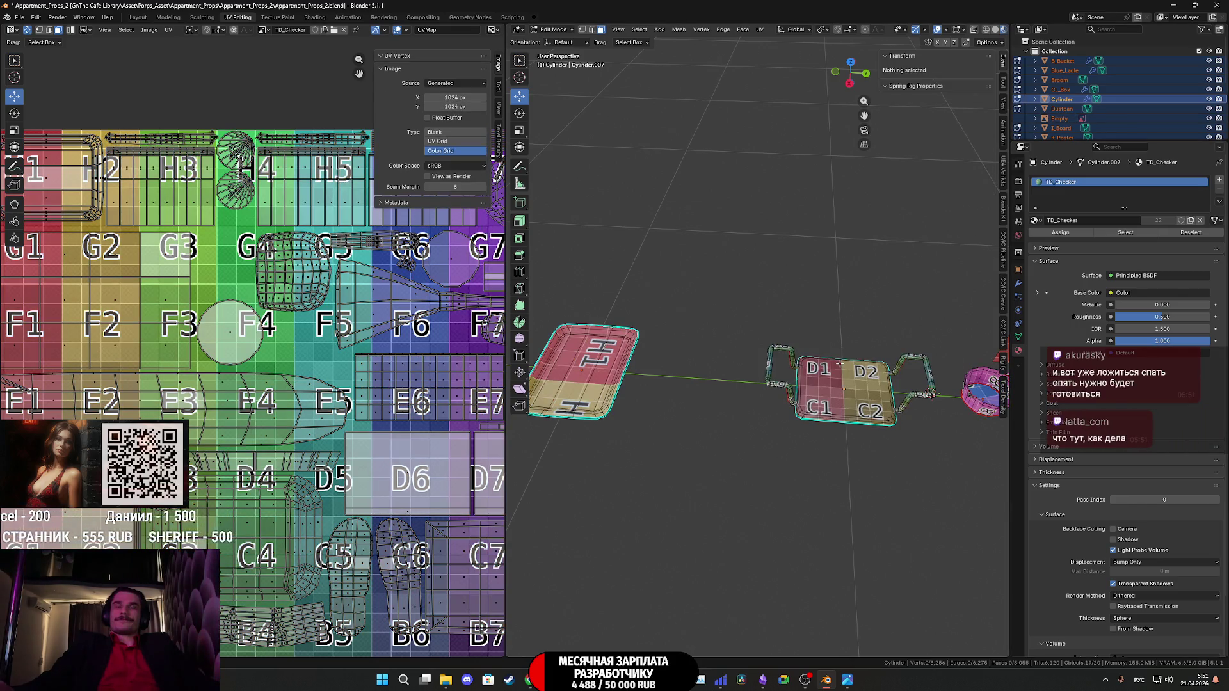
# Rename the rack object from Cylinder to BR_Sitting in Object Mode and save the file.
pyautogui.press('Tab')
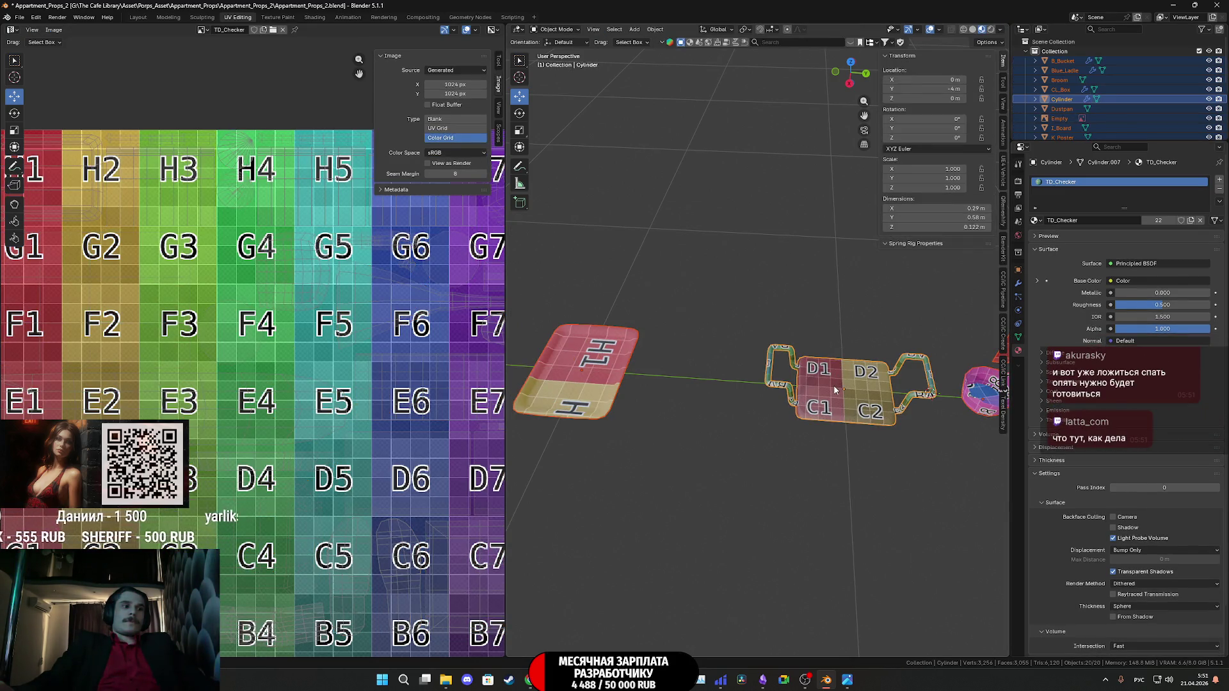
pyautogui.click(836, 390)
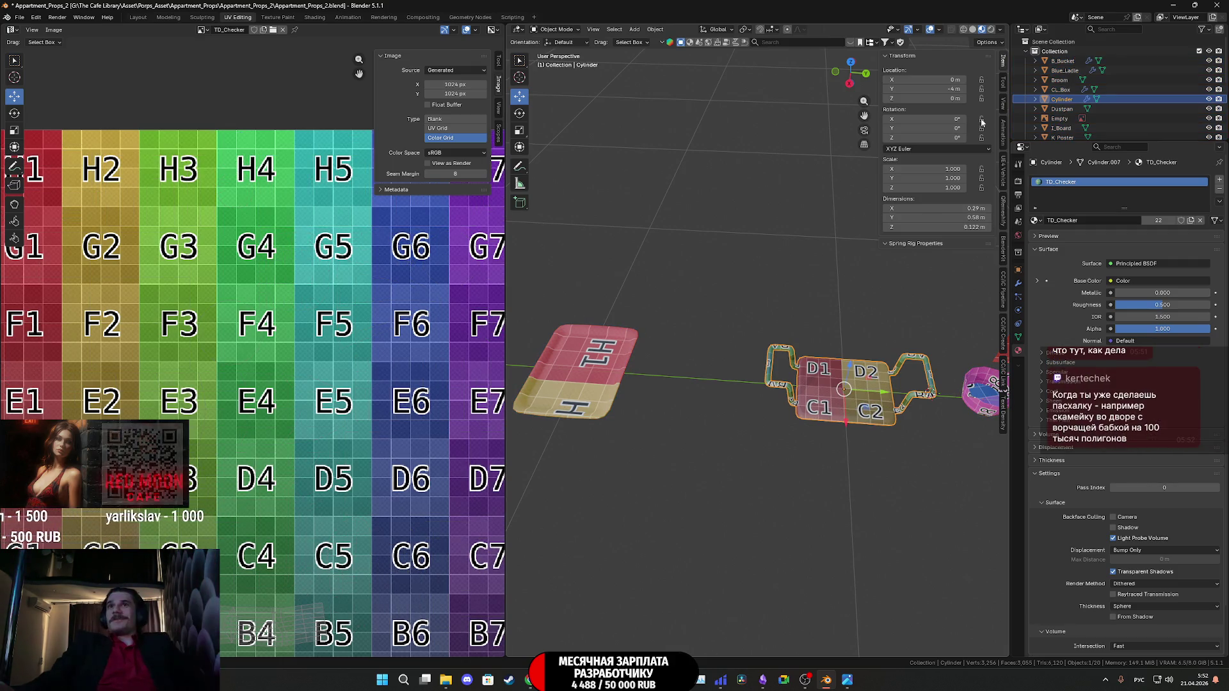
pyautogui.doubleClick(1076, 101)
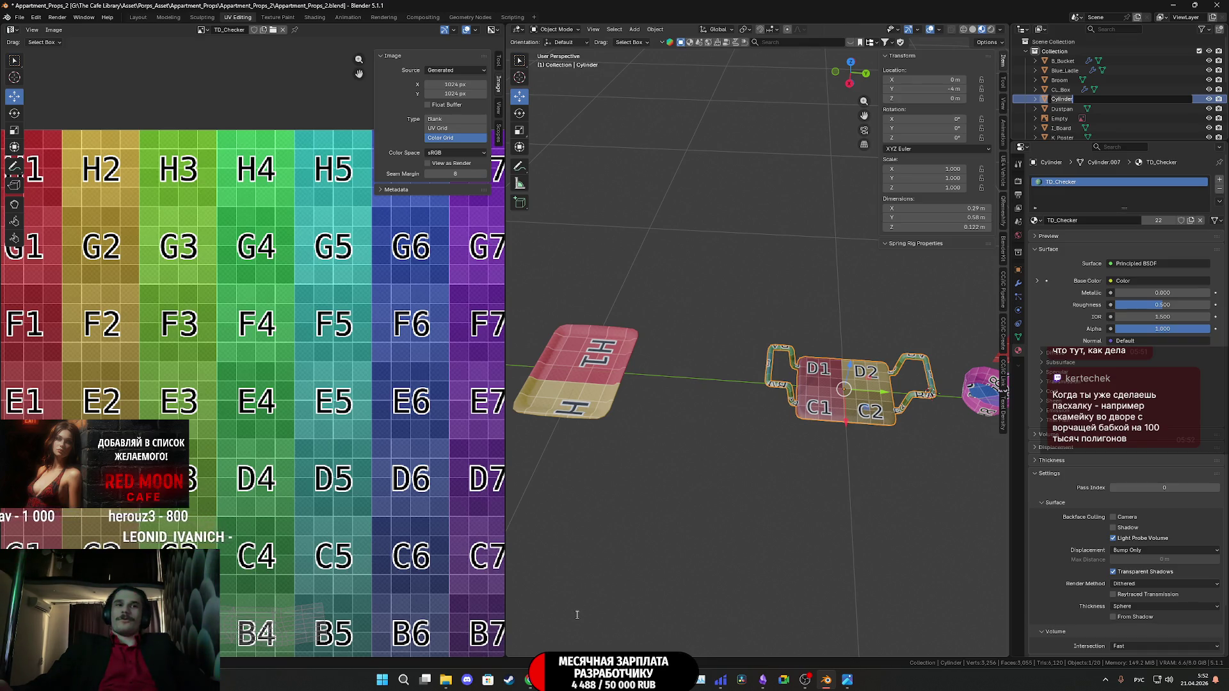
pyautogui.write('W')
pyautogui.press('BackSpace')
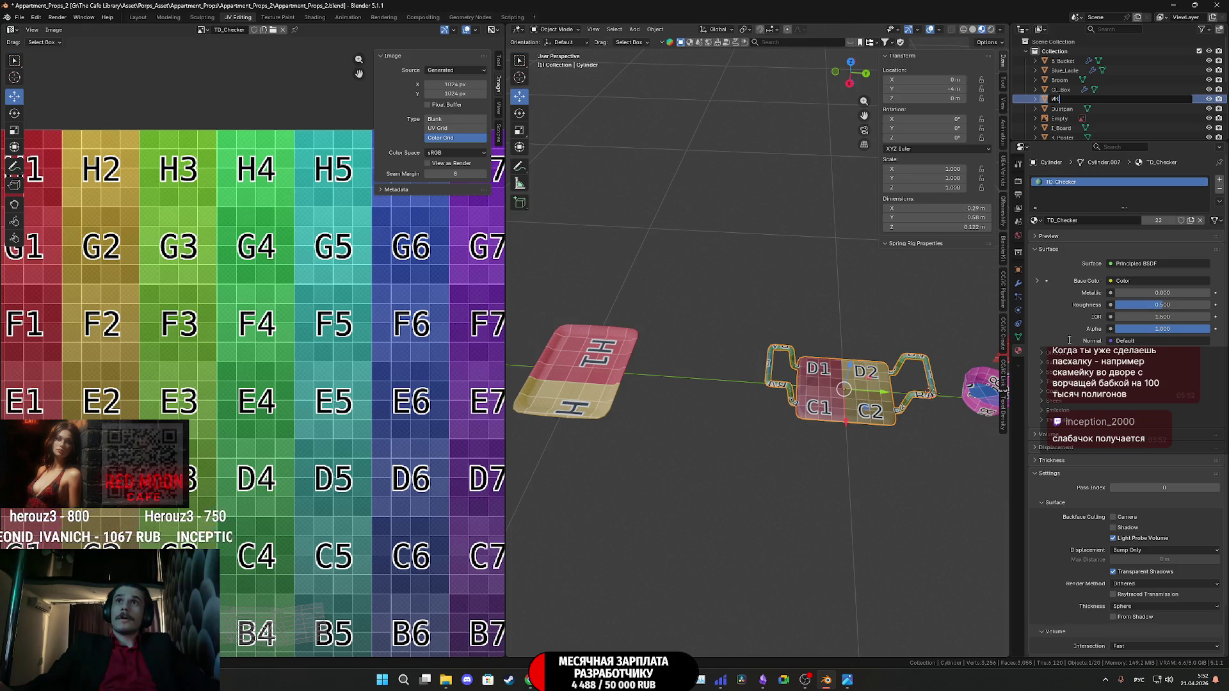
pyautogui.hotkey('alt', 'shift')
pyautogui.write('BR_Sittin')
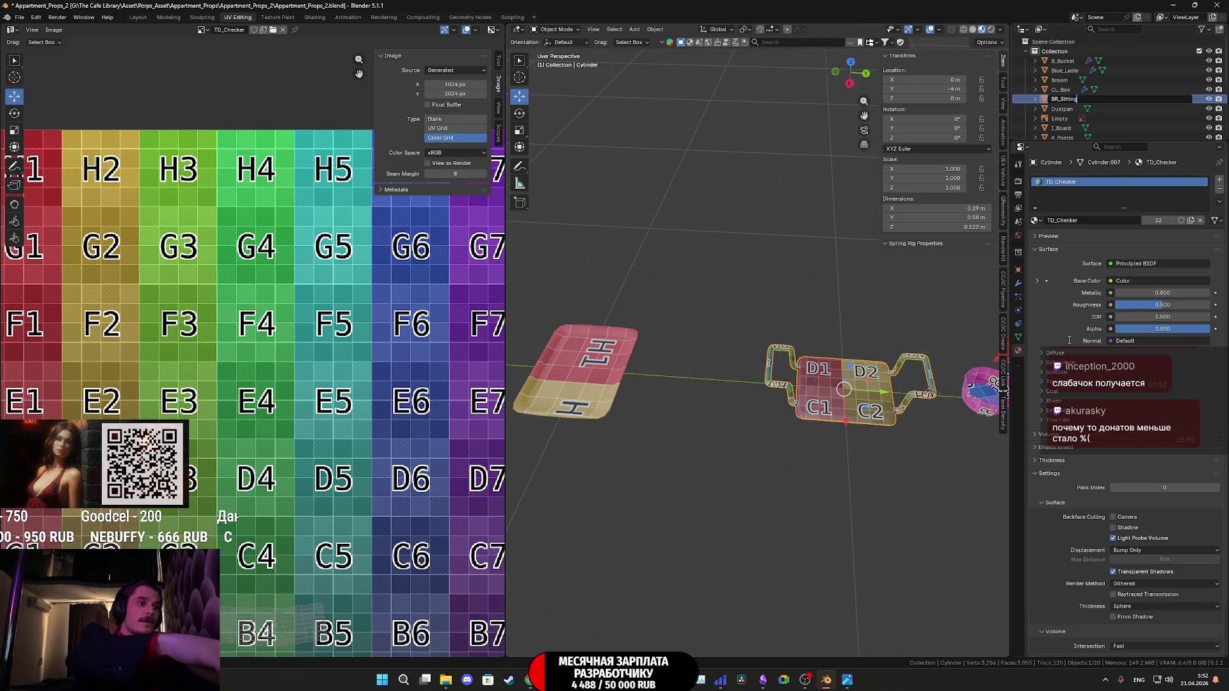
pyautogui.press('Return')
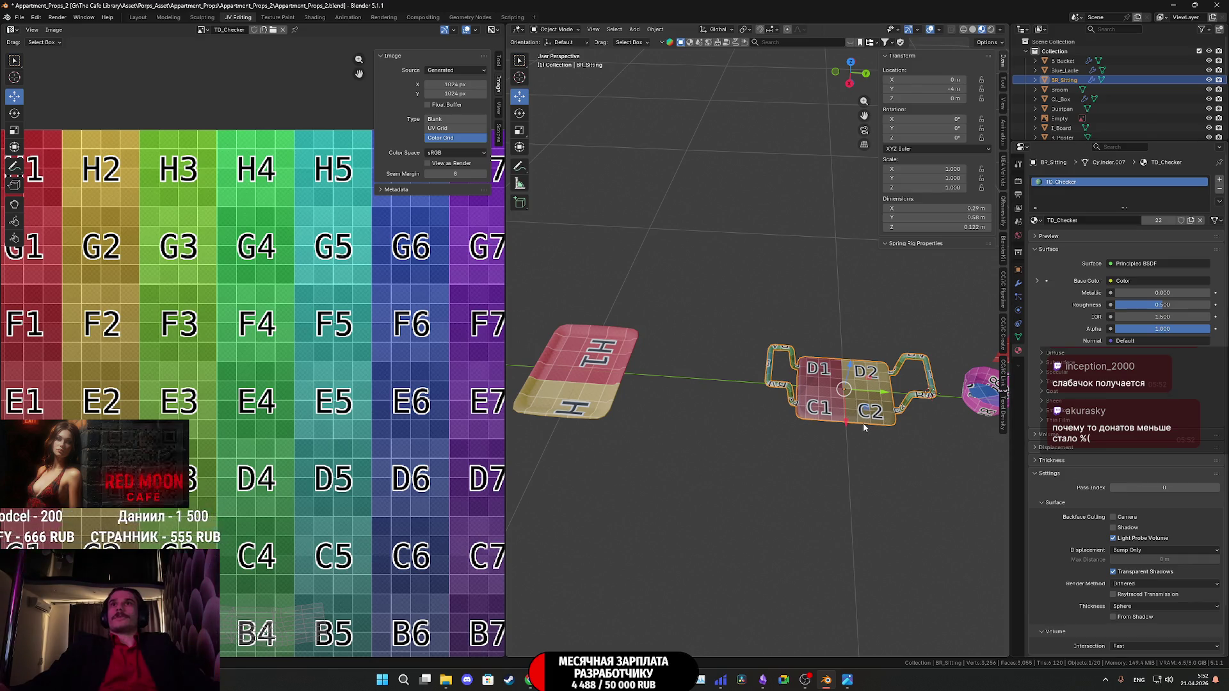
pyautogui.hotkey('ctrl', 's')
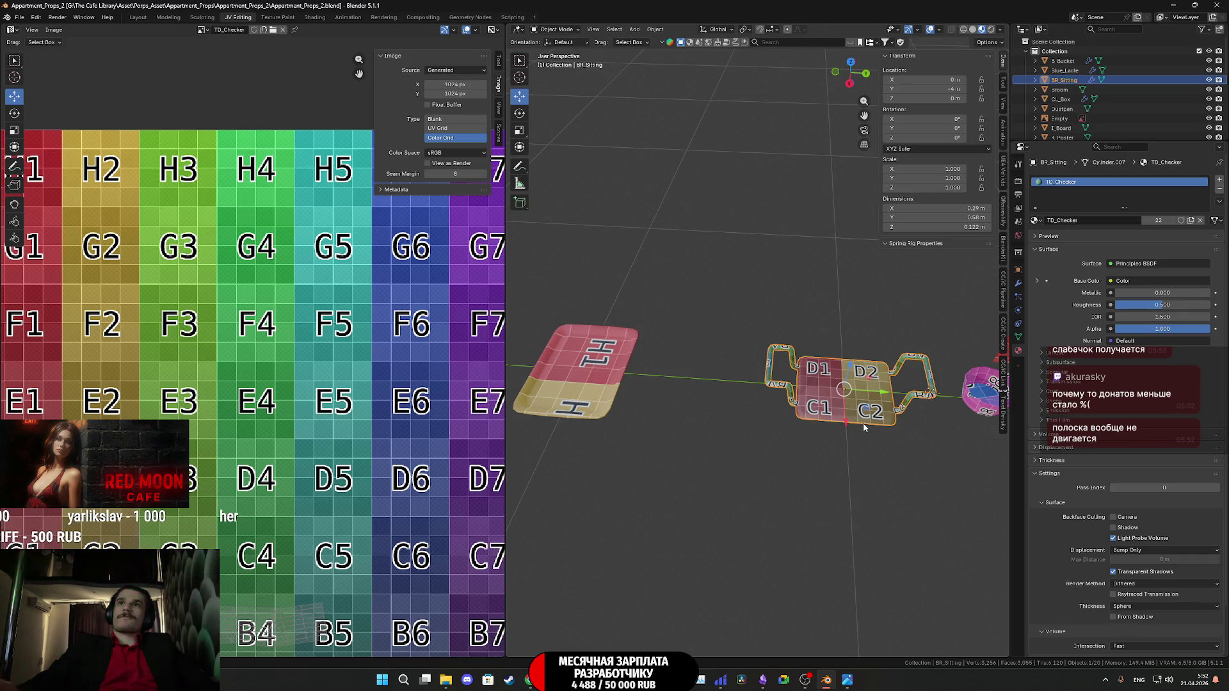
# Move the Tray plane about 0.42 m along Y so it sits beside the BR_Sitting rack.
pyautogui.scroll(4, 864, 427)
pyautogui.keyDown('shift'); pyautogui.moveTo(864, 427); pyautogui.dragTo(678, 402, button='middle'); pyautogui.keyUp('shift')
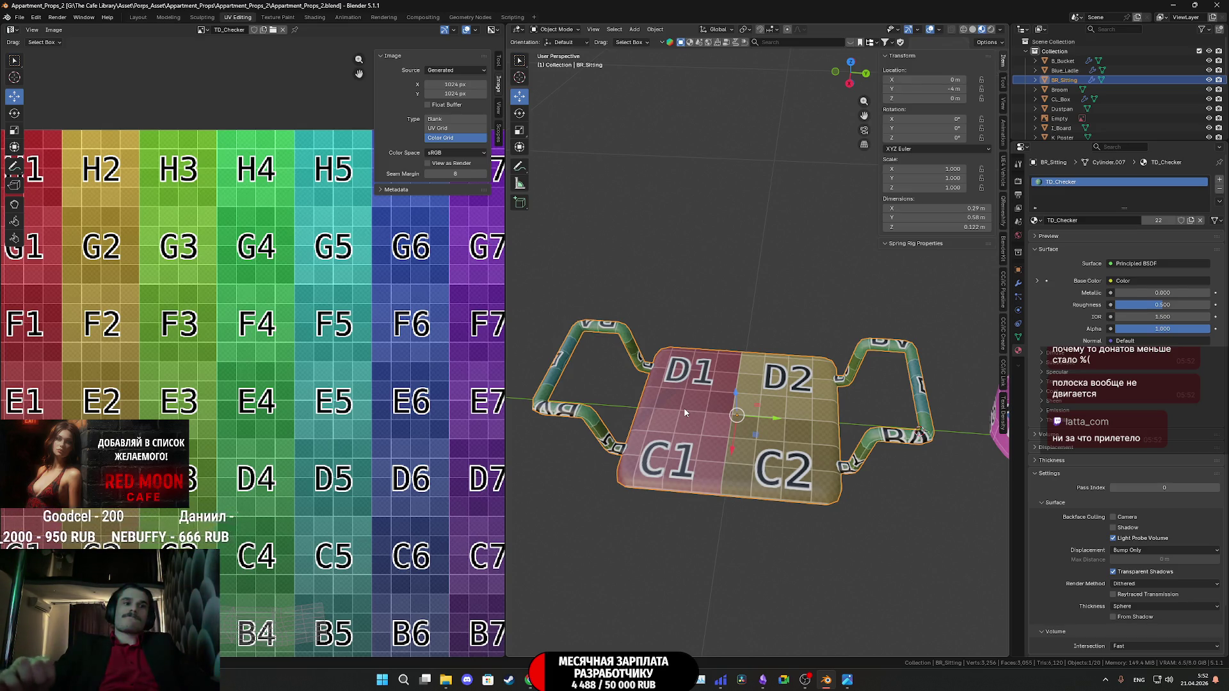
pyautogui.scroll(-3, 715, 395)
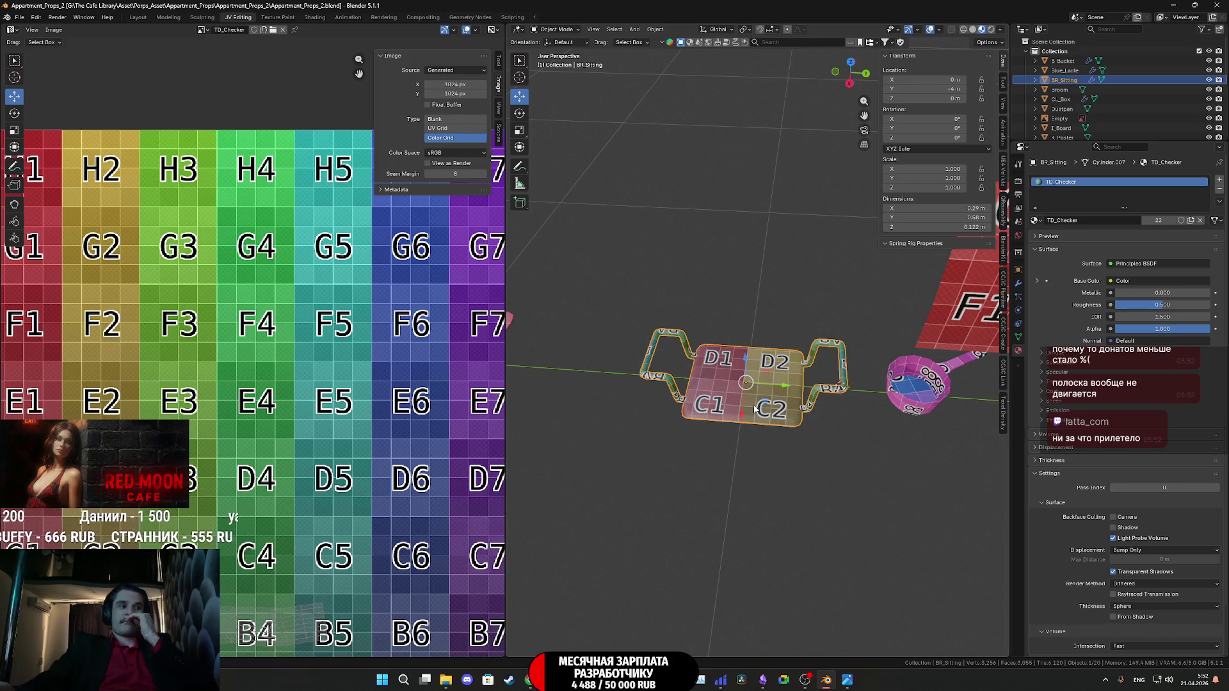
pyautogui.scroll(-4, 777, 406)
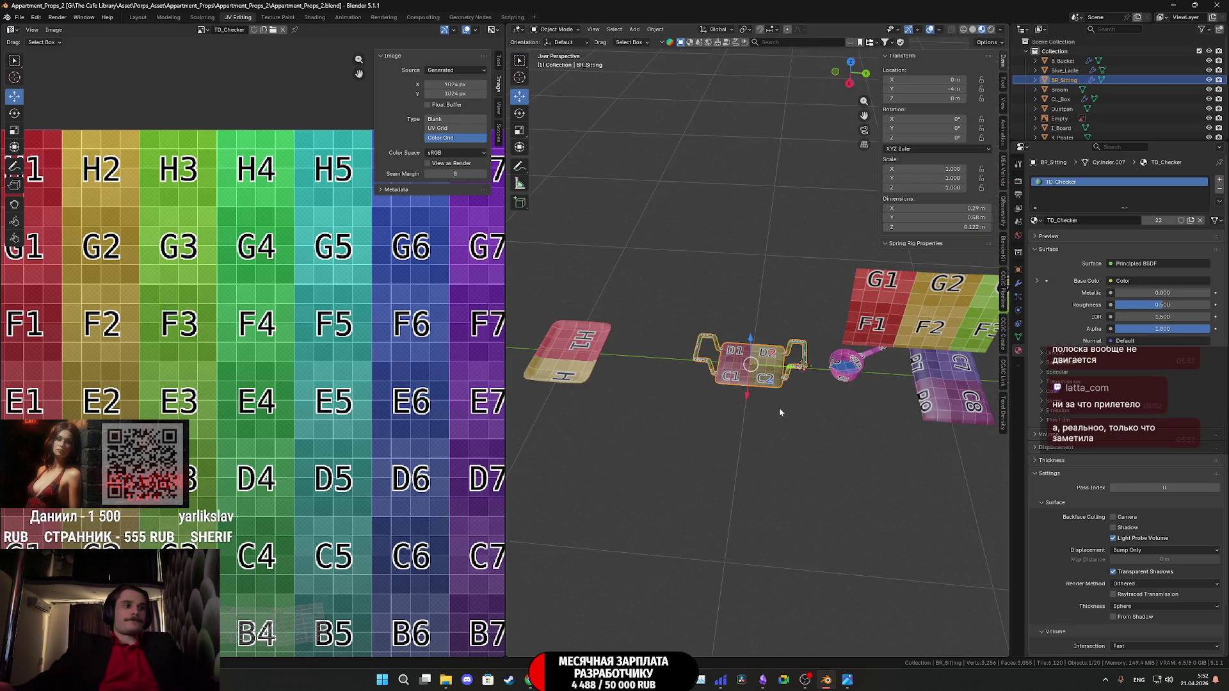
pyautogui.scroll(-4, 781, 406)
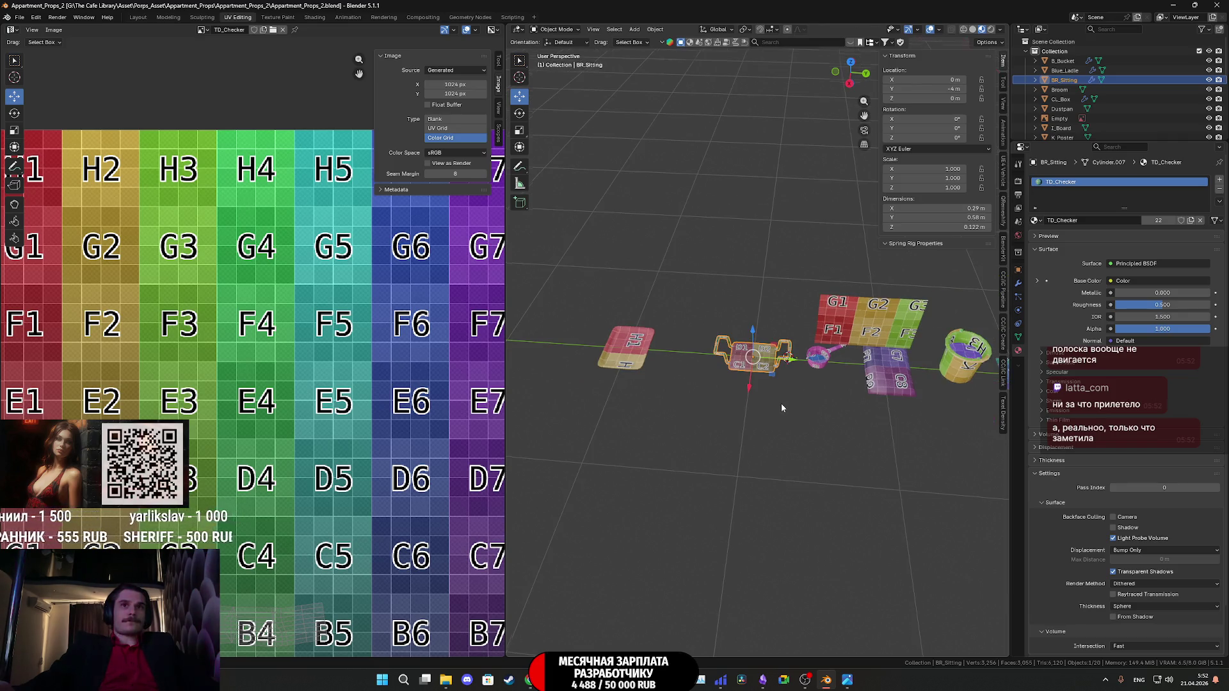
pyautogui.click(632, 359)
pyautogui.moveTo(665, 362); pyautogui.dragTo(717, 363)
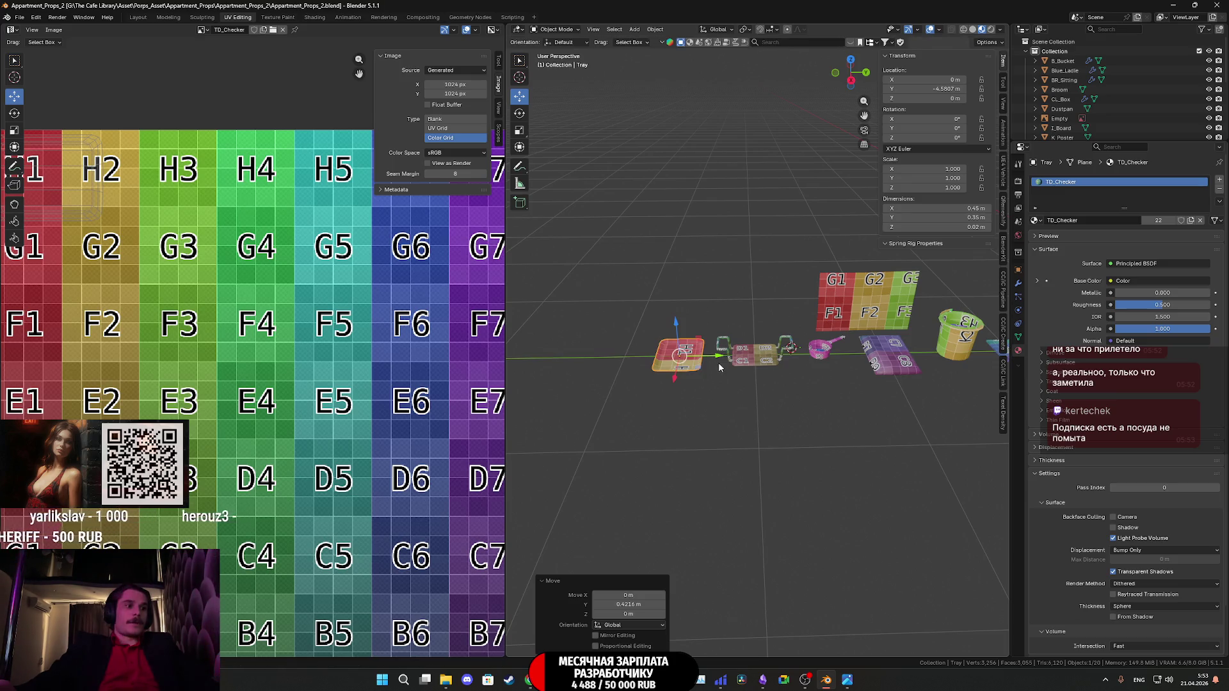
# Deselect the Tray and save the blend file.
pyautogui.click(740, 439)
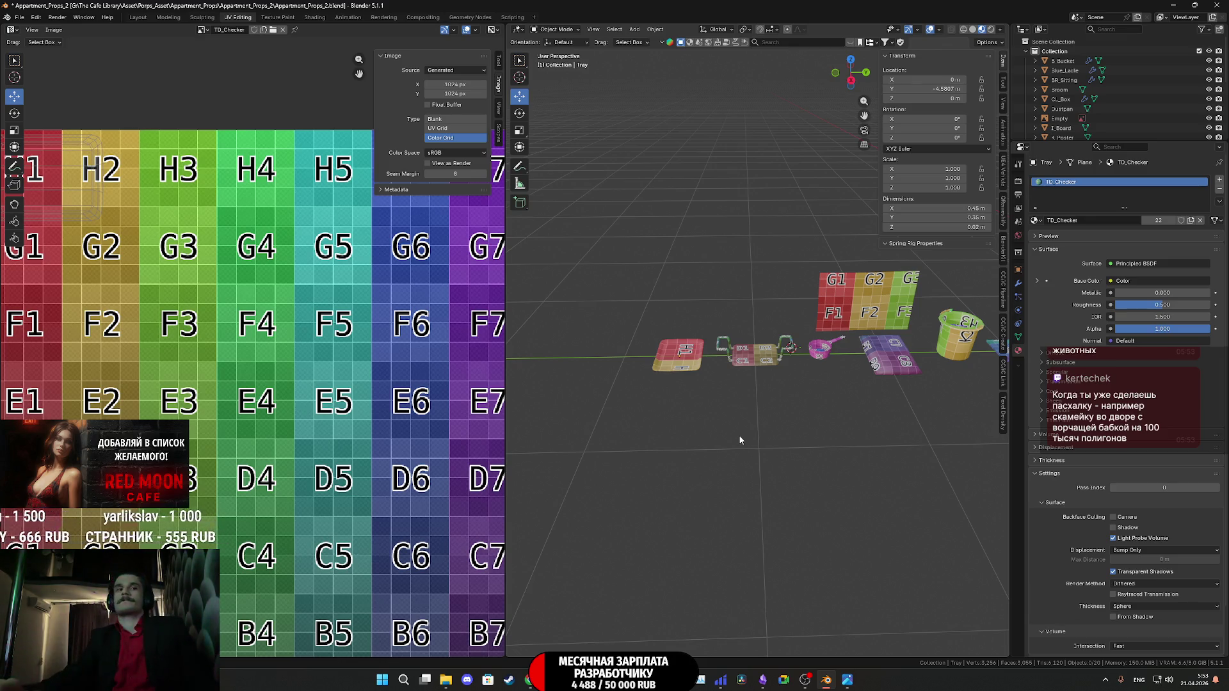
pyautogui.hotkey('ctrl', 's')
pyautogui.moveTo(839, 451); pyautogui.dragTo(821, 465, button='middle')
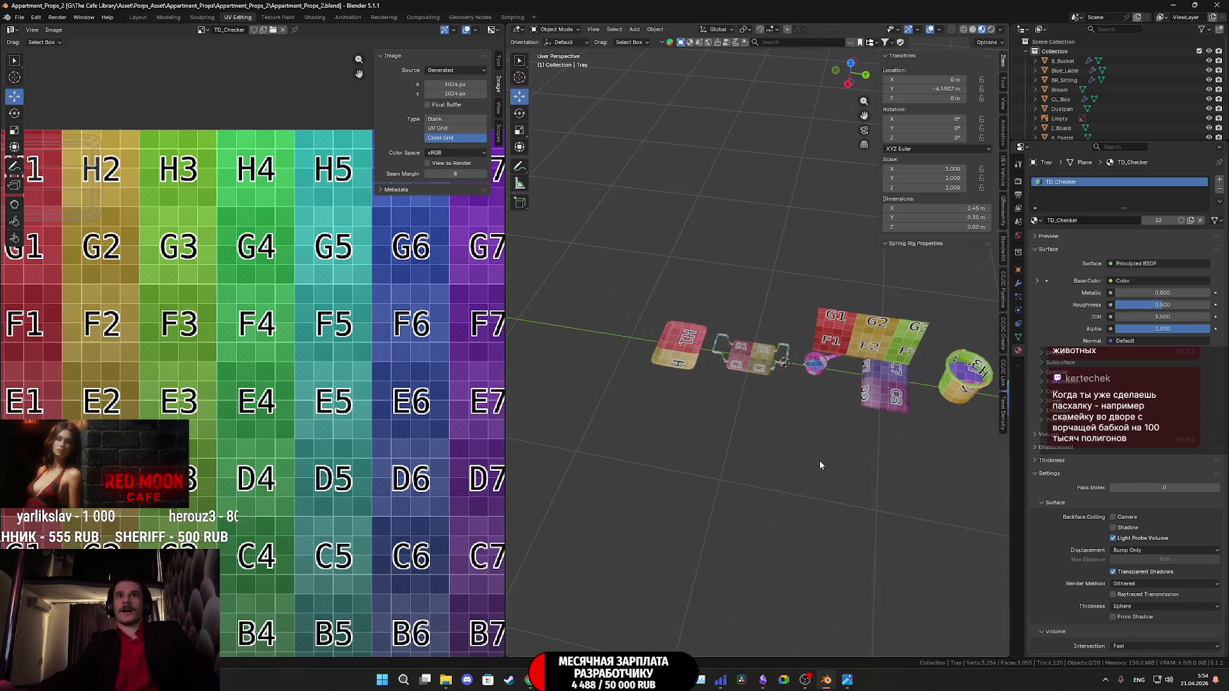
# Frame the BR_Sitting bench seat in view and switch the viewport to Solid shading.
pyautogui.click(760, 360)
pyautogui.press('KP_Decimal')
pyautogui.moveTo(762, 360)
pyautogui.mouseDown(button='middle')
pyautogui.moveTo(781, 339)
pyautogui.moveTo(794, 365)
pyautogui.moveTo(854, 346)
pyautogui.moveTo(842, 450)
pyautogui.mouseUp(button='middle')
pyautogui.scroll(3, 795, 357)
pyautogui.press('z')
pyautogui.click(855, 376)
pyautogui.press('z')
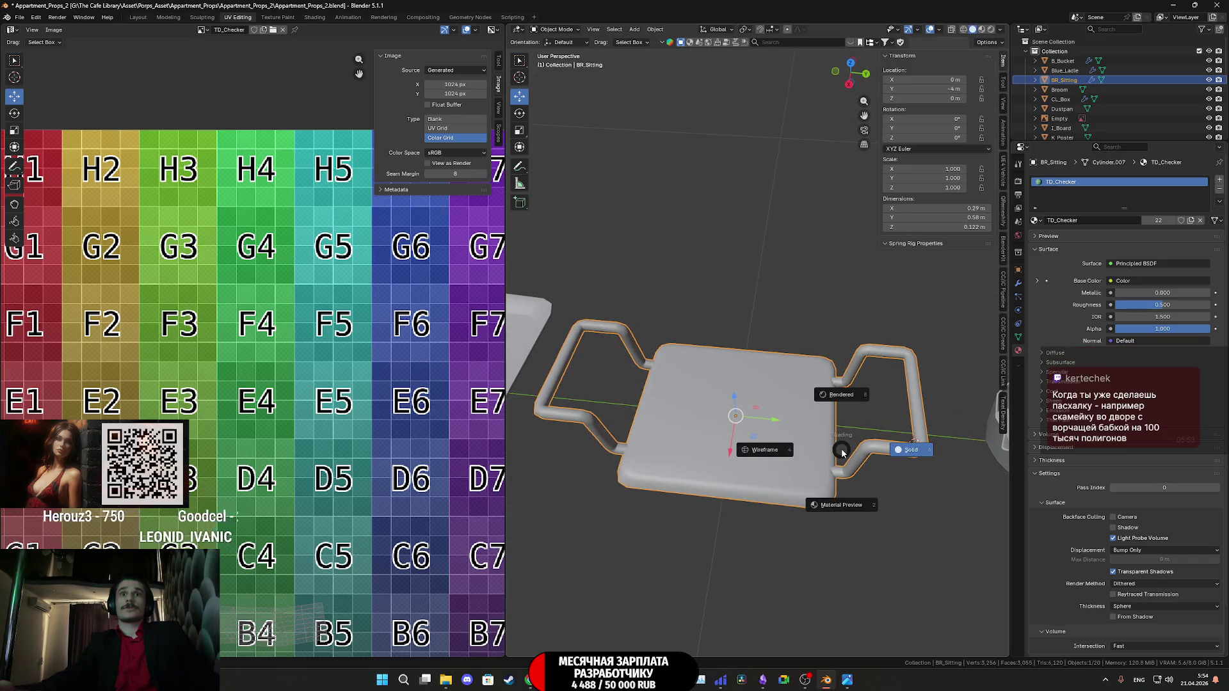
# Keep Solid shading, briefly enter and leave Edit Mode on BR_Sitting, then save and zoom out.
pyautogui.click(912, 451)
pyautogui.press('Tab')
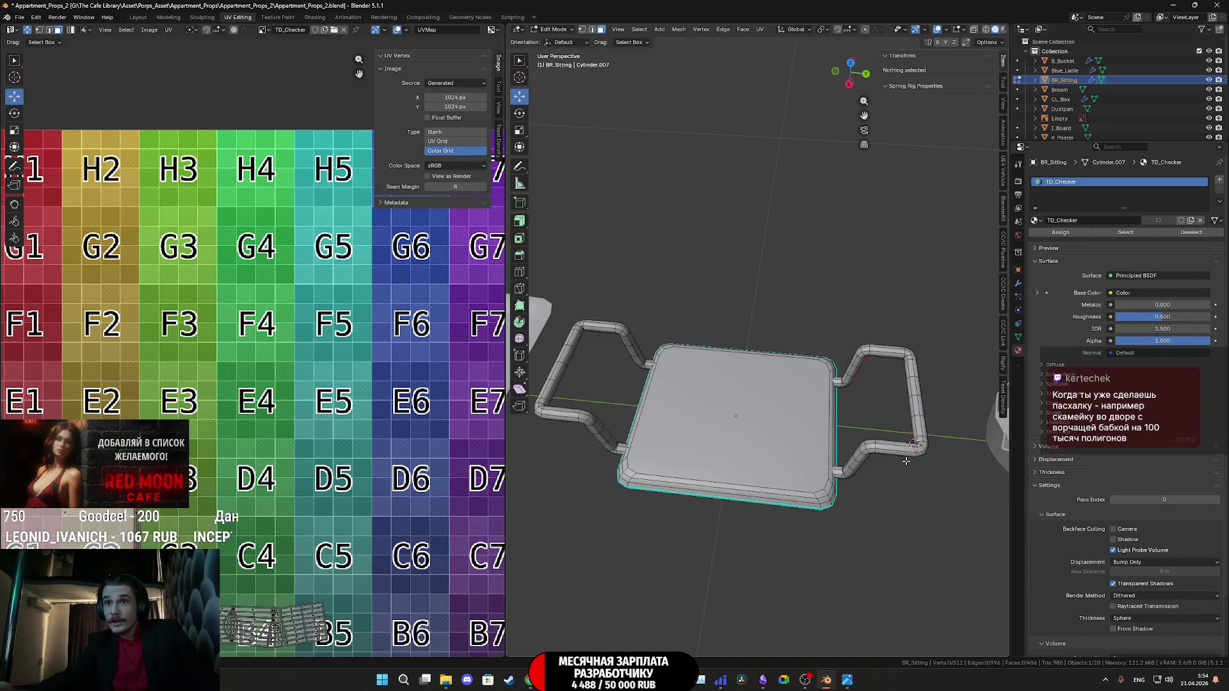
pyautogui.press('Tab')
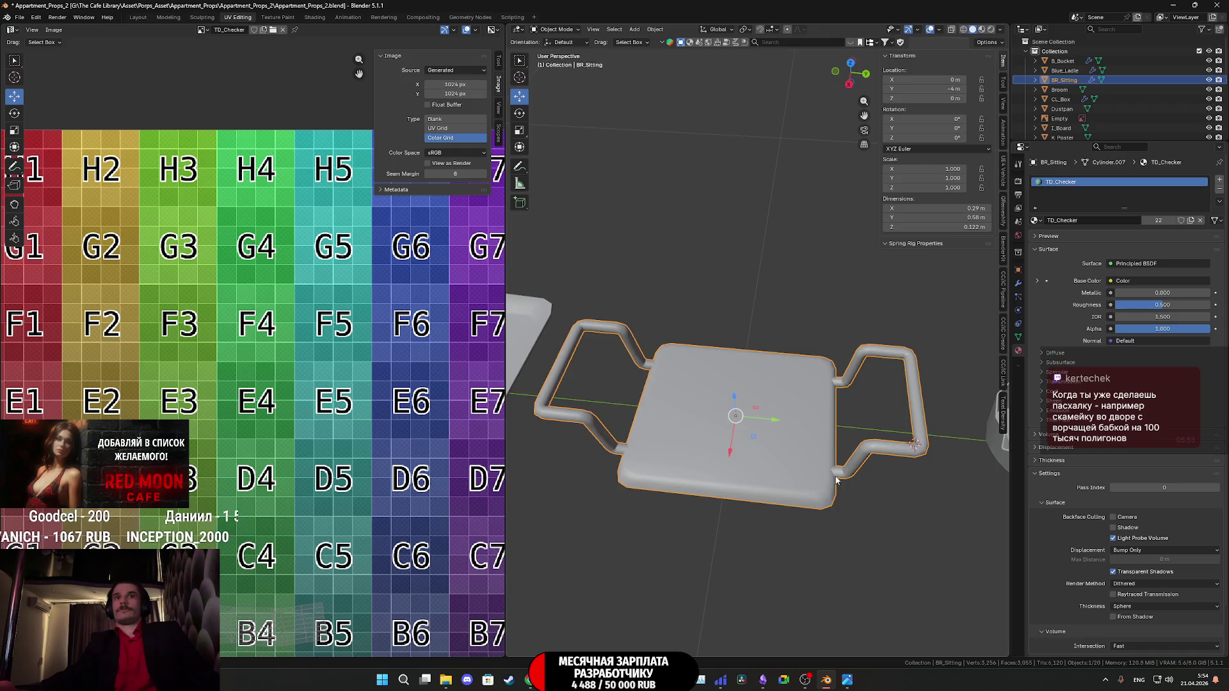
pyautogui.hotkey('ctrl', 's')
pyautogui.scroll(-5, 849, 455)
pyautogui.scroll(5, 858, 459)
pyautogui.scroll(-2, 863, 472)
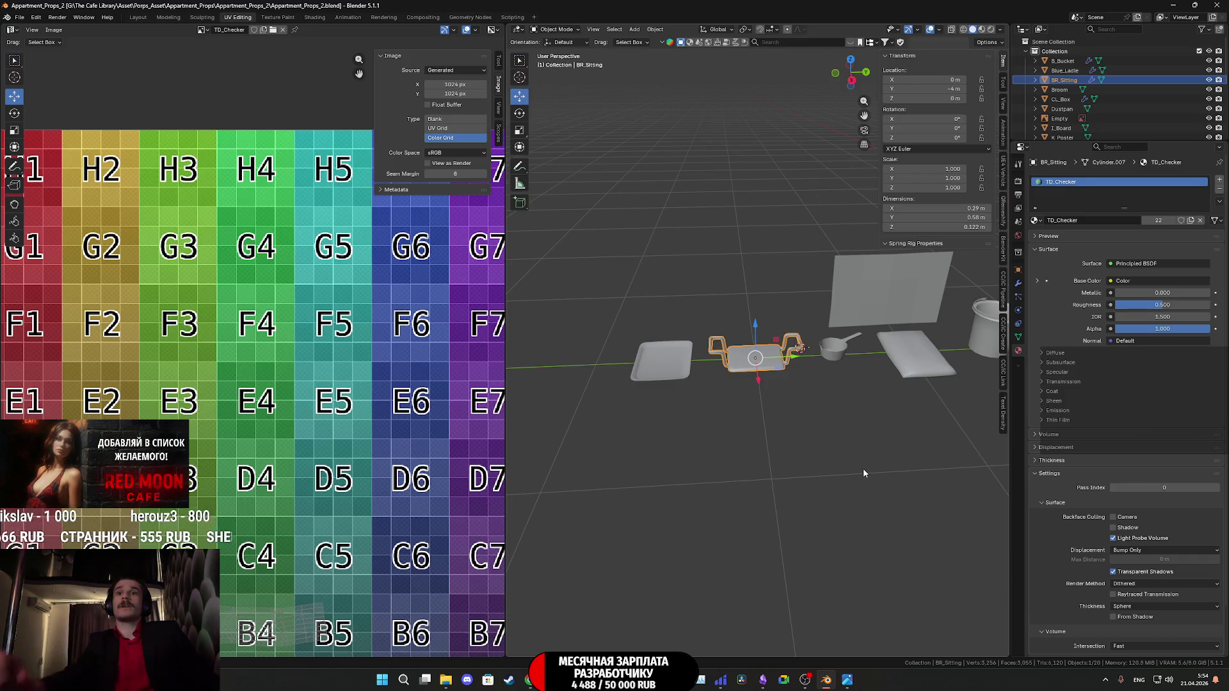
pyautogui.scroll(5, 852, 460)
# Bring the Tray into close view, select it and briefly open the Add menu.
pyautogui.keyDown('shift'); pyautogui.moveTo(851, 459); pyautogui.dragTo(971, 466, button='middle'); pyautogui.keyUp('shift')
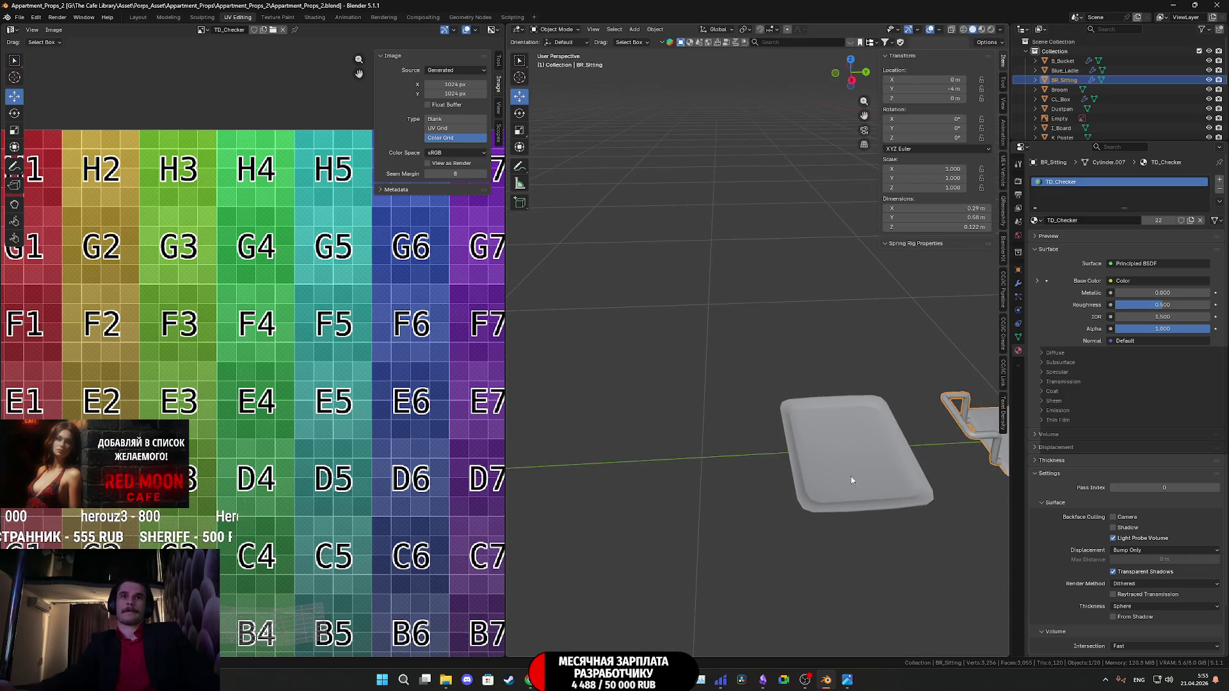
pyautogui.click(814, 460)
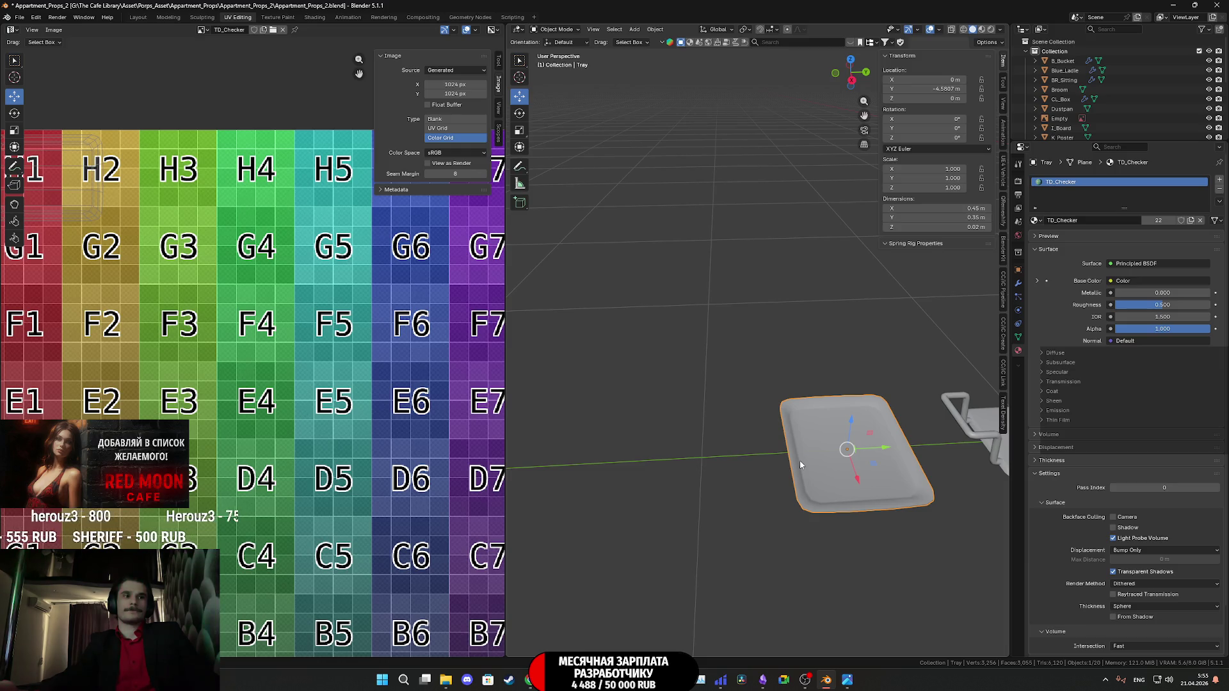
pyautogui.hotkey('shift', 'a')
pyautogui.moveTo(800, 459)
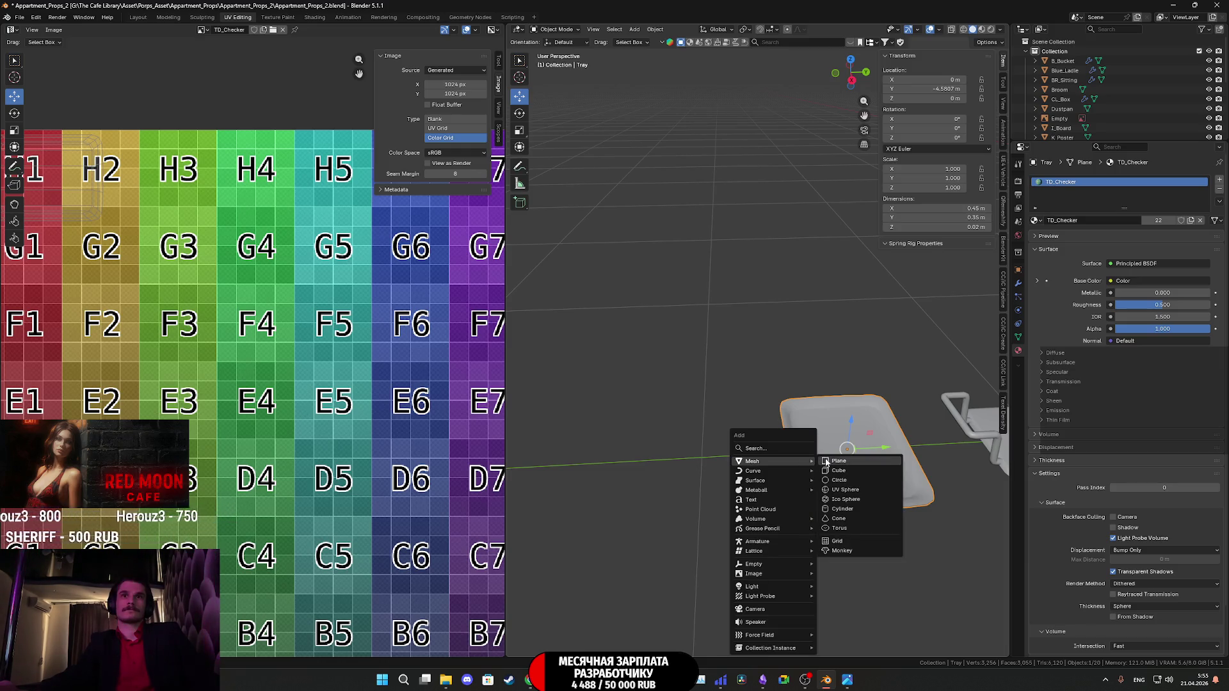
pyautogui.scroll(-6, 934, 524)
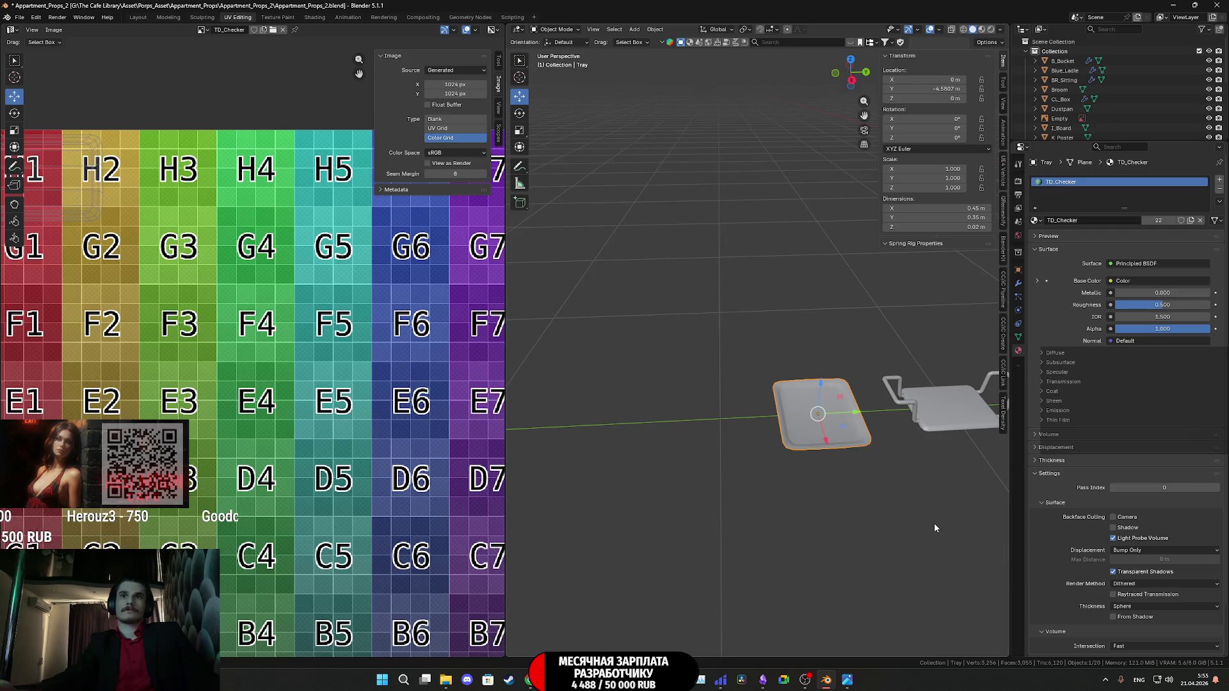
pyautogui.scroll(5, 806, 506)
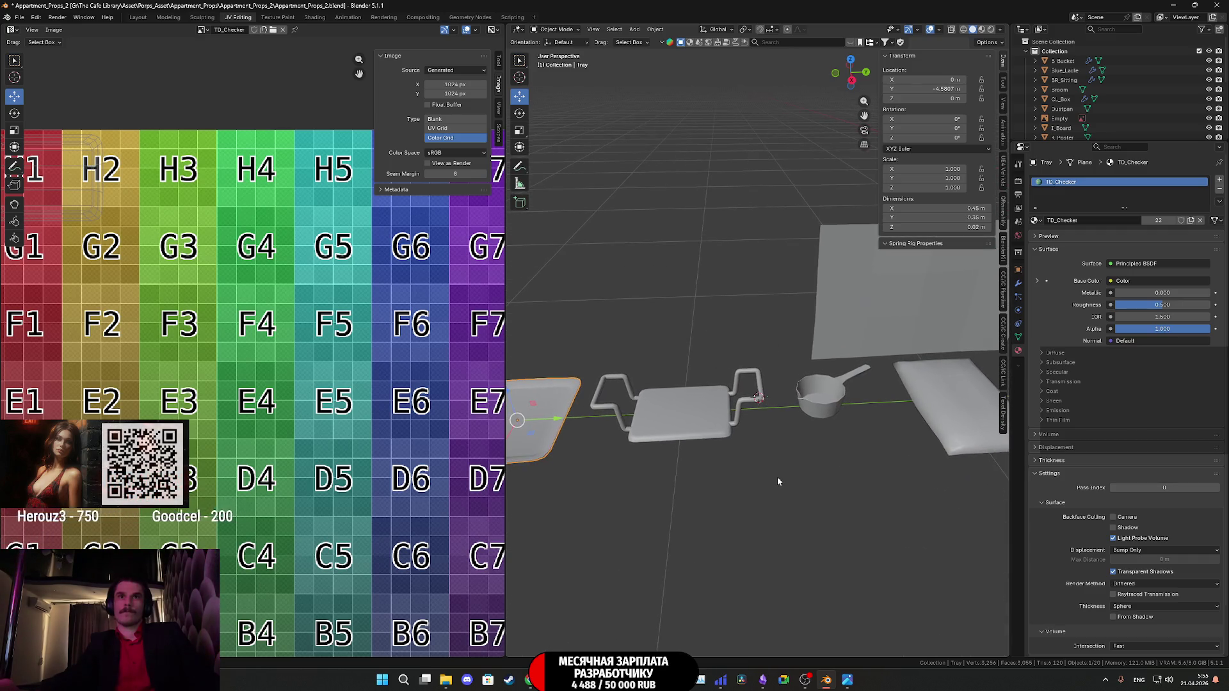
# Snap the 3D cursor to the BR_Sitting bench and move the bench to Y location -5 m.
pyautogui.click(698, 413)
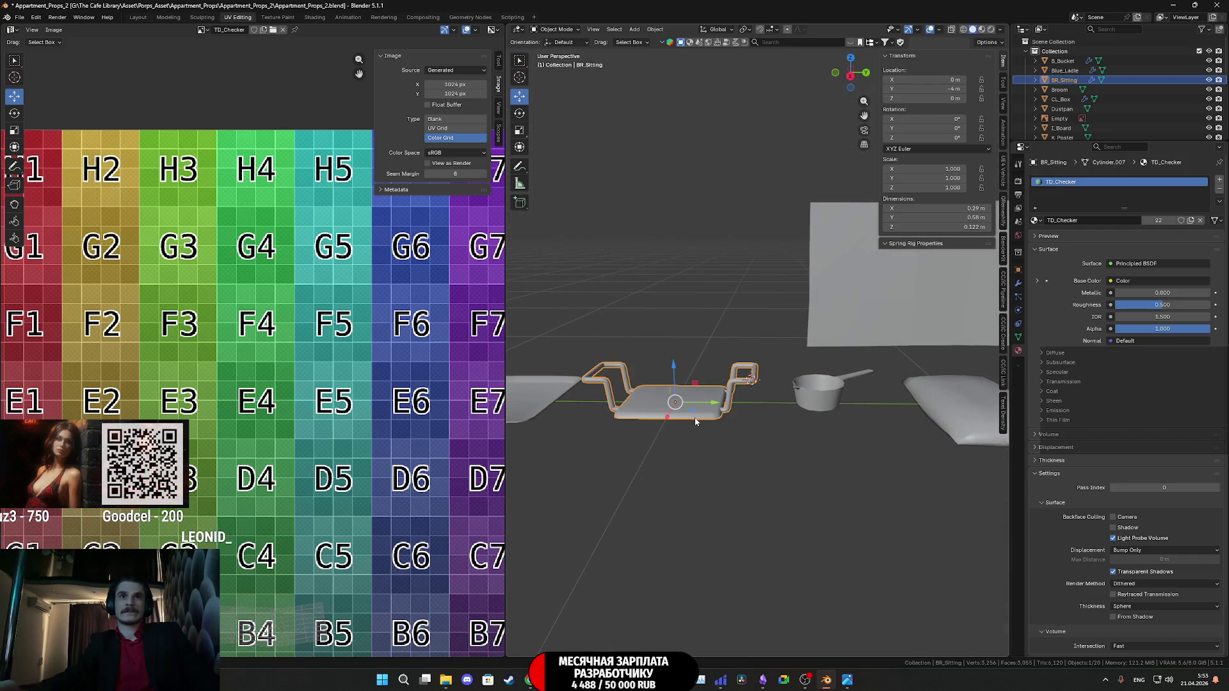
pyautogui.hotkey('shift', 's')
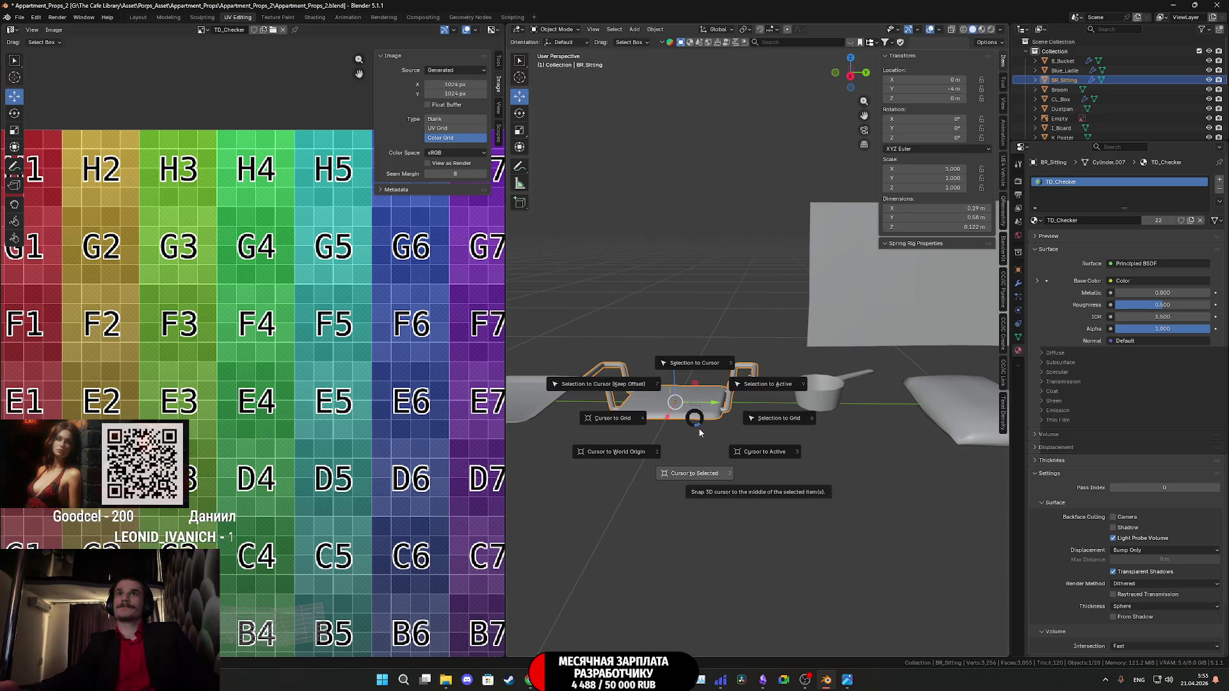
pyautogui.click(696, 477)
pyautogui.moveTo(697, 477); pyautogui.dragTo(891, 465, button='middle')
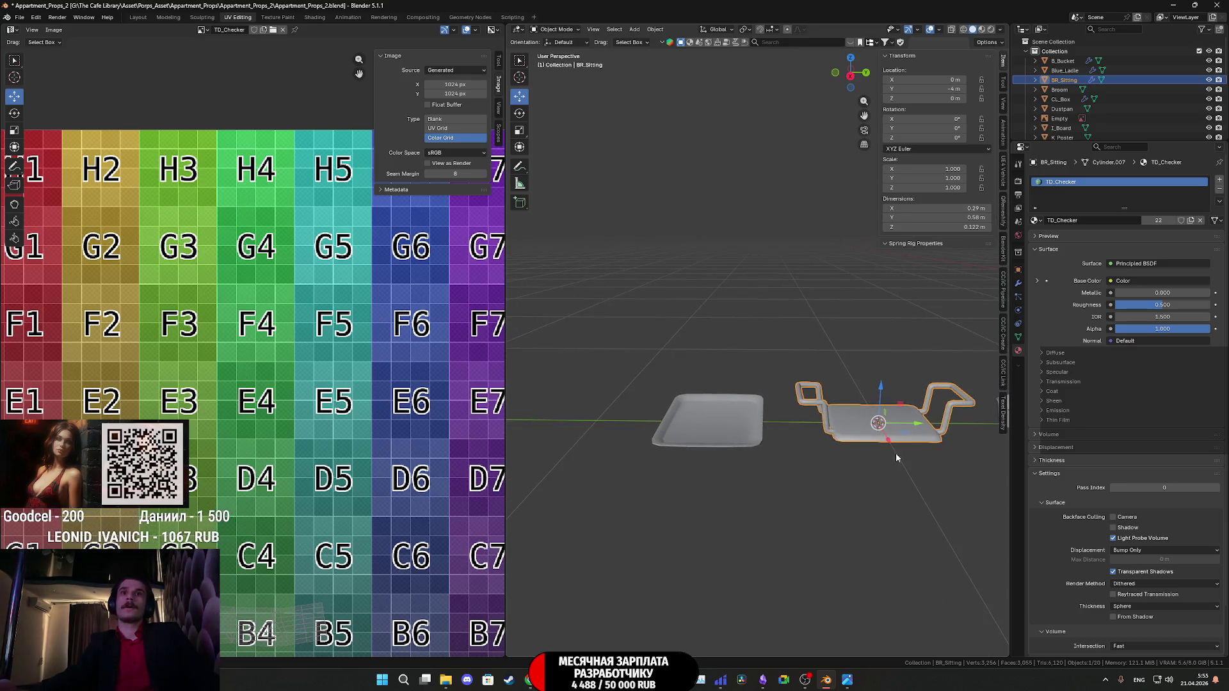
pyautogui.moveTo(902, 428); pyautogui.dragTo(610, 434)
pyautogui.click(919, 89)
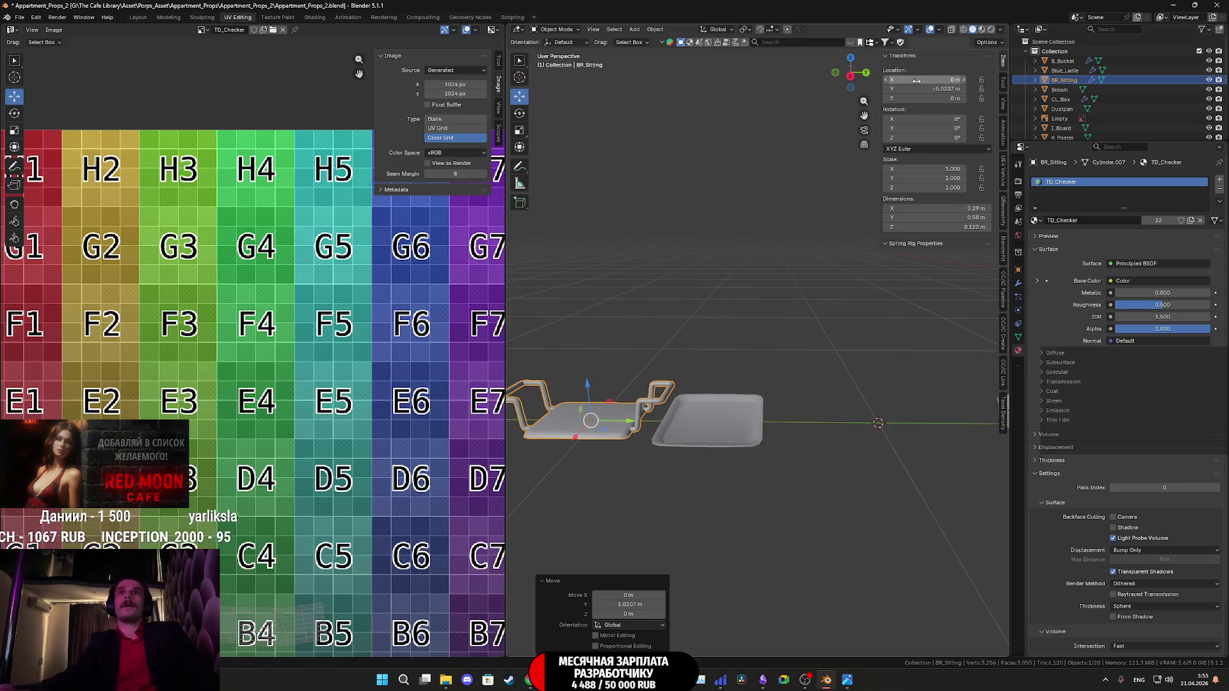
pyautogui.press('End')
pyautogui.press('BackSpace')
pyautogui.press('BackSpace')
pyautogui.press('BackSpace')
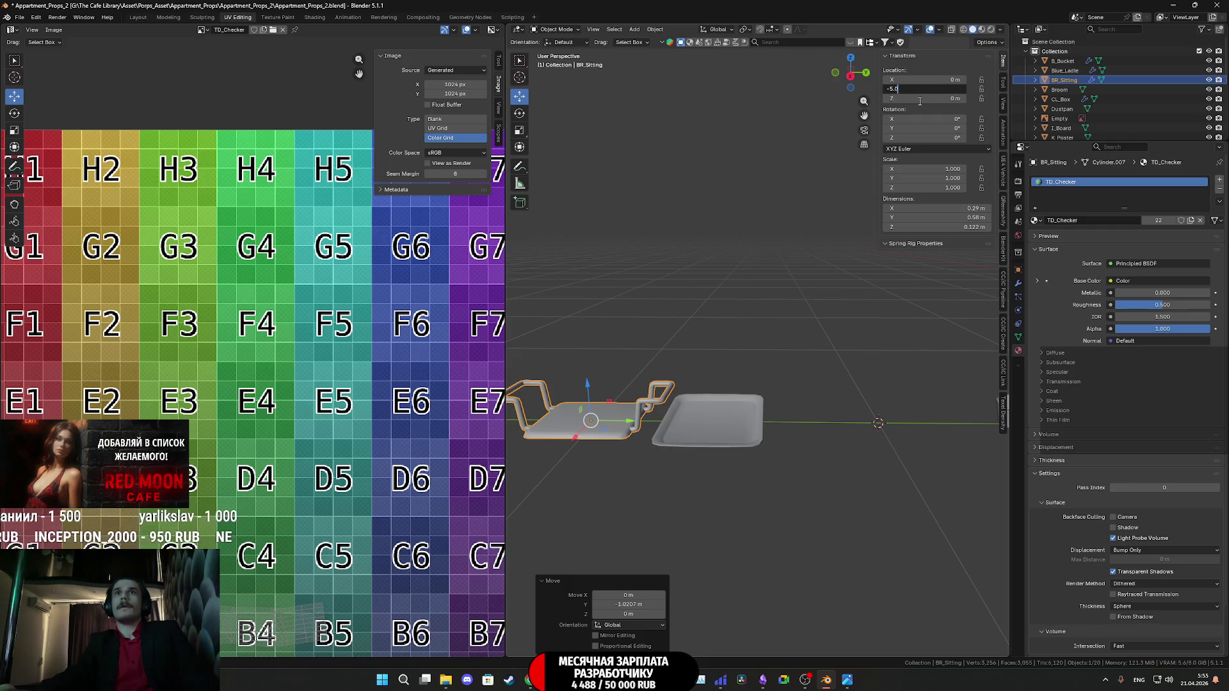
pyautogui.press('Return')
# Pan to empty space beside the props and open the Add > Mesh list.
pyautogui.moveTo(871, 426)
pyautogui.keyDown('shift'); pyautogui.mouseDown(button='middle')
pyautogui.moveTo(789, 435)
pyautogui.moveTo(832, 415)
pyautogui.mouseUp(button='middle'); pyautogui.keyUp('shift')
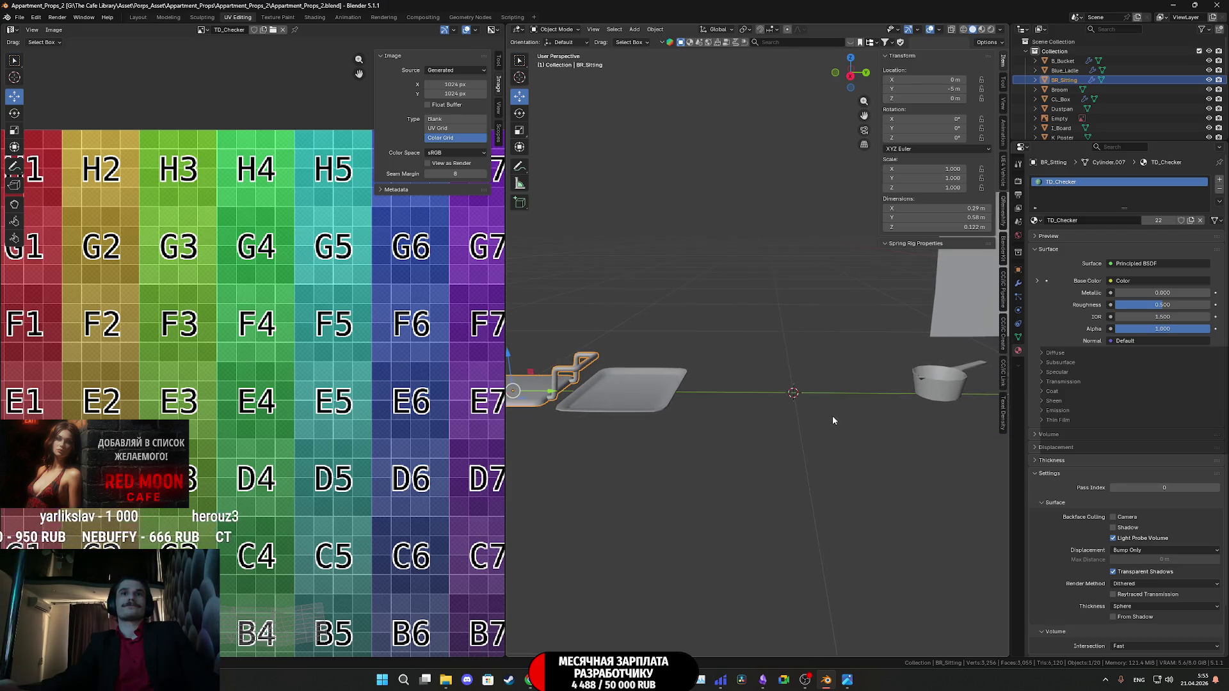
pyautogui.hotkey('shift', 'a')
pyautogui.moveTo(829, 418)
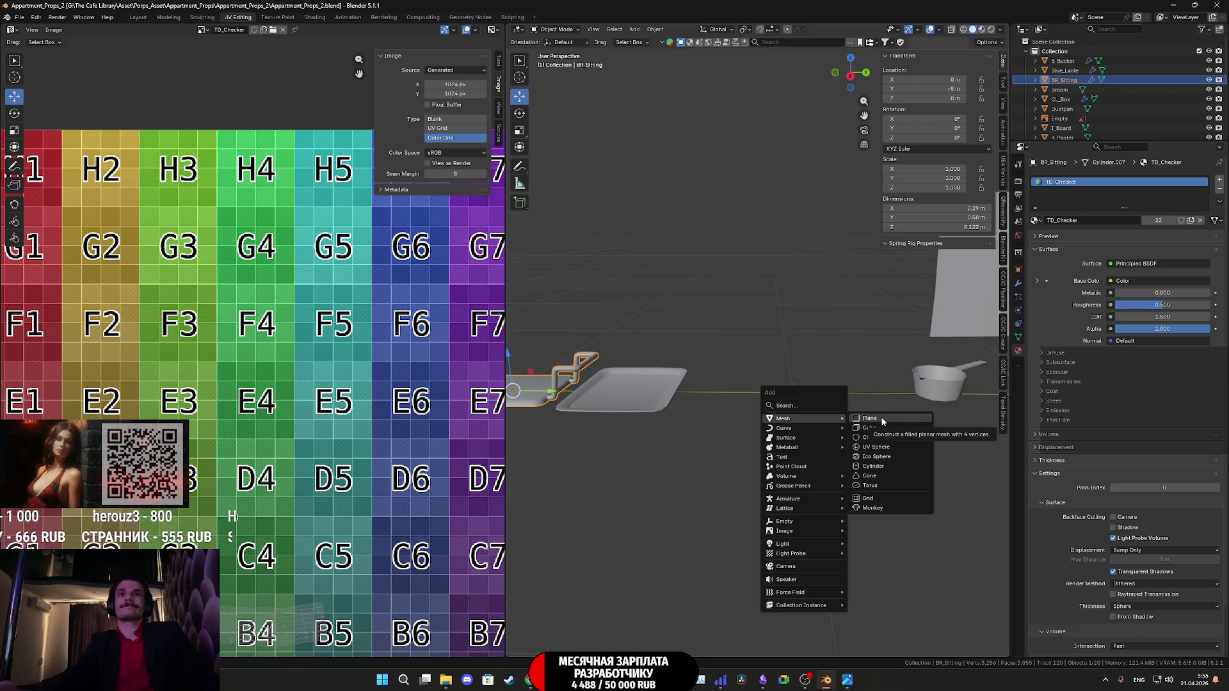
# Add a new plane and set its size to 0.1 m in the Add Plane panel.
pyautogui.click(881, 419)
pyautogui.scroll(4, 882, 422)
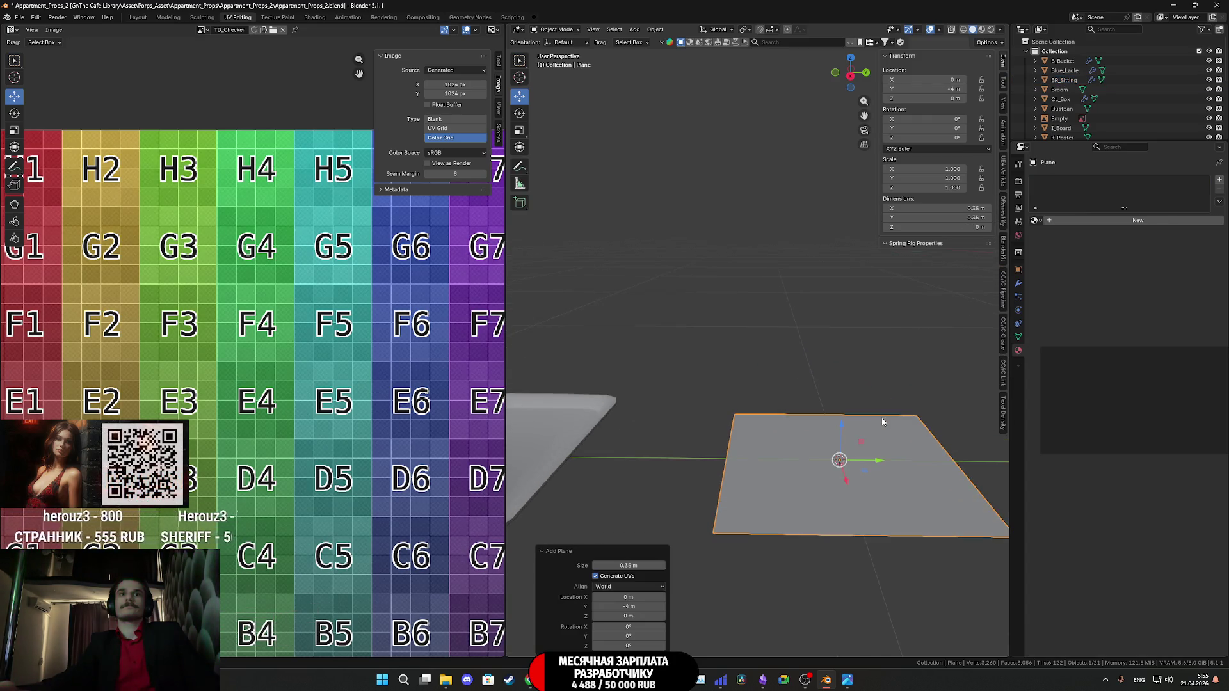
pyautogui.moveTo(629, 566); pyautogui.dragTo(602, 566)
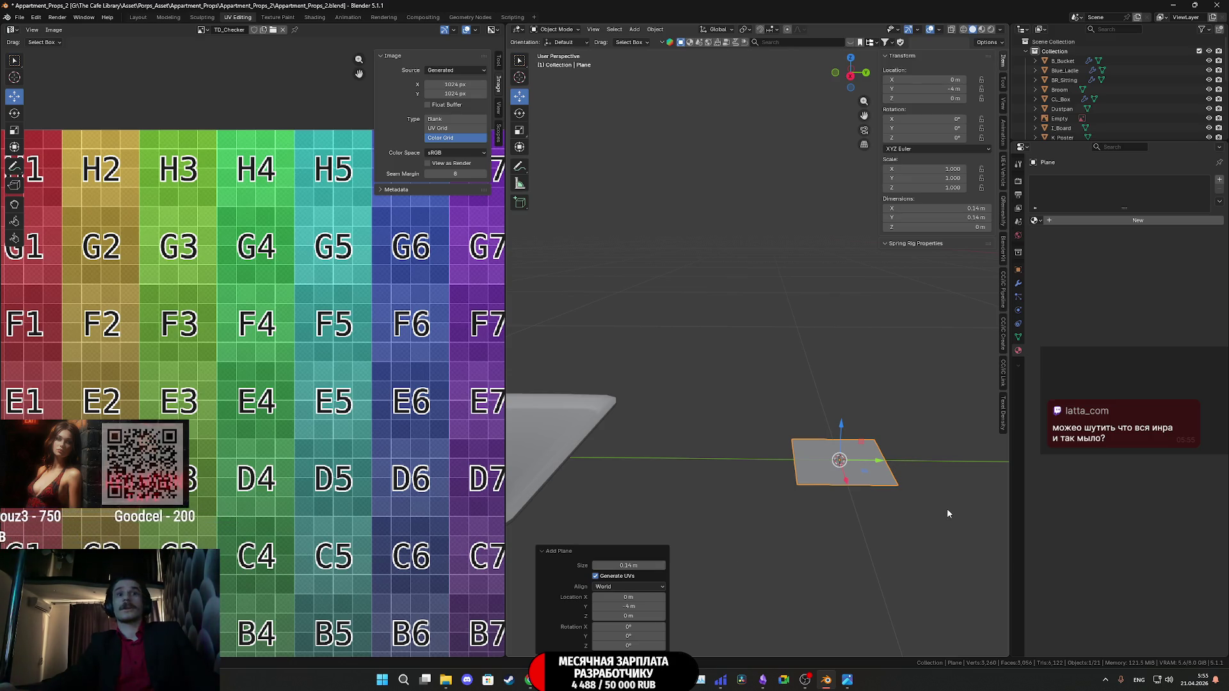
pyautogui.scroll(2, 947, 510)
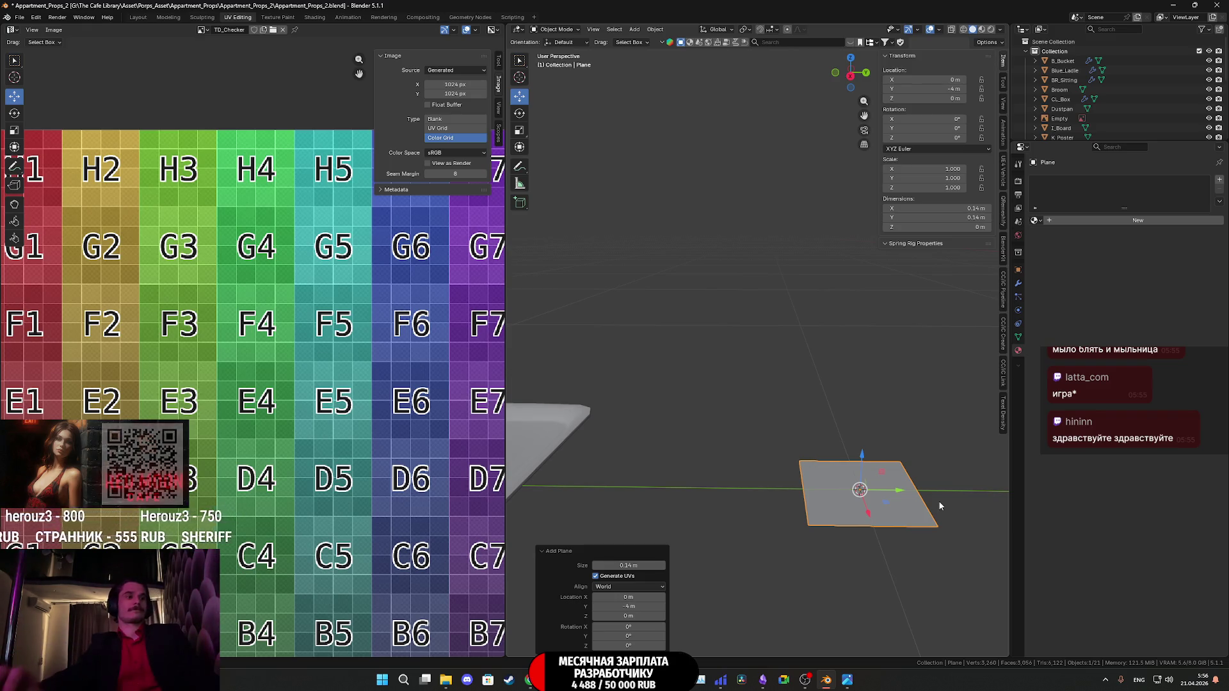
pyautogui.scroll(-5, 771, 535)
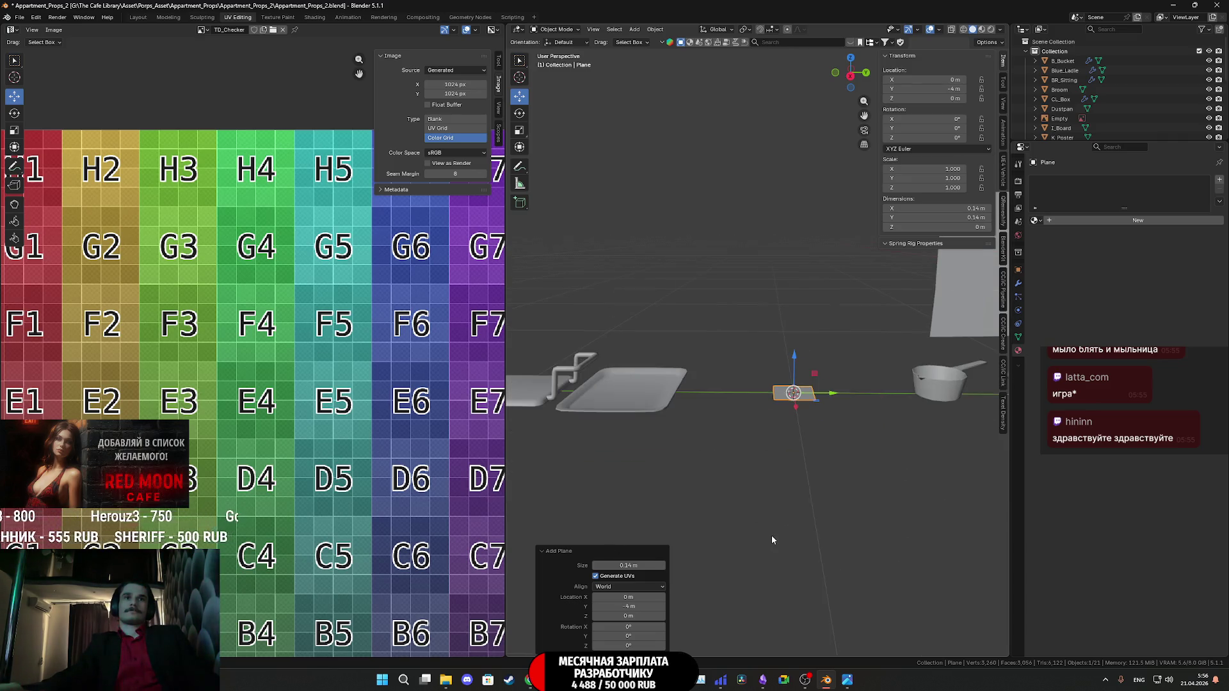
pyautogui.moveTo(775, 552); pyautogui.dragTo(786, 571, button='middle')
pyautogui.scroll(3, 786, 571)
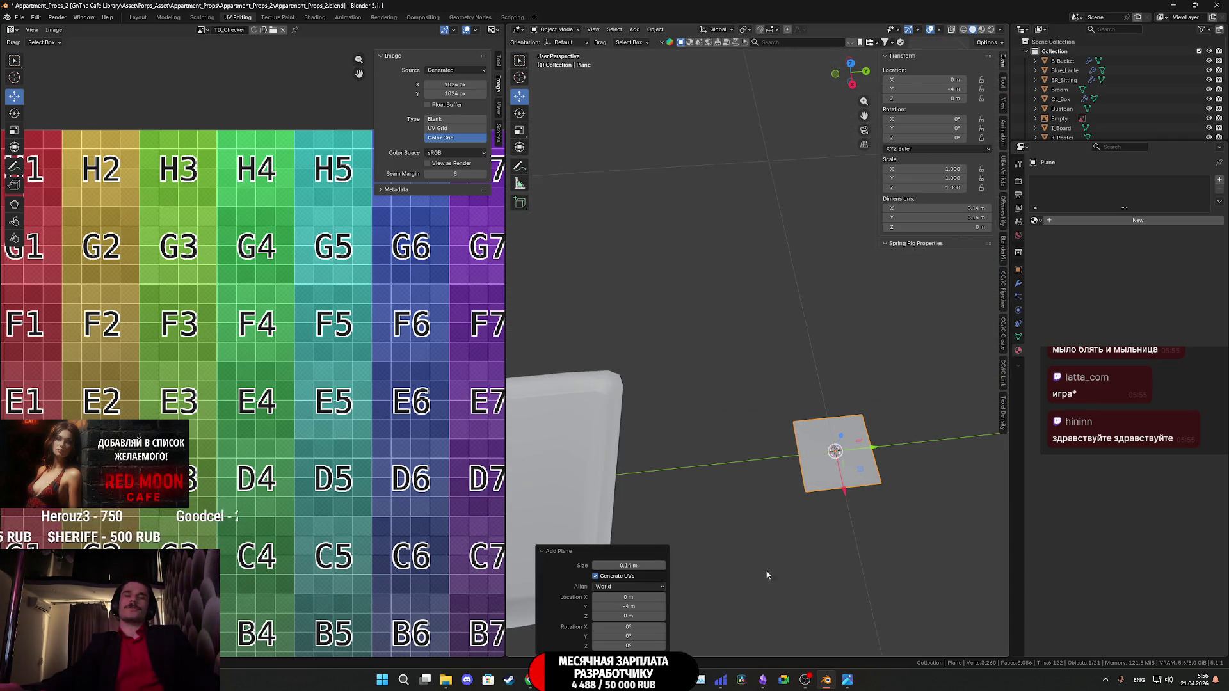
pyautogui.moveTo(629, 565); pyautogui.dragTo(609, 565)
pyautogui.scroll(-4, 881, 551)
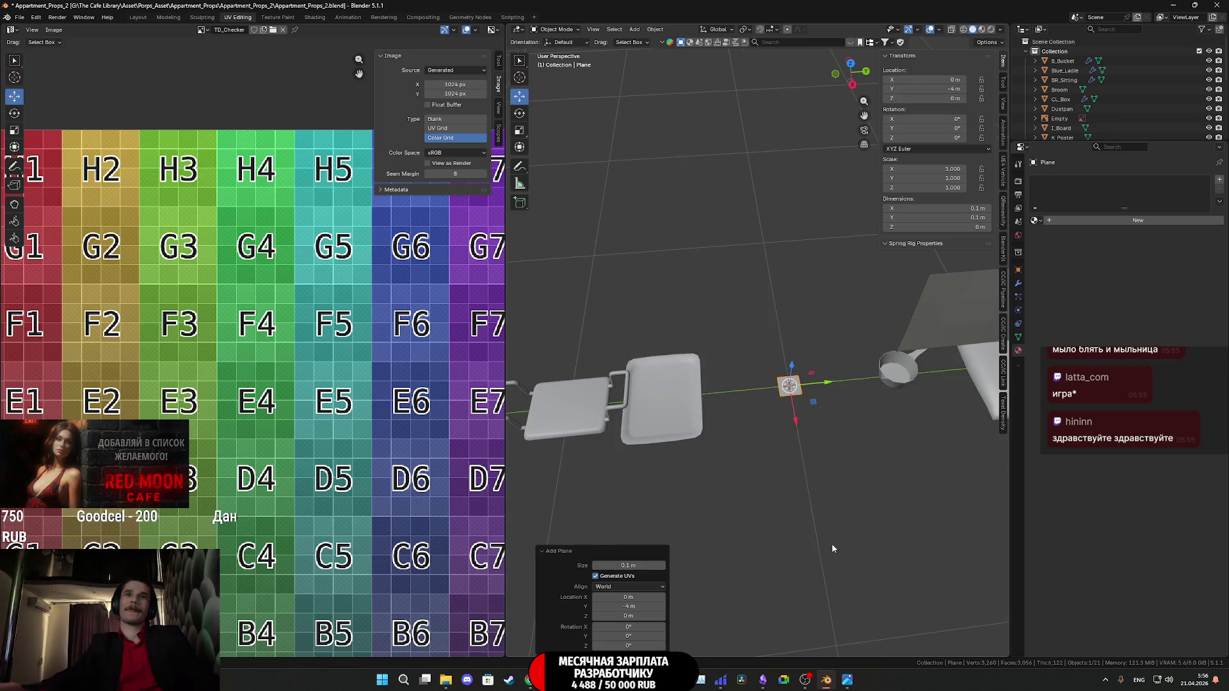
pyautogui.scroll(5, 844, 521)
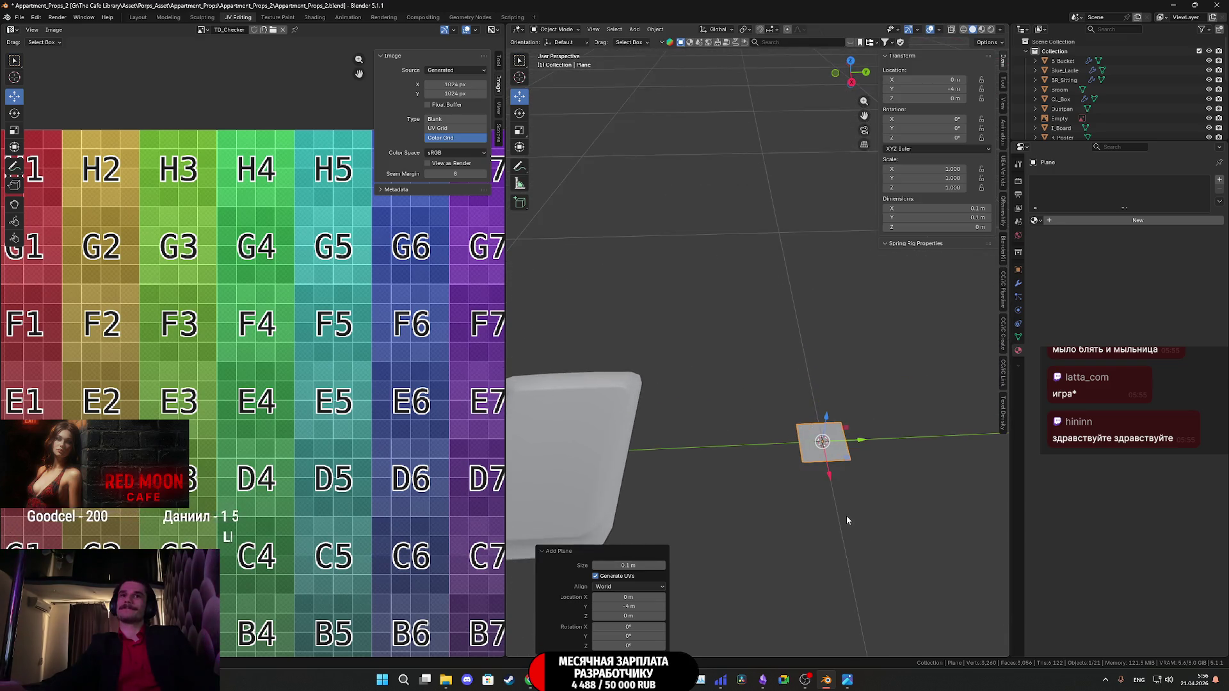
# Enter Edit Mode on the new plane, then switch to the browser's stream manager.
pyautogui.press('Tab')
pyautogui.scroll(3, 768, 384)
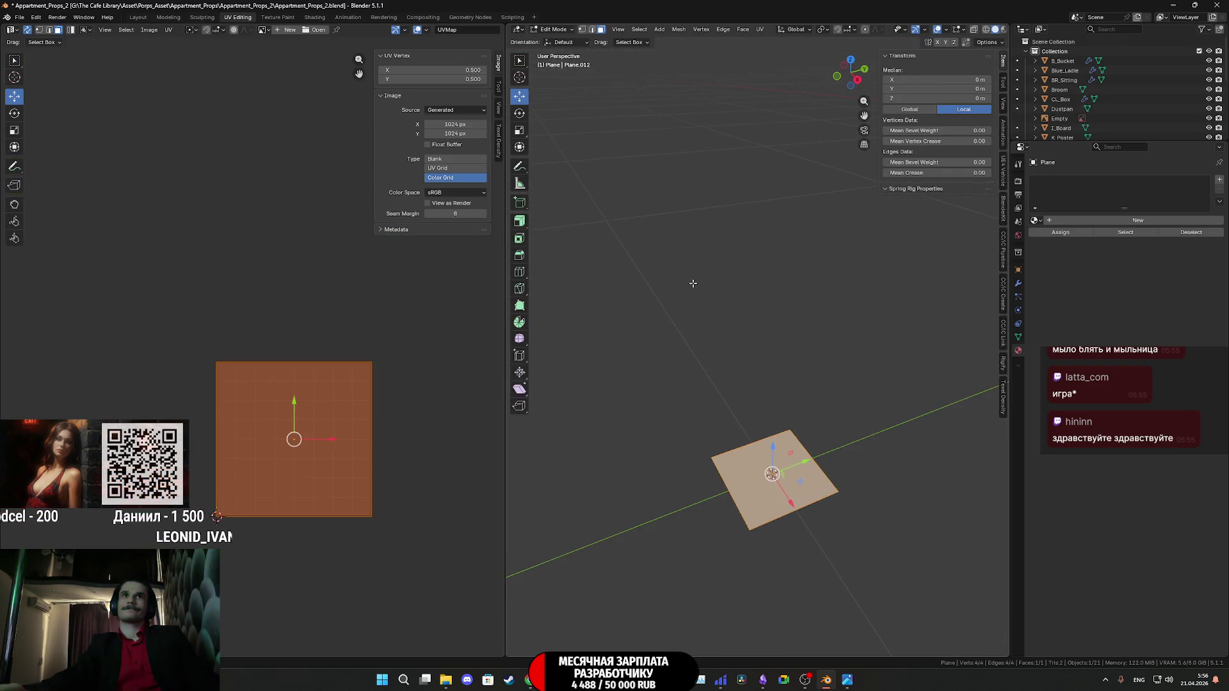
pyautogui.moveTo(833, 475); pyautogui.dragTo(904, 479, button='middle')
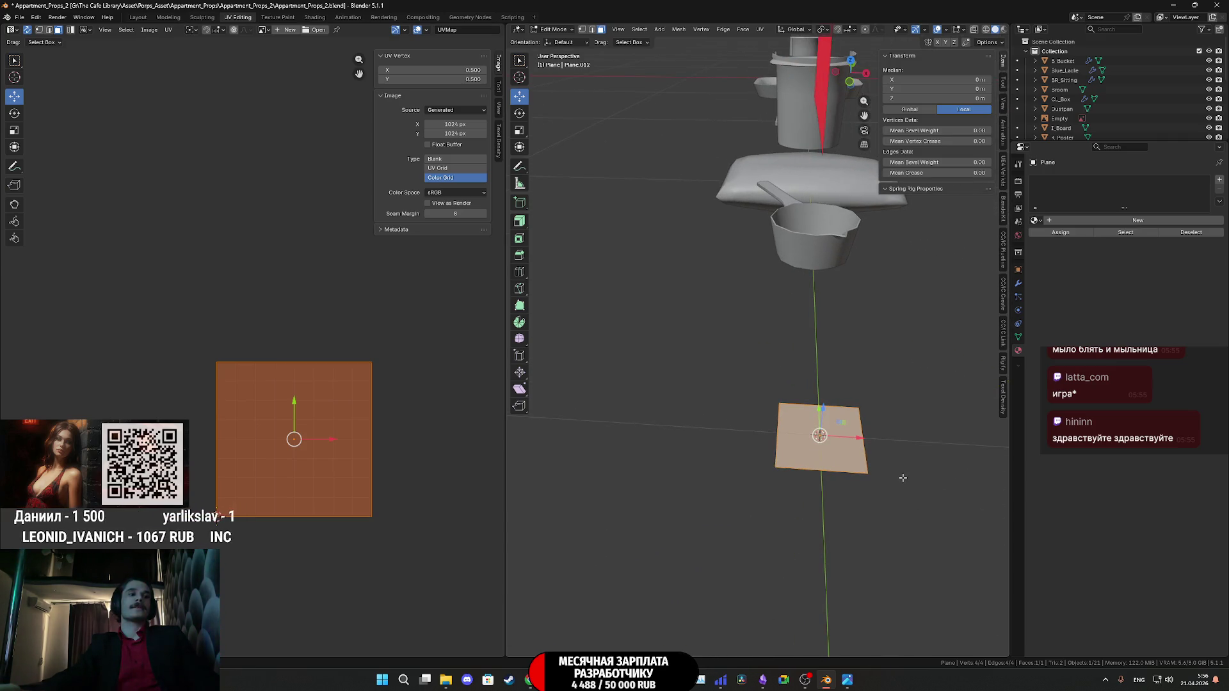
pyautogui.moveTo(530, 678)
pyautogui.click(540, 632)
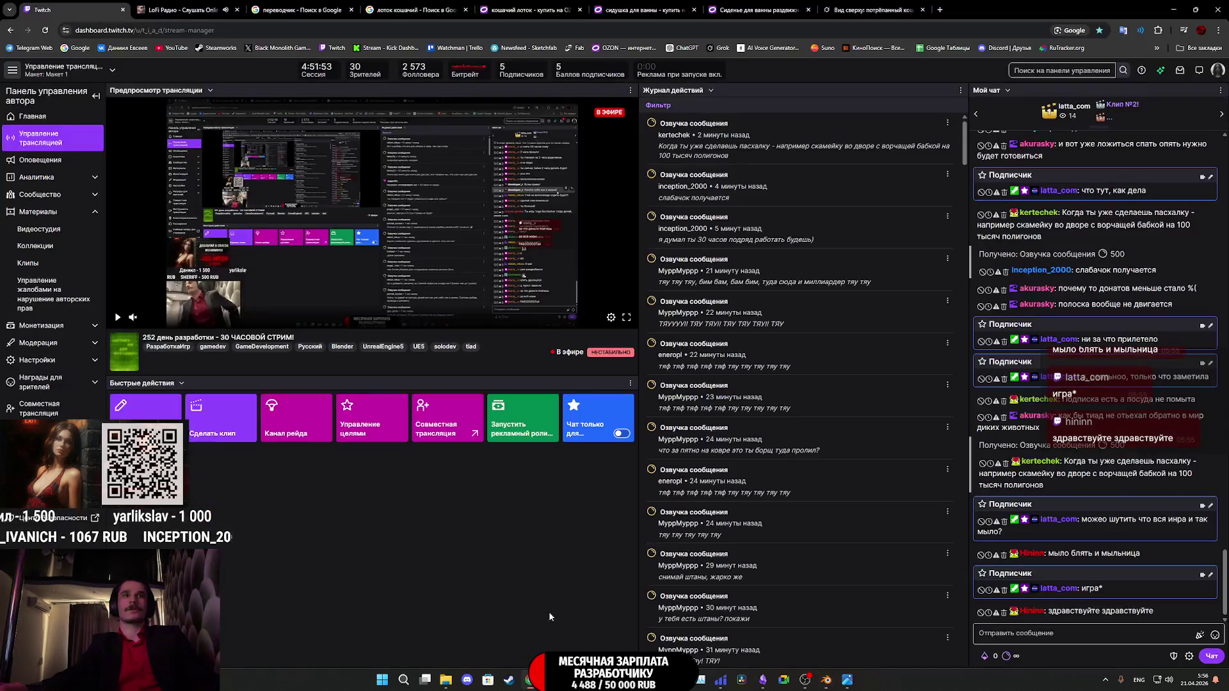
# Switch the browser to the LoFi Radio tab.
pyautogui.click(226, 11)
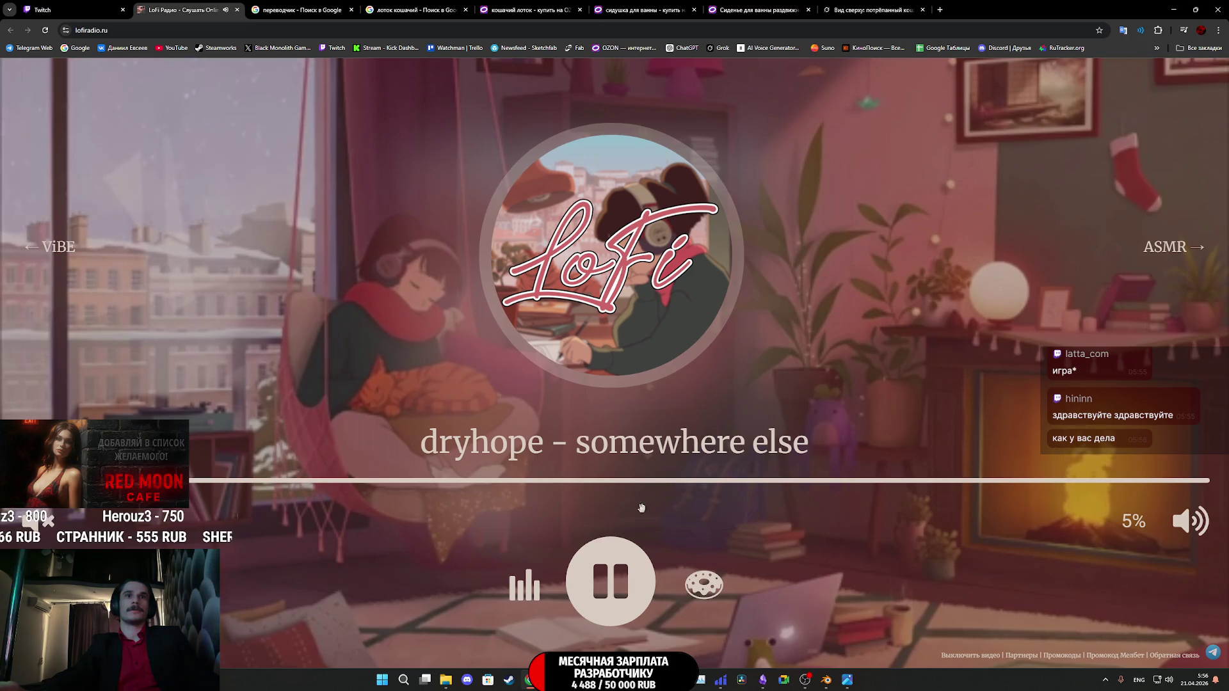
# Pause the LoFi Radio track and return to Blender.
pyautogui.click(597, 587)
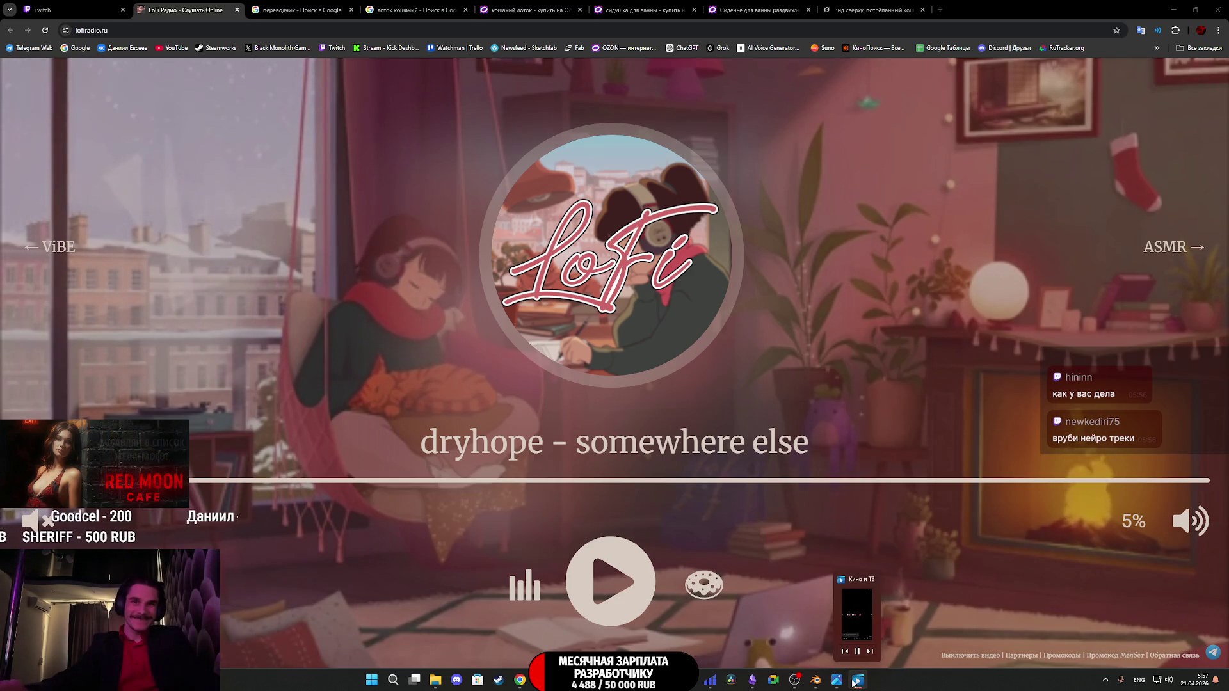
pyautogui.click(818, 683)
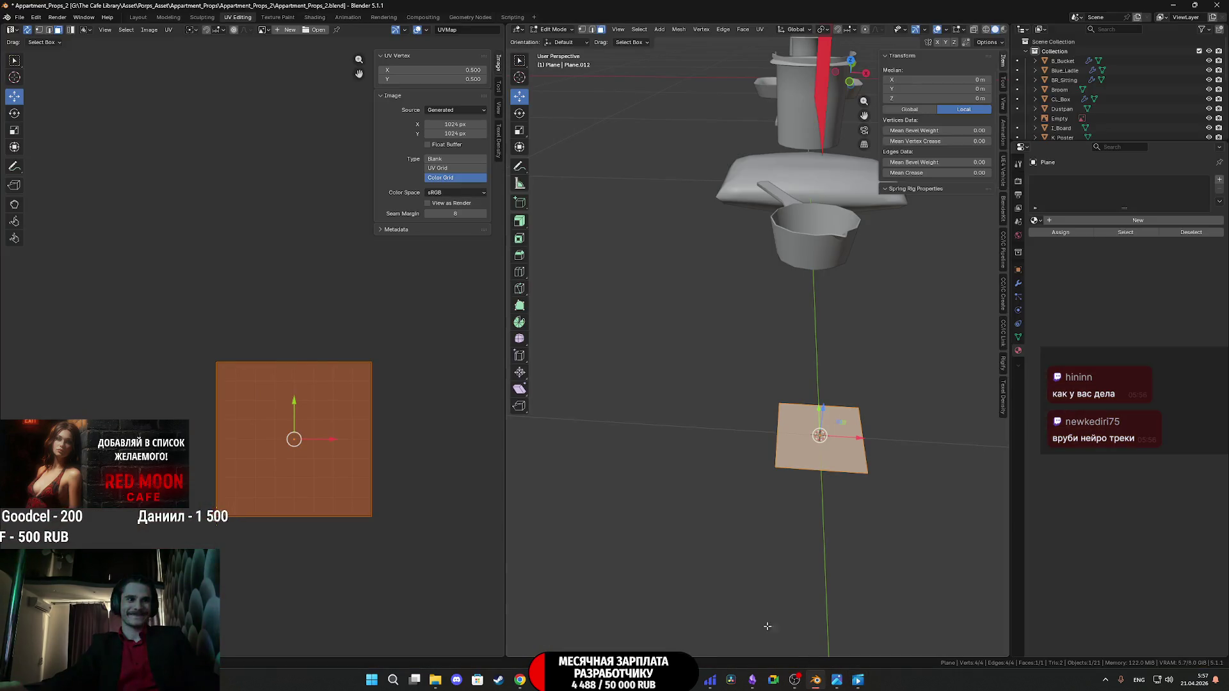
# Save the file and orbit slightly around the new plane.
pyautogui.scroll(-3, 797, 499)
pyautogui.scroll(4, 808, 492)
pyautogui.hotkey('ctrl', 's')
pyautogui.moveTo(856, 472); pyautogui.dragTo(874, 542, button='middle')
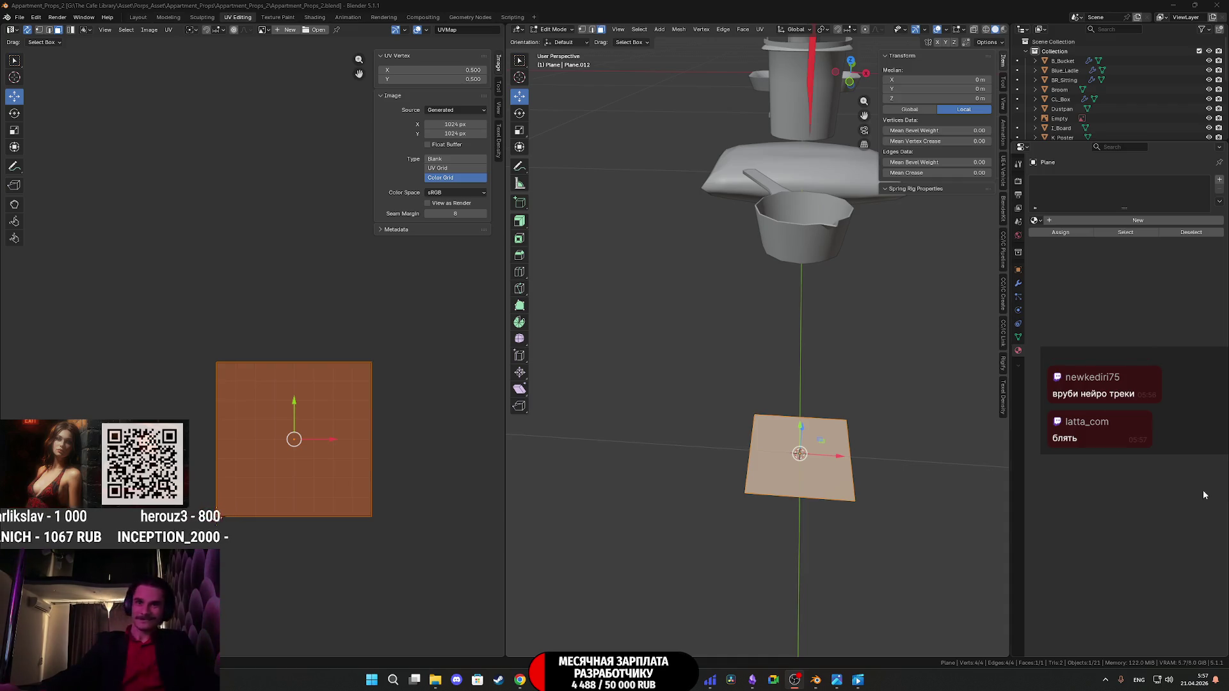
pyautogui.moveTo(814, 683)
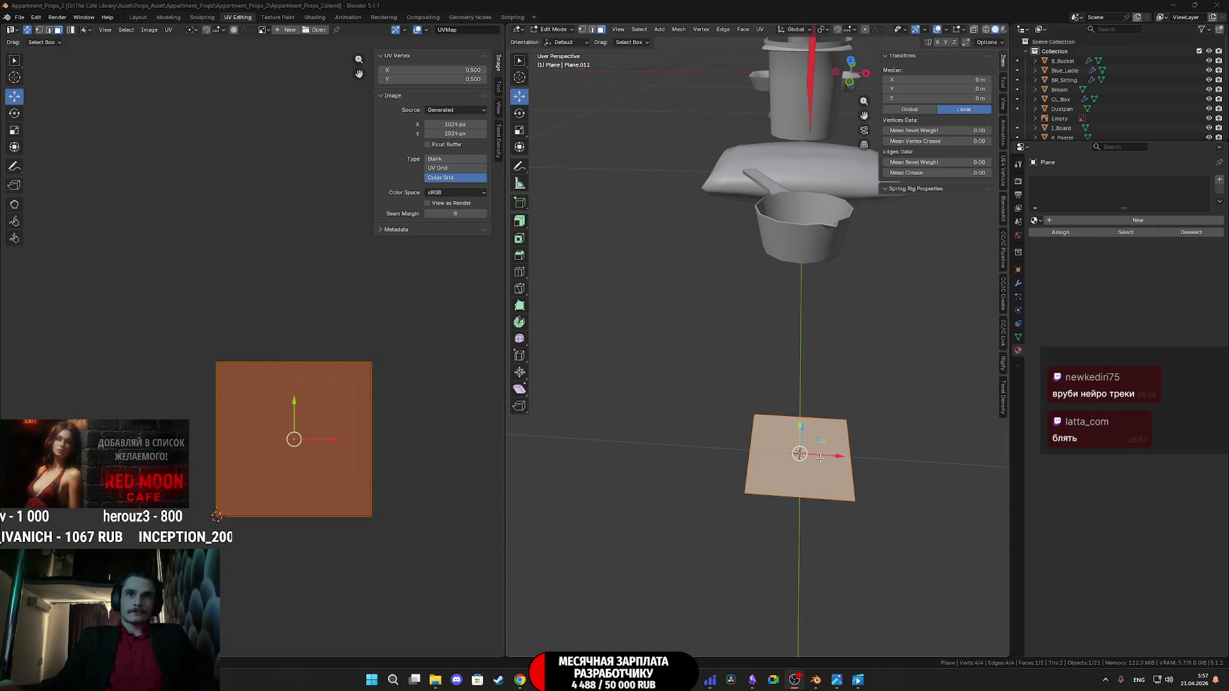
pyautogui.moveTo(901, 466); pyautogui.dragTo(829, 487, button='middle')
# Scale the plane along X by exactly 1.35 and save the file.
pyautogui.press('s')
pyautogui.press('x')
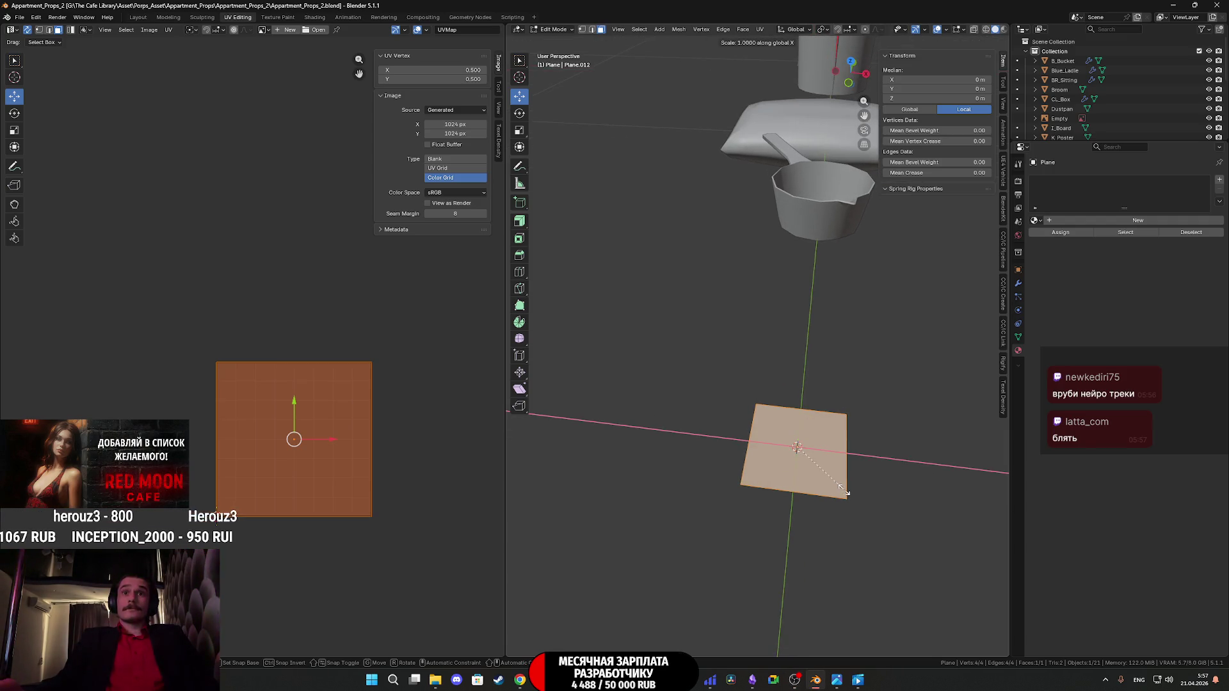
pyautogui.click(871, 489)
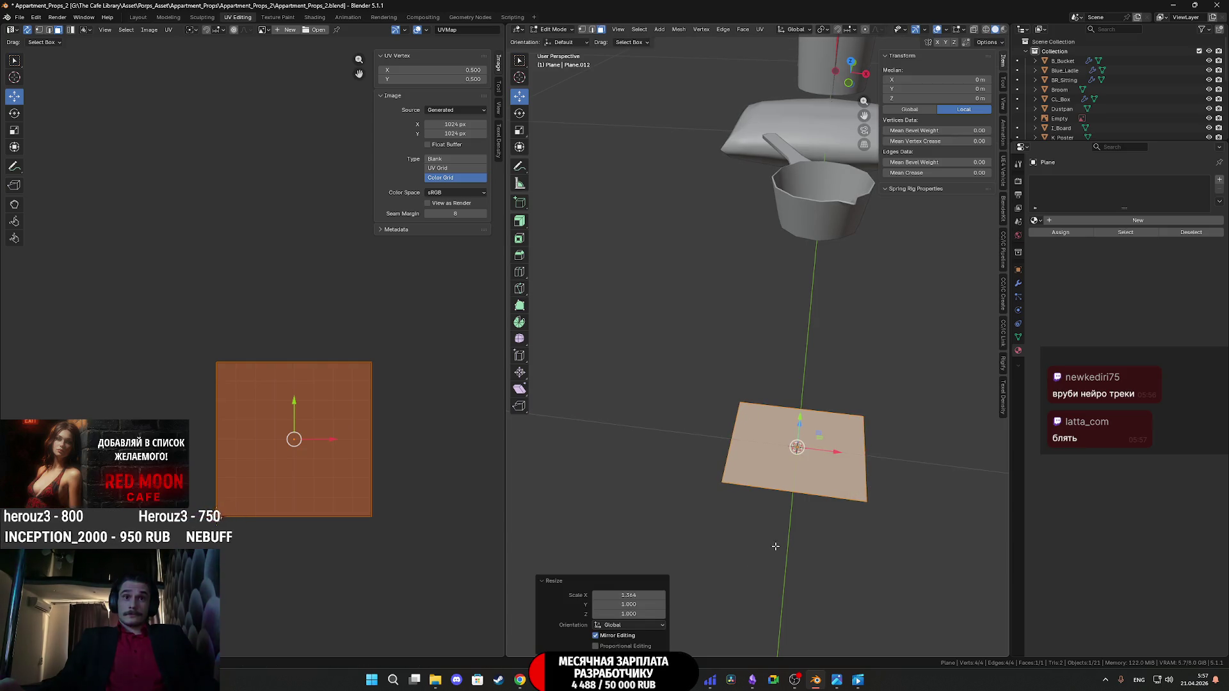
pyautogui.click(638, 595)
pyautogui.press('BackSpace')
pyautogui.press('BackSpace')
pyautogui.press('BackSpace')
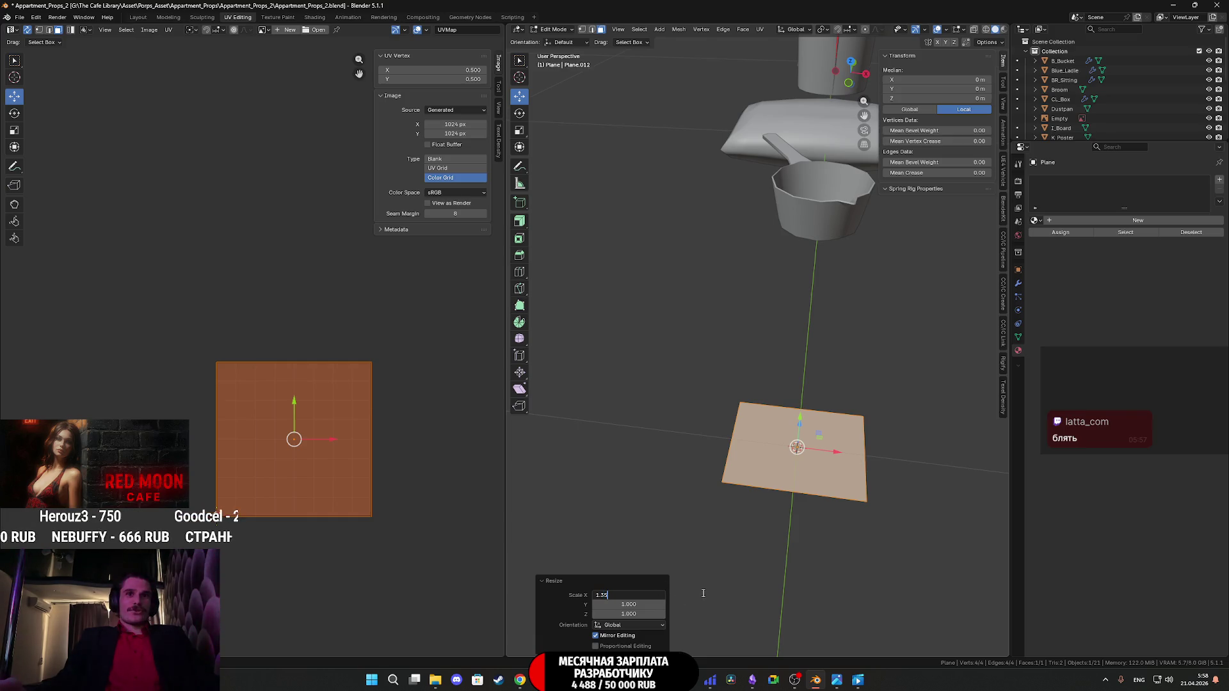
pyautogui.press('Return')
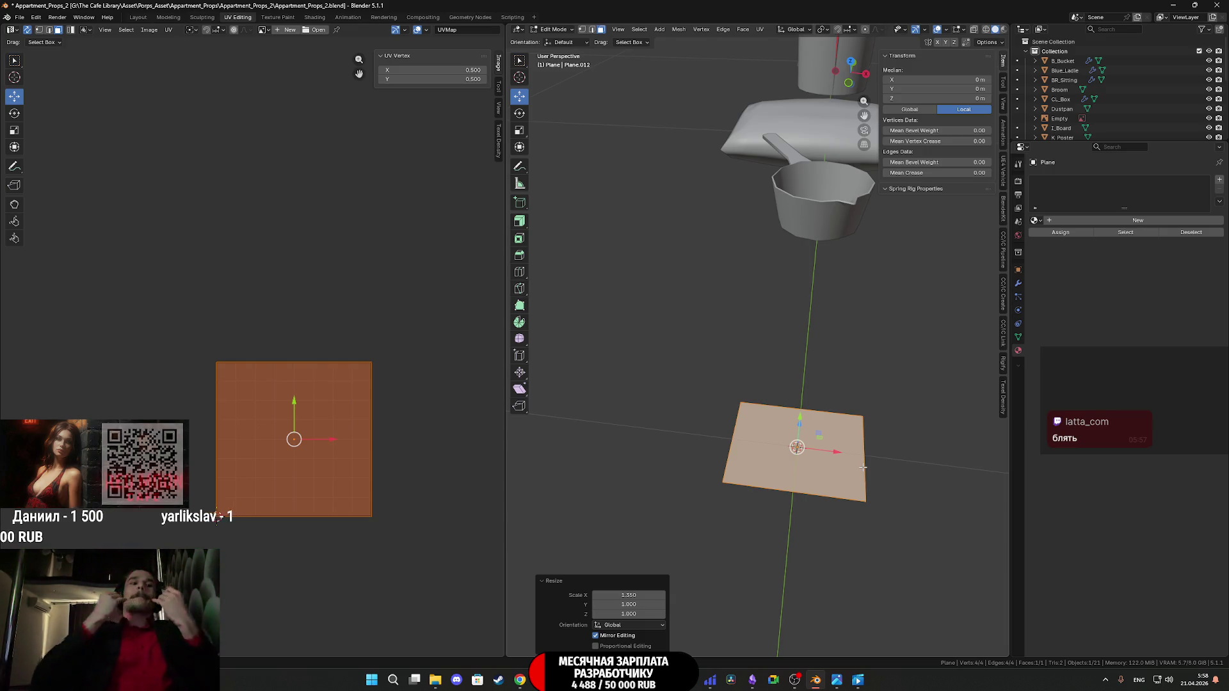
pyautogui.moveTo(898, 441)
pyautogui.mouseDown(button='middle')
pyautogui.moveTo(828, 416)
pyautogui.moveTo(871, 433)
pyautogui.mouseUp(button='middle')
pyautogui.hotkey('ctrl', 's')
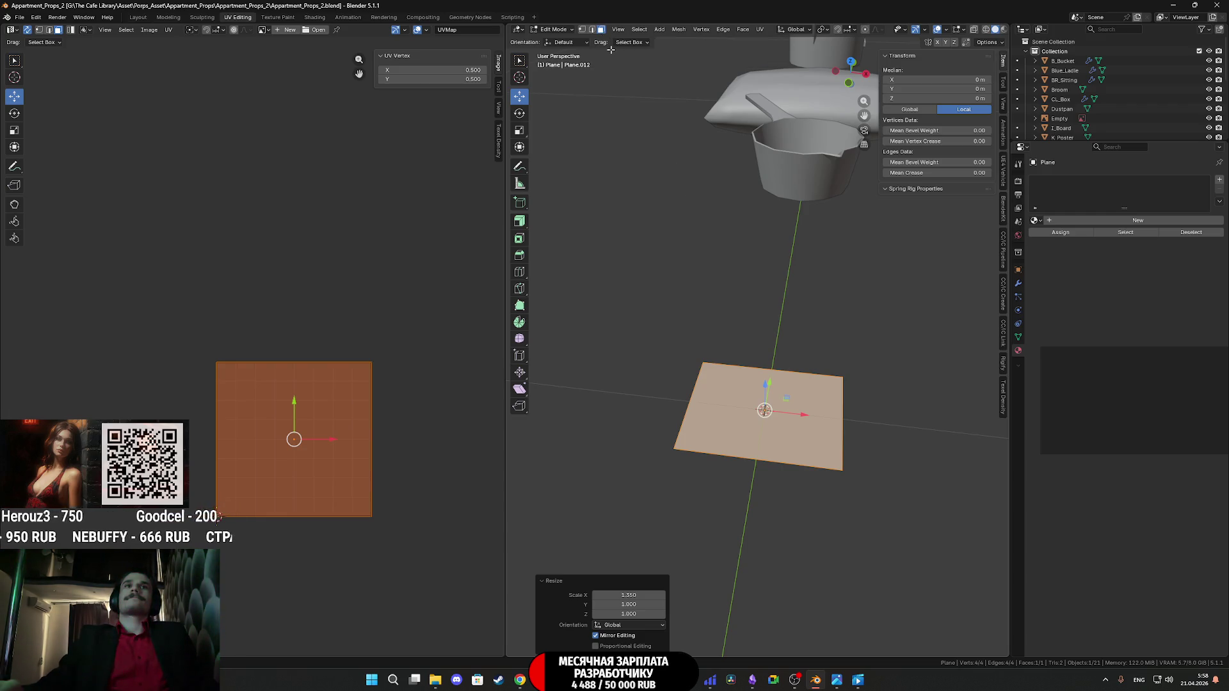
# Extrude the plane upward into a thin slab about 0.024 m thick.
pyautogui.moveTo(765, 371); pyautogui.dragTo(832, 384, button='middle')
pyautogui.press('e')
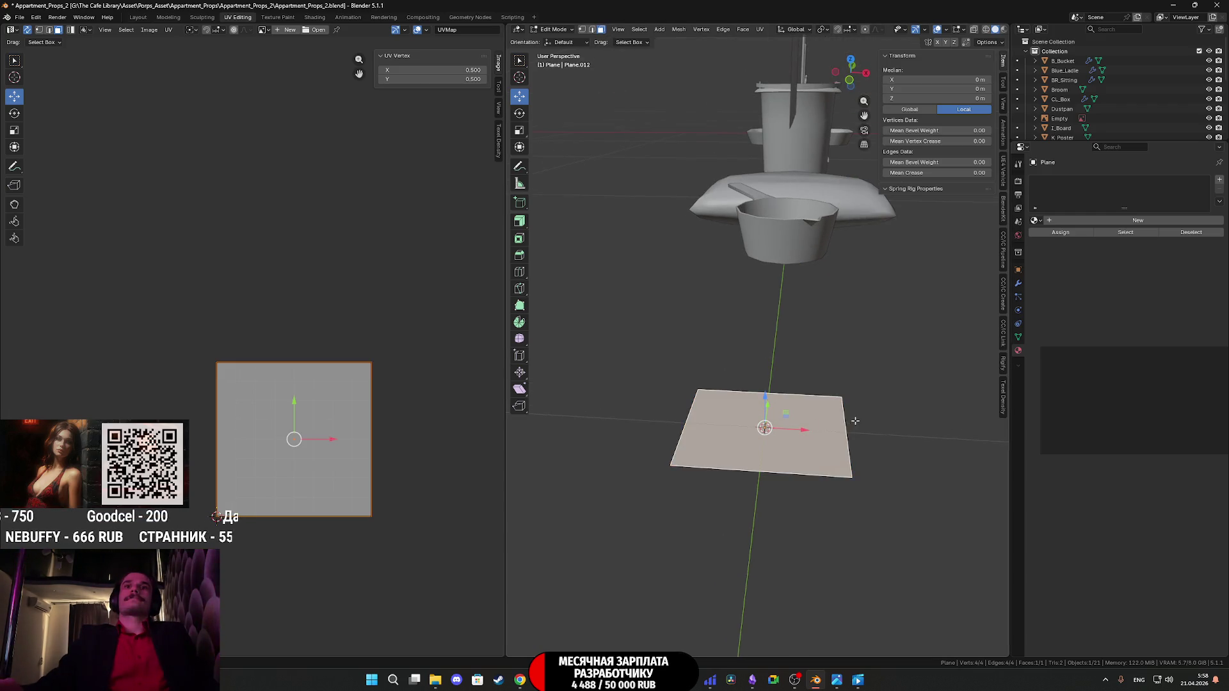
pyautogui.click(864, 379)
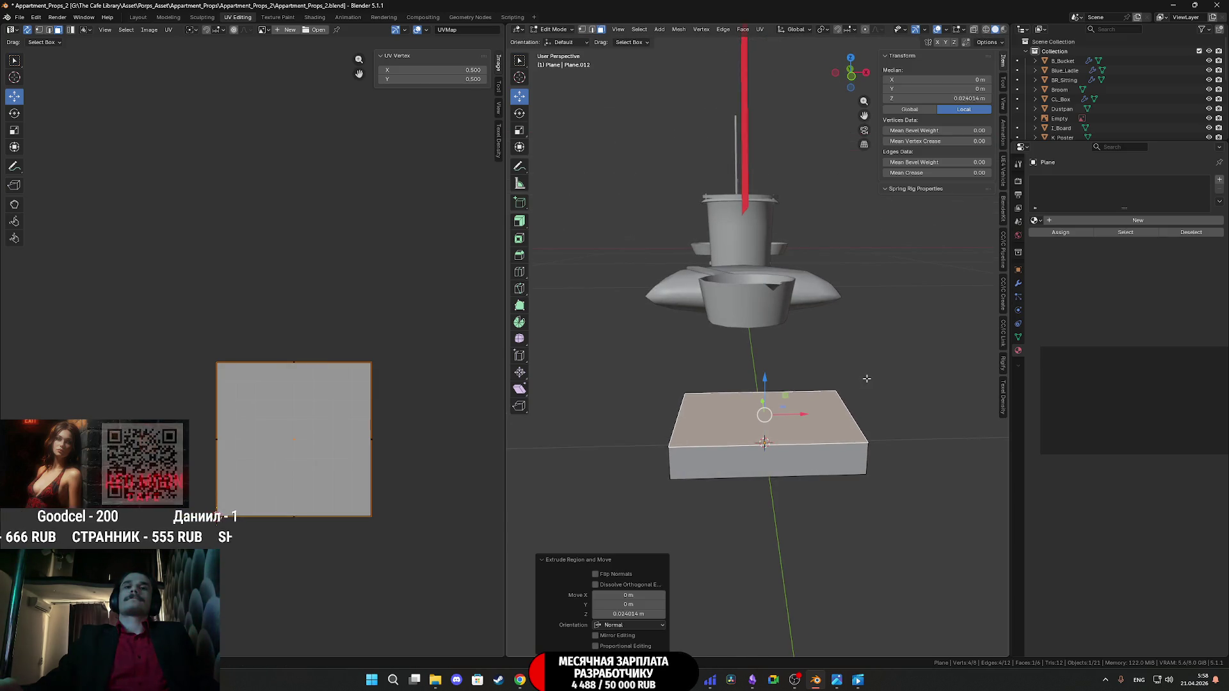
# Shrink the slab's bottom face to 0.9, delete it, and return to Object Mode.
pyautogui.moveTo(725, 242); pyautogui.dragTo(810, 410, button='middle')
pyautogui.click(808, 441)
pyautogui.press('s')
pyautogui.click(906, 442)
pyautogui.press('x')
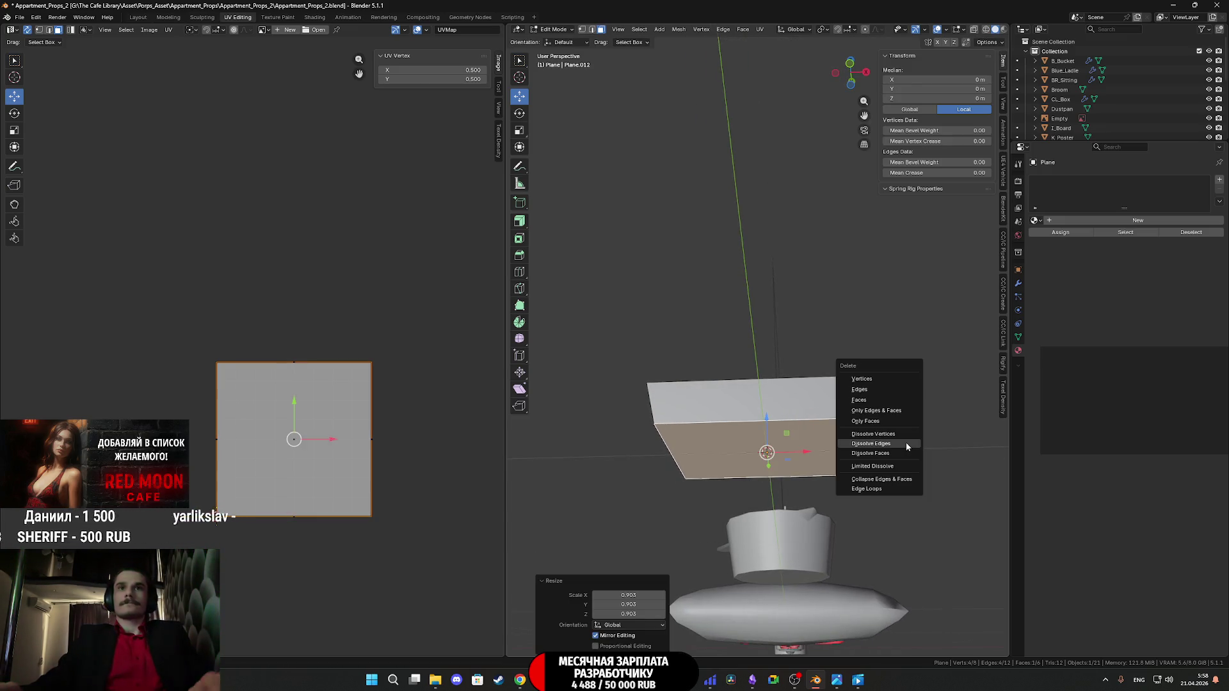
pyautogui.click(860, 400)
pyautogui.moveTo(860, 400); pyautogui.dragTo(801, 434, button='middle')
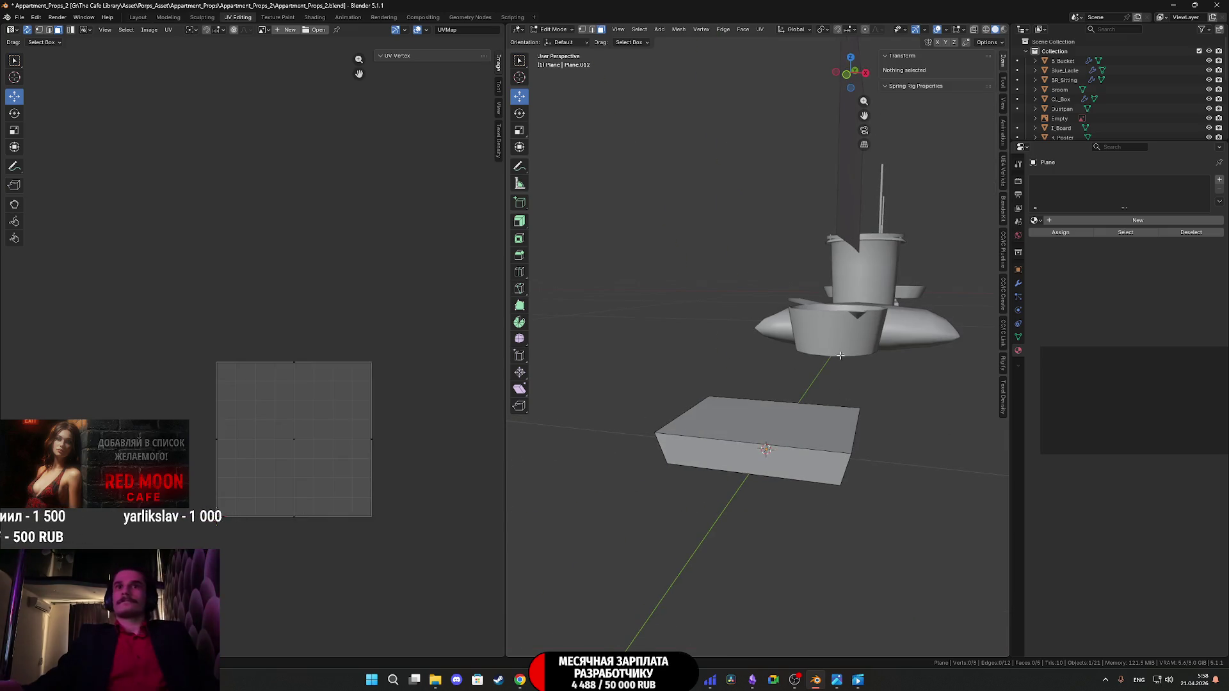
pyautogui.click(802, 434)
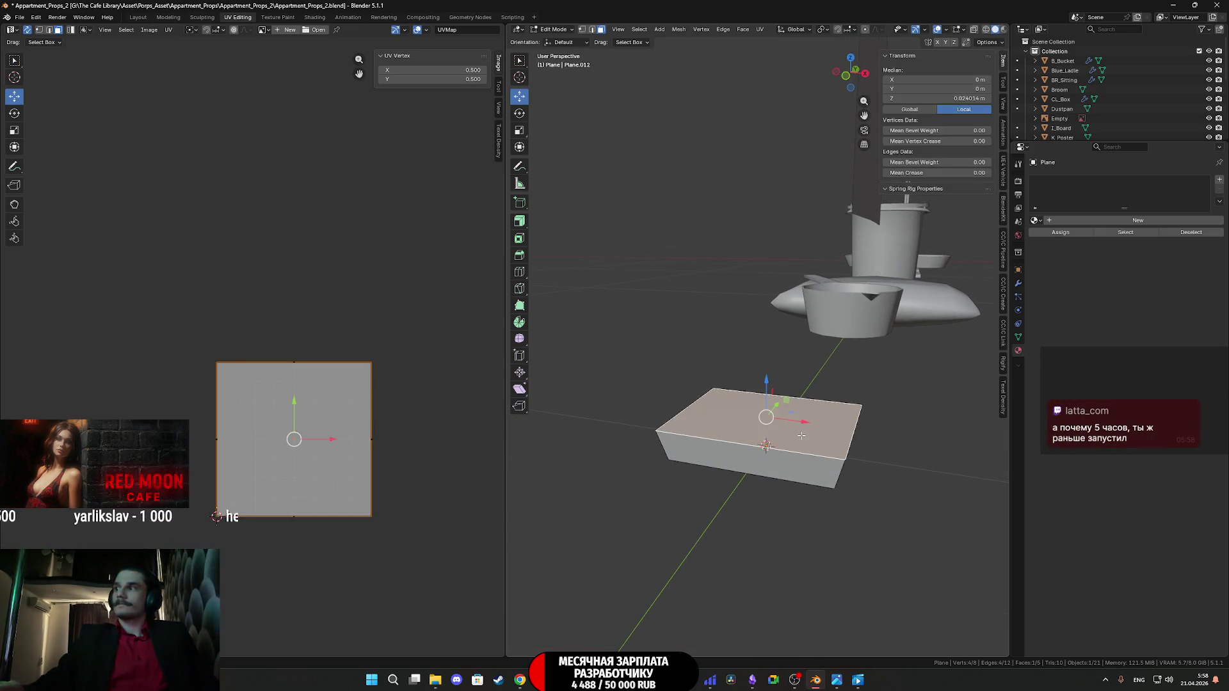
pyautogui.press('Tab')
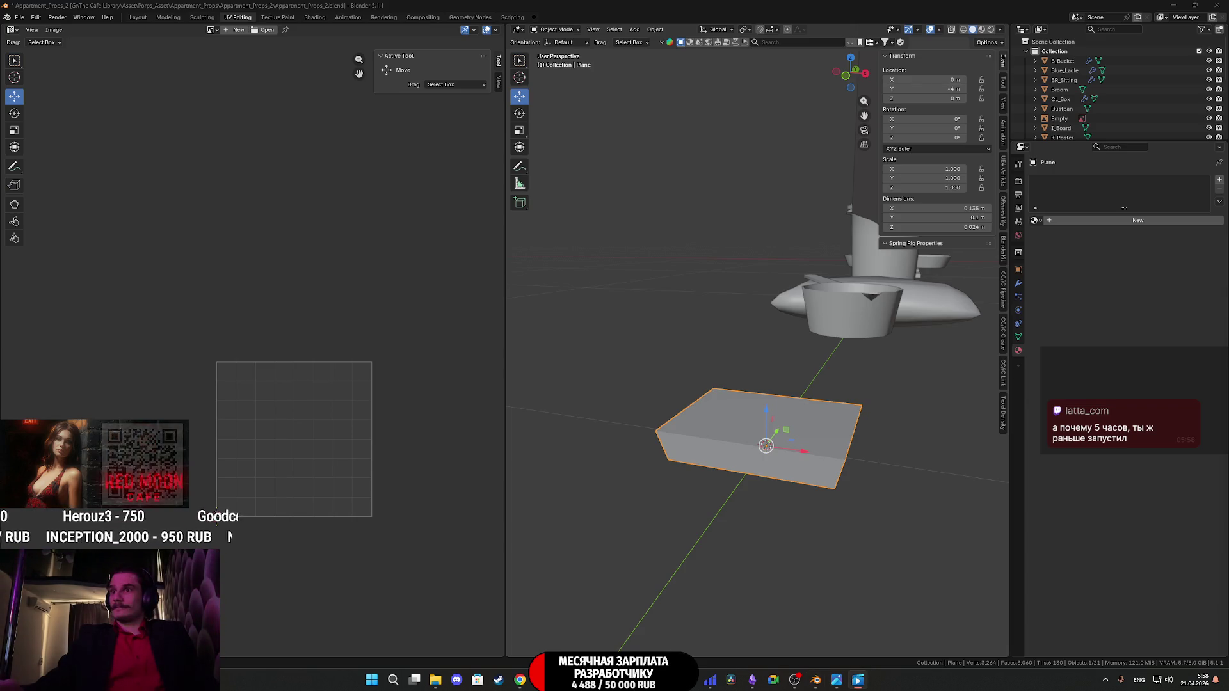
pyautogui.moveTo(882, 413); pyautogui.dragTo(836, 427, button='middle')
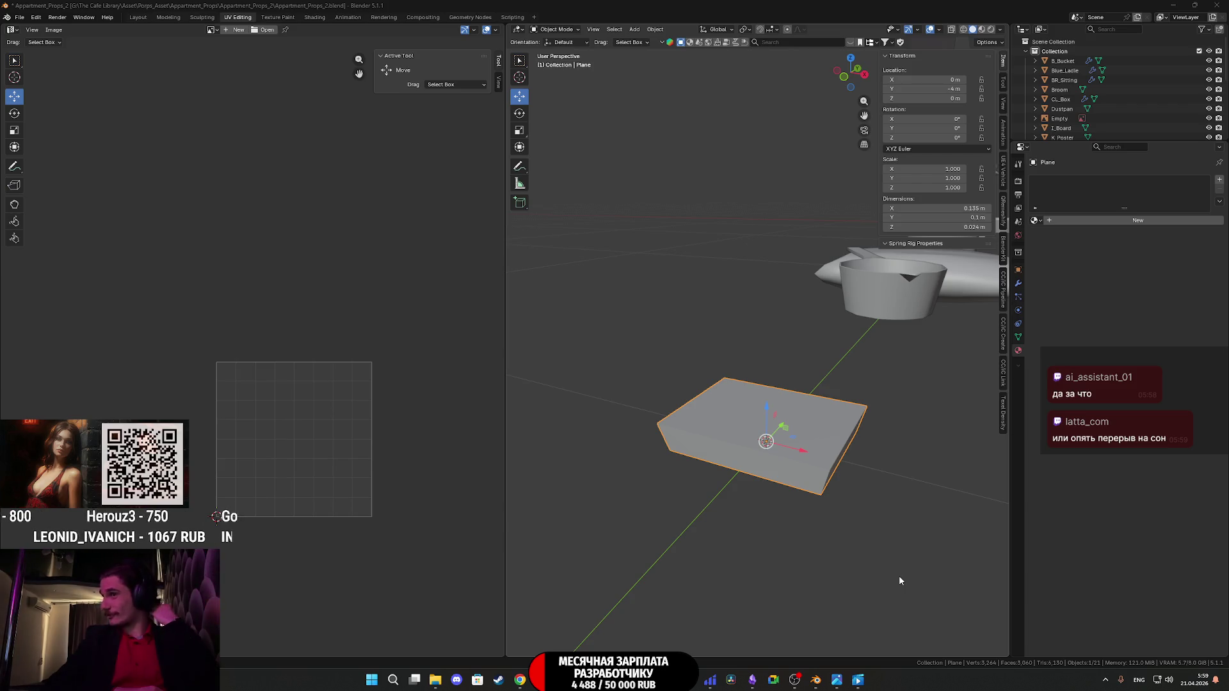
pyautogui.moveTo(858, 680)
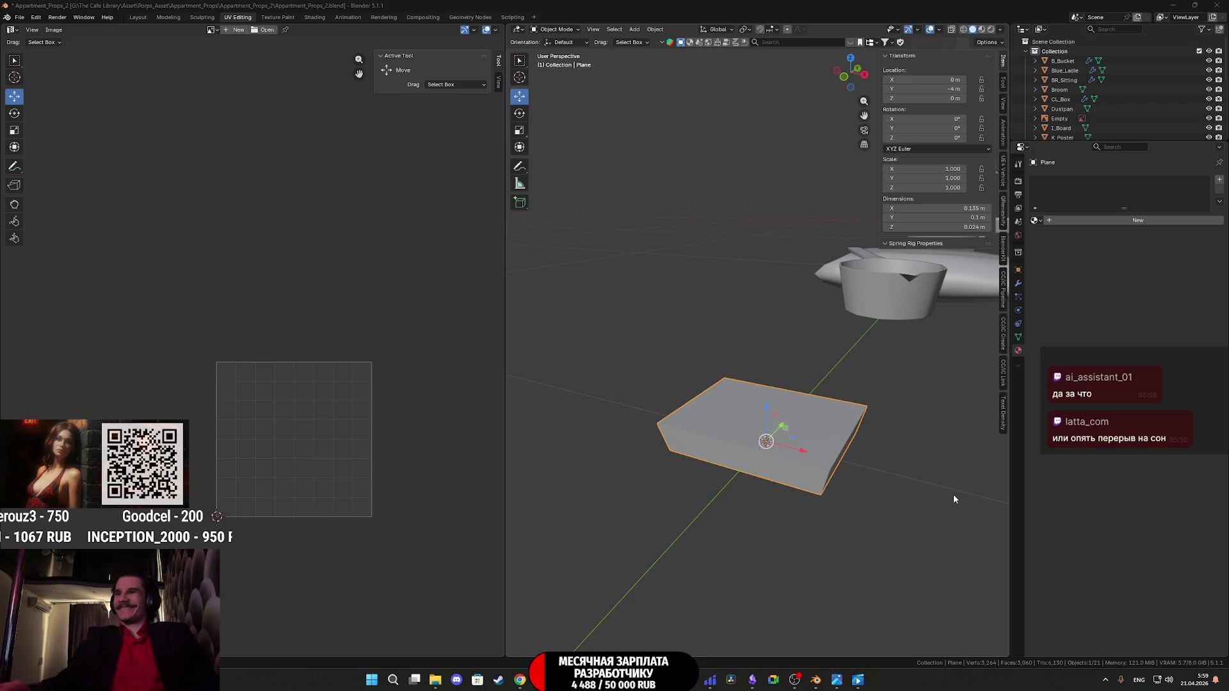
pyautogui.moveTo(930, 472)
pyautogui.mouseDown(button='middle')
pyautogui.moveTo(846, 382)
pyautogui.moveTo(839, 315)
pyautogui.moveTo(803, 427)
pyautogui.mouseUp(button='middle')
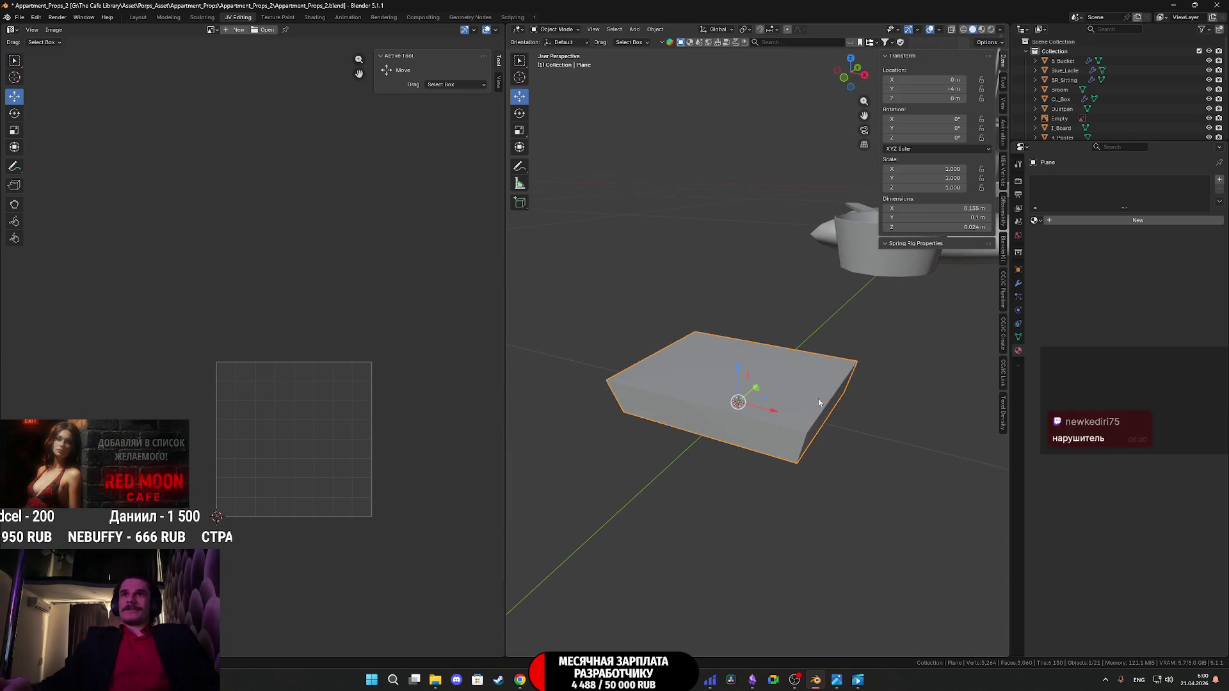
# Assign the TD_Checker material to the slab, then bring another window forward.
pyautogui.click(1037, 221)
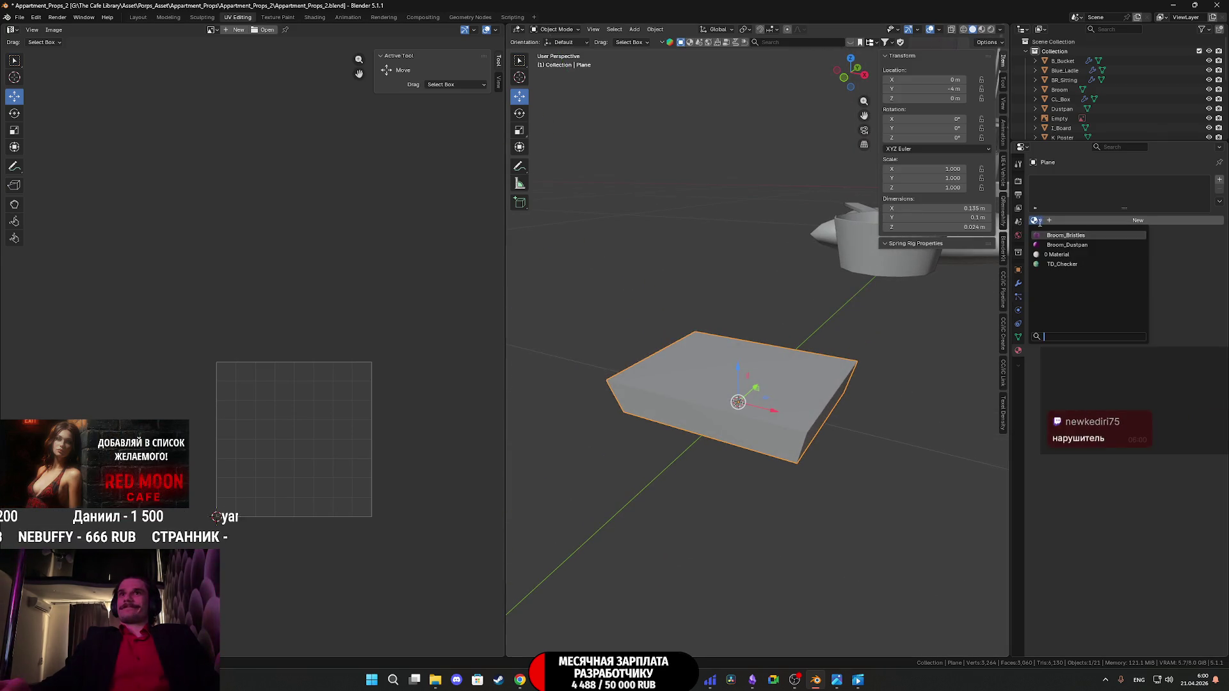
pyautogui.click(1057, 264)
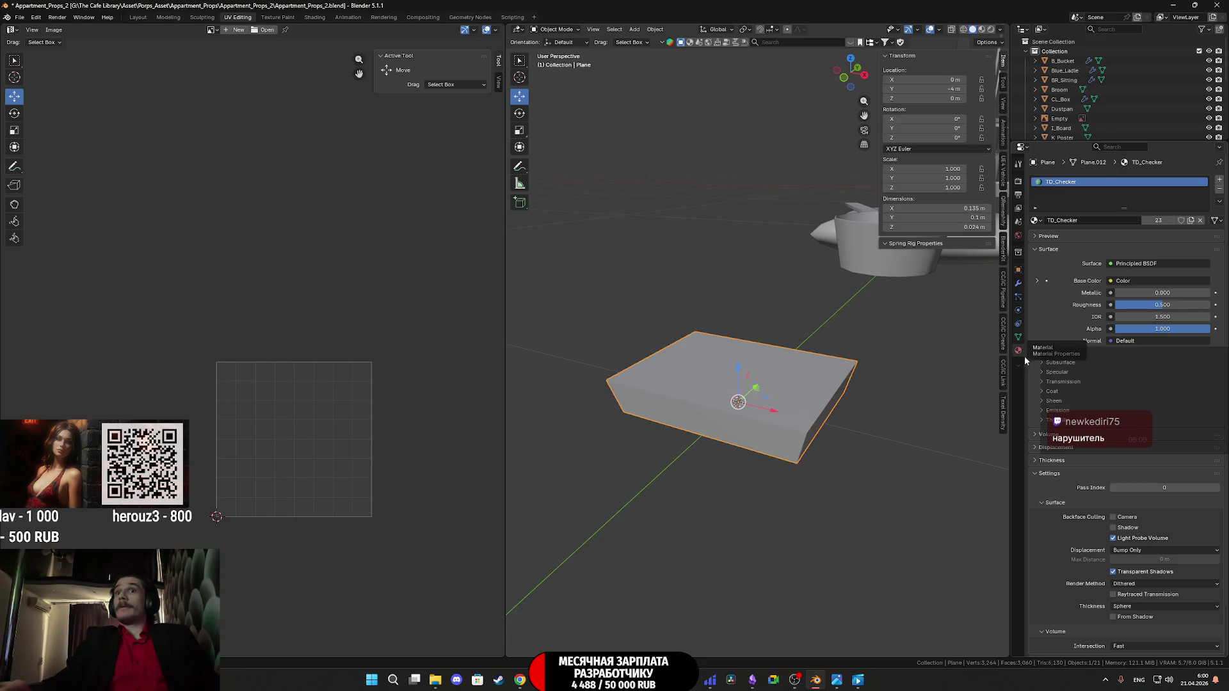
pyautogui.moveTo(862, 682)
pyautogui.click(863, 647)
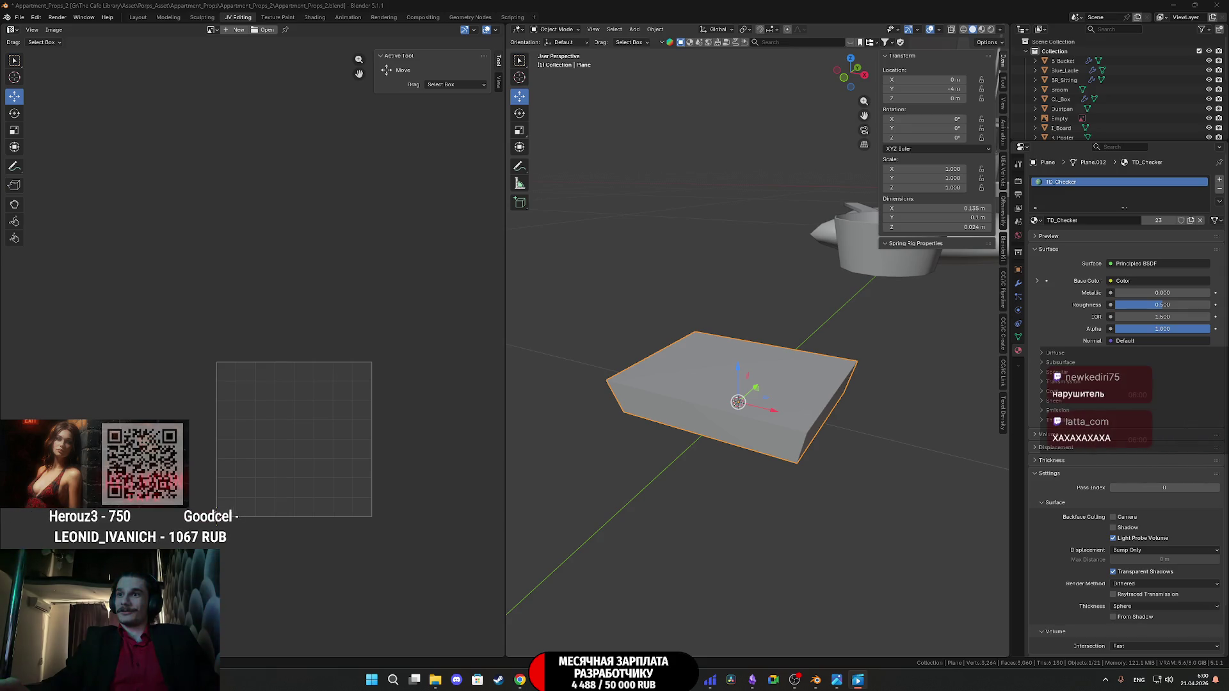
# Back in Blender, select the slab and enter Edit Mode on its mesh.
pyautogui.click(872, 402)
pyautogui.click(781, 392)
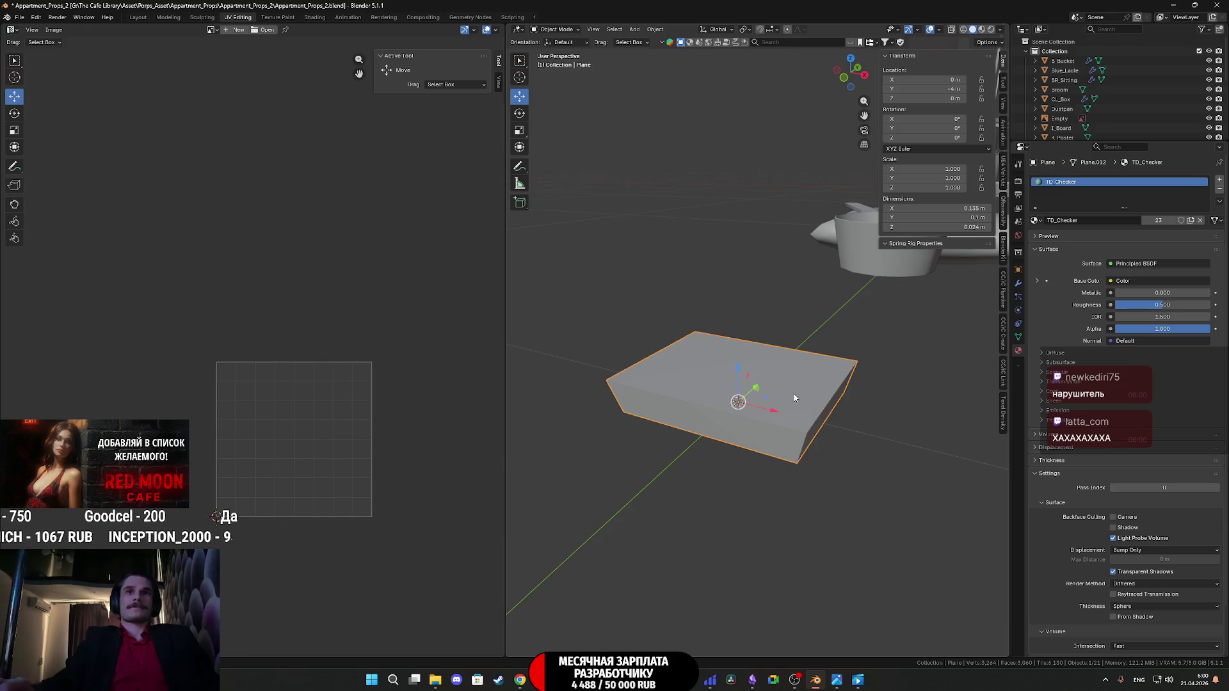
pyautogui.press('Tab')
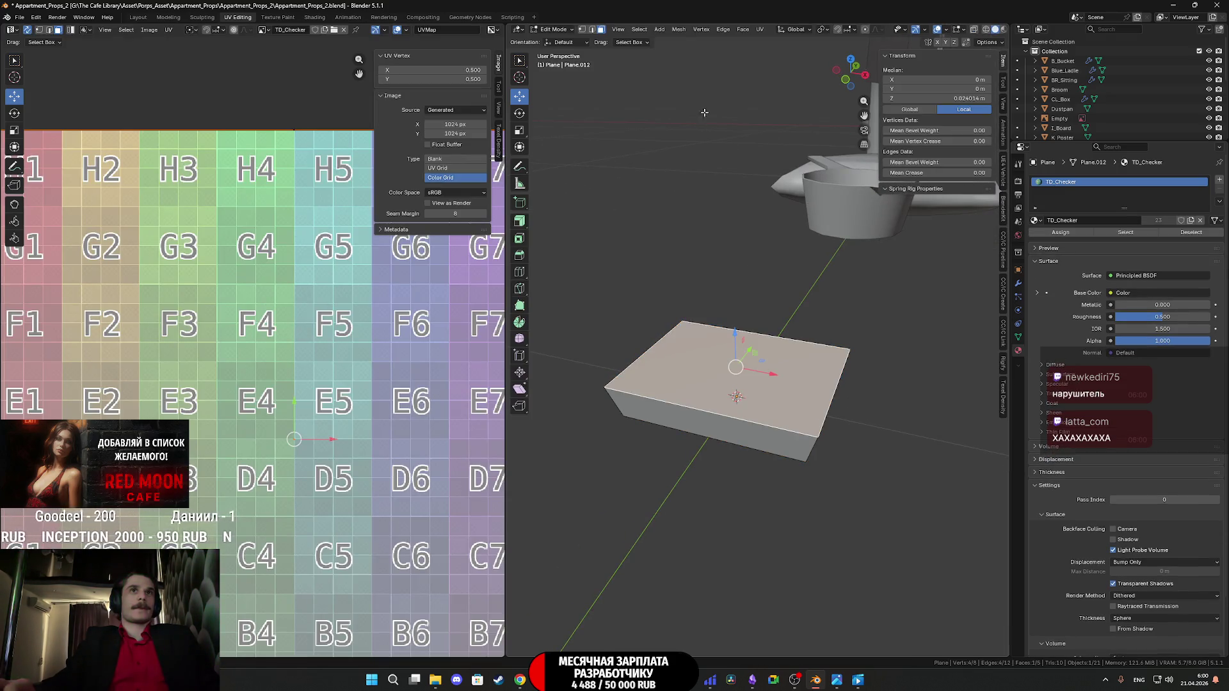
# Connect both pairs of opposite top corners with diagonal edges, creating a centre vertex.
pyautogui.click(585, 30)
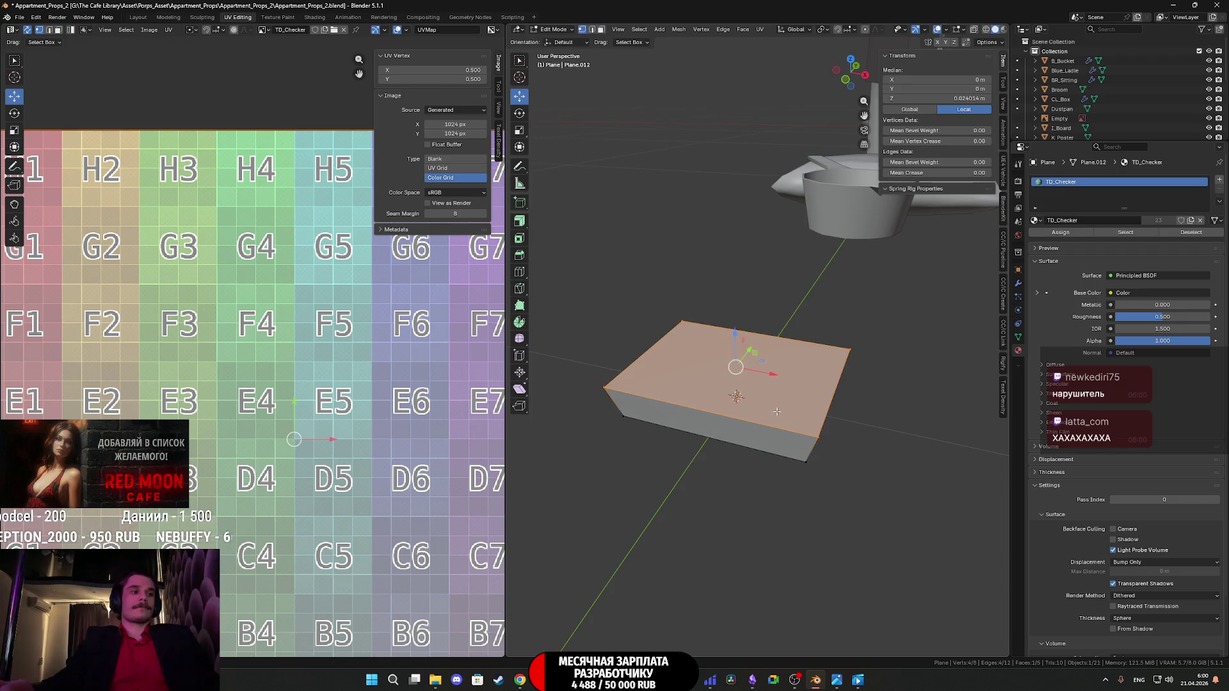
pyautogui.click(821, 444)
pyautogui.keyDown('shift'); pyautogui.click(684, 325); pyautogui.keyUp('shift')
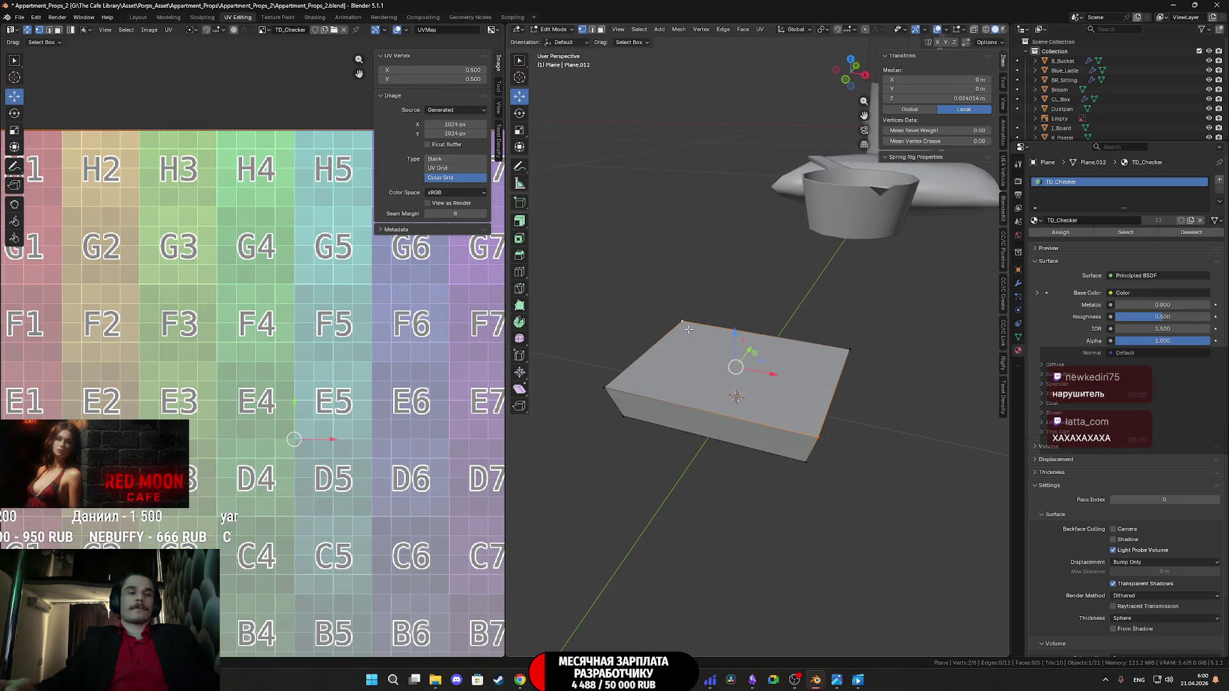
pyautogui.press('j')
pyautogui.click(847, 352)
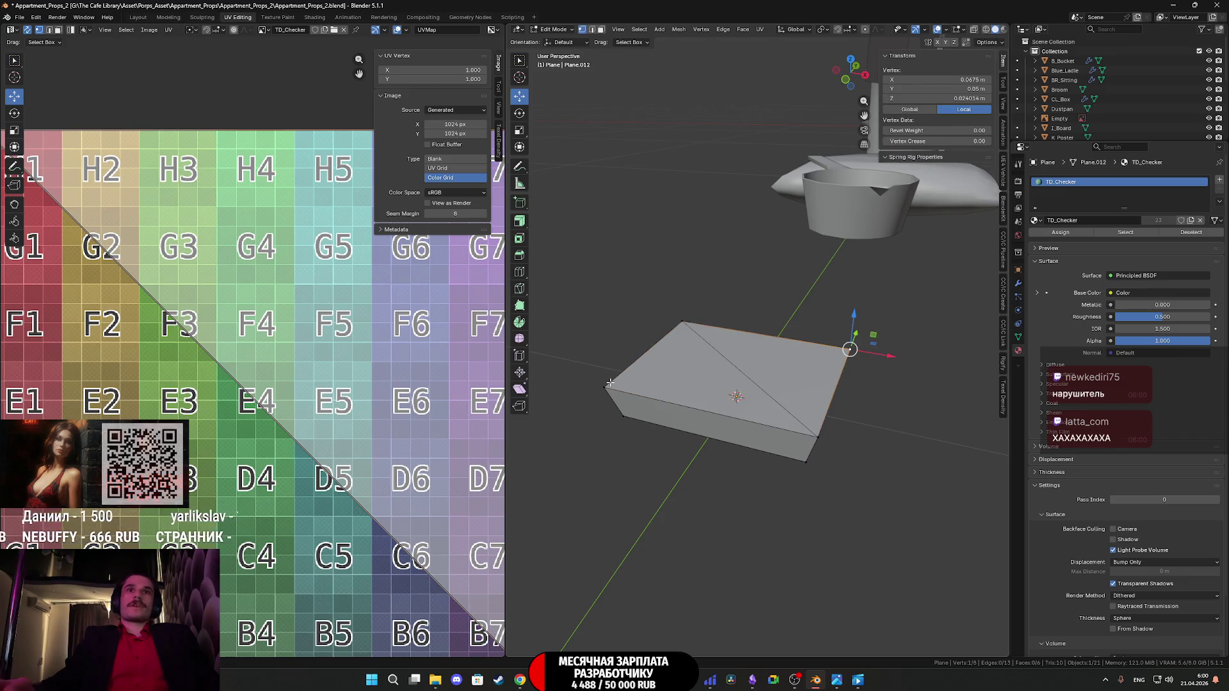
pyautogui.keyDown('shift'); pyautogui.click(616, 385); pyautogui.keyUp('shift')
pyautogui.press('j')
# Lower the new centre vertex along Z so the top dips, then return to object mode.
pyautogui.click(736, 367)
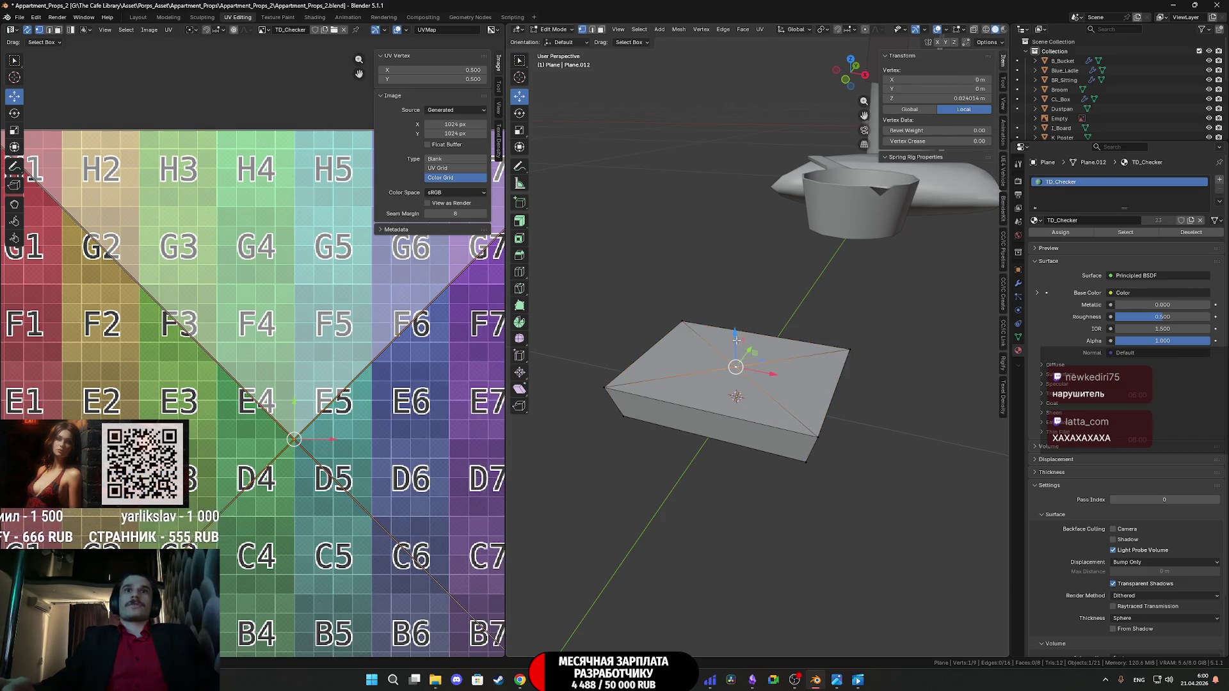
pyautogui.press('g')
pyautogui.press('z')
pyautogui.click(735, 358)
pyautogui.press('Tab')
pyautogui.moveTo(735, 358); pyautogui.dragTo(891, 349, button='middle')
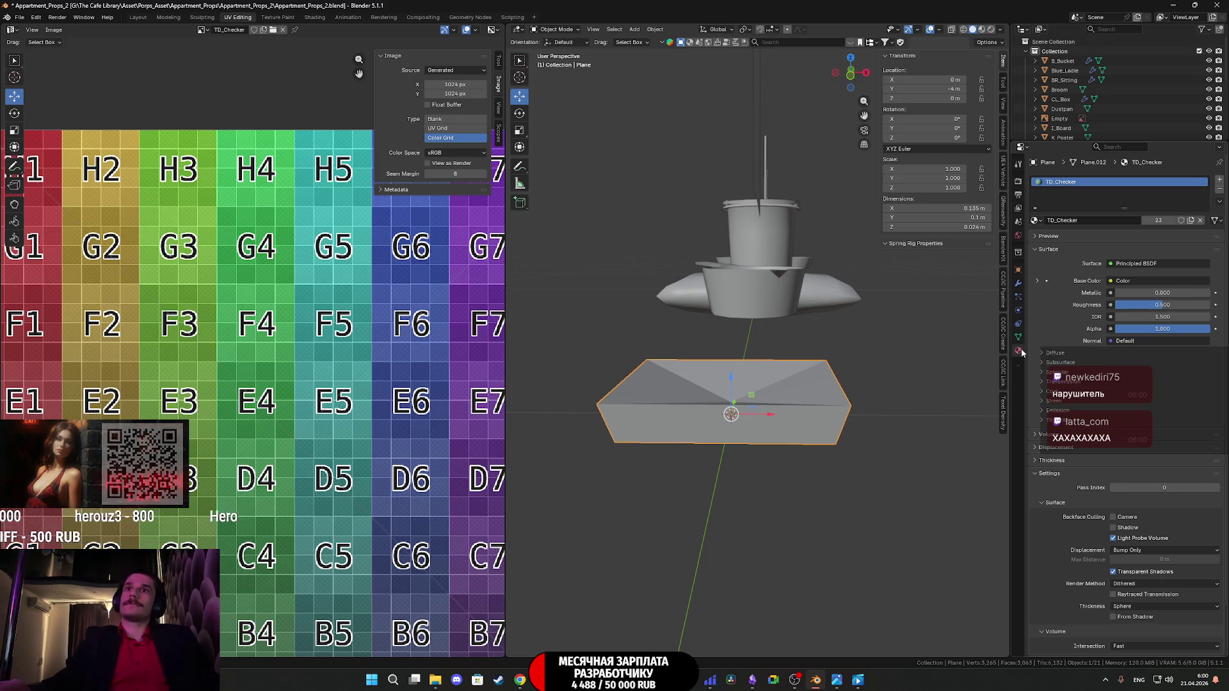
# Add a Subdivision Surface modifier to the slab and set its render level to 1.
pyautogui.click(1024, 282)
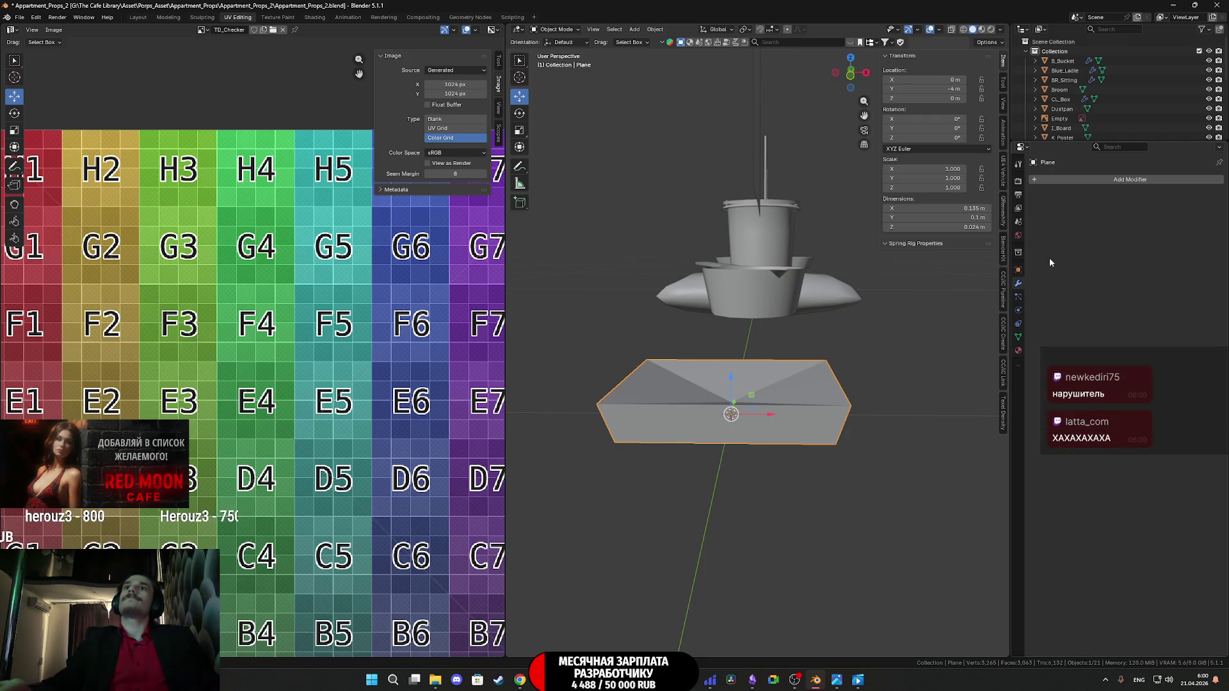
pyautogui.click(1096, 182)
pyautogui.moveTo(1080, 192)
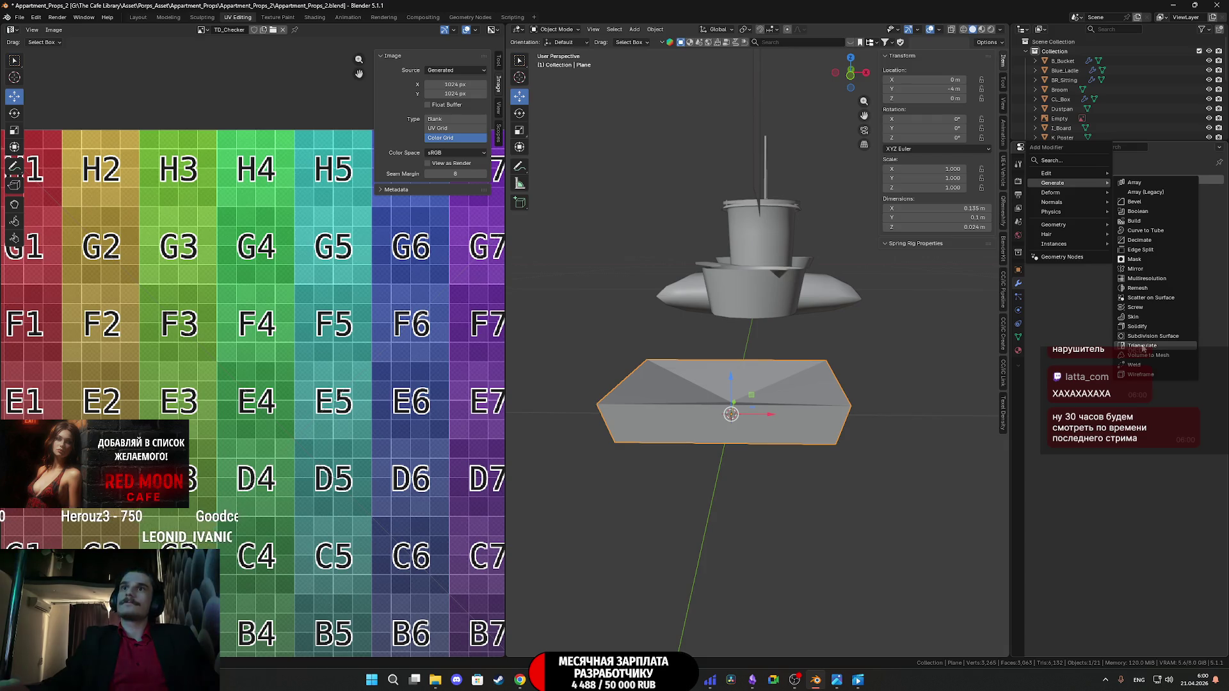
pyautogui.click(1142, 336)
pyautogui.moveTo(825, 413)
pyautogui.mouseDown(button='middle')
pyautogui.moveTo(837, 334)
pyautogui.moveTo(805, 430)
pyautogui.moveTo(862, 404)
pyautogui.mouseUp(button='middle')
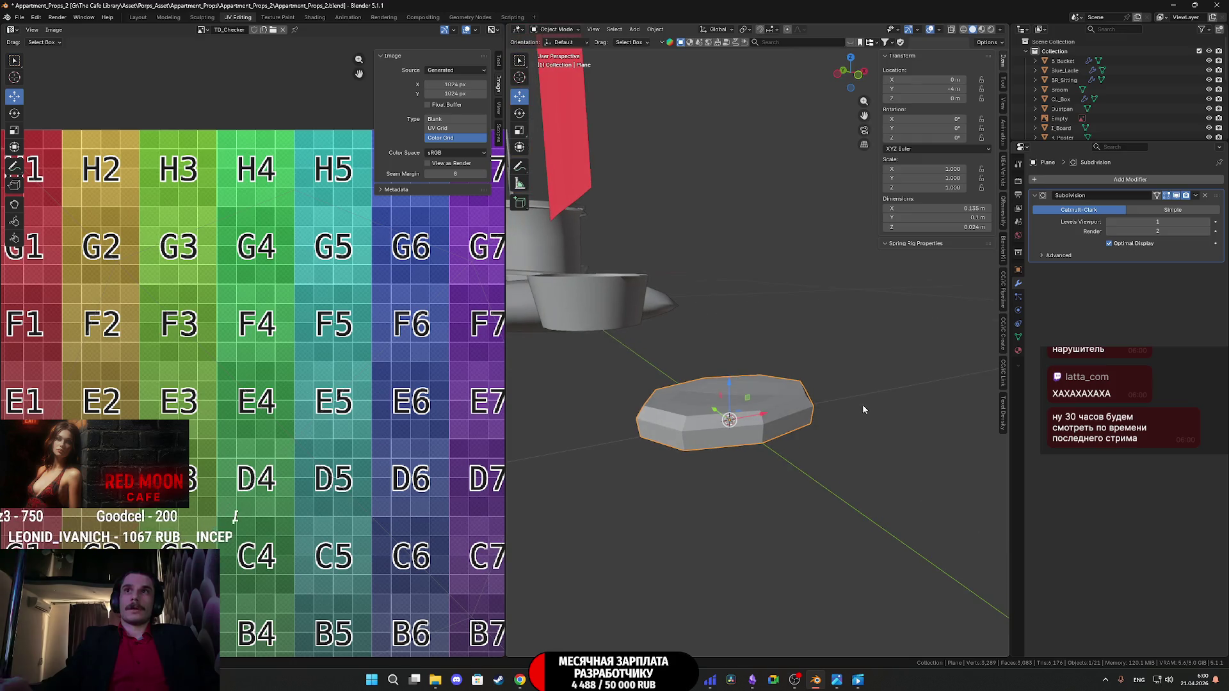
pyautogui.click(1112, 233)
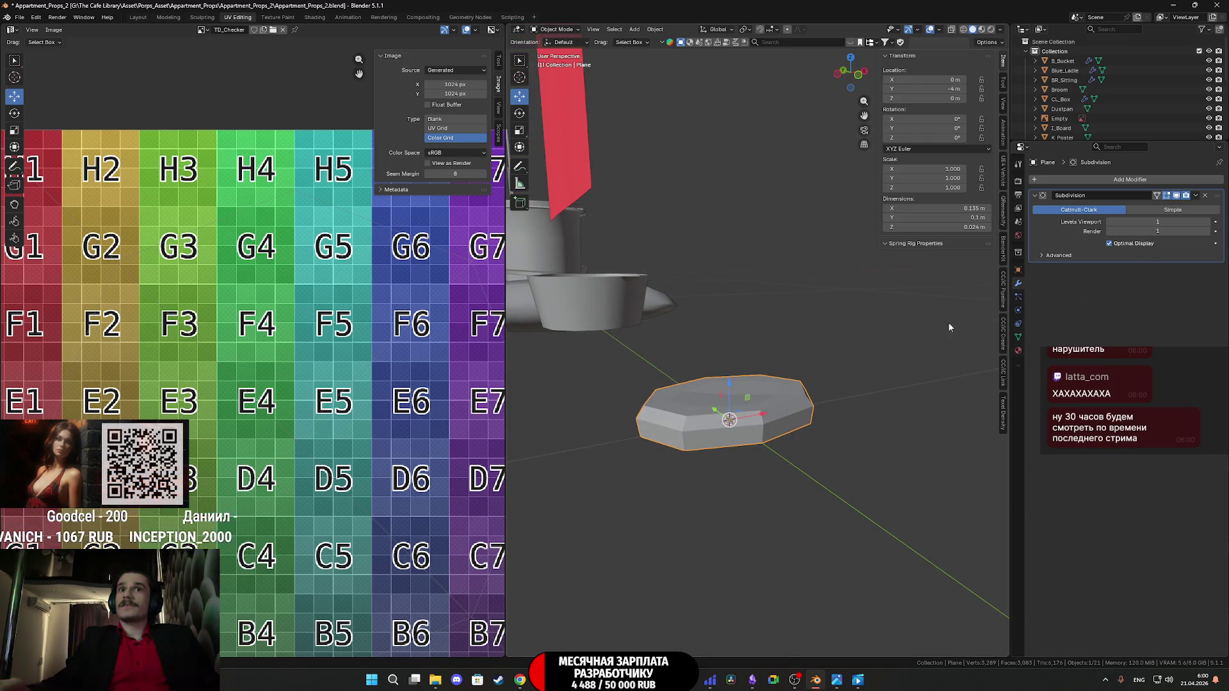